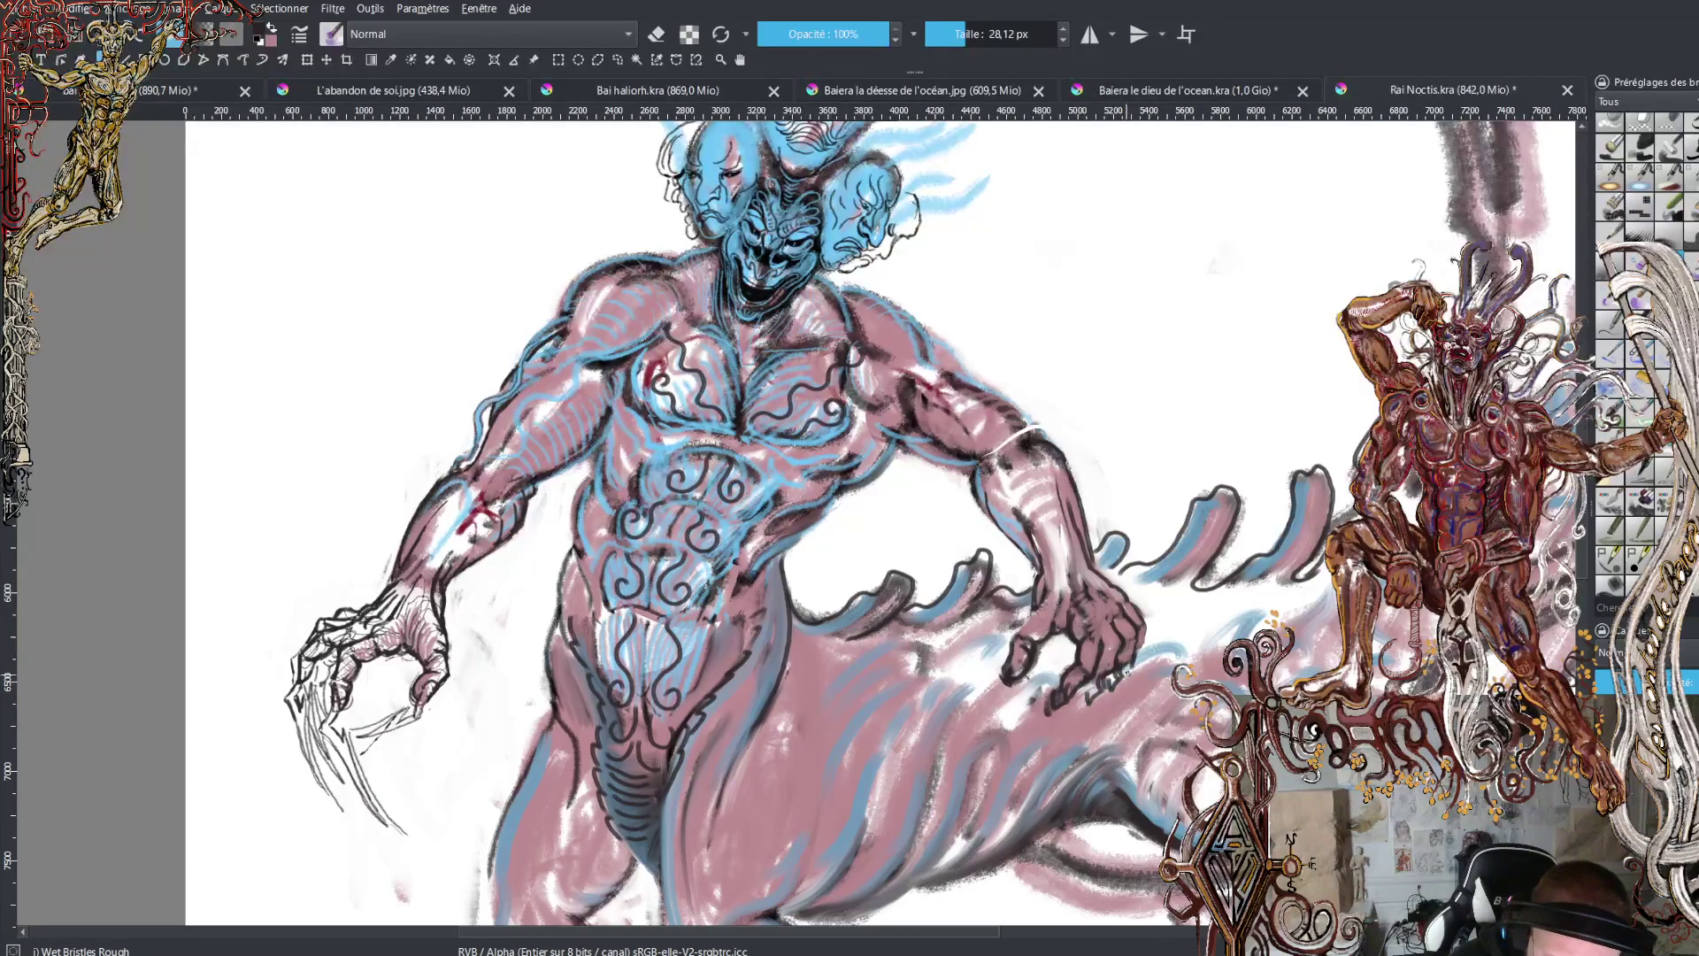
- Paint dark claw and outline strokes on the right clawed hand, then make pink the foreground colour
{"action": "mouse_move", "coordinate": [1104, 687]}
{"action": "left_mouse_down"}
{"action": "mouse_move", "coordinate": [1077, 752]}
{"action": "mouse_move", "coordinate": [1124, 690]}
{"action": "mouse_move", "coordinate": [1104, 743]}
{"action": "mouse_move", "coordinate": [1108, 724]}
{"action": "left_mouse_up"}
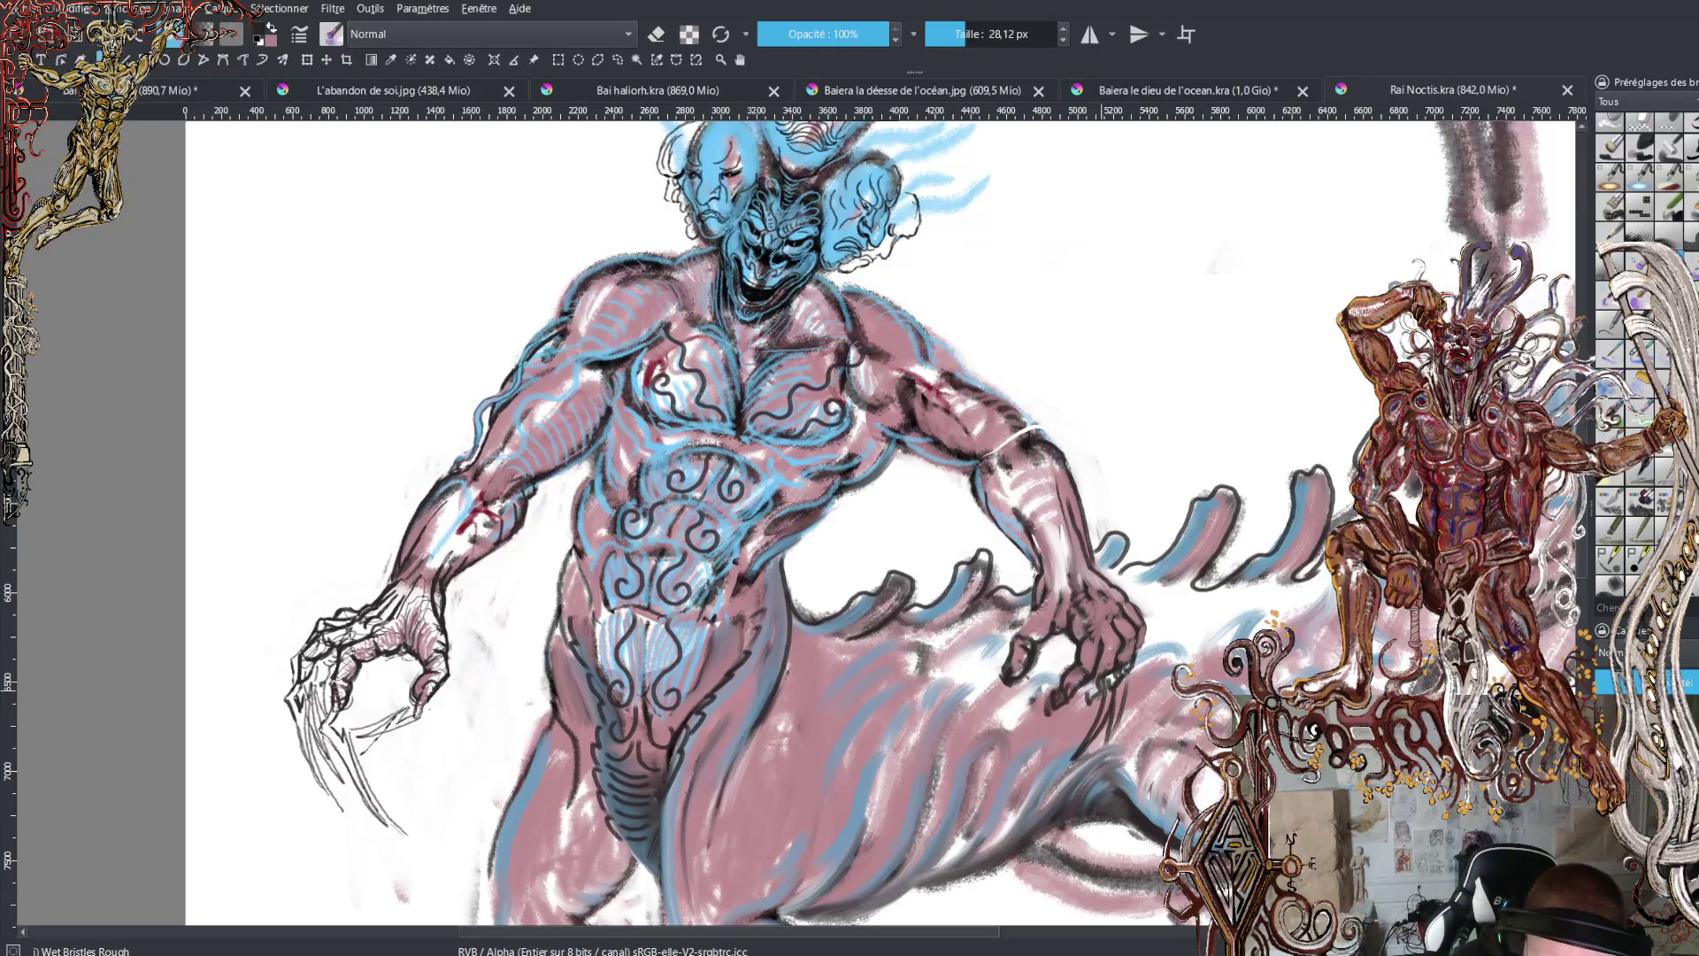
{"action": "mouse_move", "coordinate": [1084, 697]}
{"action": "left_mouse_down"}
{"action": "mouse_move", "coordinate": [1049, 754]}
{"action": "mouse_move", "coordinate": [1093, 708]}
{"action": "left_mouse_up"}
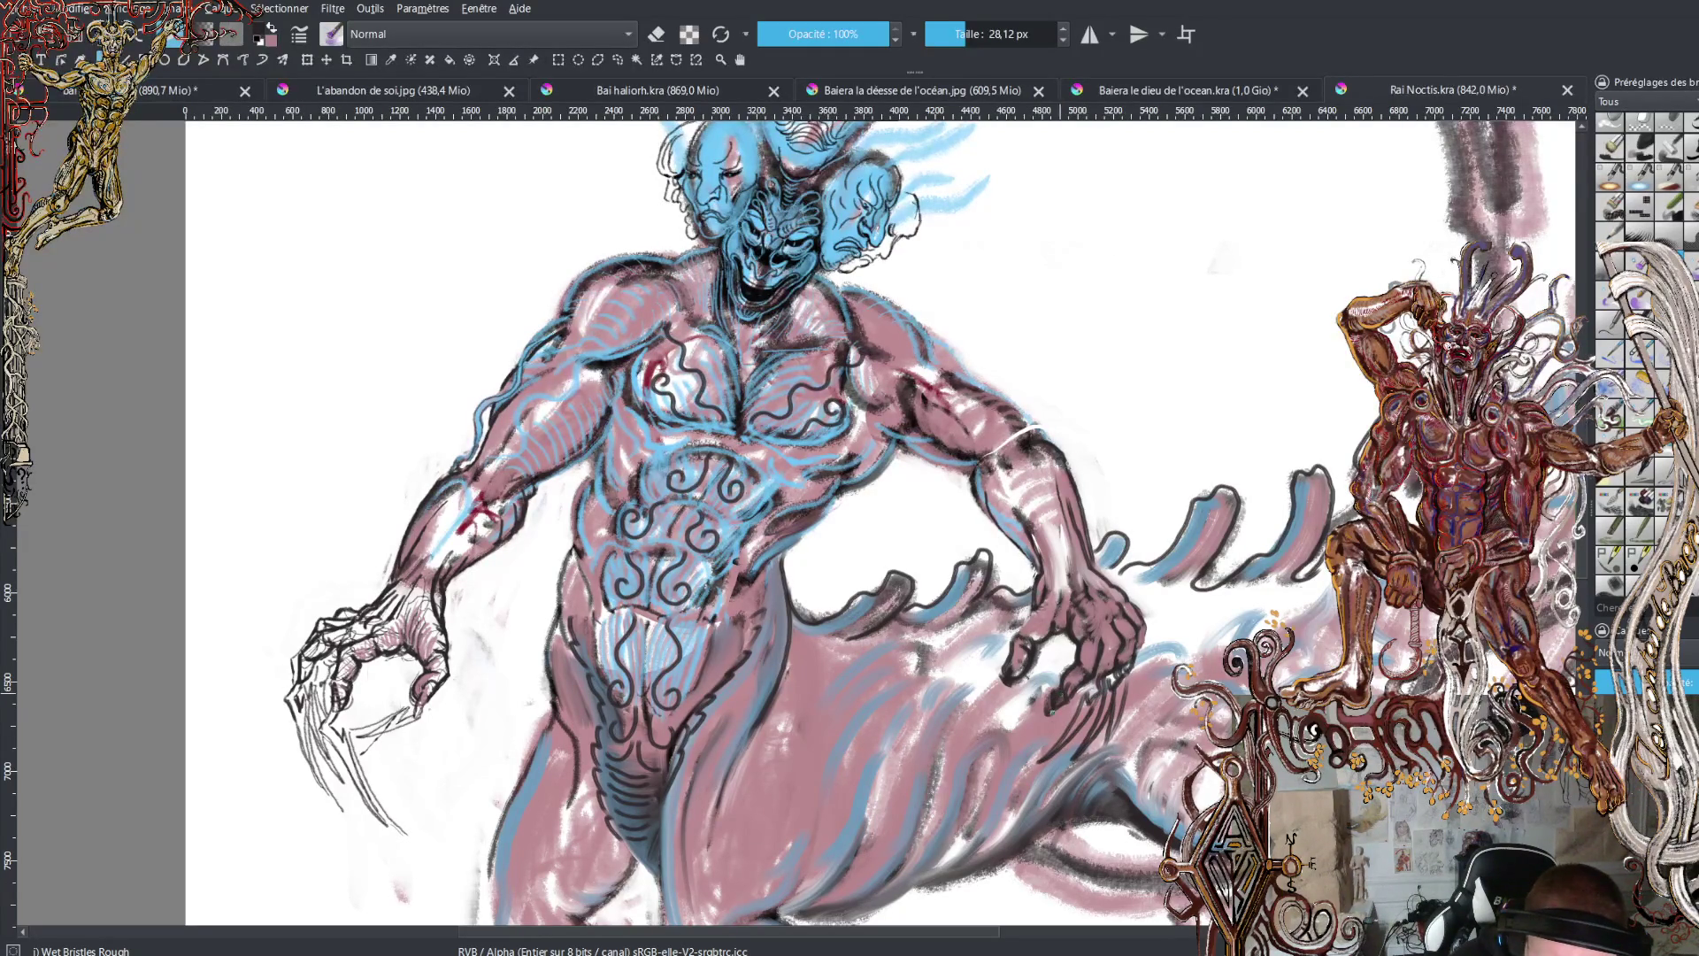
{"action": "mouse_move", "coordinate": [1052, 699]}
{"action": "left_mouse_down"}
{"action": "mouse_move", "coordinate": [993, 752]}
{"action": "mouse_move", "coordinate": [1064, 709]}
{"action": "left_mouse_up"}
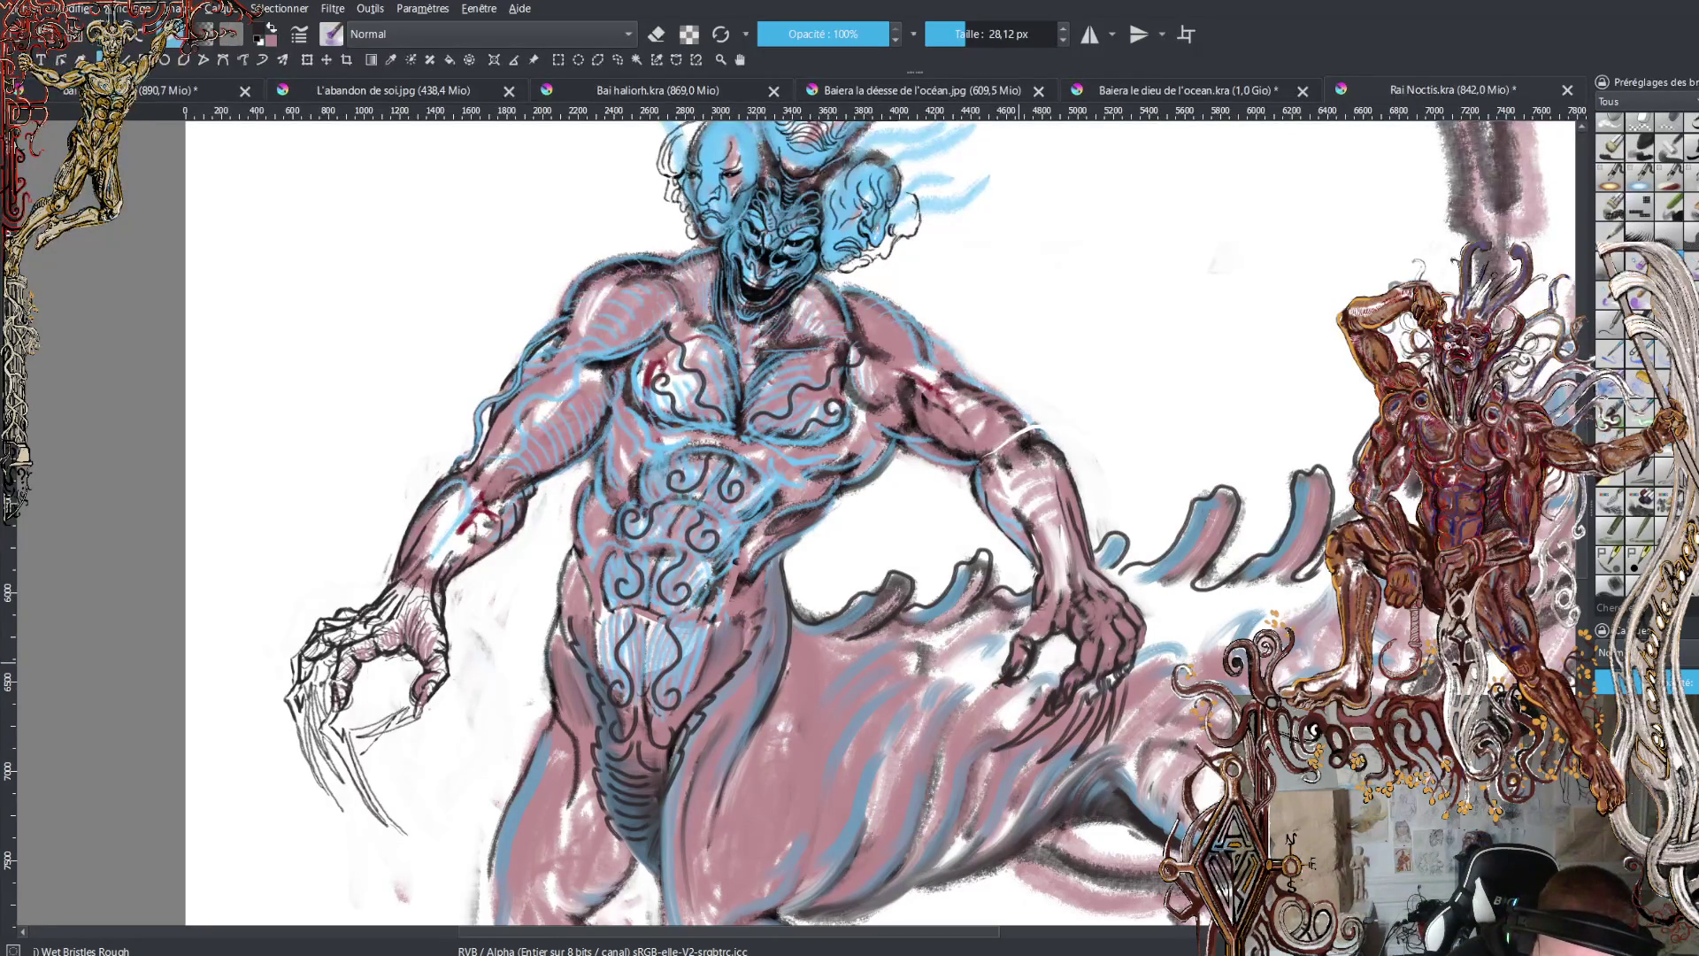
{"action": "mouse_move", "coordinate": [995, 703]}
{"action": "left_mouse_down"}
{"action": "mouse_move", "coordinate": [966, 752]}
{"action": "mouse_move", "coordinate": [1016, 655]}
{"action": "left_mouse_up"}
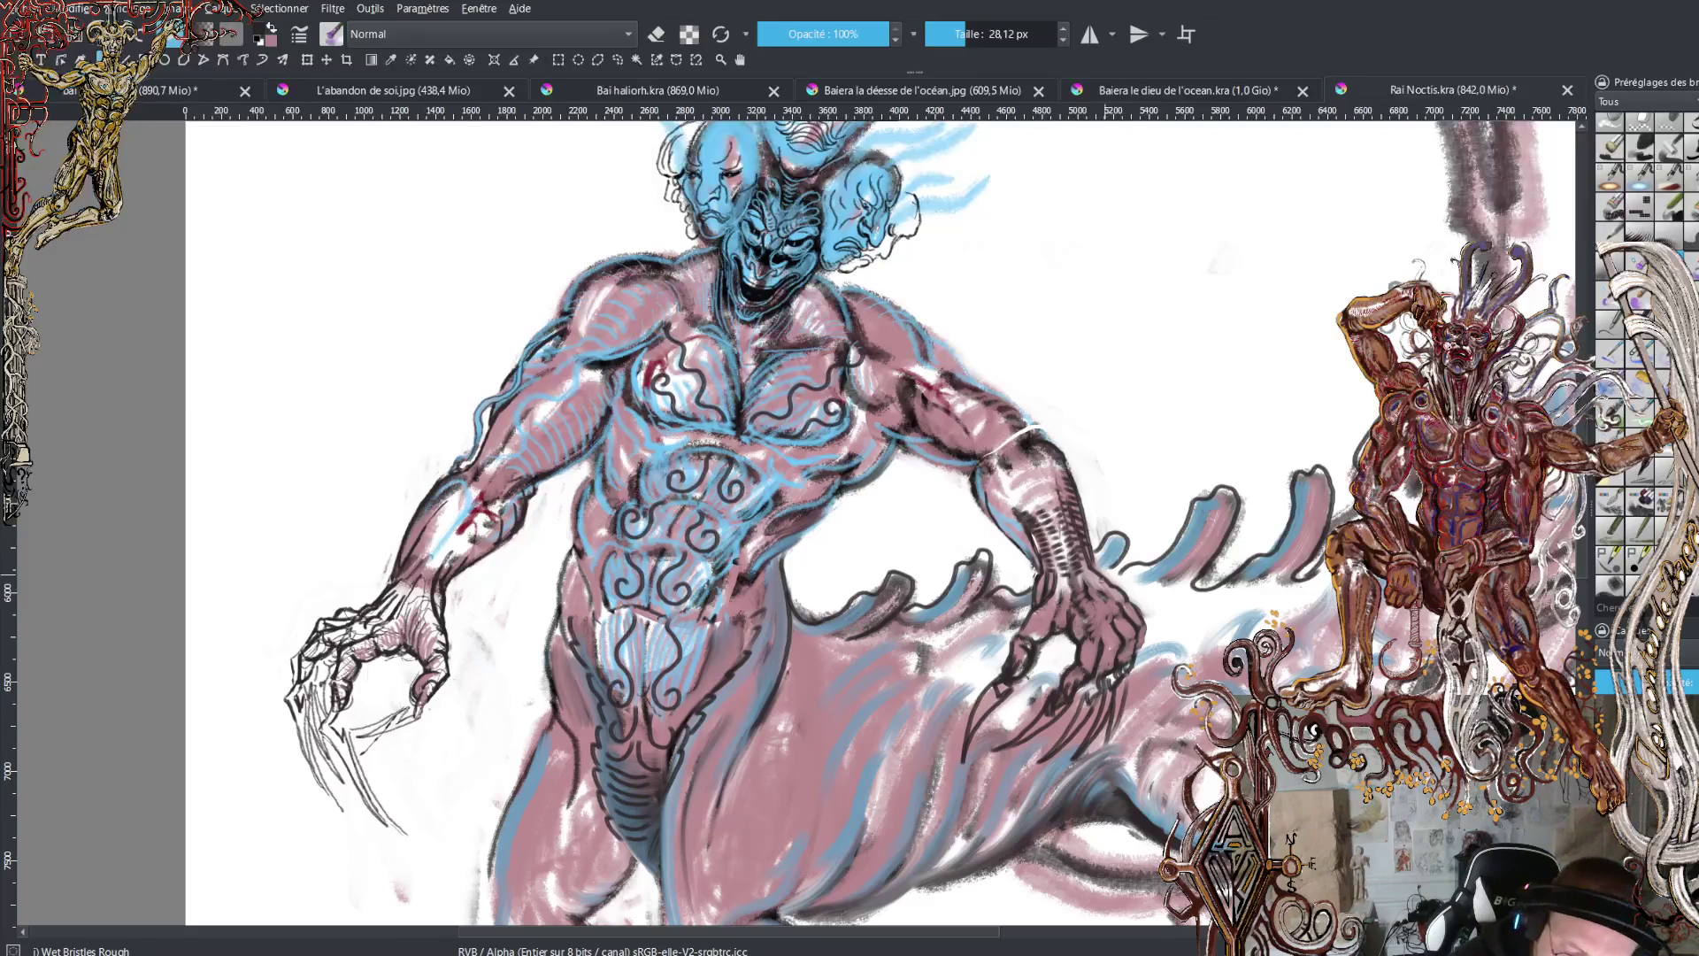
{"action": "left_click_drag", "start_coordinate": [1093, 545], "coordinate": [1118, 587]}
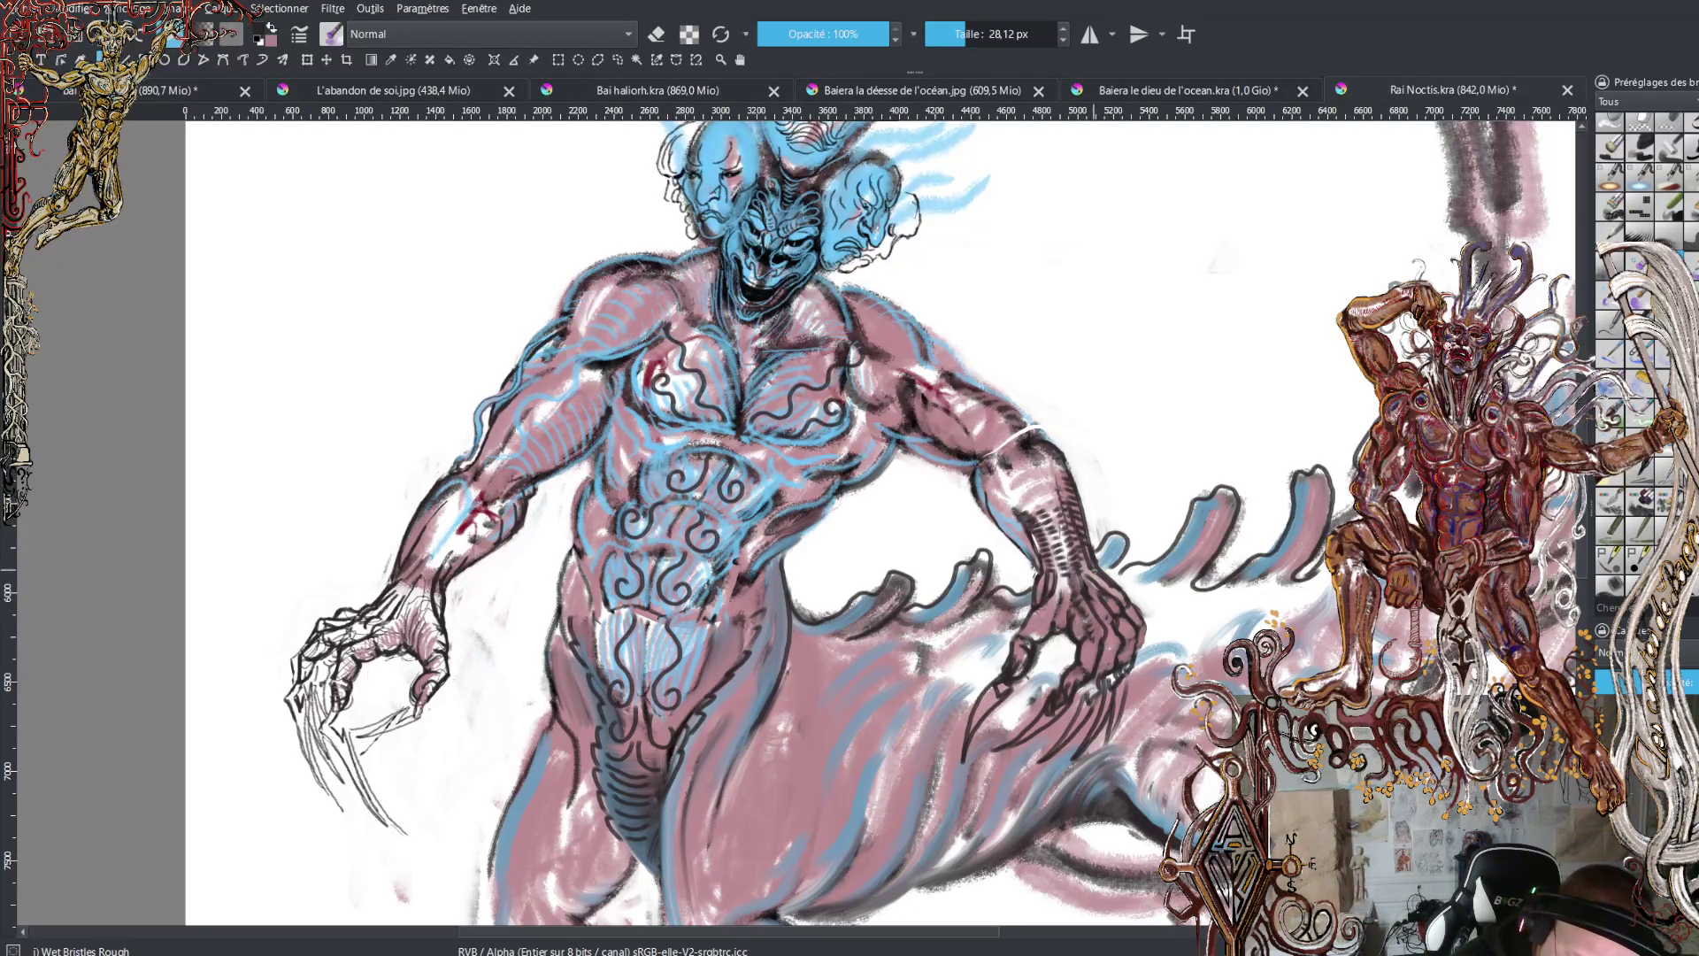
{"action": "key", "text": "x"}
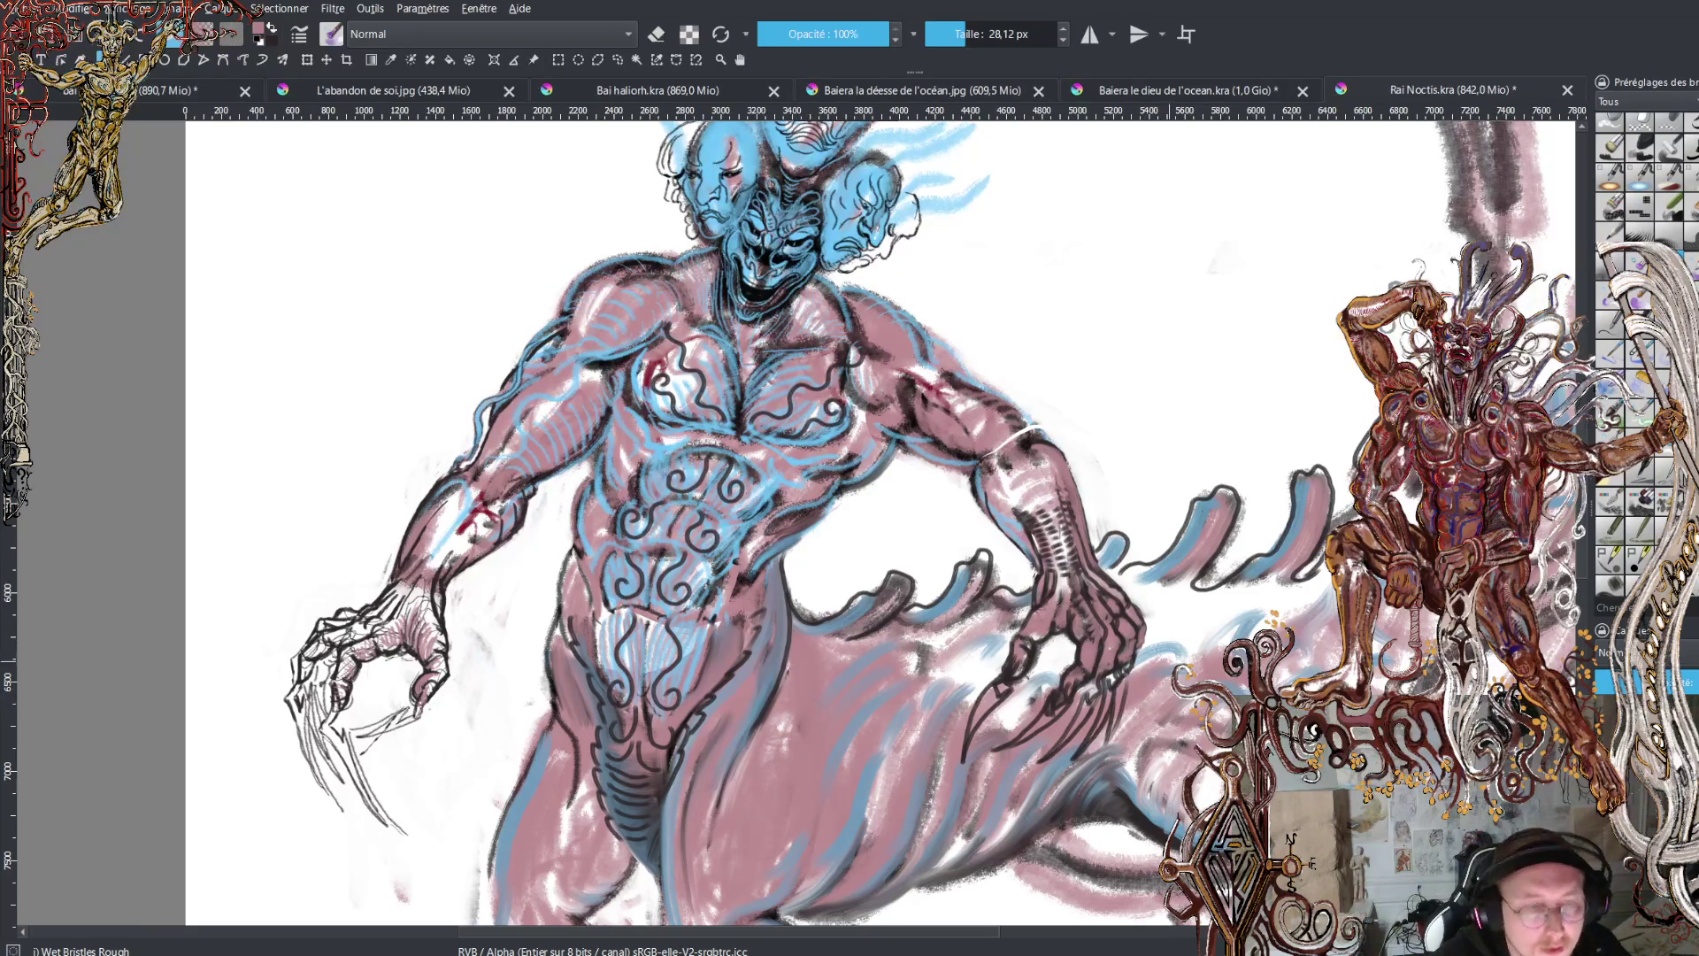
- Switch to eraser mode at 92,79 px and erase the dark strokes along the tail arch
{"action": "key", "text": "minus"}
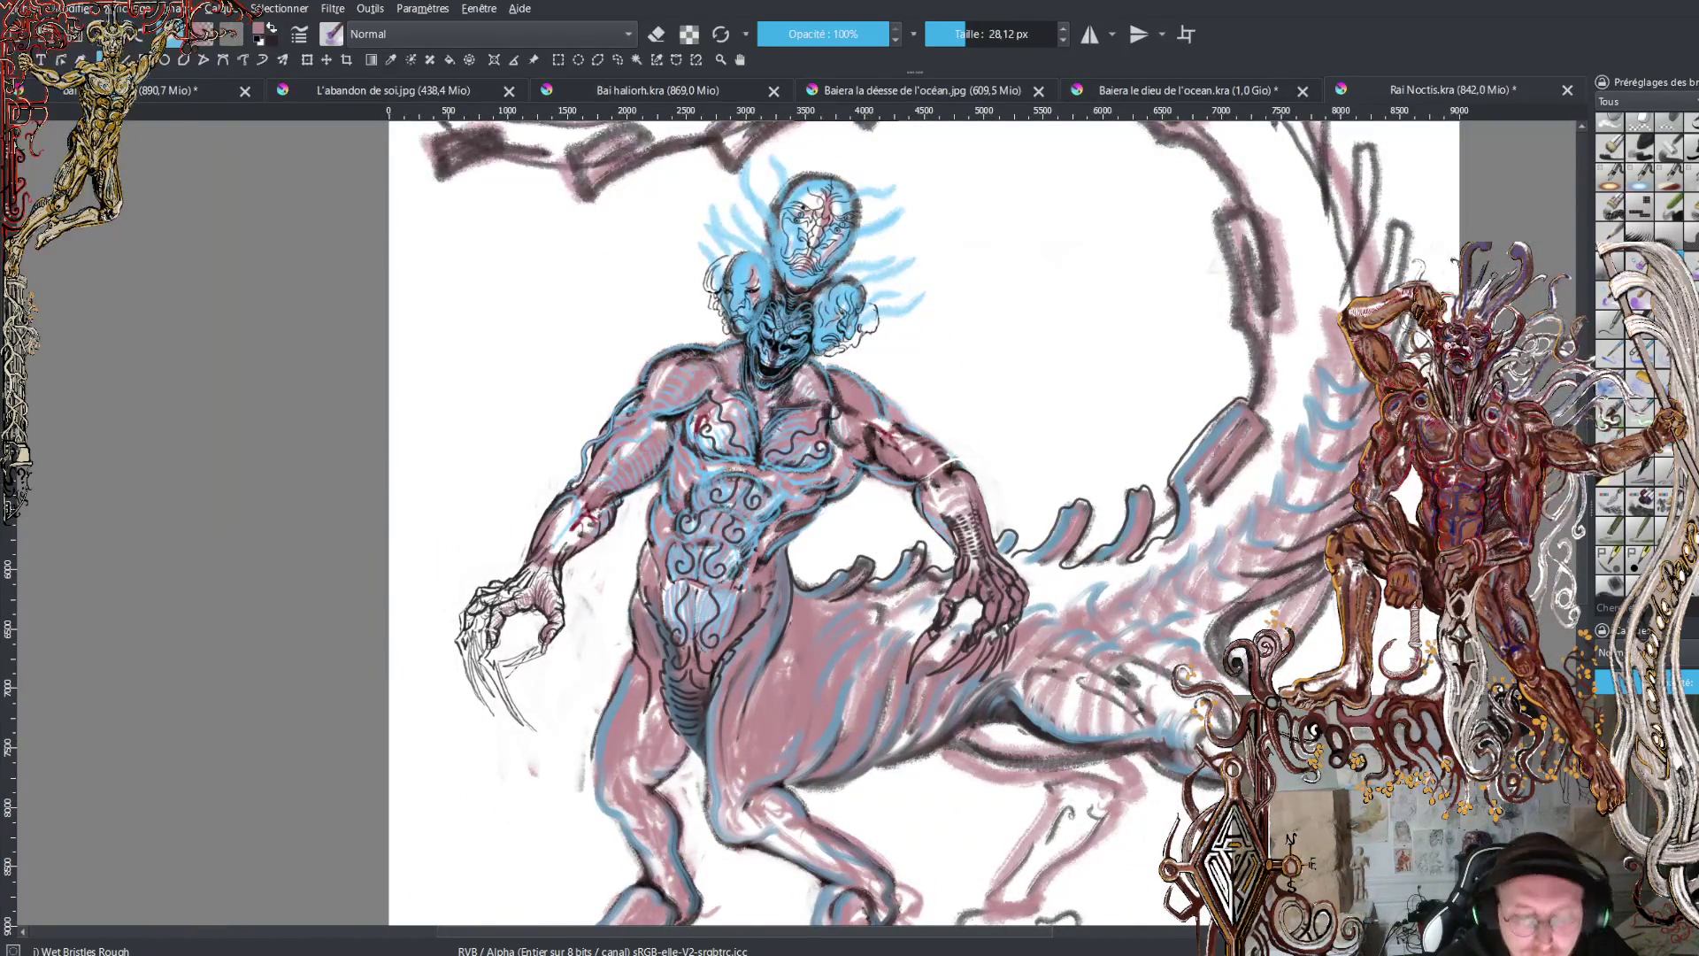
{"action": "scroll", "coordinate": [920, 522], "scroll_direction": "down", "scroll_amount": 5}
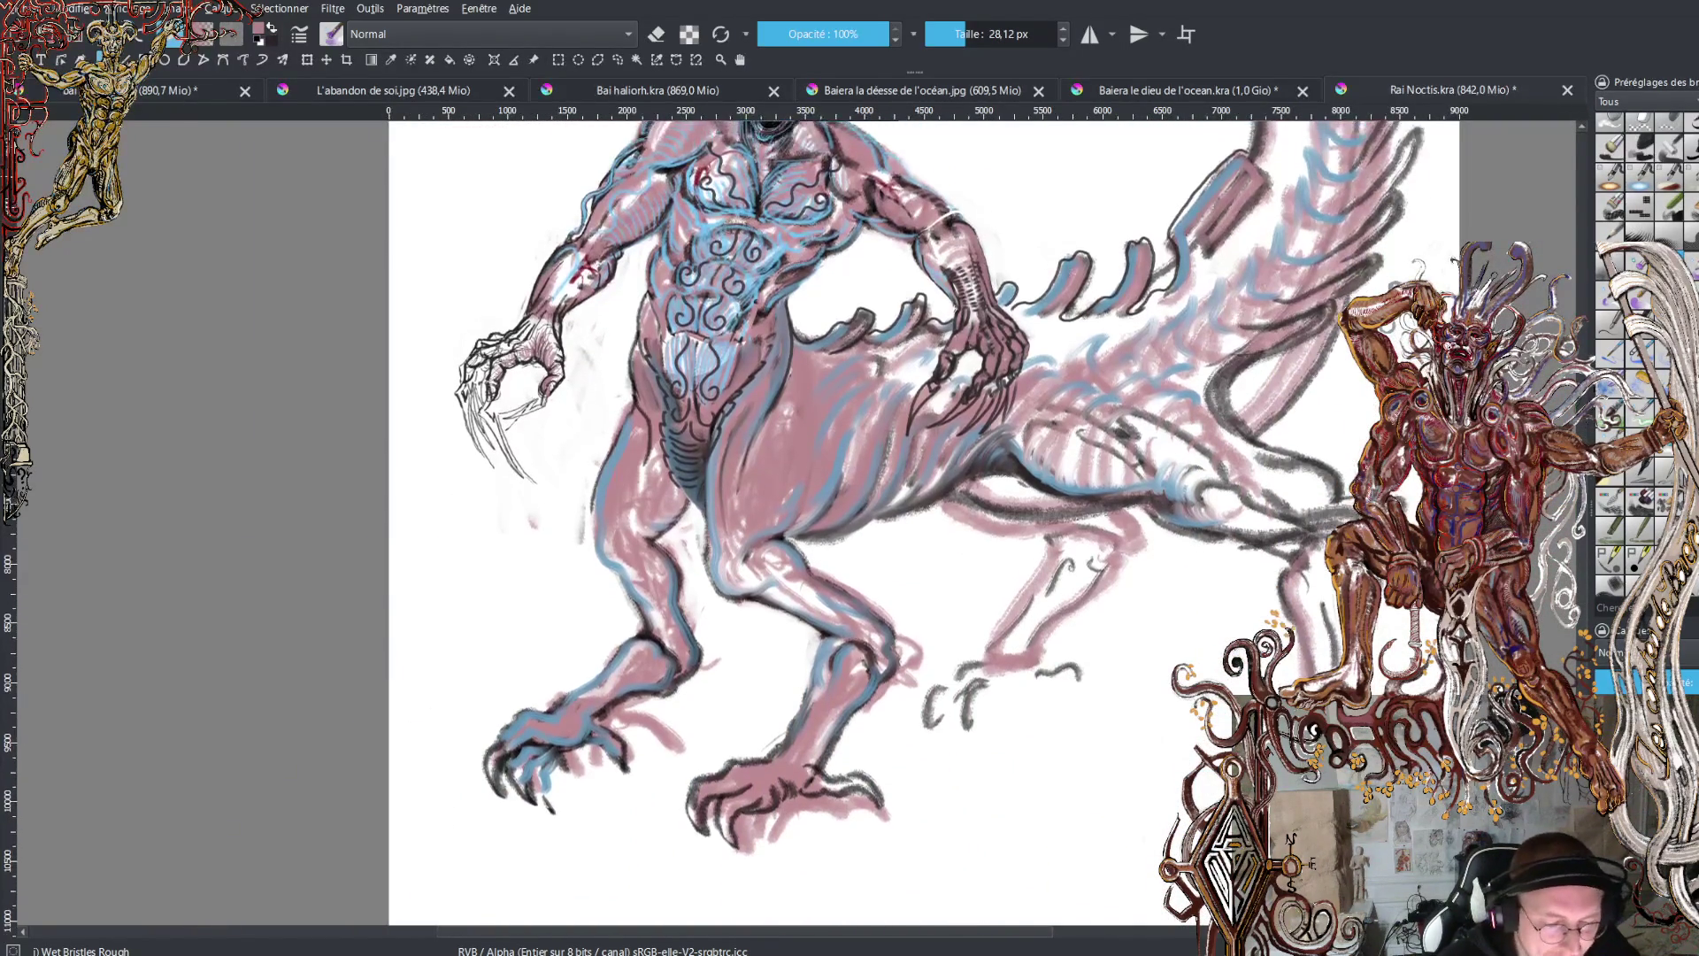
{"action": "scroll", "coordinate": [920, 522], "scroll_direction": "up", "scroll_amount": 5}
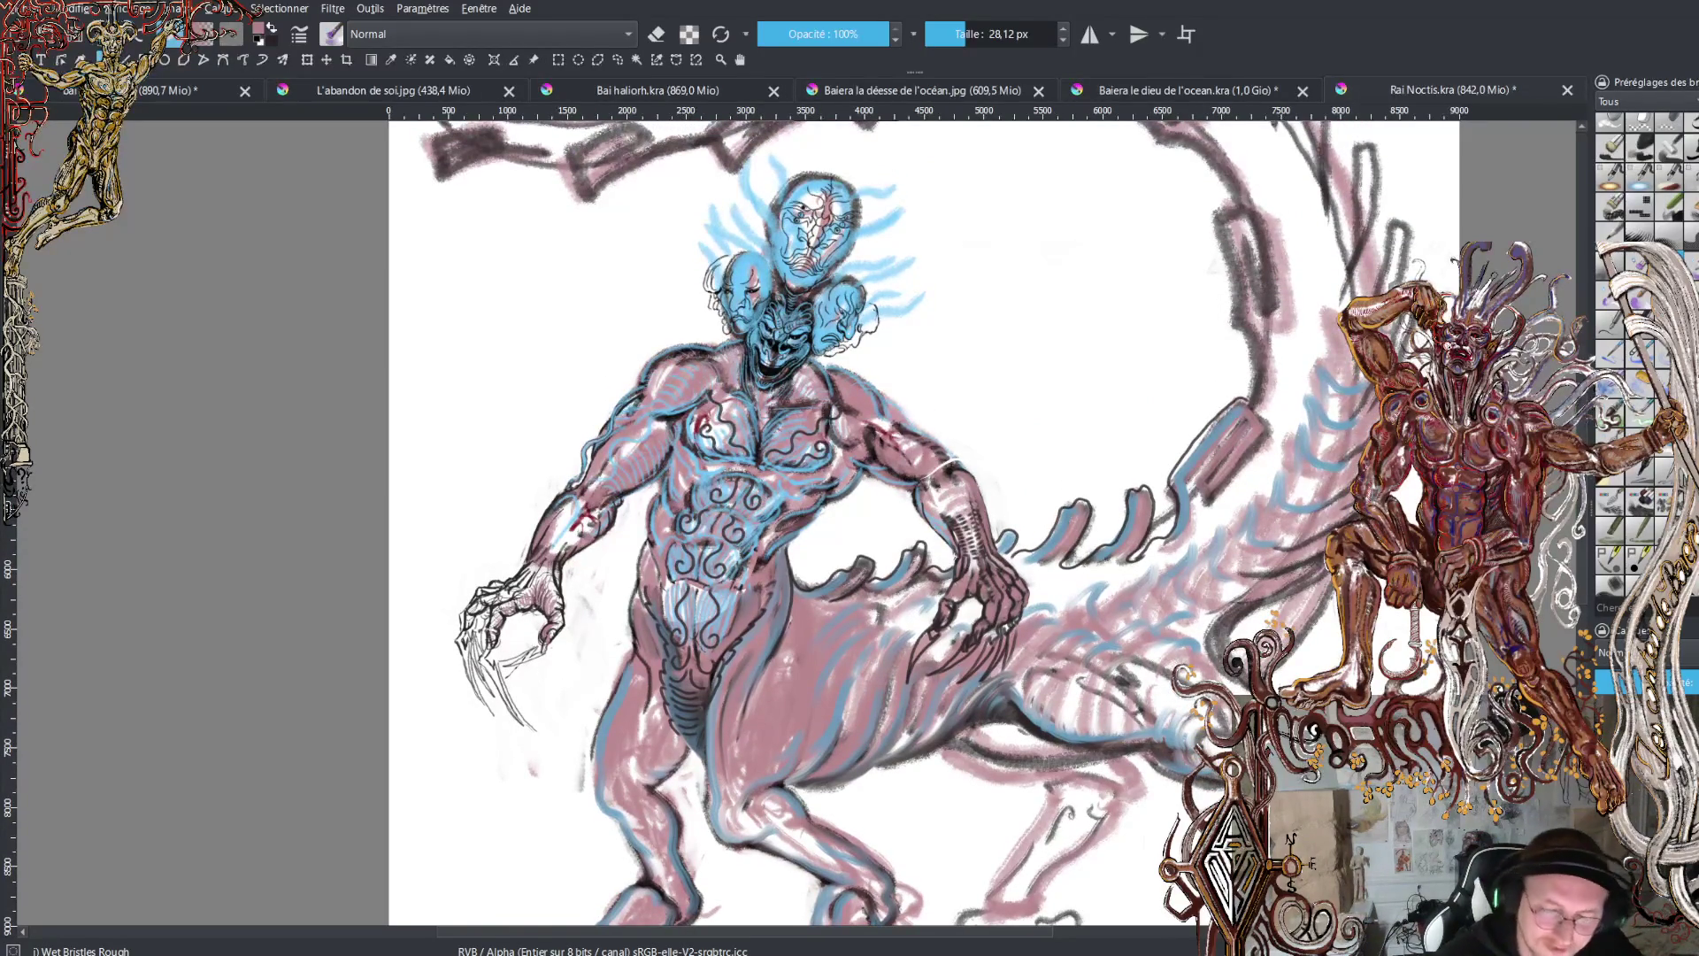
{"action": "scroll", "coordinate": [920, 522], "scroll_direction": "up", "scroll_amount": 2}
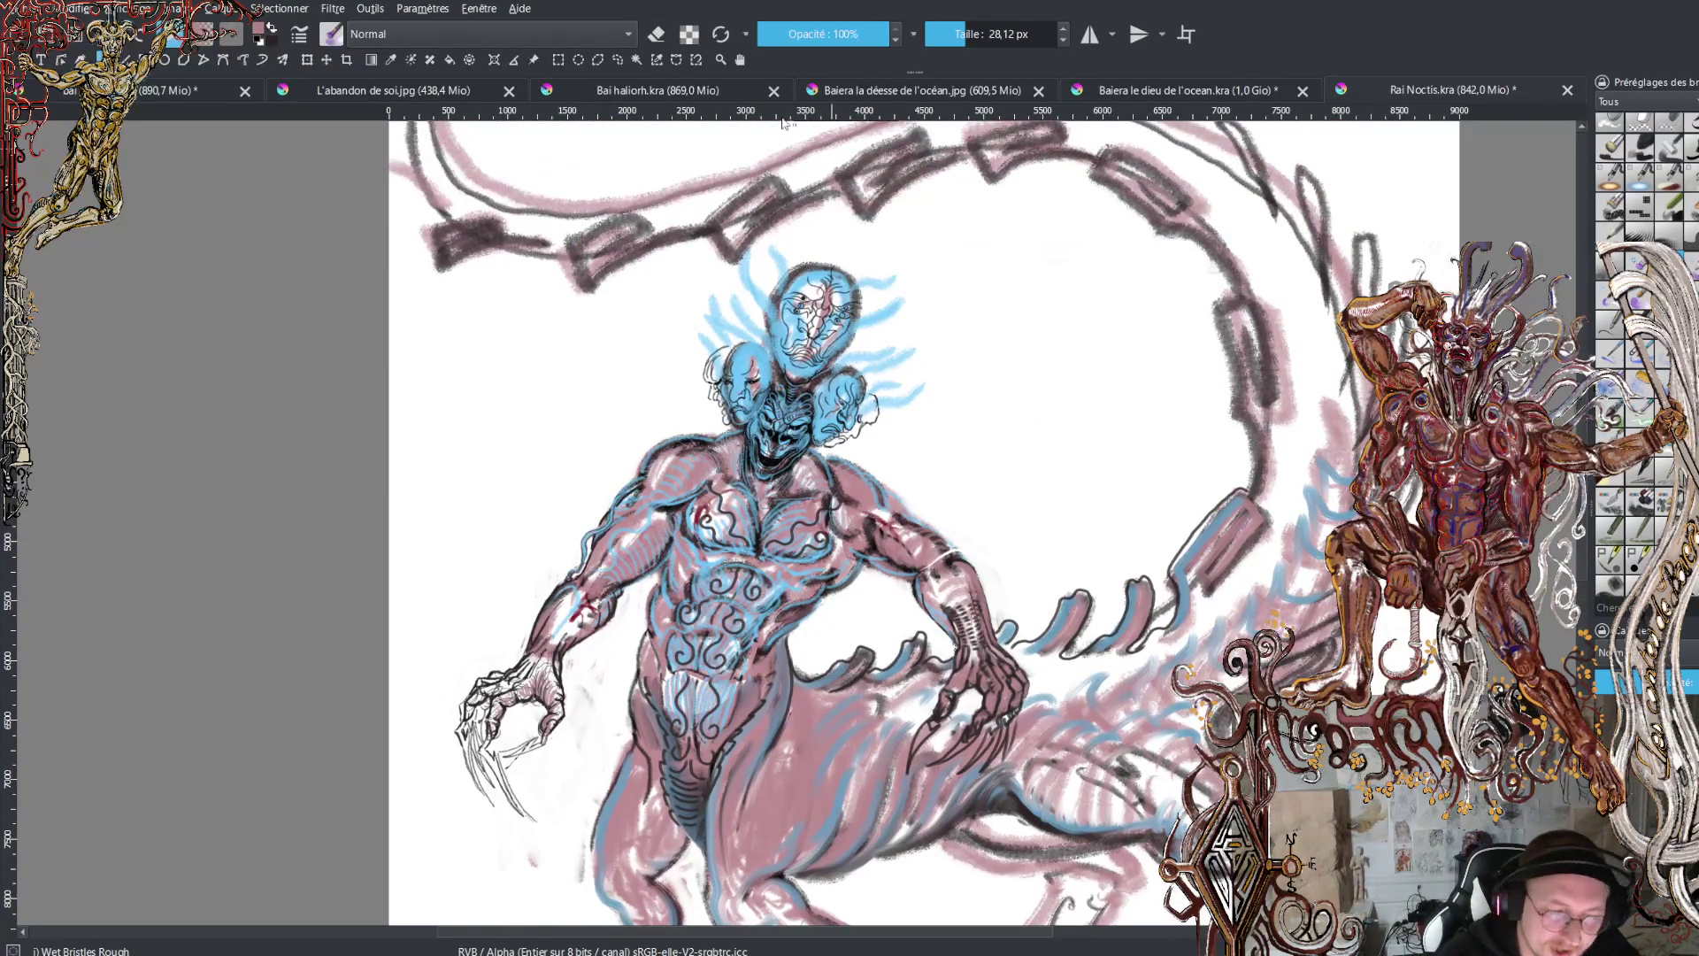
{"action": "left_click", "coordinate": [658, 36]}
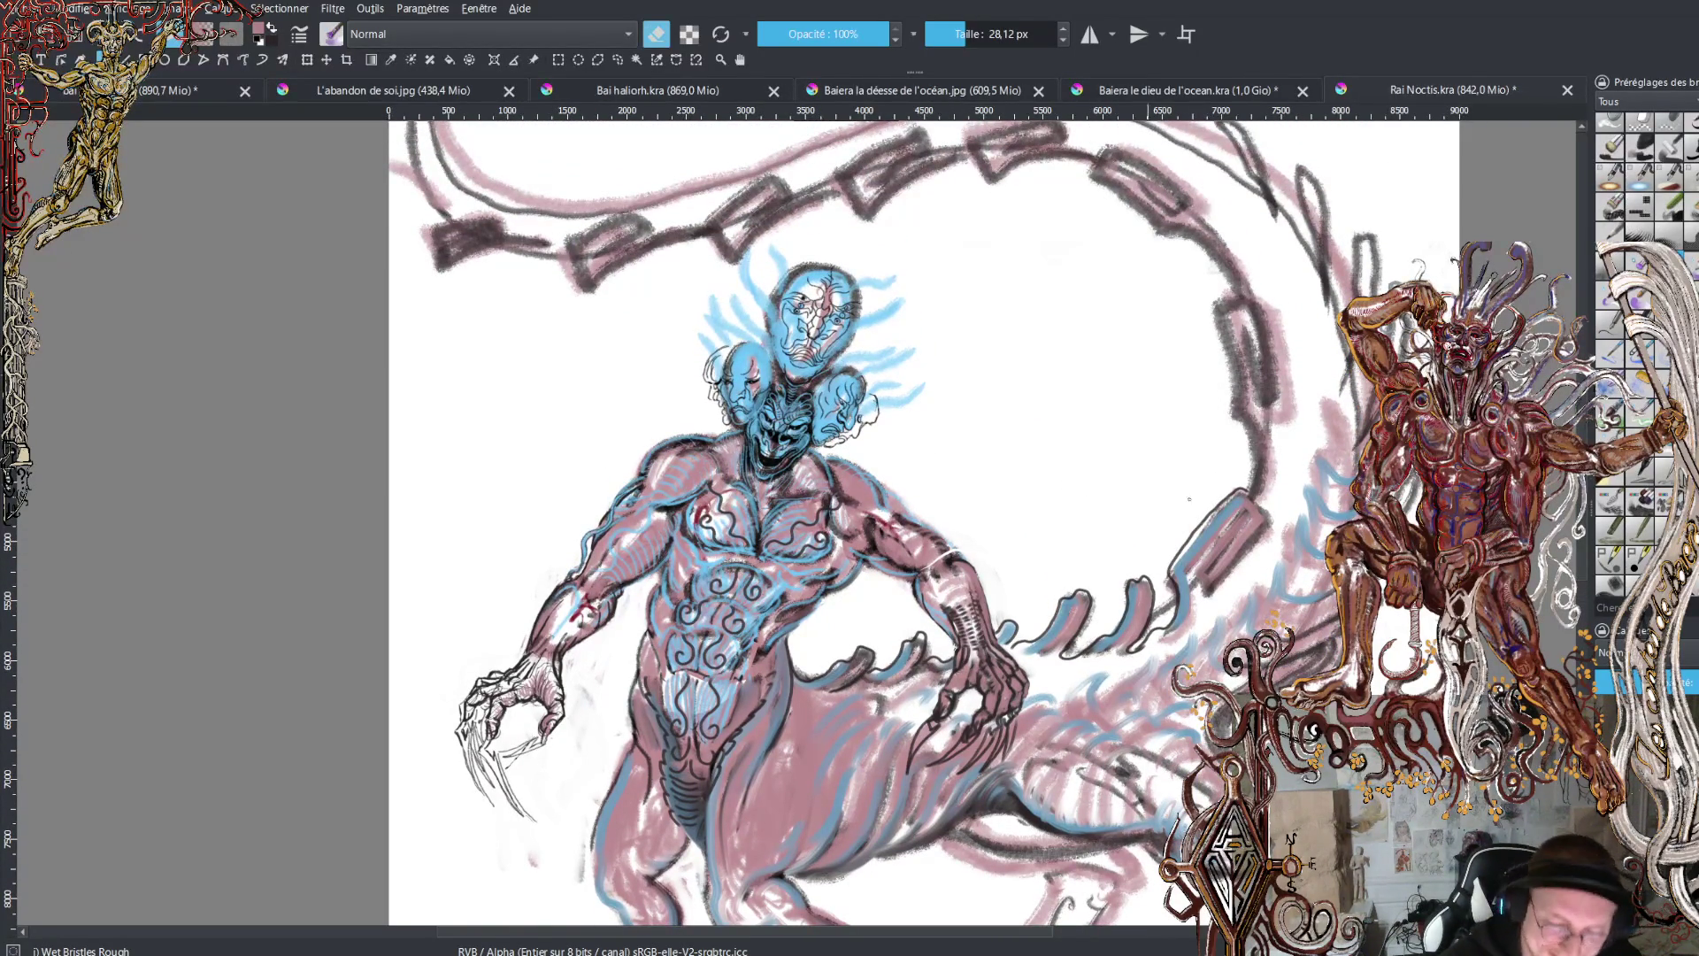
{"action": "left_click", "coordinate": [984, 36]}
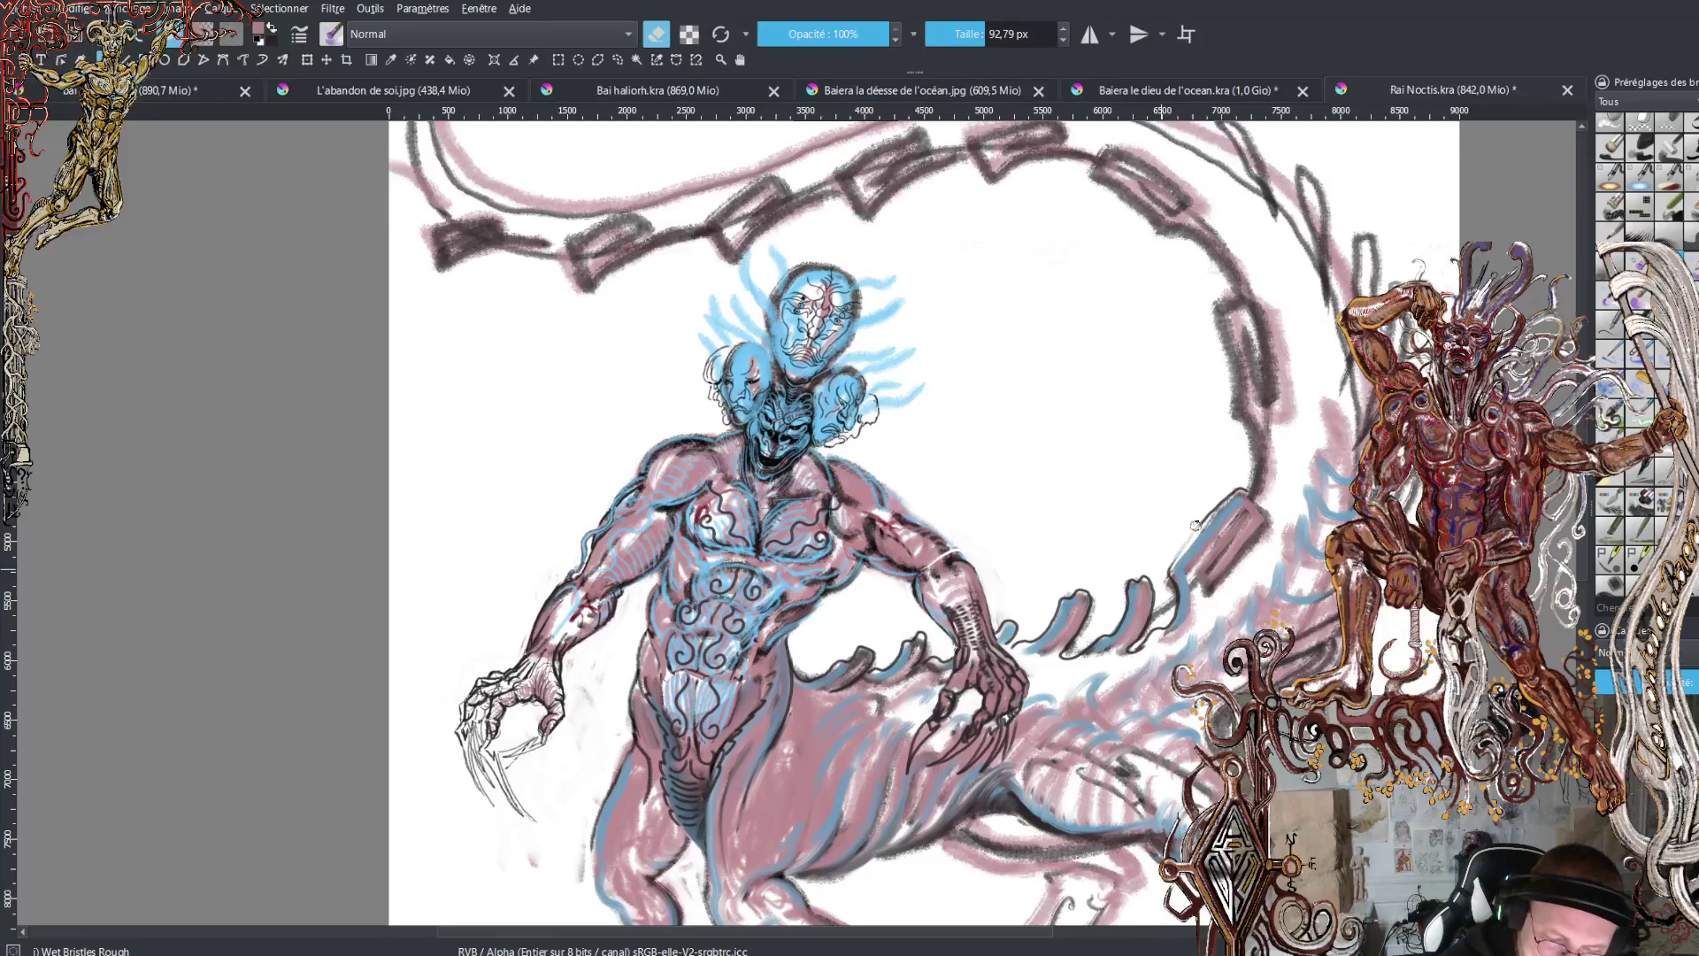
{"action": "mouse_move", "coordinate": [1225, 492]}
{"action": "left_mouse_down"}
{"action": "mouse_move", "coordinate": [1166, 566]}
{"action": "mouse_move", "coordinate": [1168, 593]}
{"action": "mouse_move", "coordinate": [1244, 490]}
{"action": "mouse_move", "coordinate": [1235, 410]}
{"action": "left_mouse_up"}
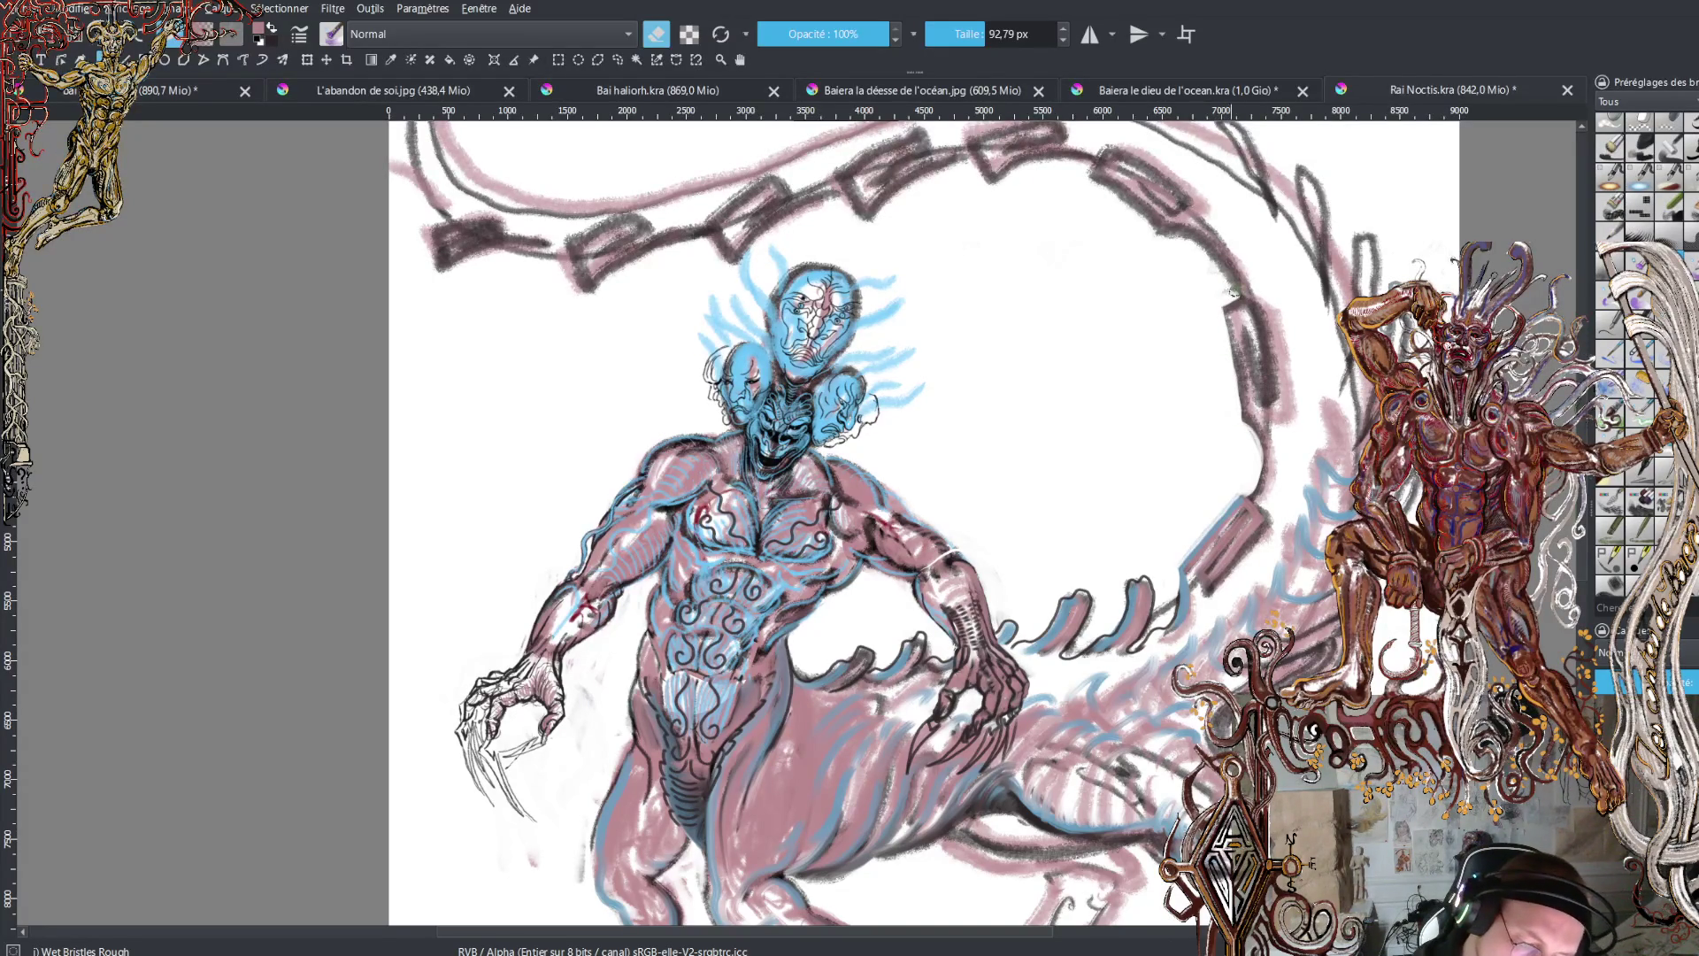
{"action": "mouse_move", "coordinate": [1228, 285]}
{"action": "left_mouse_down"}
{"action": "mouse_move", "coordinate": [1186, 236]}
{"action": "mouse_move", "coordinate": [1053, 162]}
{"action": "mouse_move", "coordinate": [988, 196]}
{"action": "mouse_move", "coordinate": [951, 167]}
{"action": "mouse_move", "coordinate": [972, 162]}
{"action": "mouse_move", "coordinate": [943, 161]}
{"action": "mouse_move", "coordinate": [872, 212]}
{"action": "mouse_move", "coordinate": [842, 190]}
{"action": "mouse_move", "coordinate": [827, 197]}
{"action": "mouse_move", "coordinate": [854, 205]}
{"action": "mouse_move", "coordinate": [806, 200]}
{"action": "mouse_move", "coordinate": [734, 258]}
{"action": "mouse_move", "coordinate": [783, 221]}
{"action": "mouse_move", "coordinate": [684, 254]}
{"action": "mouse_move", "coordinate": [700, 237]}
{"action": "mouse_move", "coordinate": [672, 239]}
{"action": "mouse_move", "coordinate": [638, 264]}
{"action": "mouse_move", "coordinate": [500, 247]}
{"action": "mouse_move", "coordinate": [562, 256]}
{"action": "mouse_move", "coordinate": [573, 279]}
{"action": "mouse_move", "coordinate": [529, 252]}
{"action": "mouse_move", "coordinate": [446, 258]}
{"action": "left_mouse_up"}
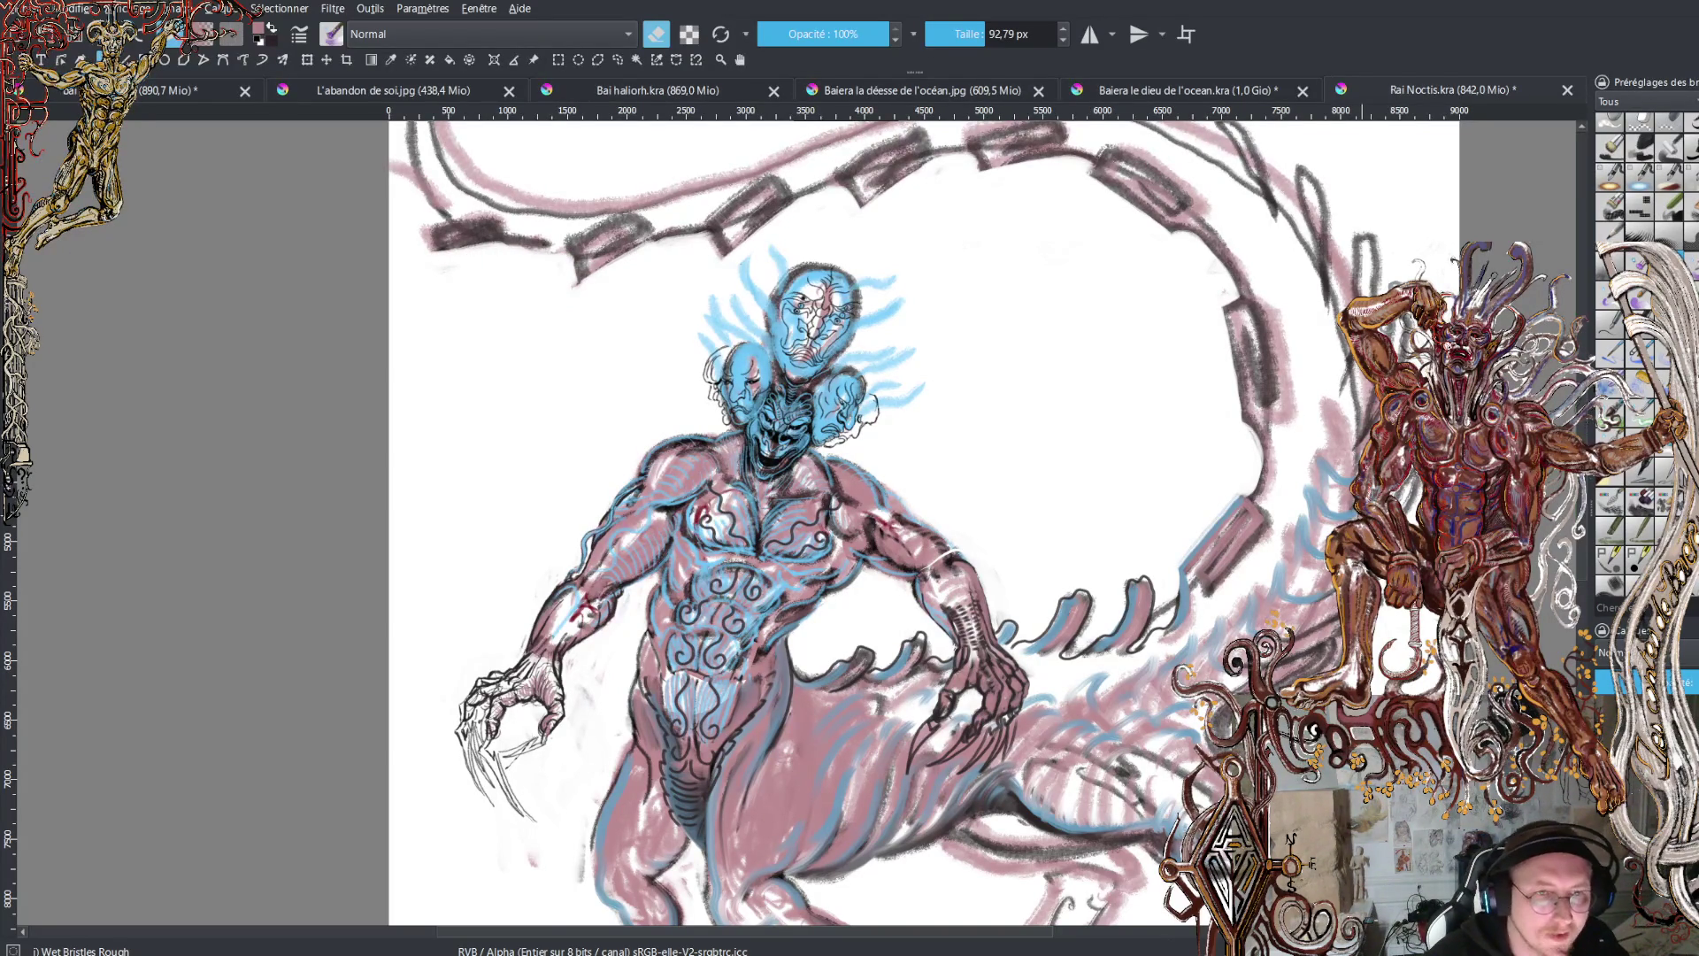
- Save the creature sketch with Ctrl+S and switch to the green-and-red figure document
{"action": "scroll", "coordinate": [920, 522], "scroll_direction": "down", "scroll_amount": 5}
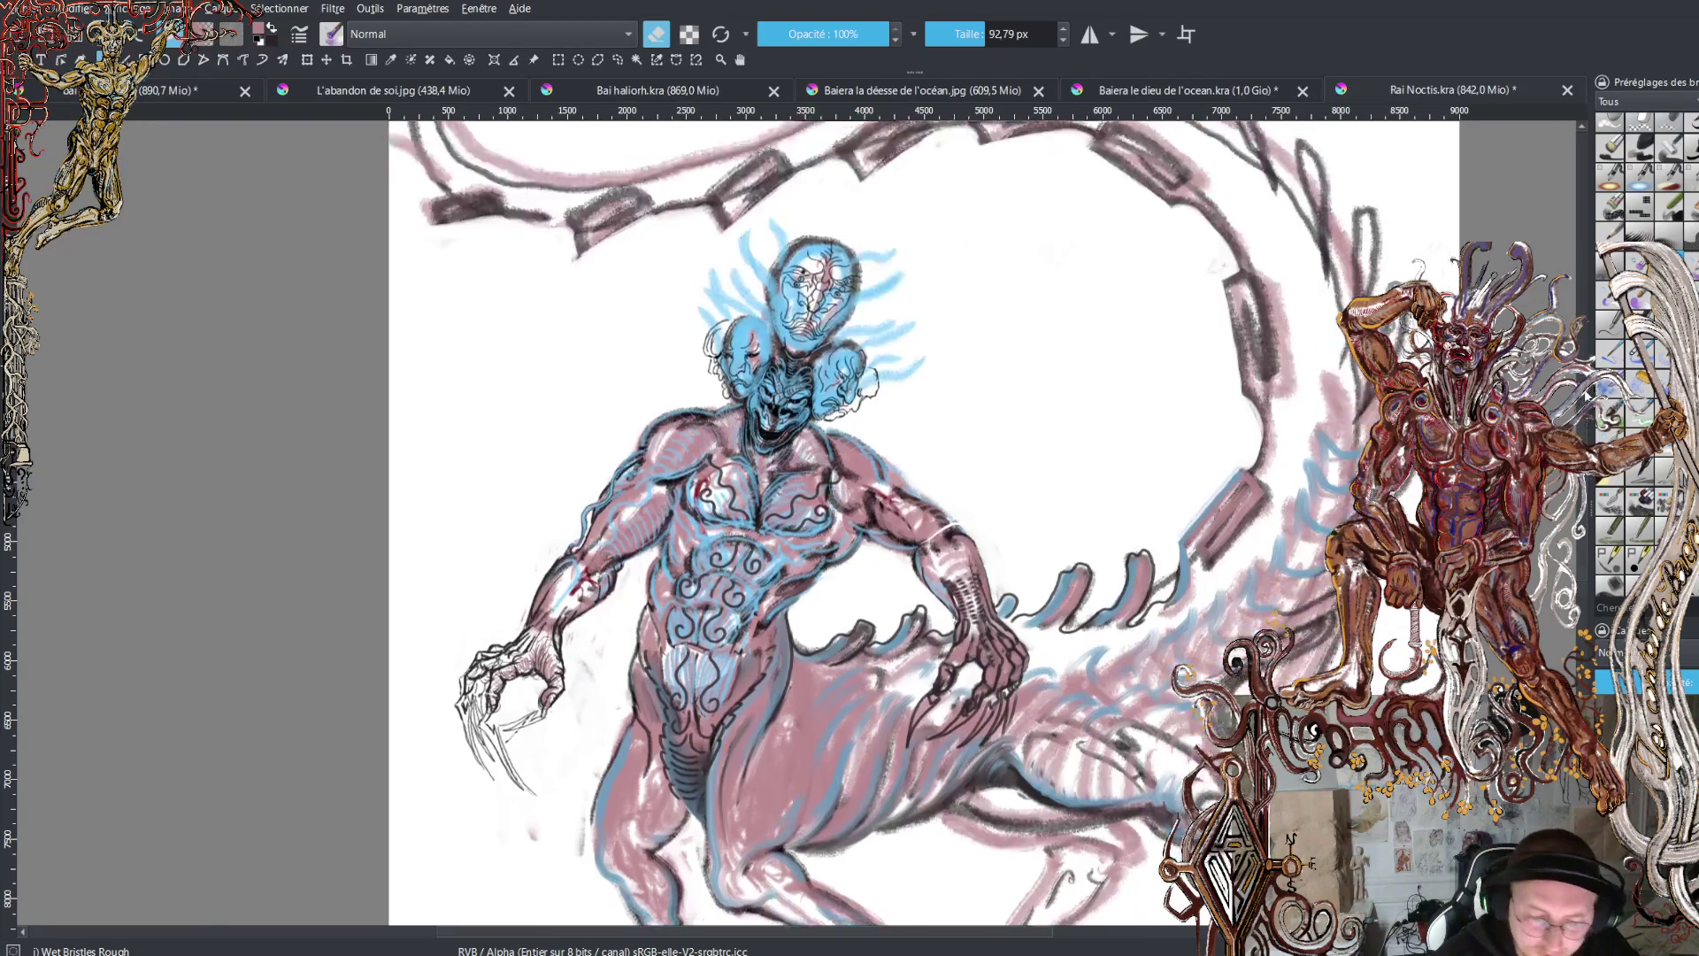
{"action": "key", "text": "minus"}
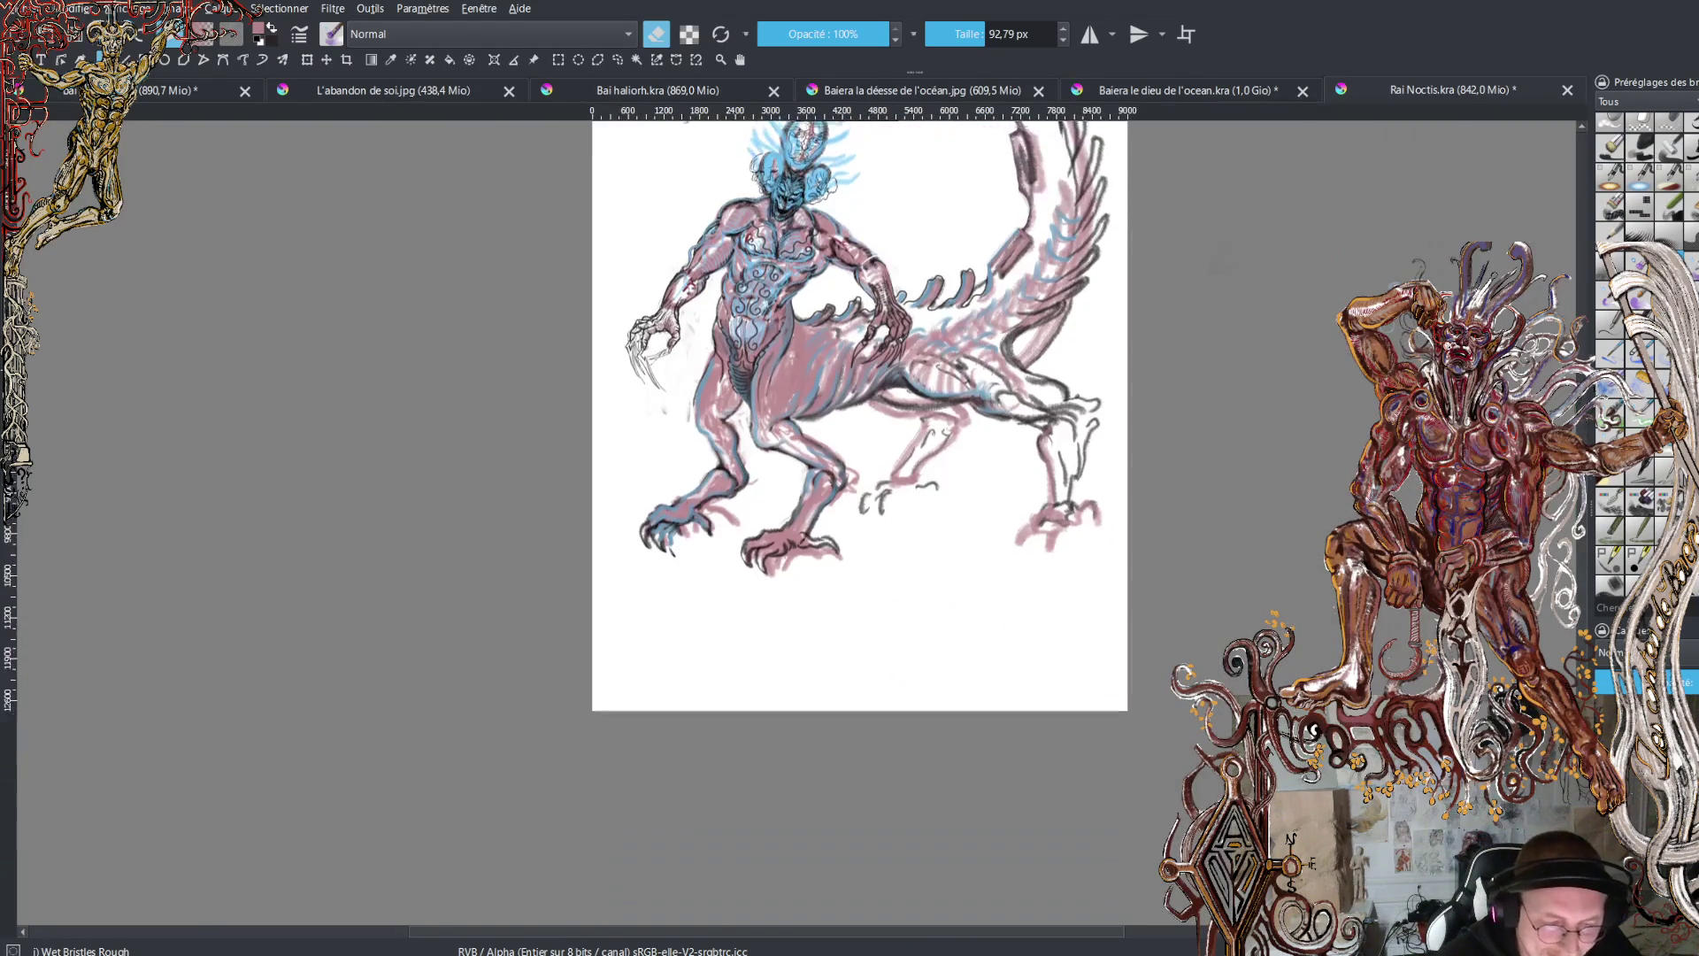
{"action": "key", "text": "plus"}
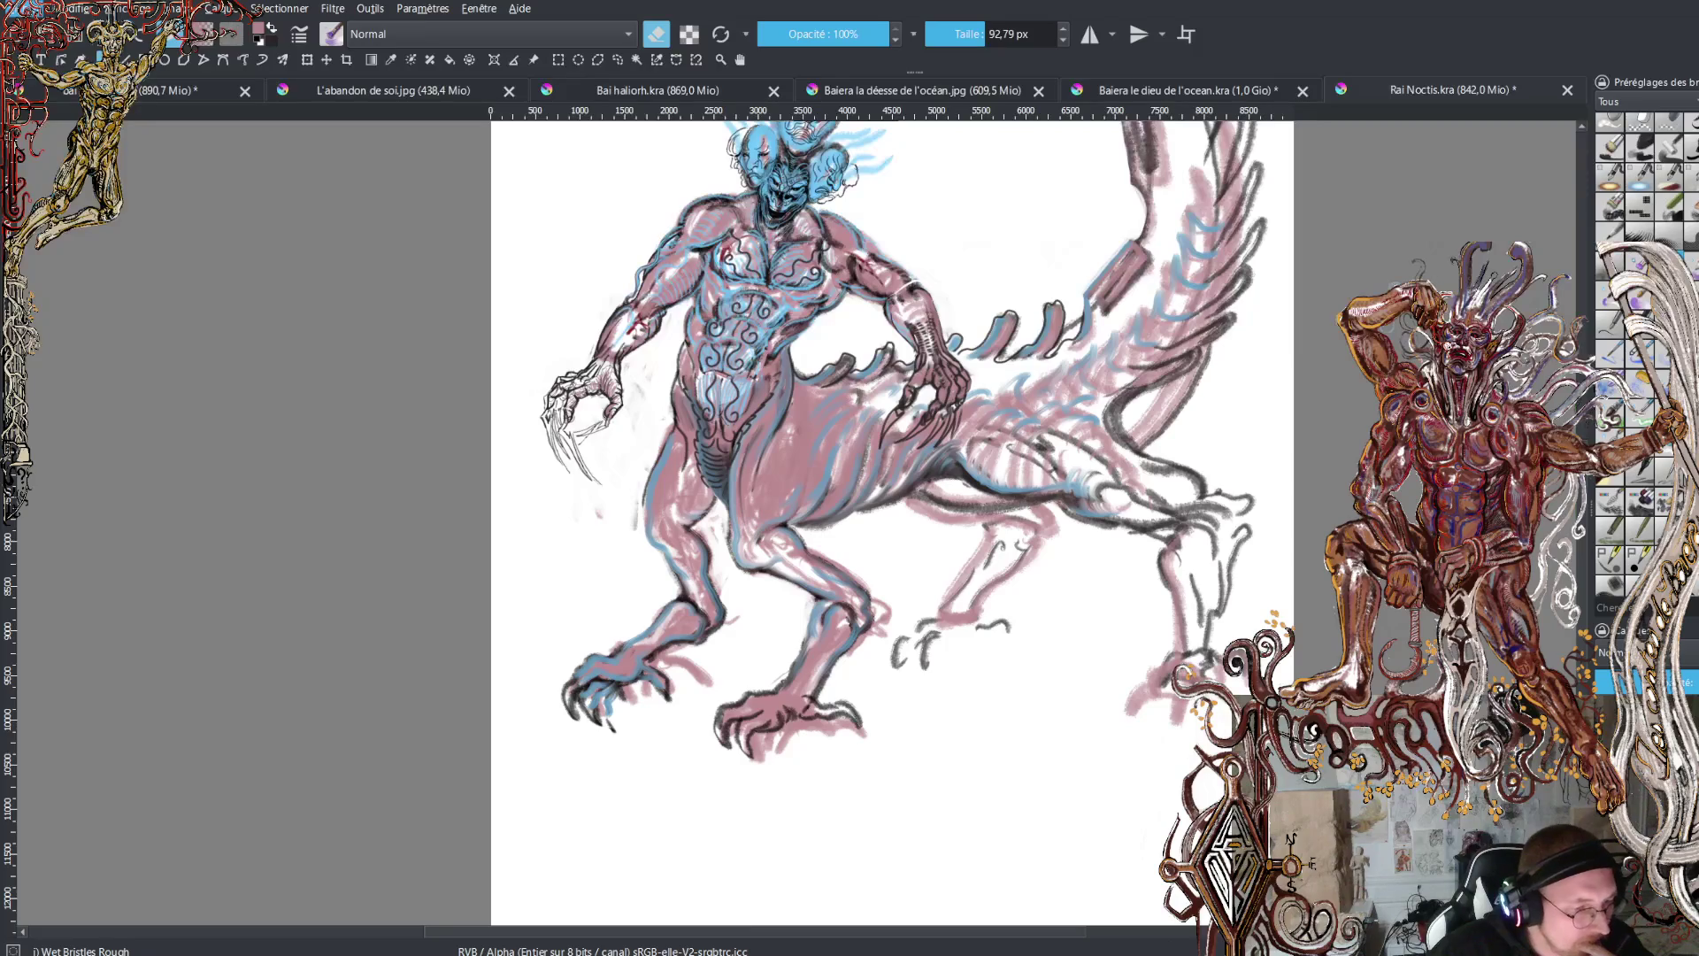
{"action": "key", "text": "ctrl+s"}
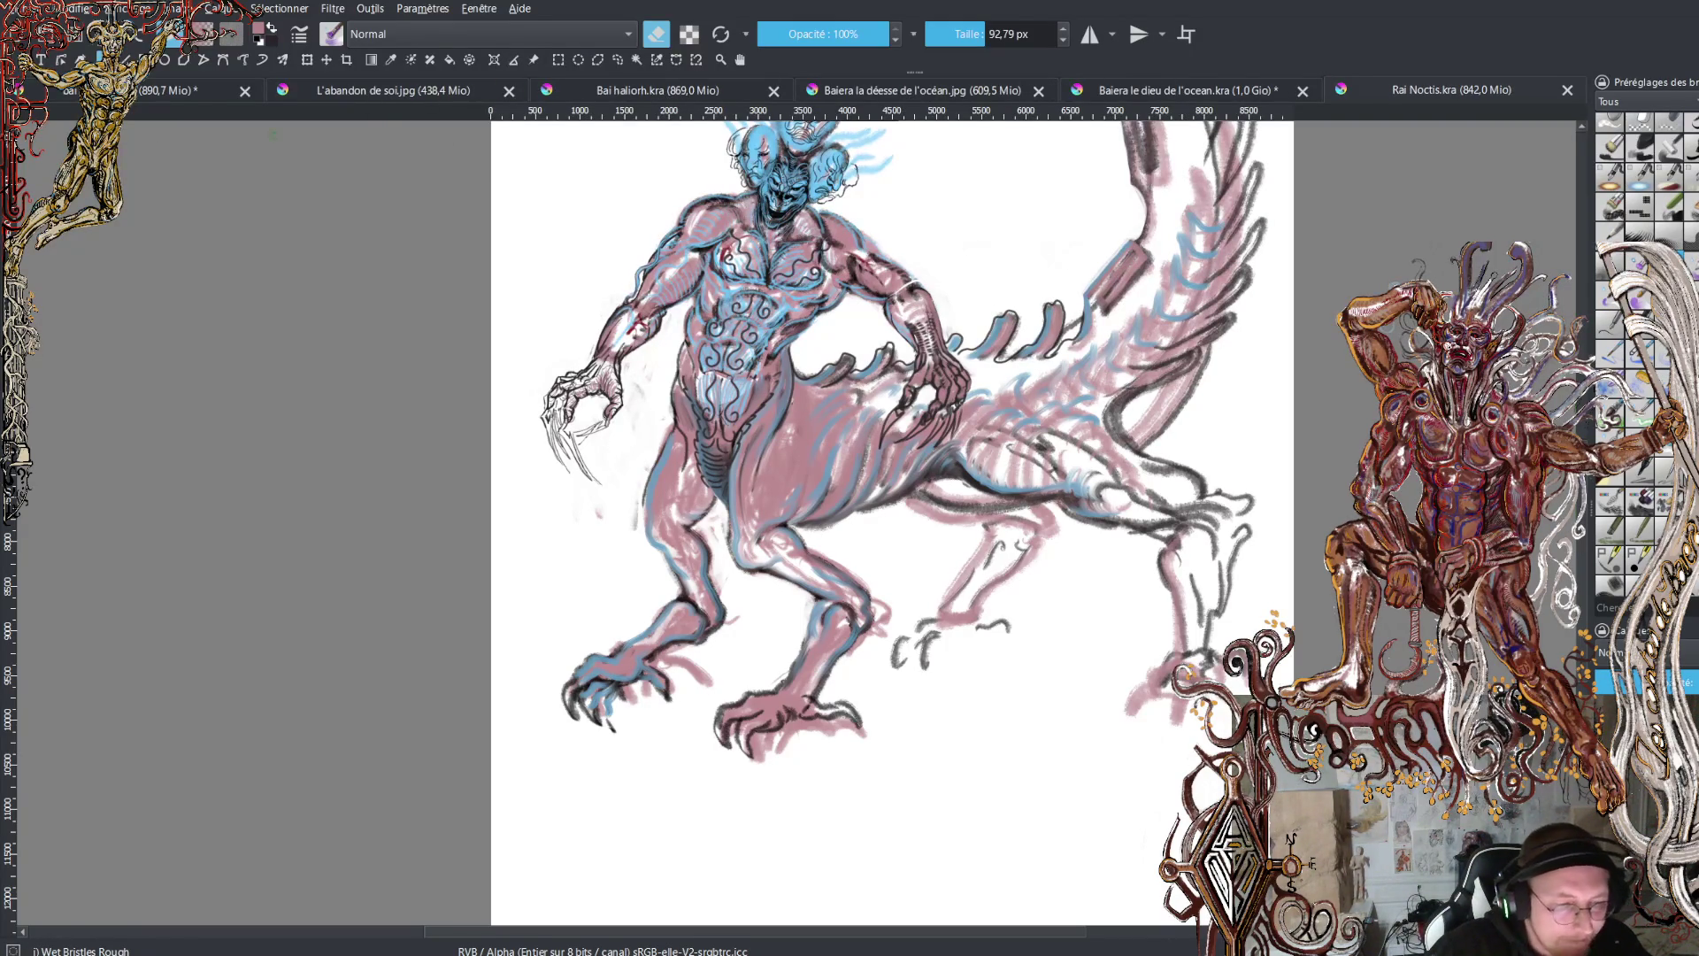
{"action": "key", "text": "ctrl+Tab"}
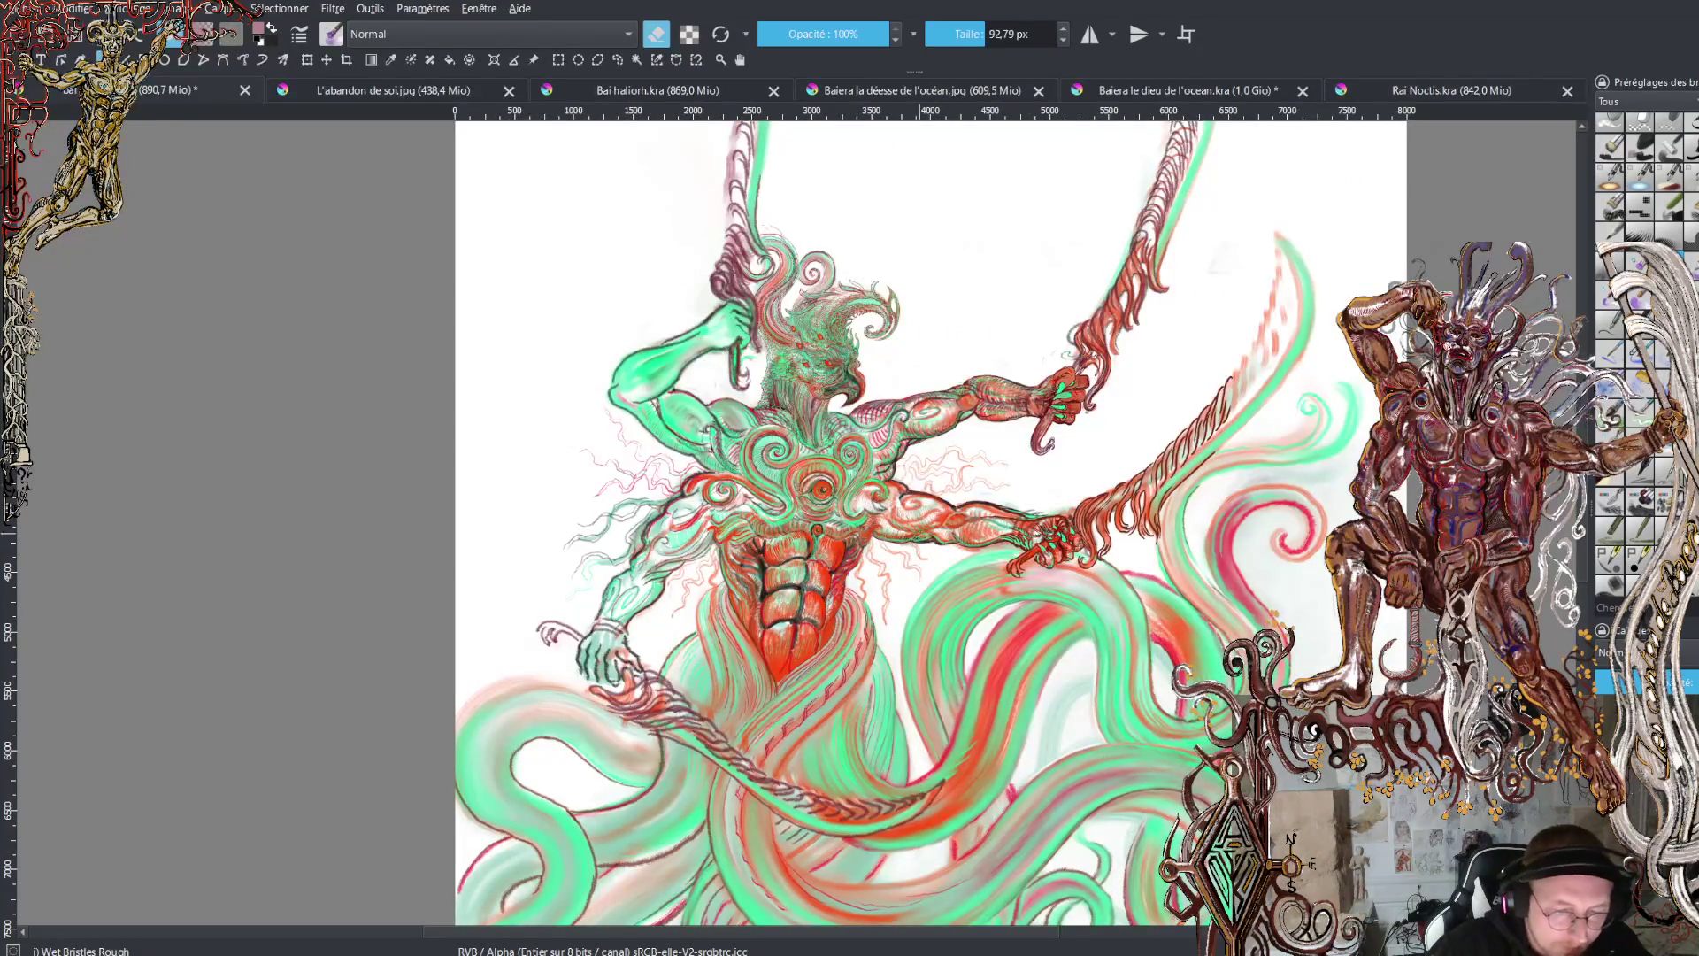
- View the green-and-red figure, then the golden-hair and orange fire-demon paintings
{"action": "scroll", "coordinate": [857, 450], "scroll_direction": "up", "scroll_amount": 2}
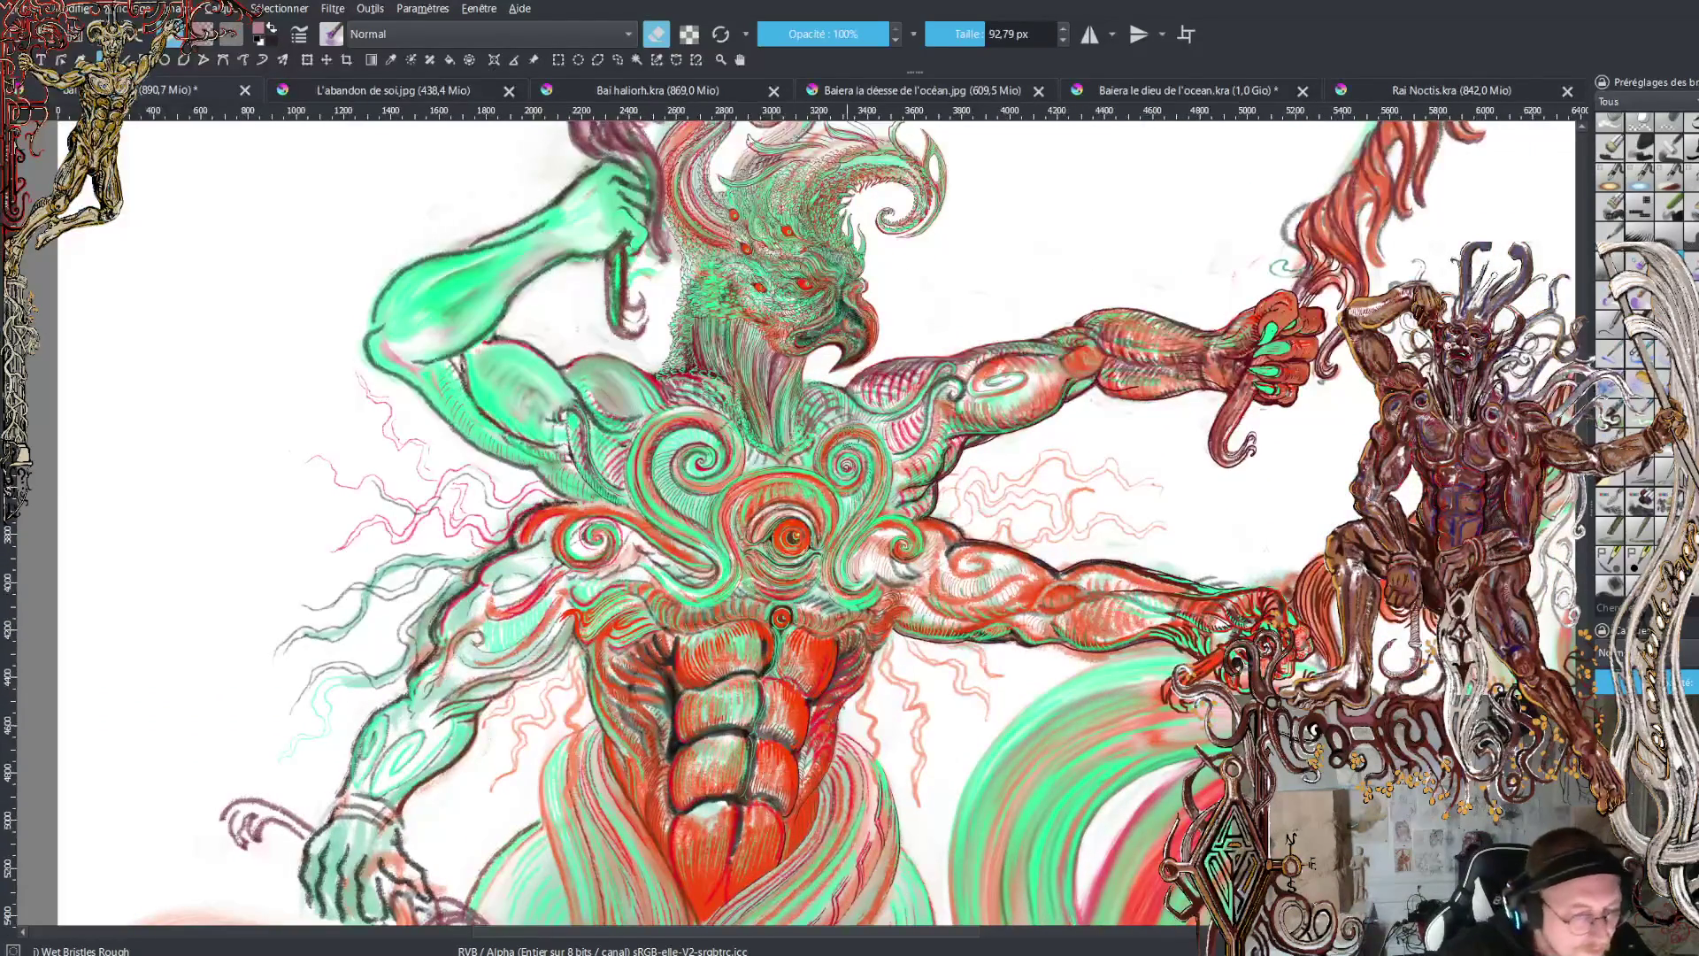
{"action": "scroll", "coordinate": [850, 442], "scroll_direction": "down", "scroll_amount": 4}
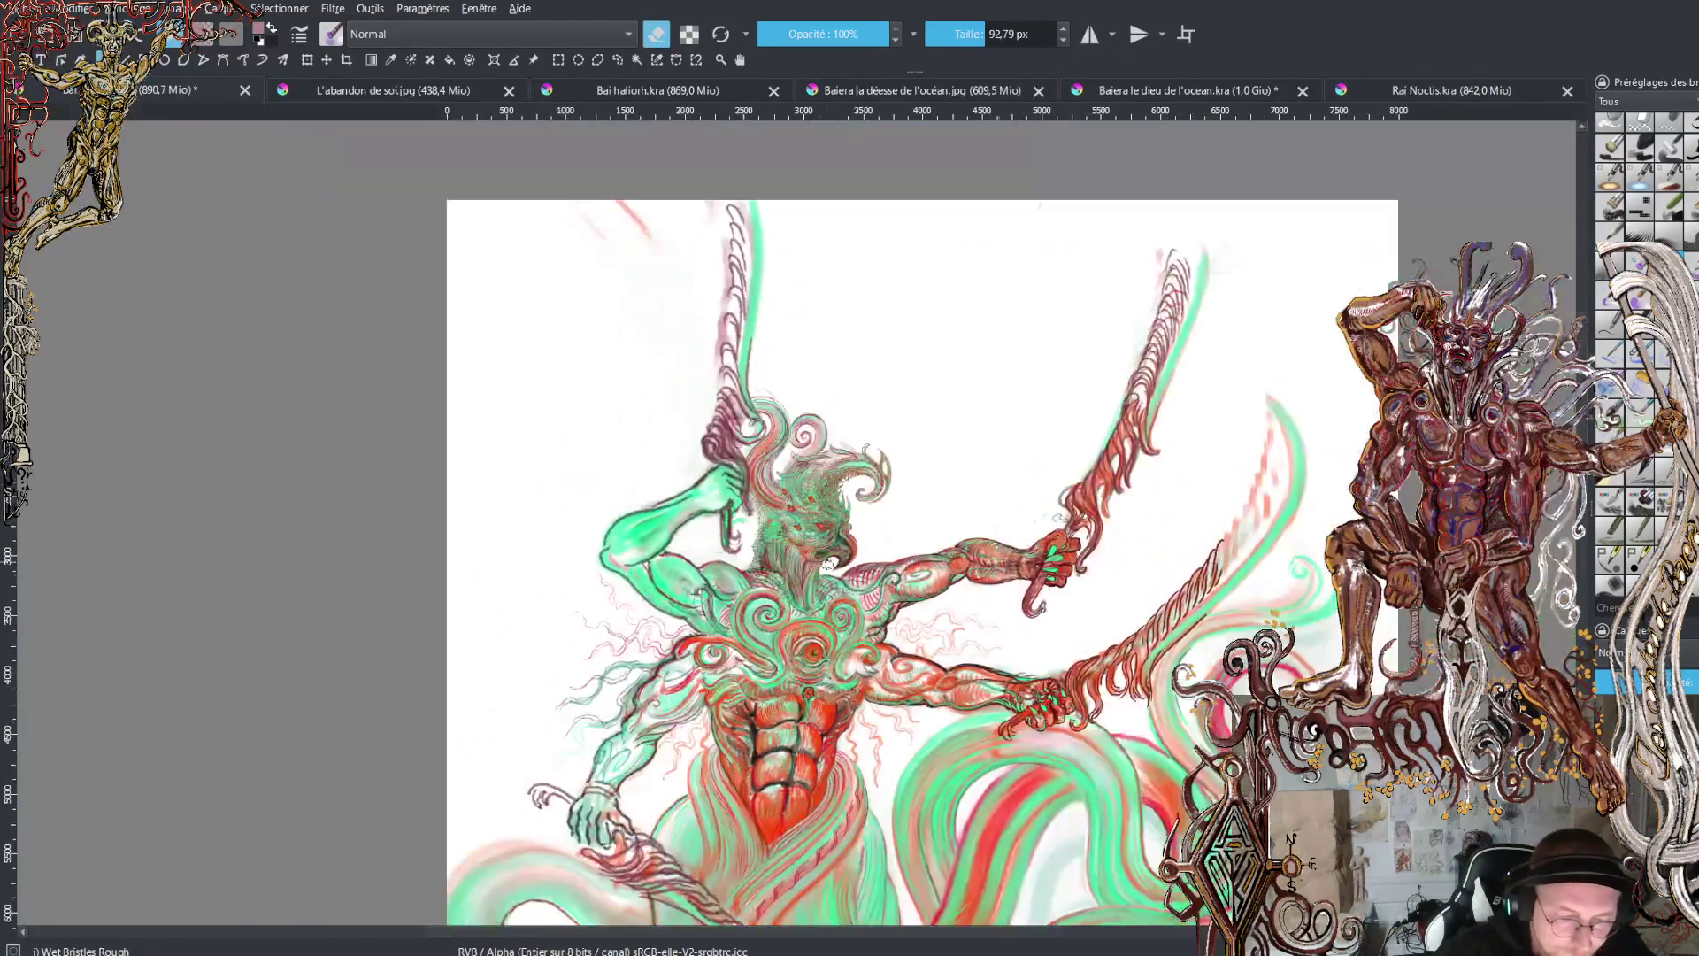
{"action": "mouse_move", "coordinate": [827, 564]}
{"action": "left_mouse_down"}
{"action": "mouse_move", "coordinate": [721, 389]}
{"action": "mouse_move", "coordinate": [727, 439]}
{"action": "left_mouse_up"}
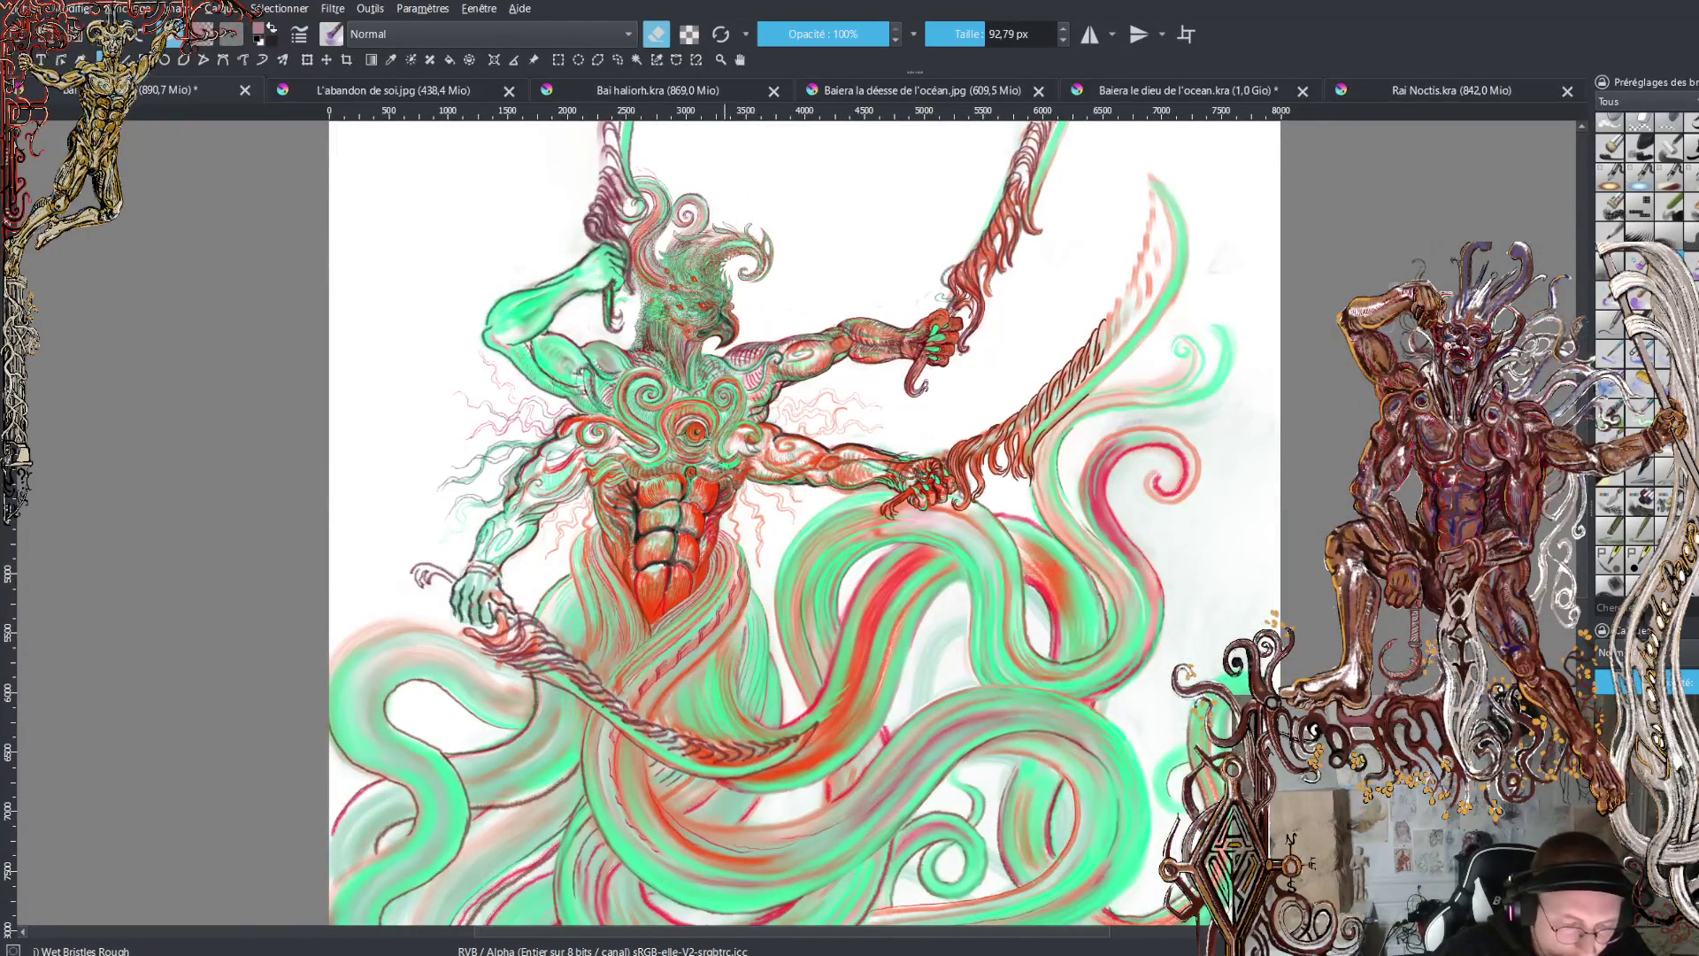
{"action": "left_click", "coordinate": [388, 92]}
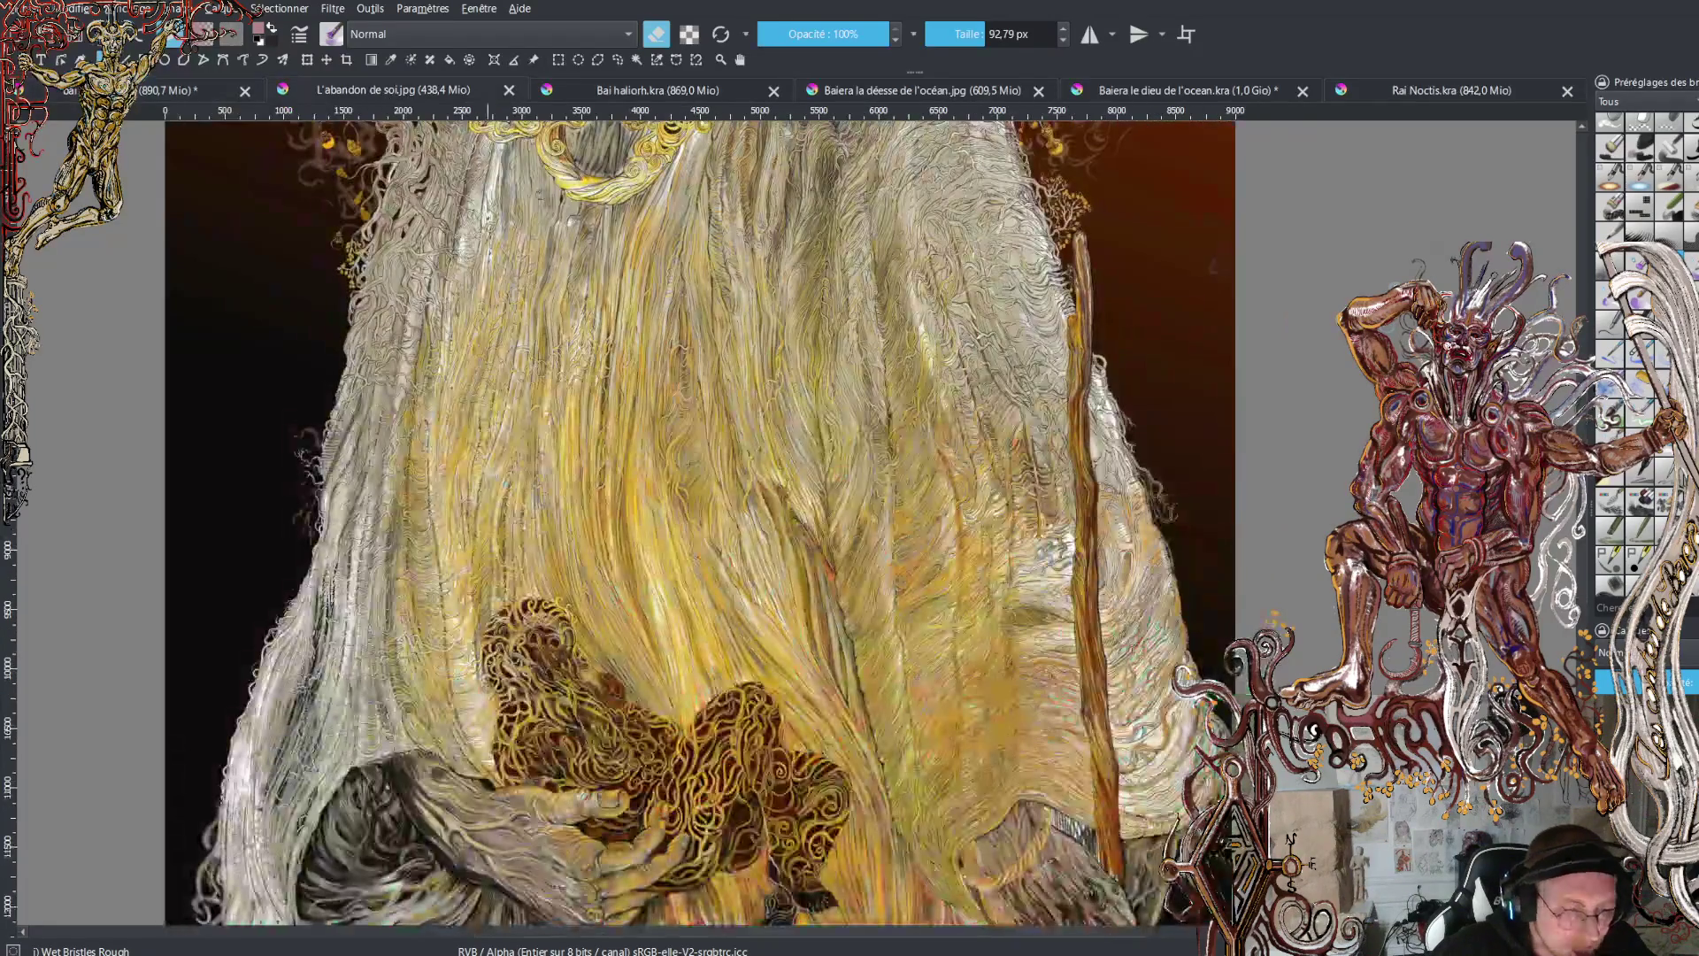
{"action": "scroll", "coordinate": [477, 531], "scroll_direction": "up", "scroll_amount": 5}
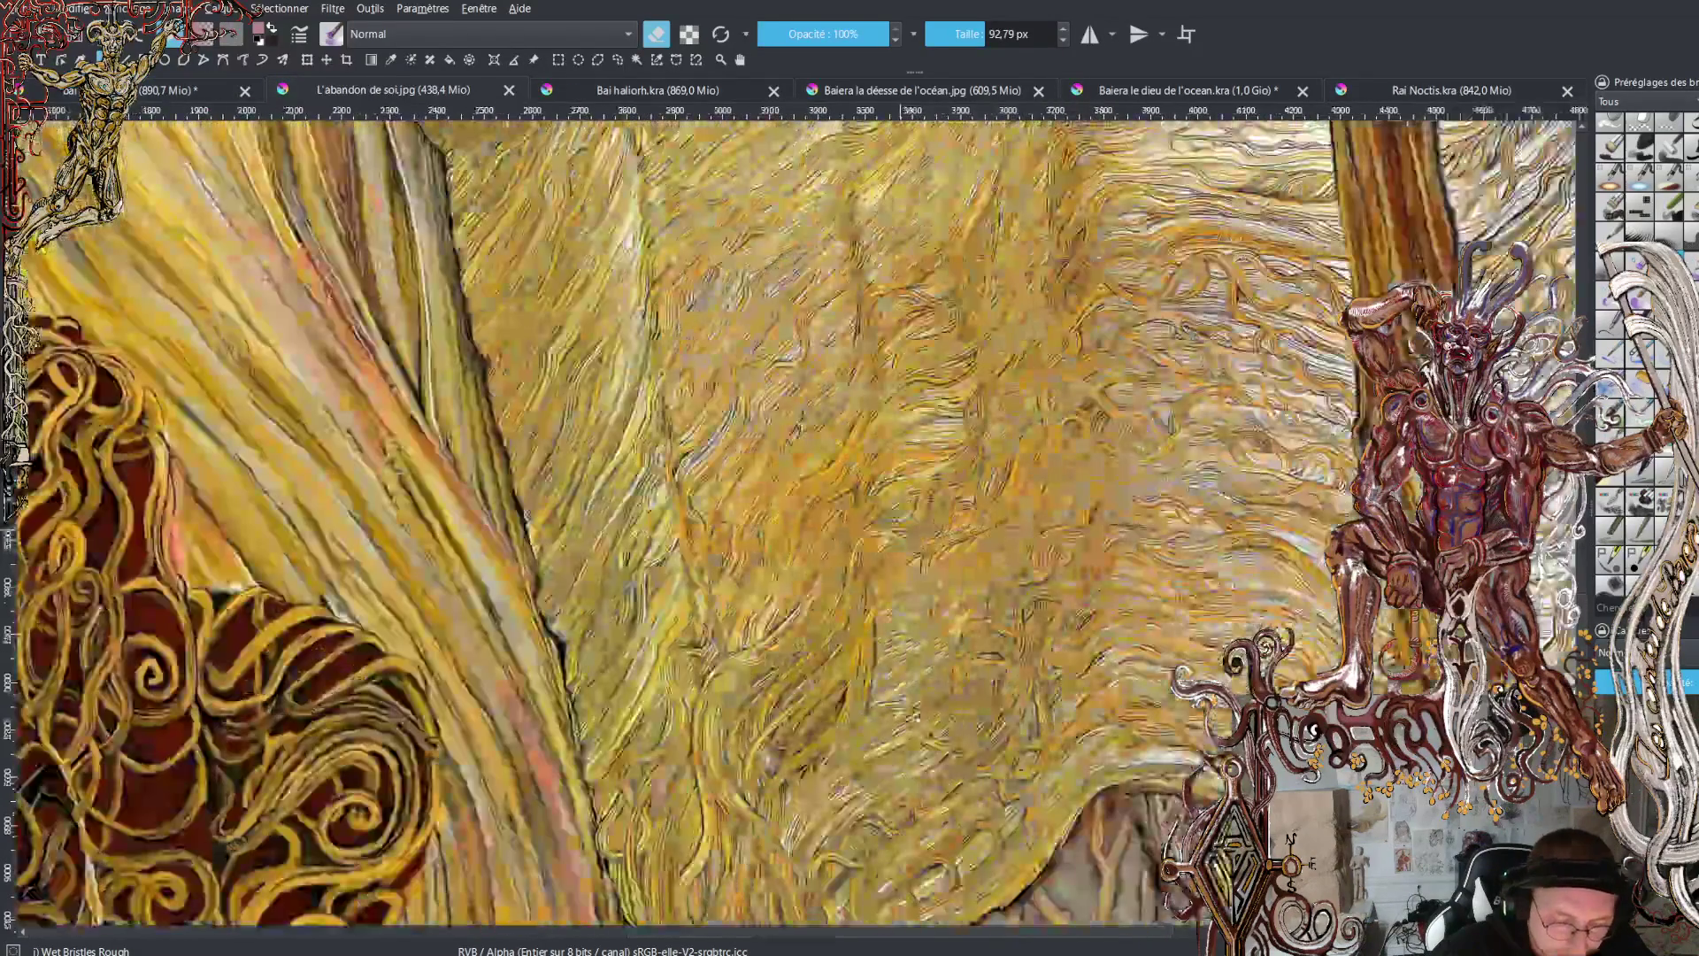
{"action": "scroll", "coordinate": [832, 544], "scroll_direction": "down", "scroll_amount": 1}
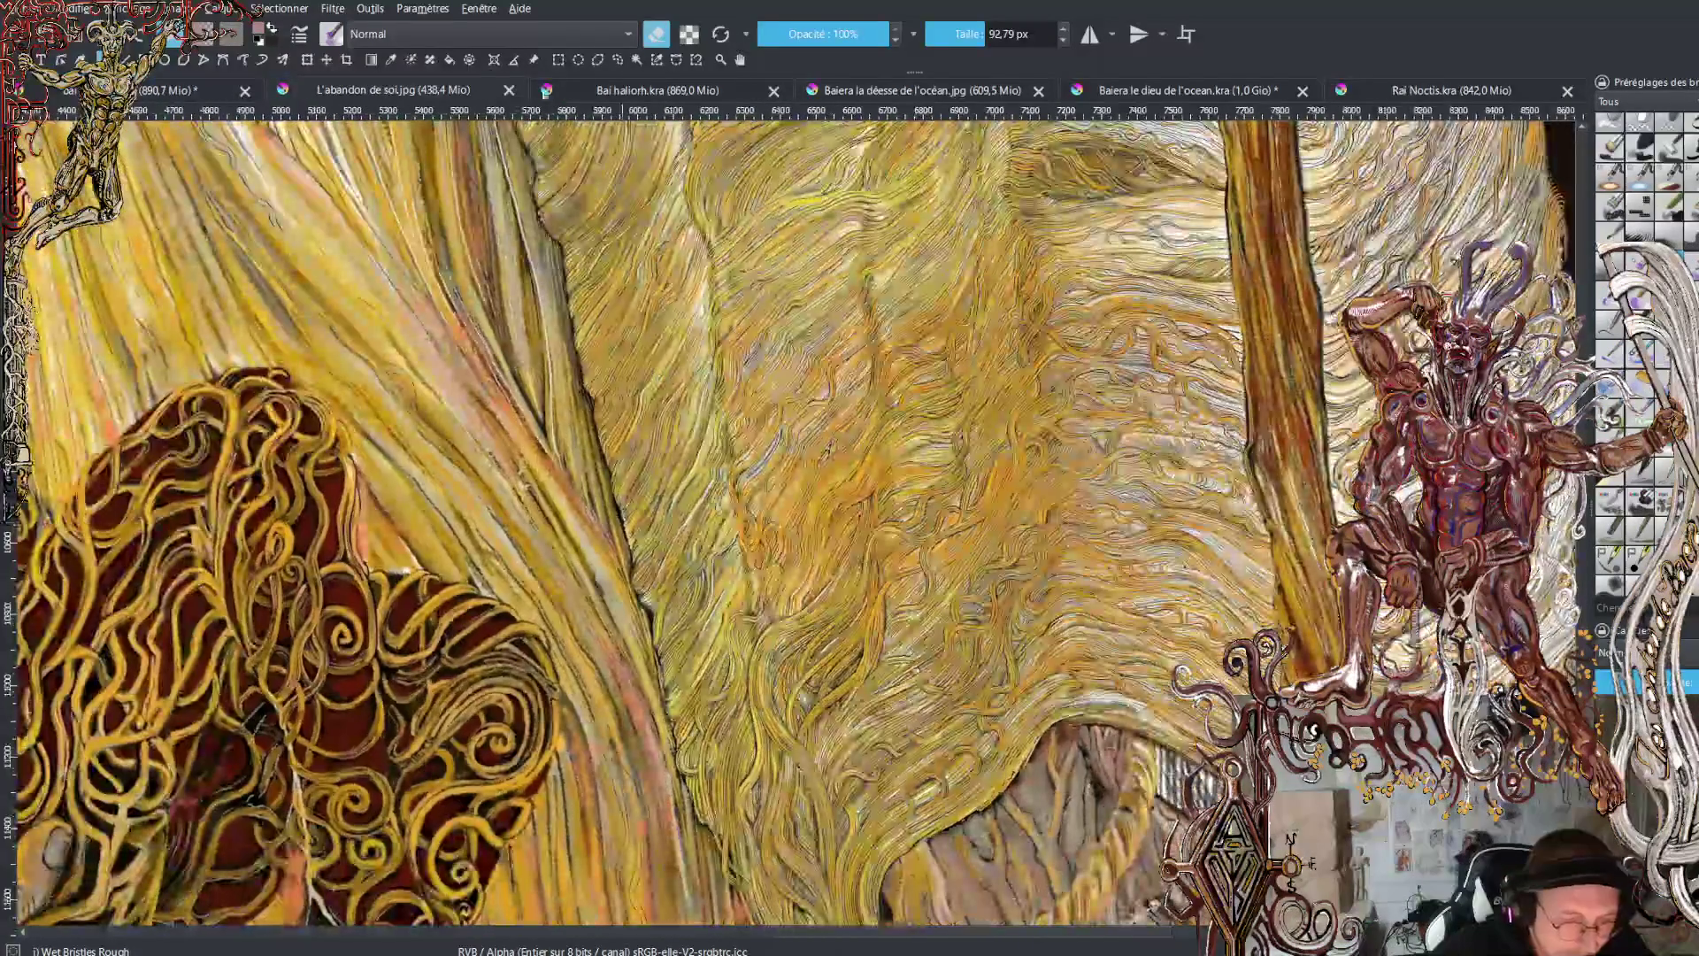
{"action": "left_click", "coordinate": [546, 92]}
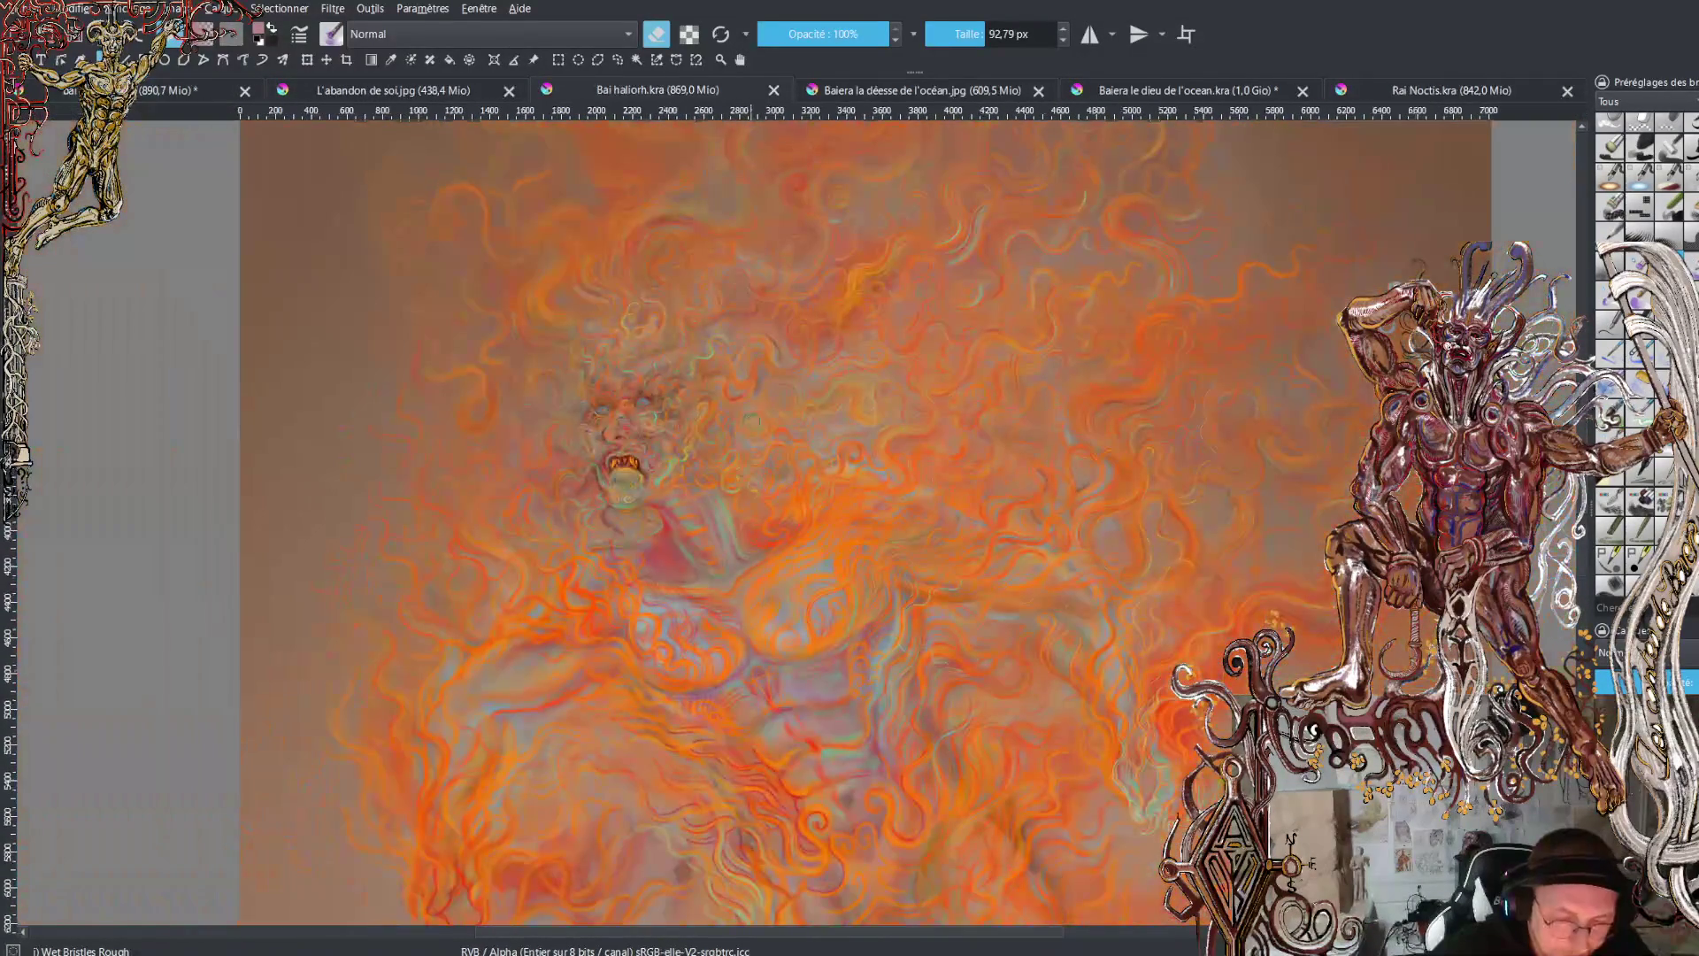
{"action": "left_click_drag", "start_coordinate": [783, 431], "coordinate": [765, 478]}
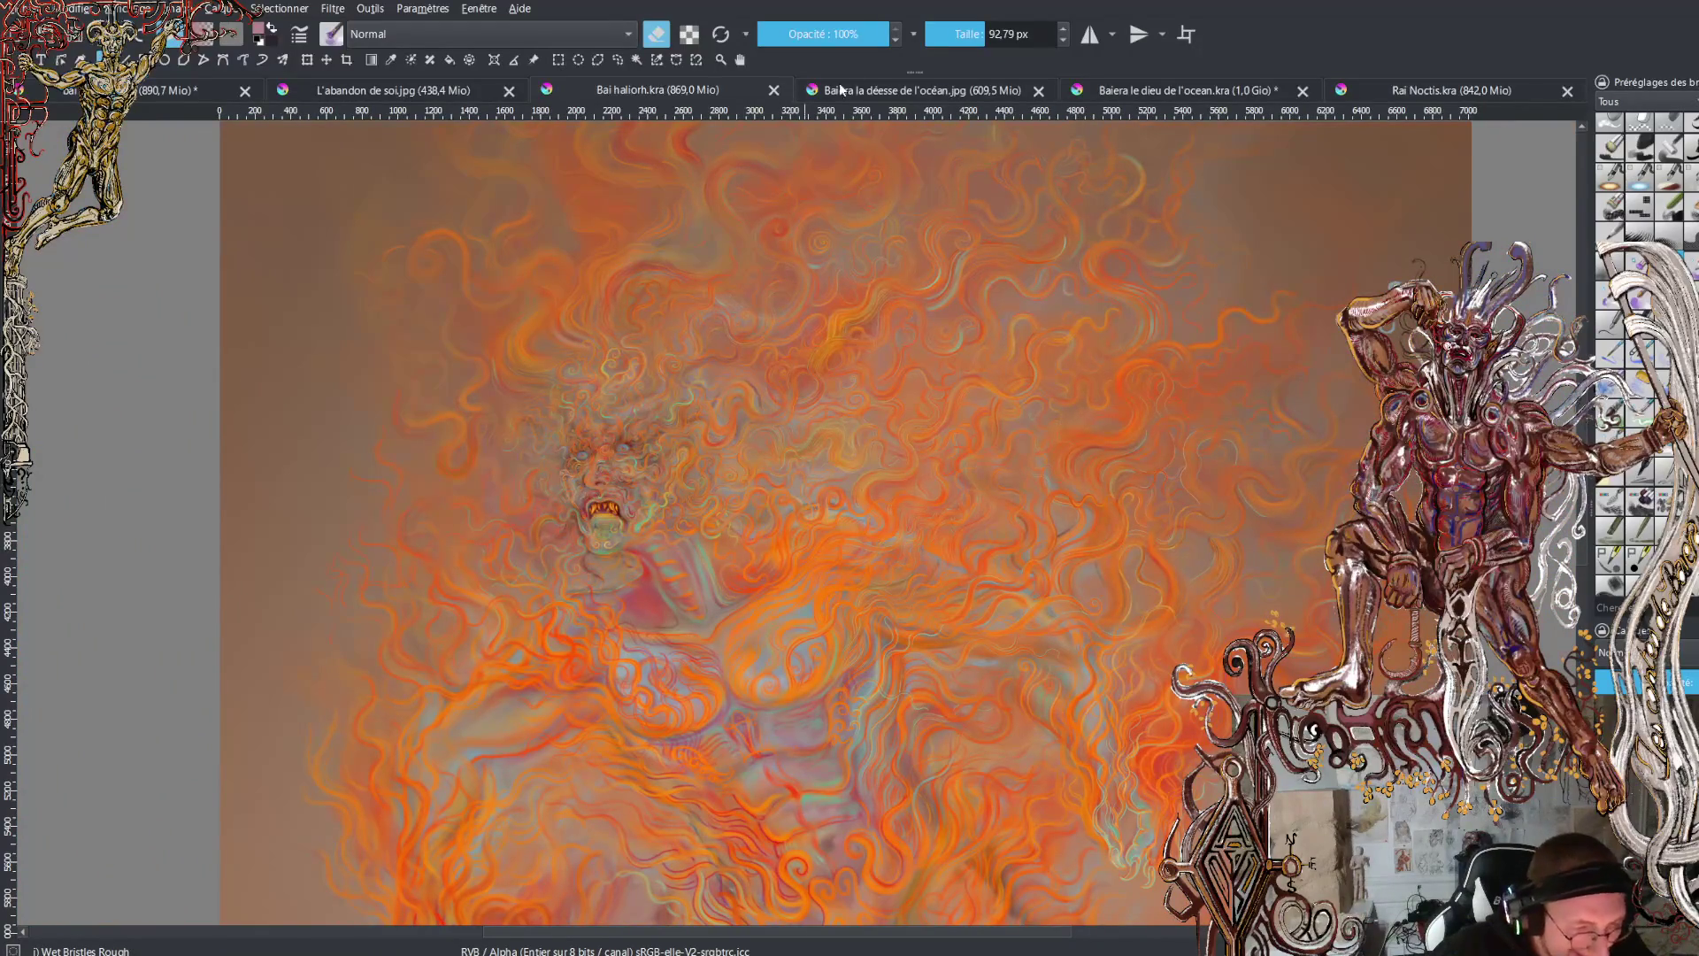
- View Baiera la déesse de l'océan.jpg and the dragon painting, then return to Rai Noctis.kra
{"action": "left_click", "coordinate": [920, 89]}
{"action": "left_click_drag", "start_coordinate": [963, 328], "coordinate": [866, 377]}
{"action": "scroll", "coordinate": [865, 377], "scroll_direction": "up", "scroll_amount": 2}
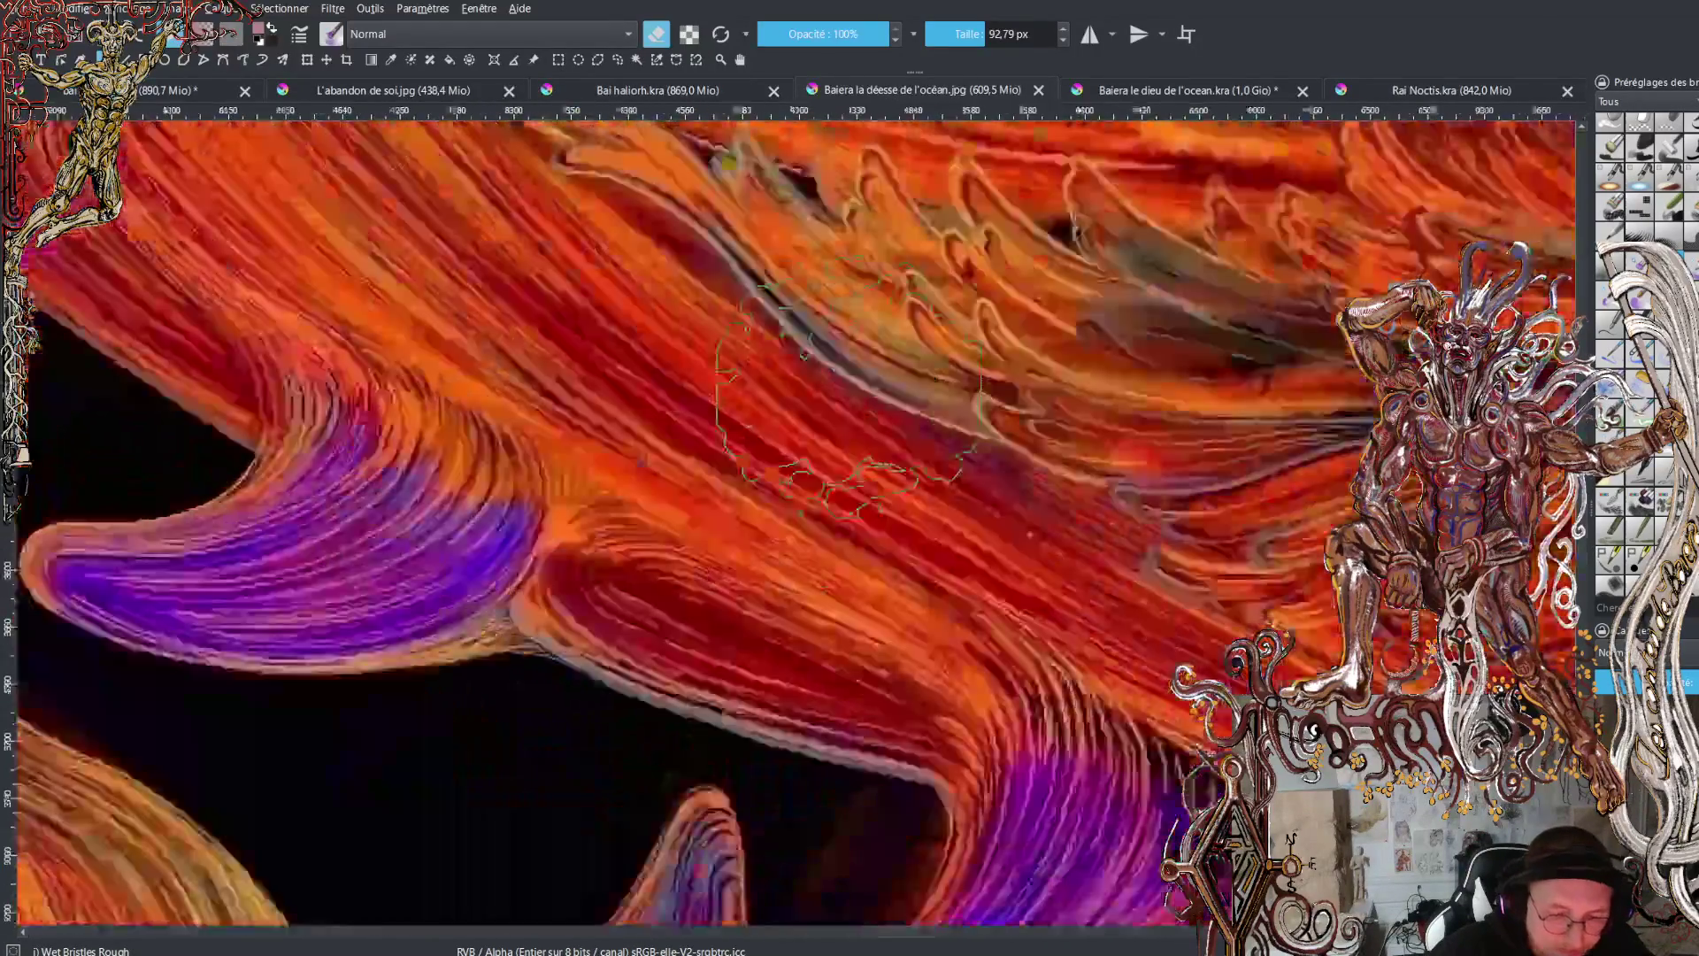
{"action": "scroll", "coordinate": [858, 380], "scroll_direction": "down", "scroll_amount": 4}
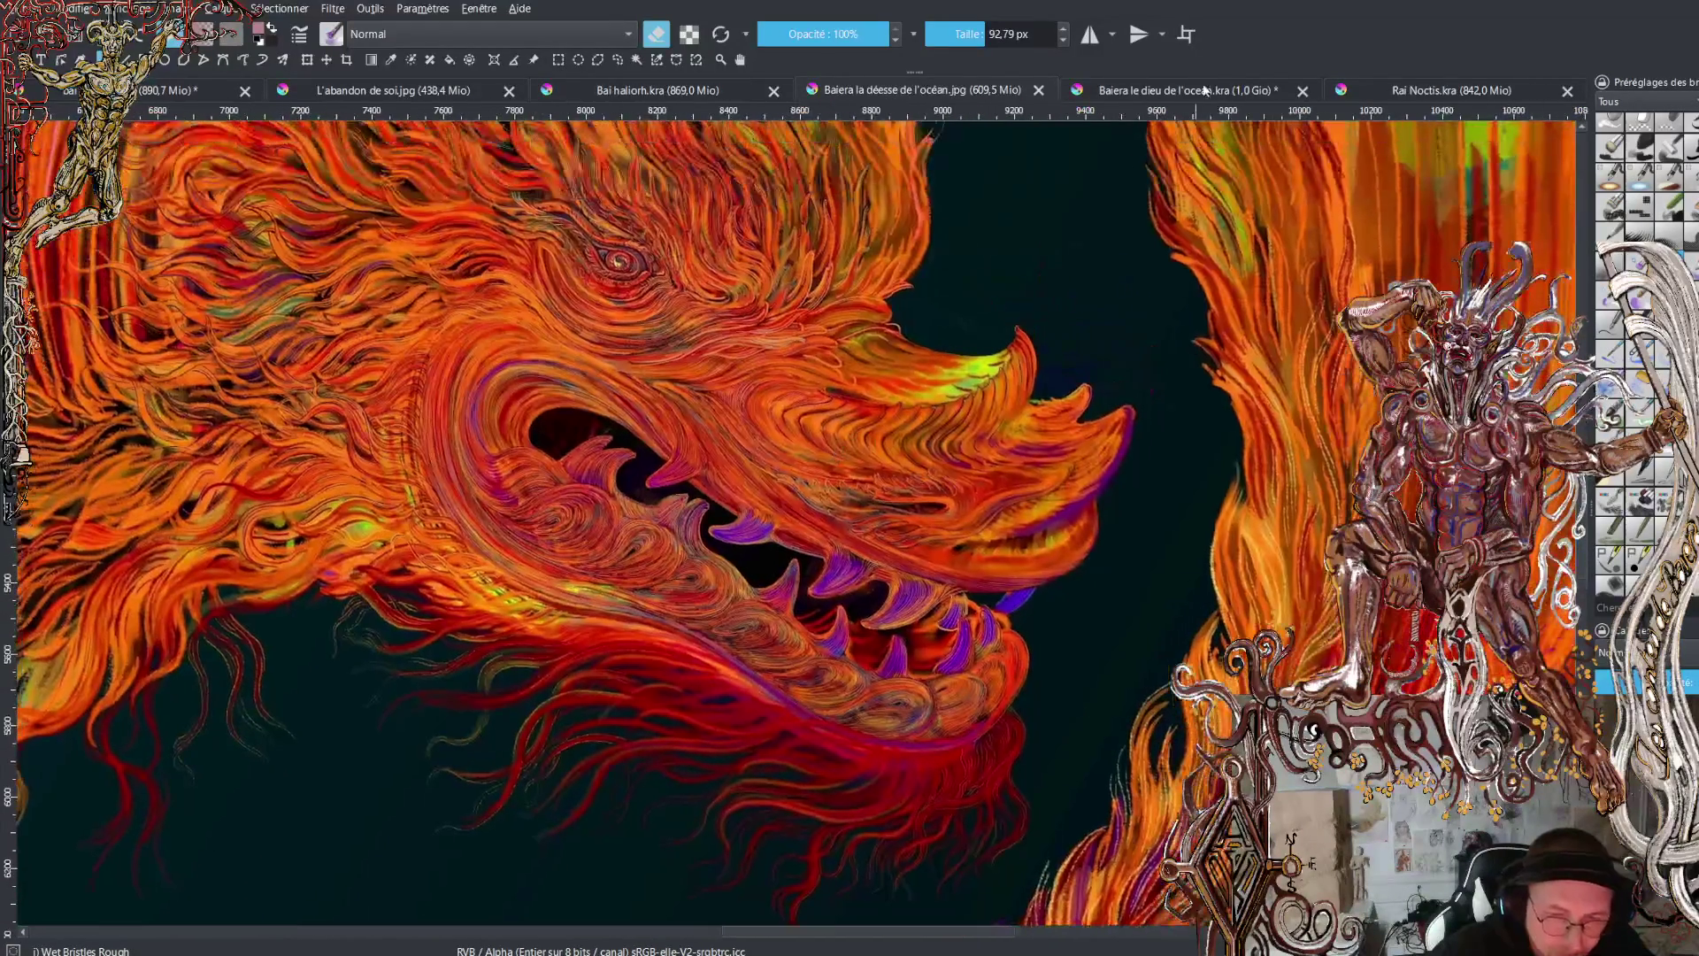
{"action": "left_click", "coordinate": [1185, 89]}
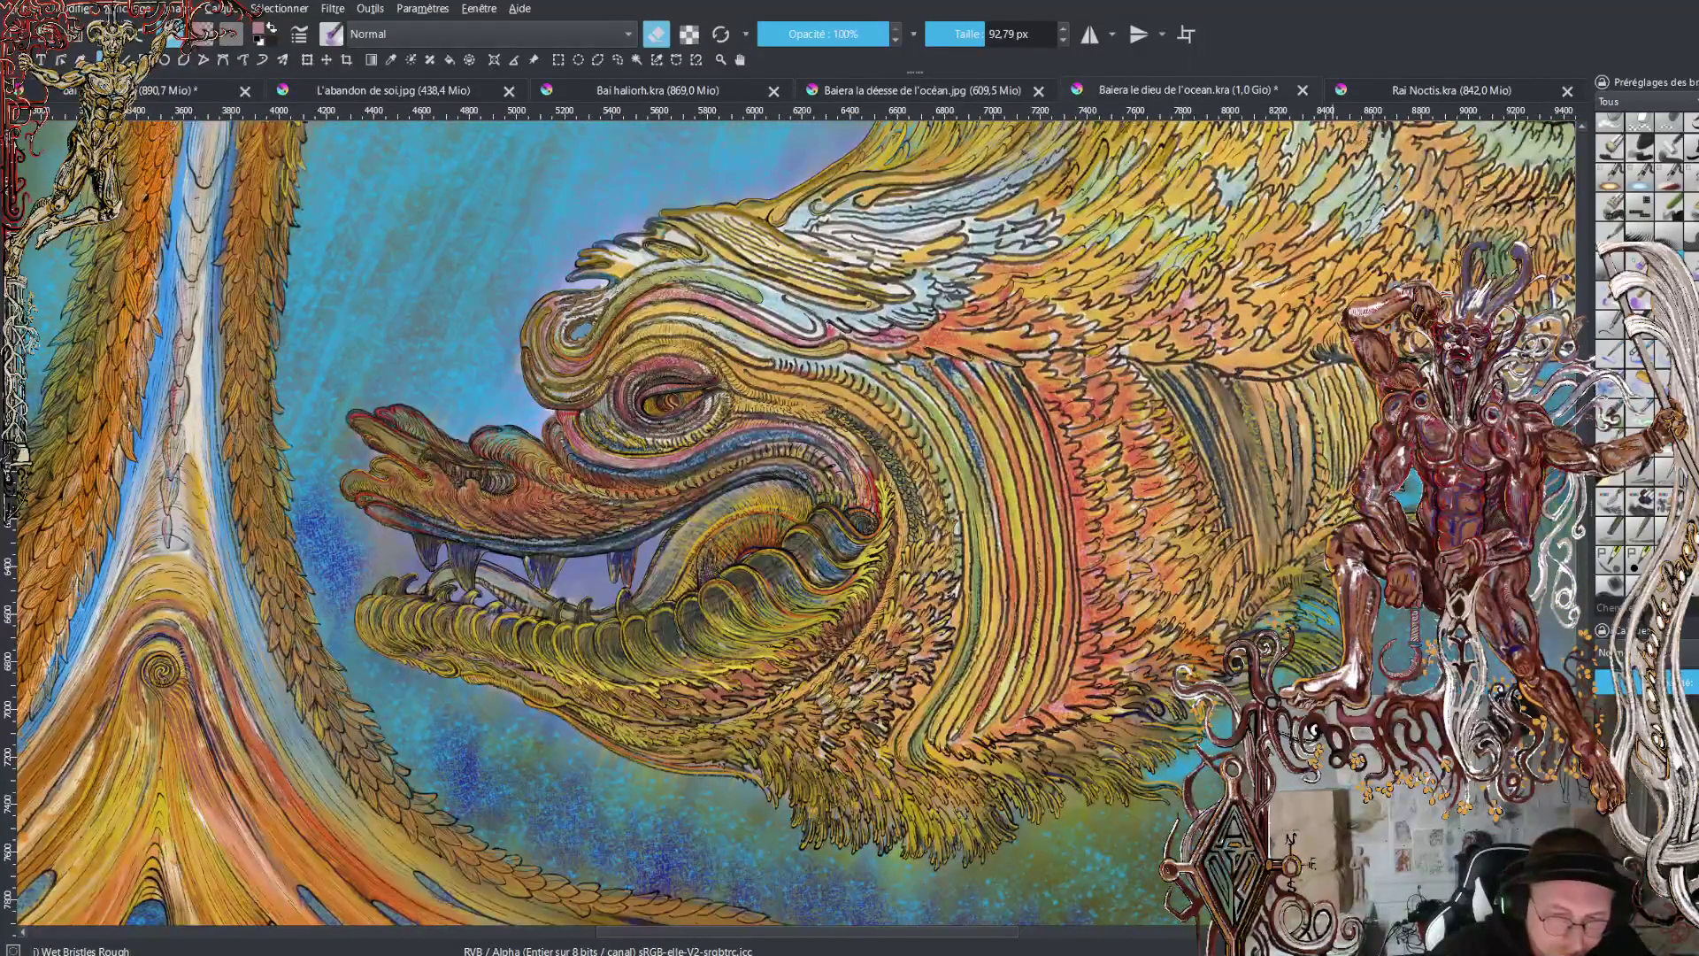
{"action": "left_click", "coordinate": [1389, 89]}
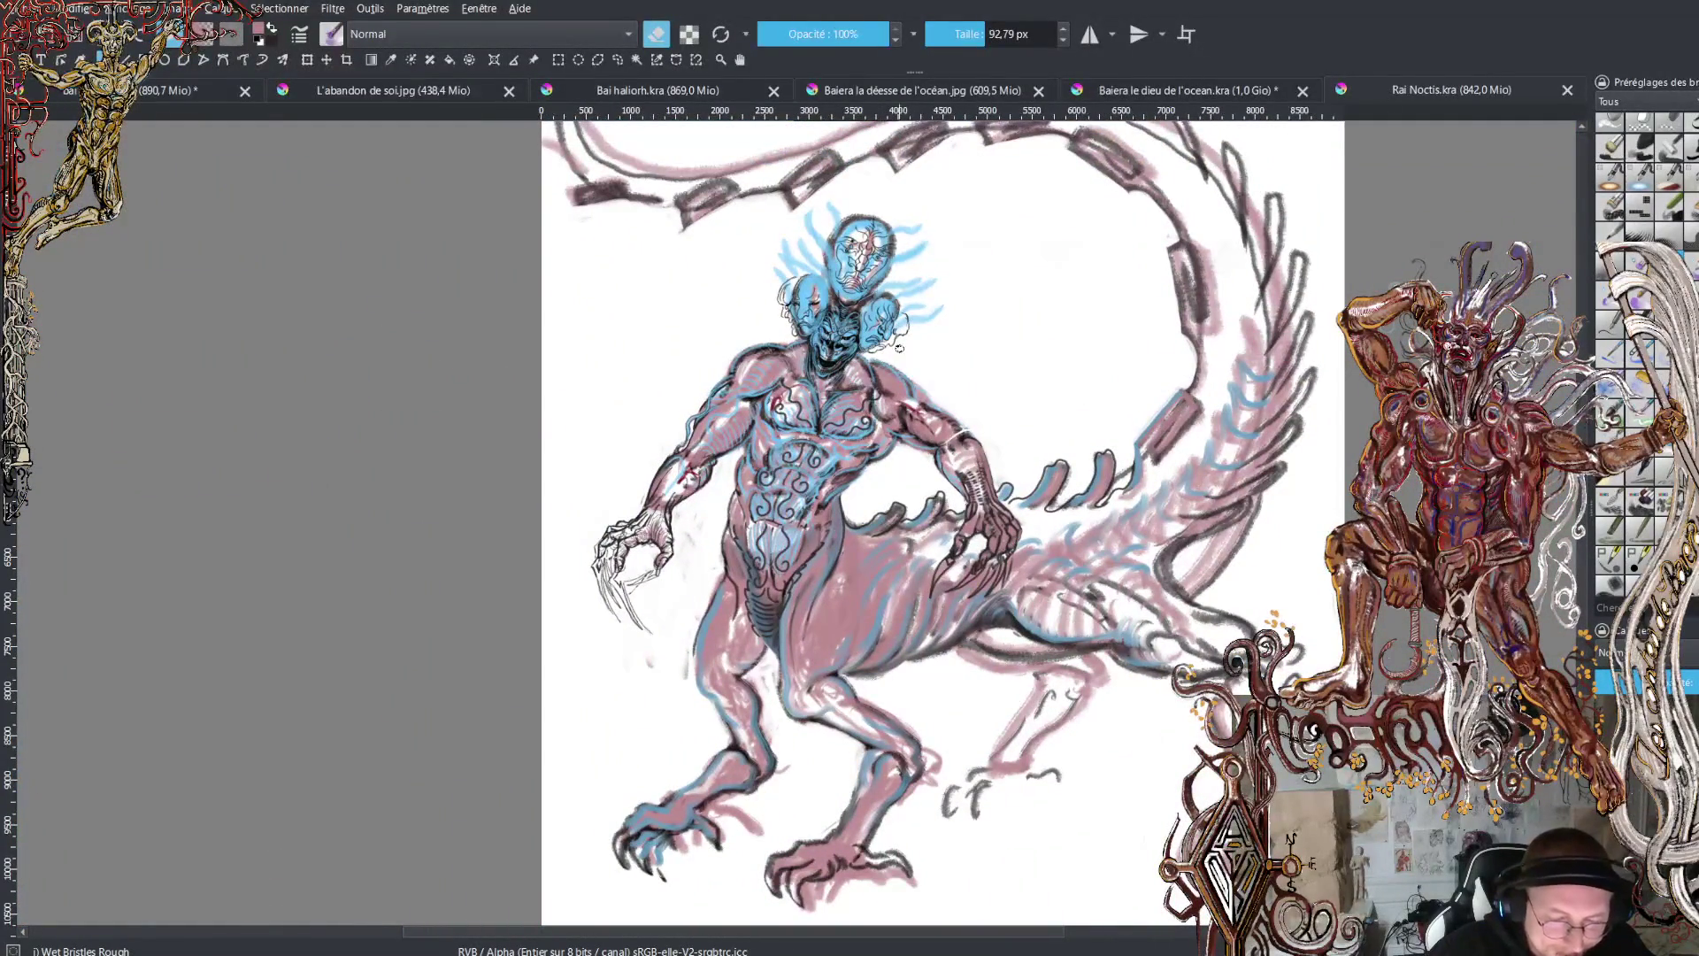
{"action": "scroll", "coordinate": [899, 348], "scroll_direction": "up", "scroll_amount": 6}
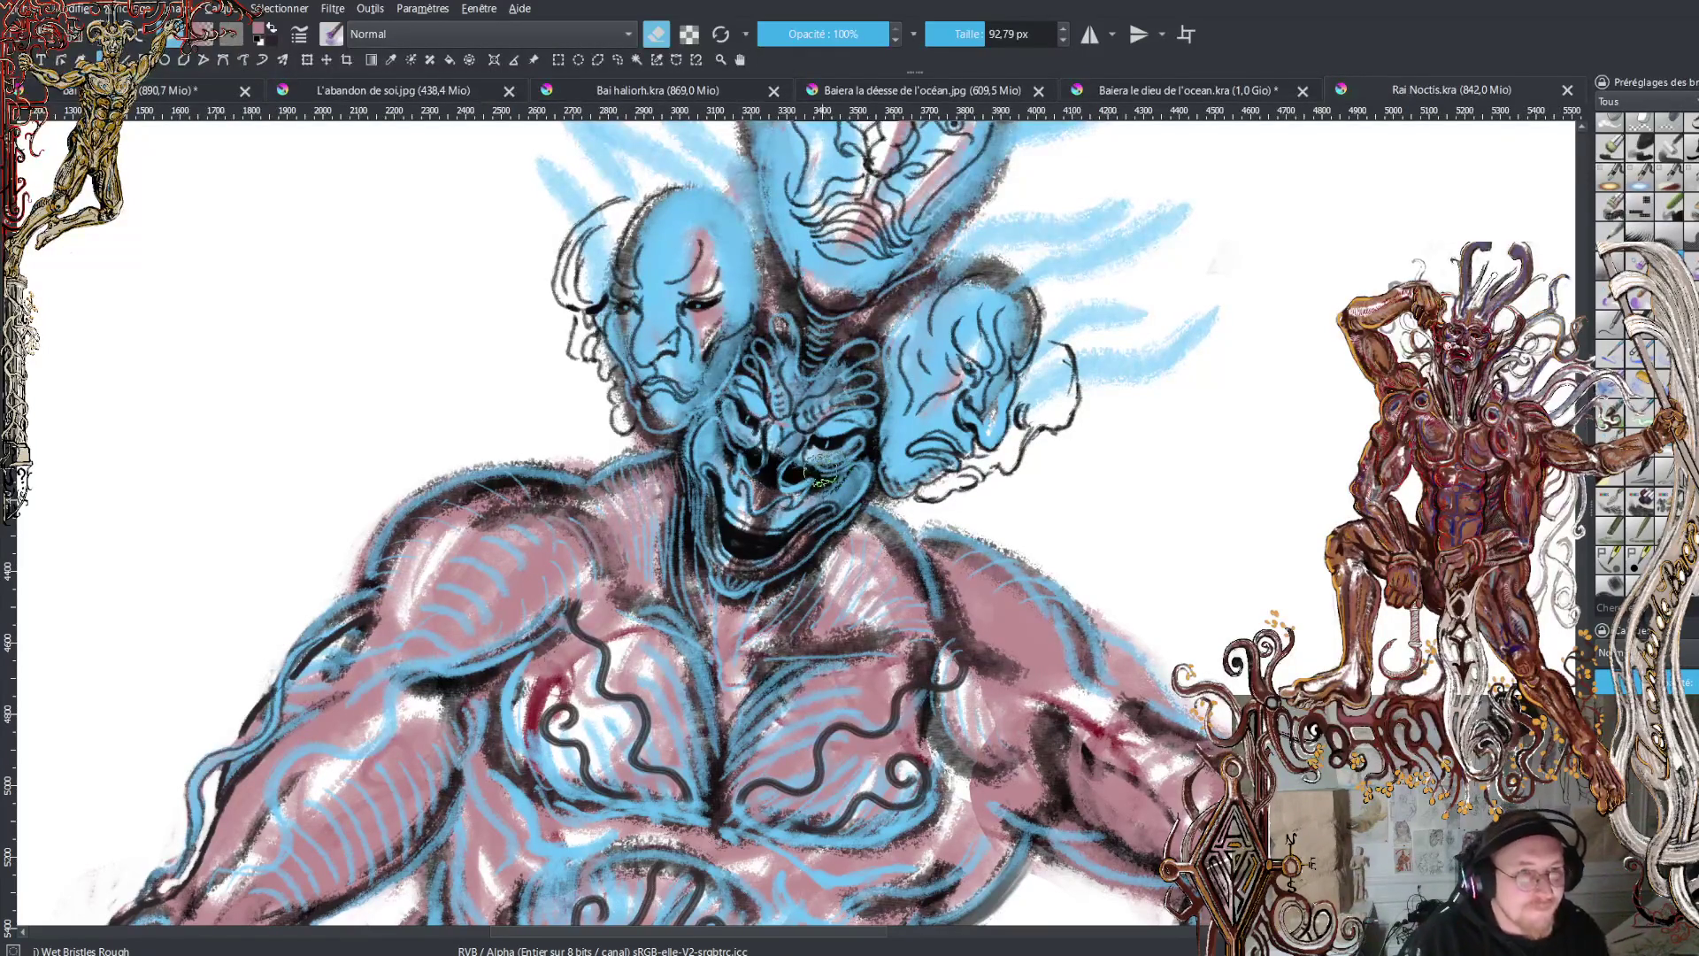
{"action": "scroll", "coordinate": [874, 545], "scroll_direction": "down", "scroll_amount": 3}
{"action": "scroll", "coordinate": [874, 544], "scroll_direction": "down", "scroll_amount": 2}
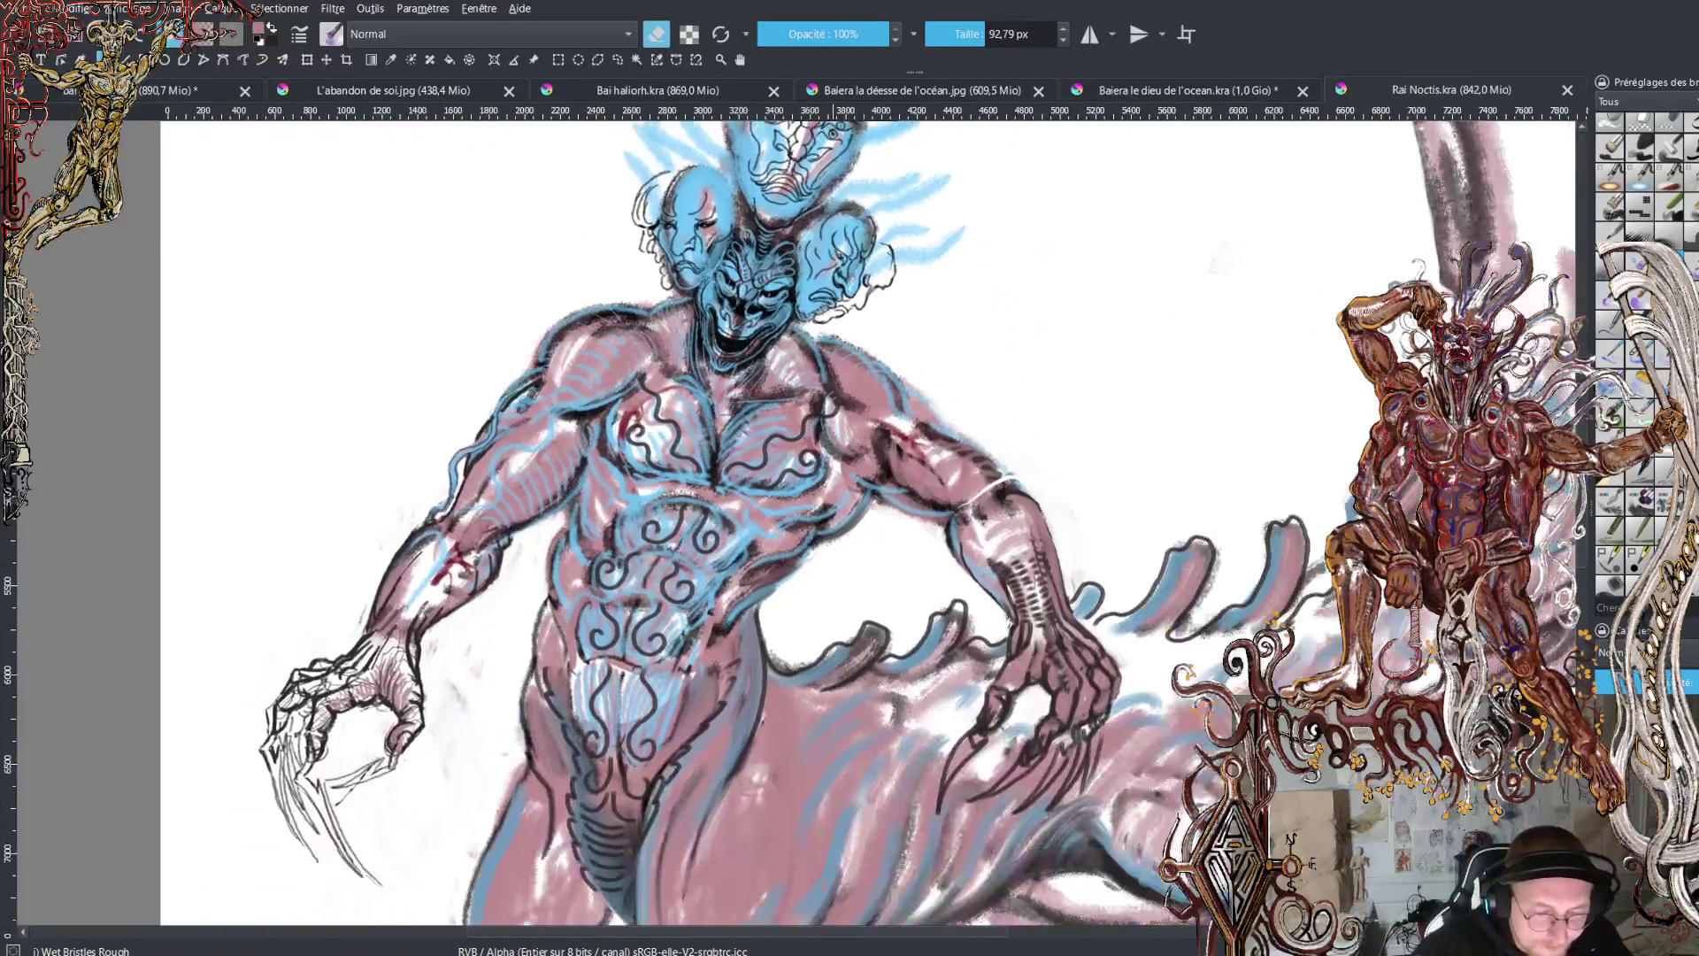
{"action": "scroll", "coordinate": [883, 471], "scroll_direction": "down", "scroll_amount": 2}
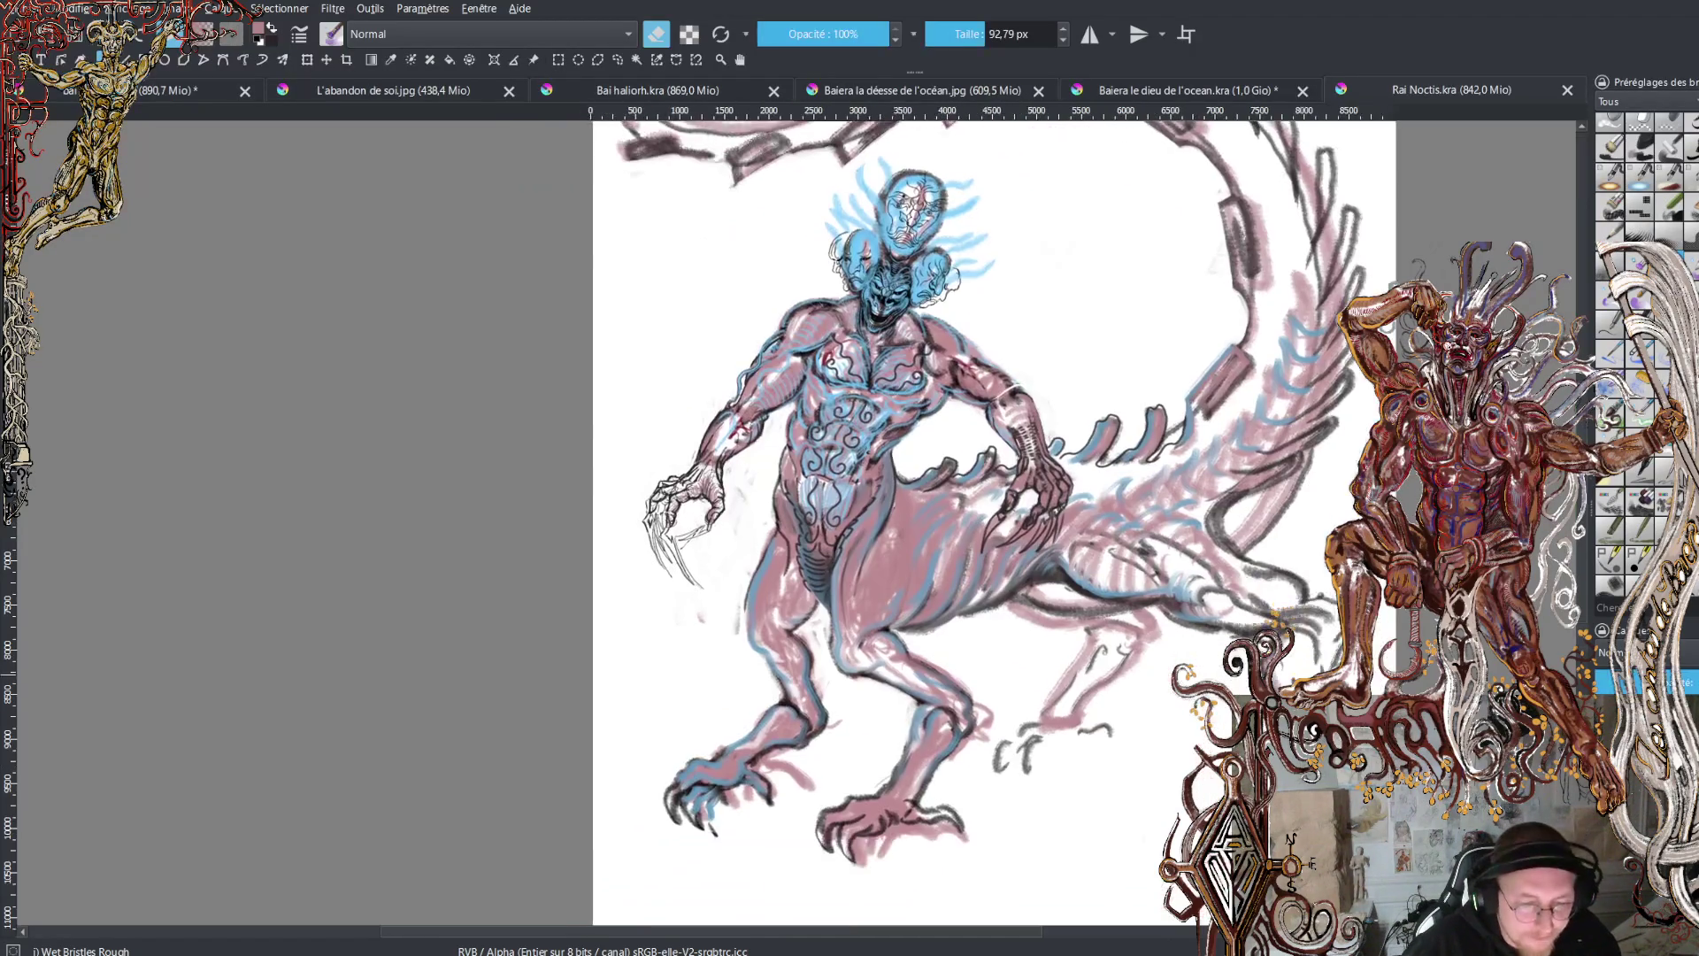
- Erase a small spot near the creature's tail, then turn eraser mode off with E
{"action": "scroll", "coordinate": [960, 560], "scroll_direction": "up", "scroll_amount": 5}
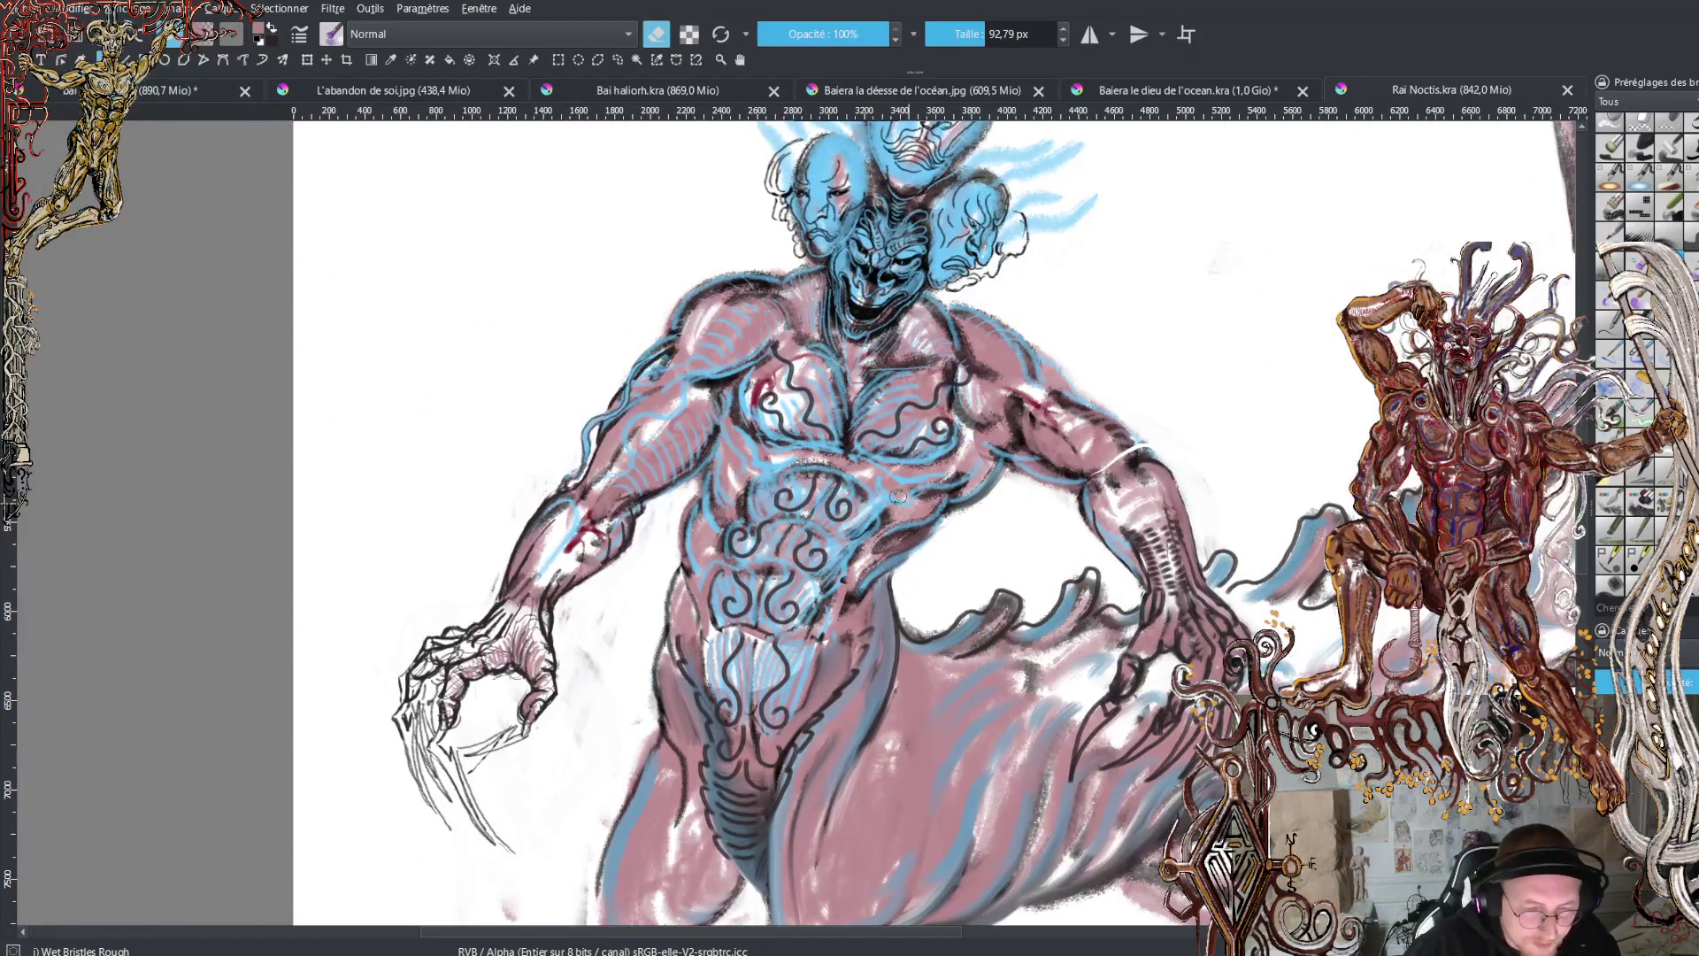
{"action": "mouse_move", "coordinate": [898, 496]}
{"action": "left_mouse_down"}
{"action": "mouse_move", "coordinate": [935, 610]}
{"action": "mouse_move", "coordinate": [879, 657]}
{"action": "left_mouse_up"}
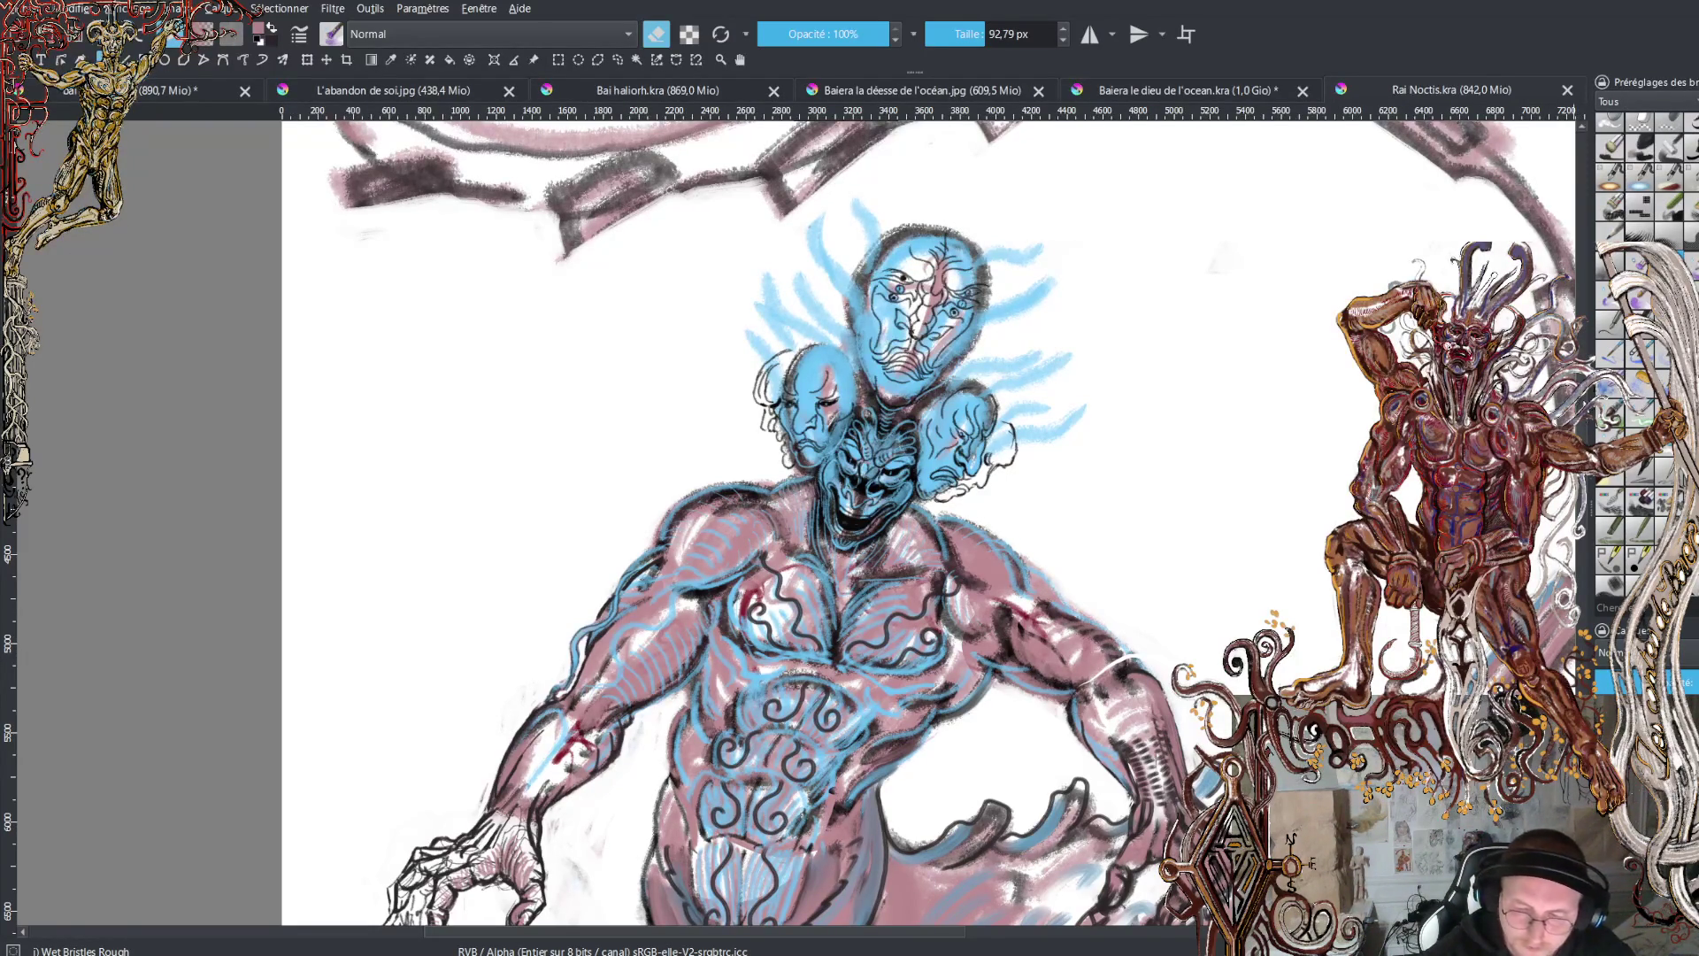
{"action": "scroll", "coordinate": [929, 522], "scroll_direction": "down", "scroll_amount": 10}
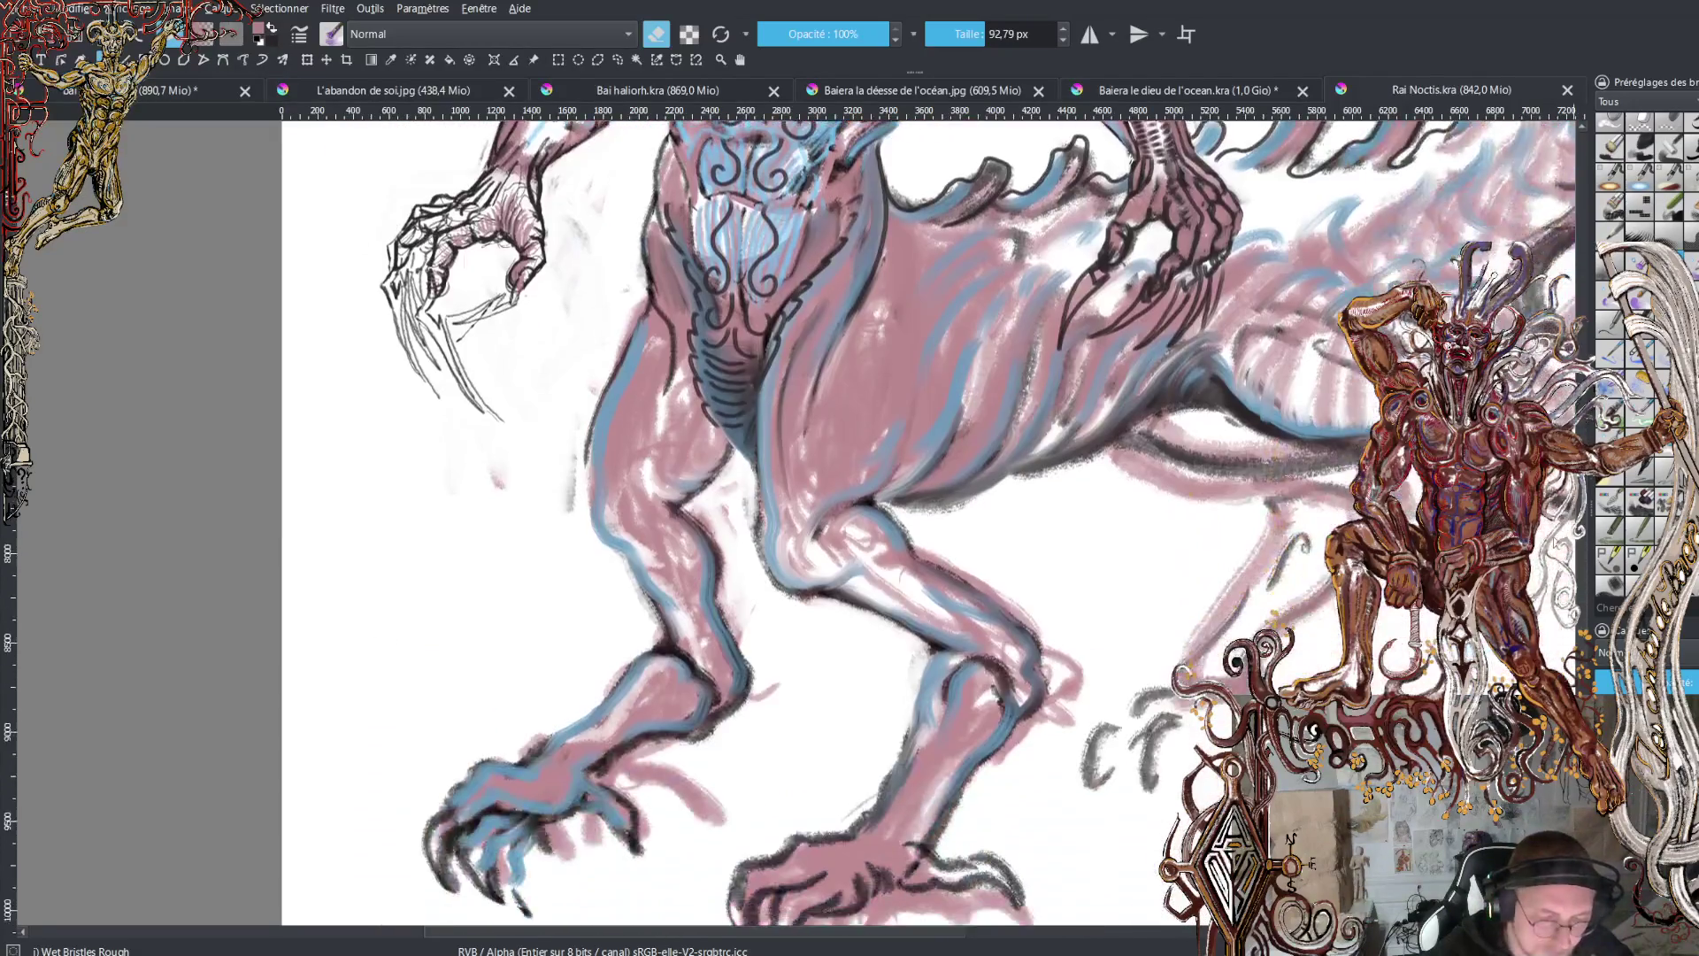
{"action": "key", "text": "minus"}
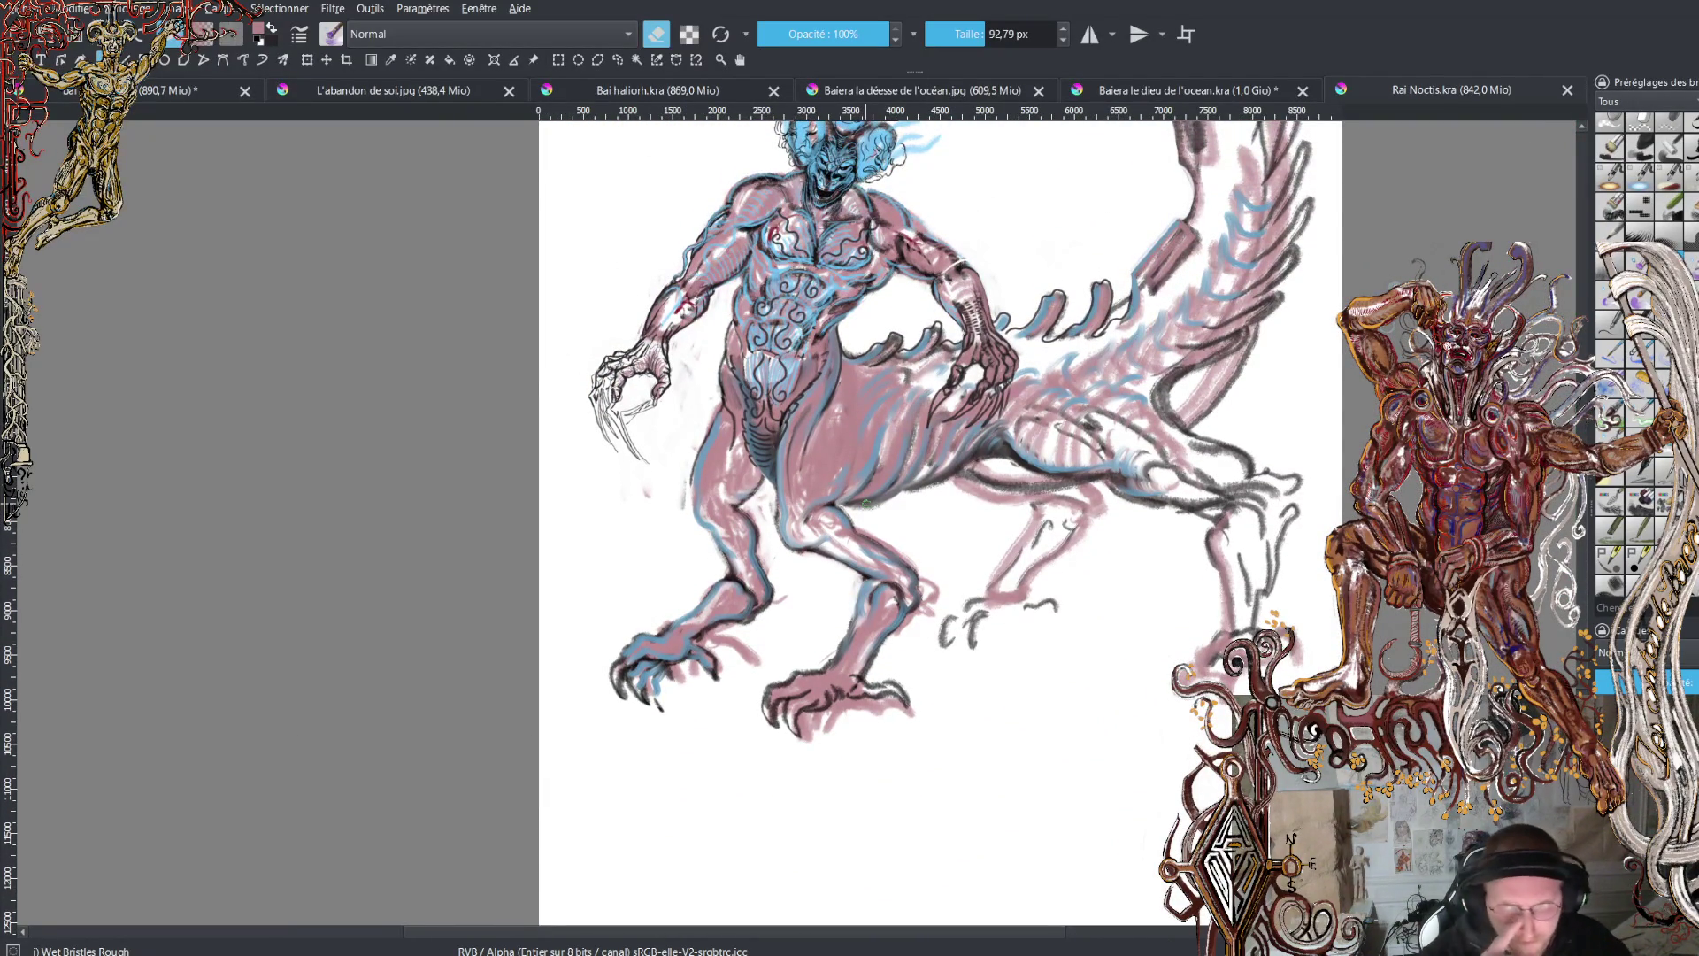
{"action": "scroll", "coordinate": [867, 505], "scroll_direction": "up", "scroll_amount": 3}
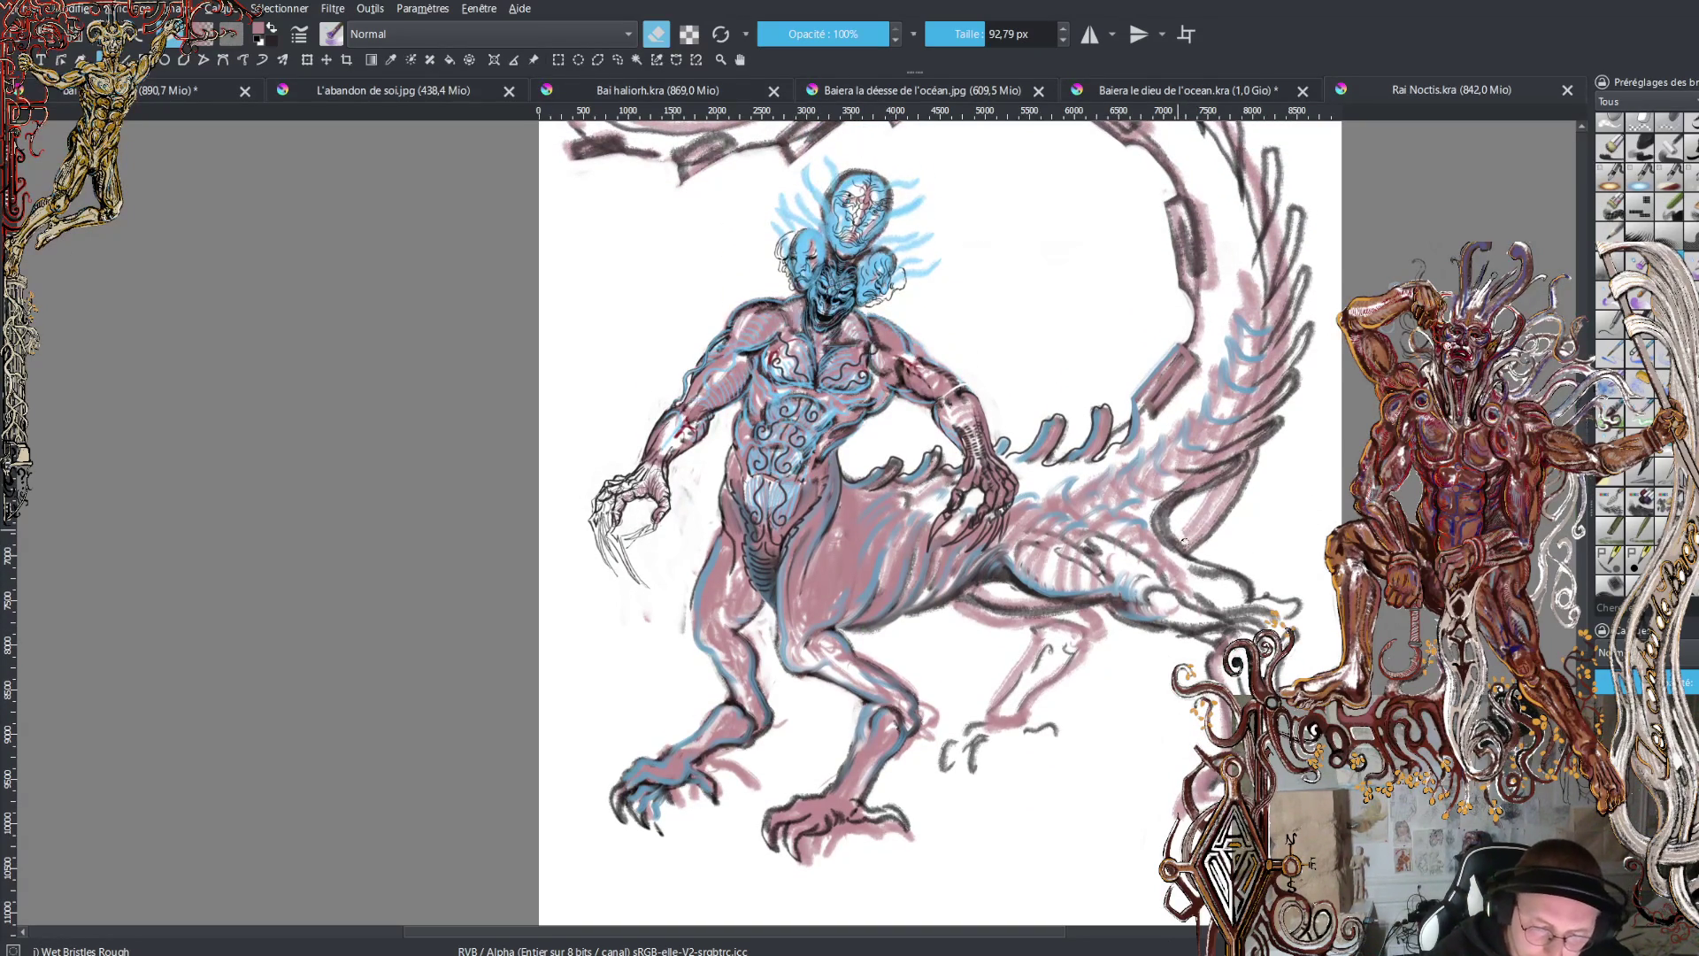
{"action": "left_click_drag", "start_coordinate": [1184, 542], "coordinate": [1184, 529]}
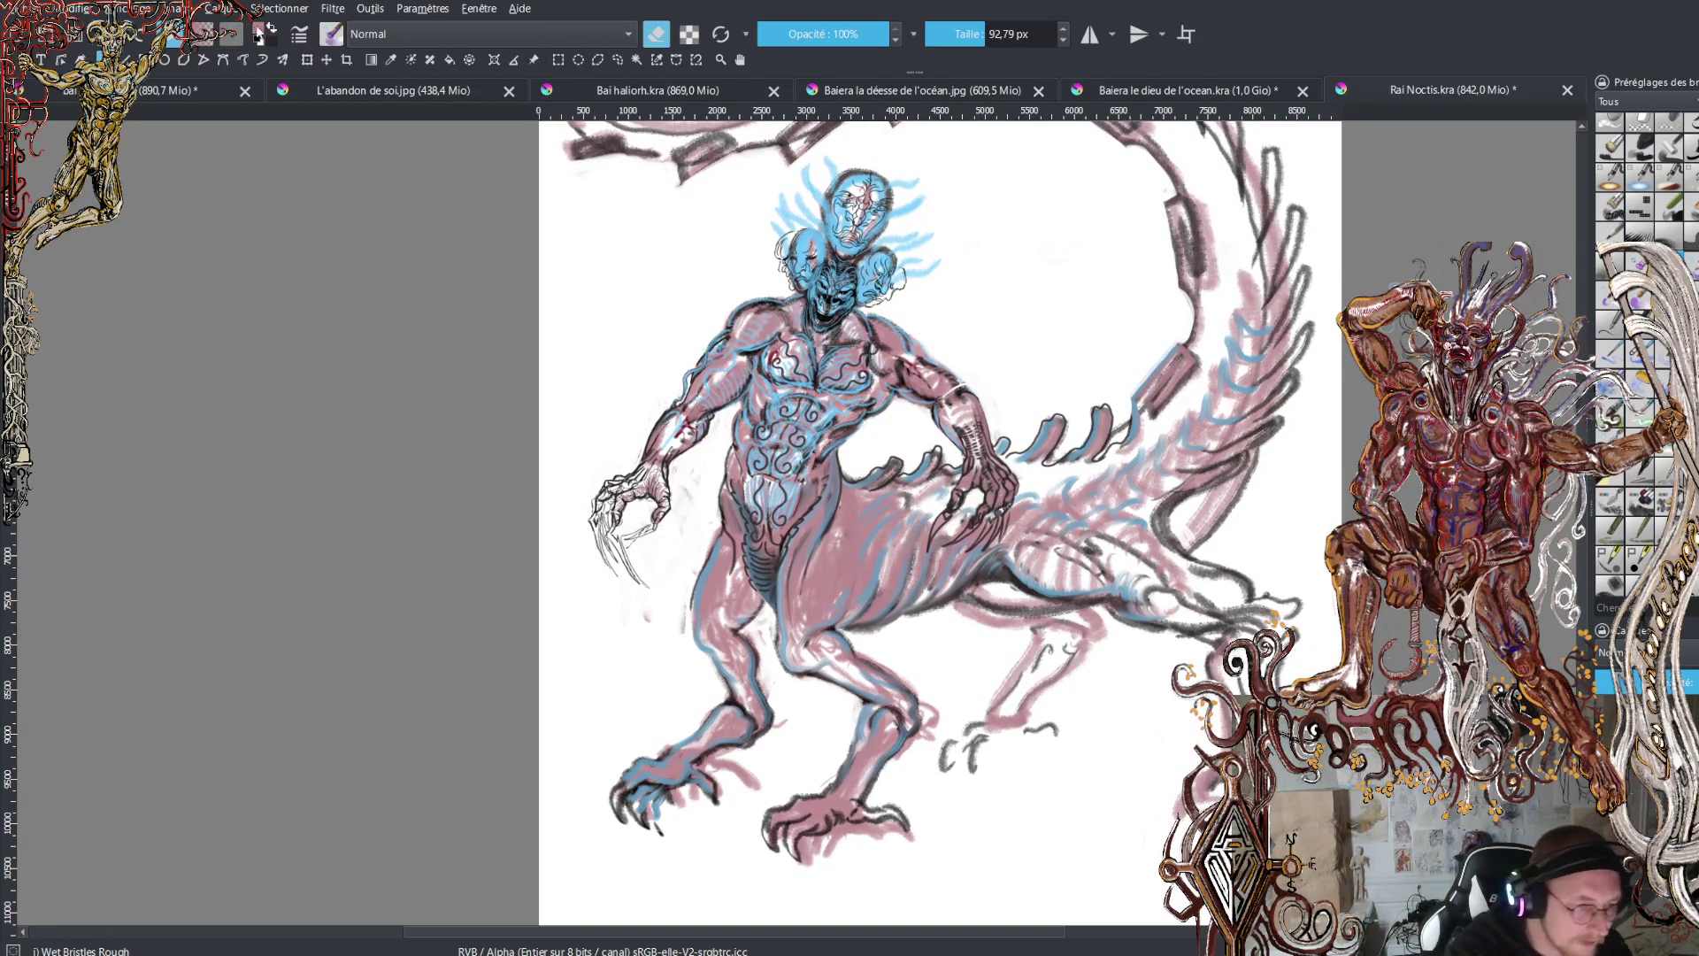
{"action": "key", "text": "e"}
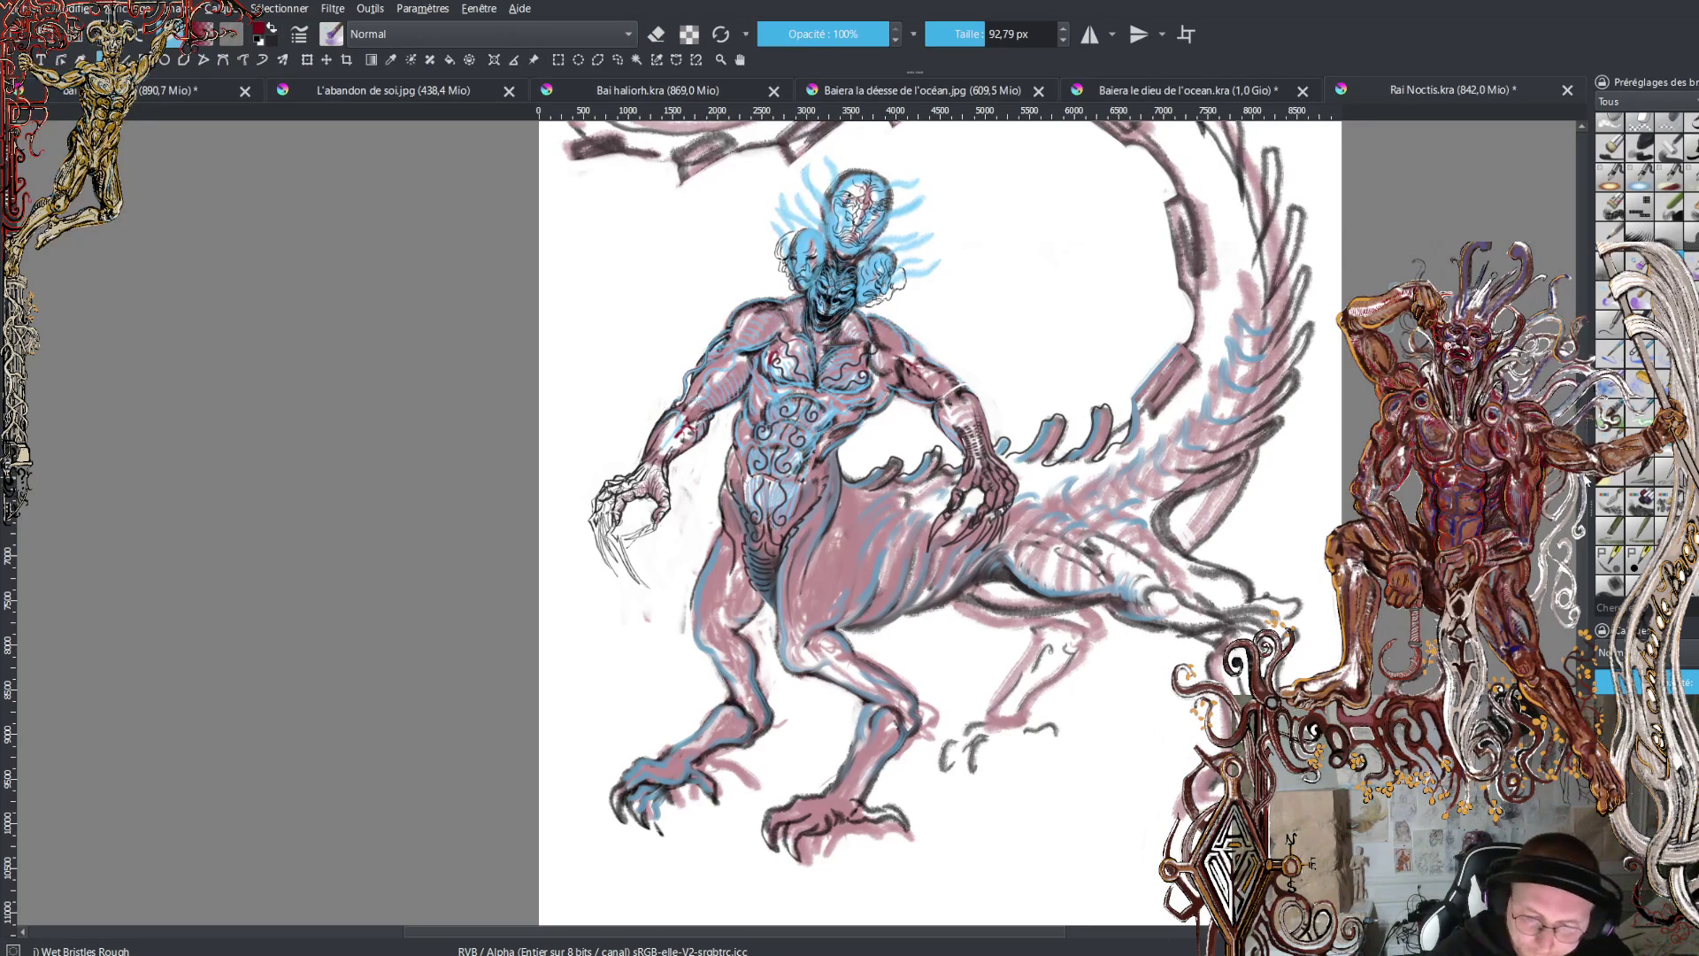
- Select the WaterC Basic Lines-Wet-Pattern brush at 92.79 px with eraser mode off
{"action": "scroll", "coordinate": [927, 523], "scroll_direction": "up", "scroll_amount": 3}
{"action": "key", "text": "plus"}
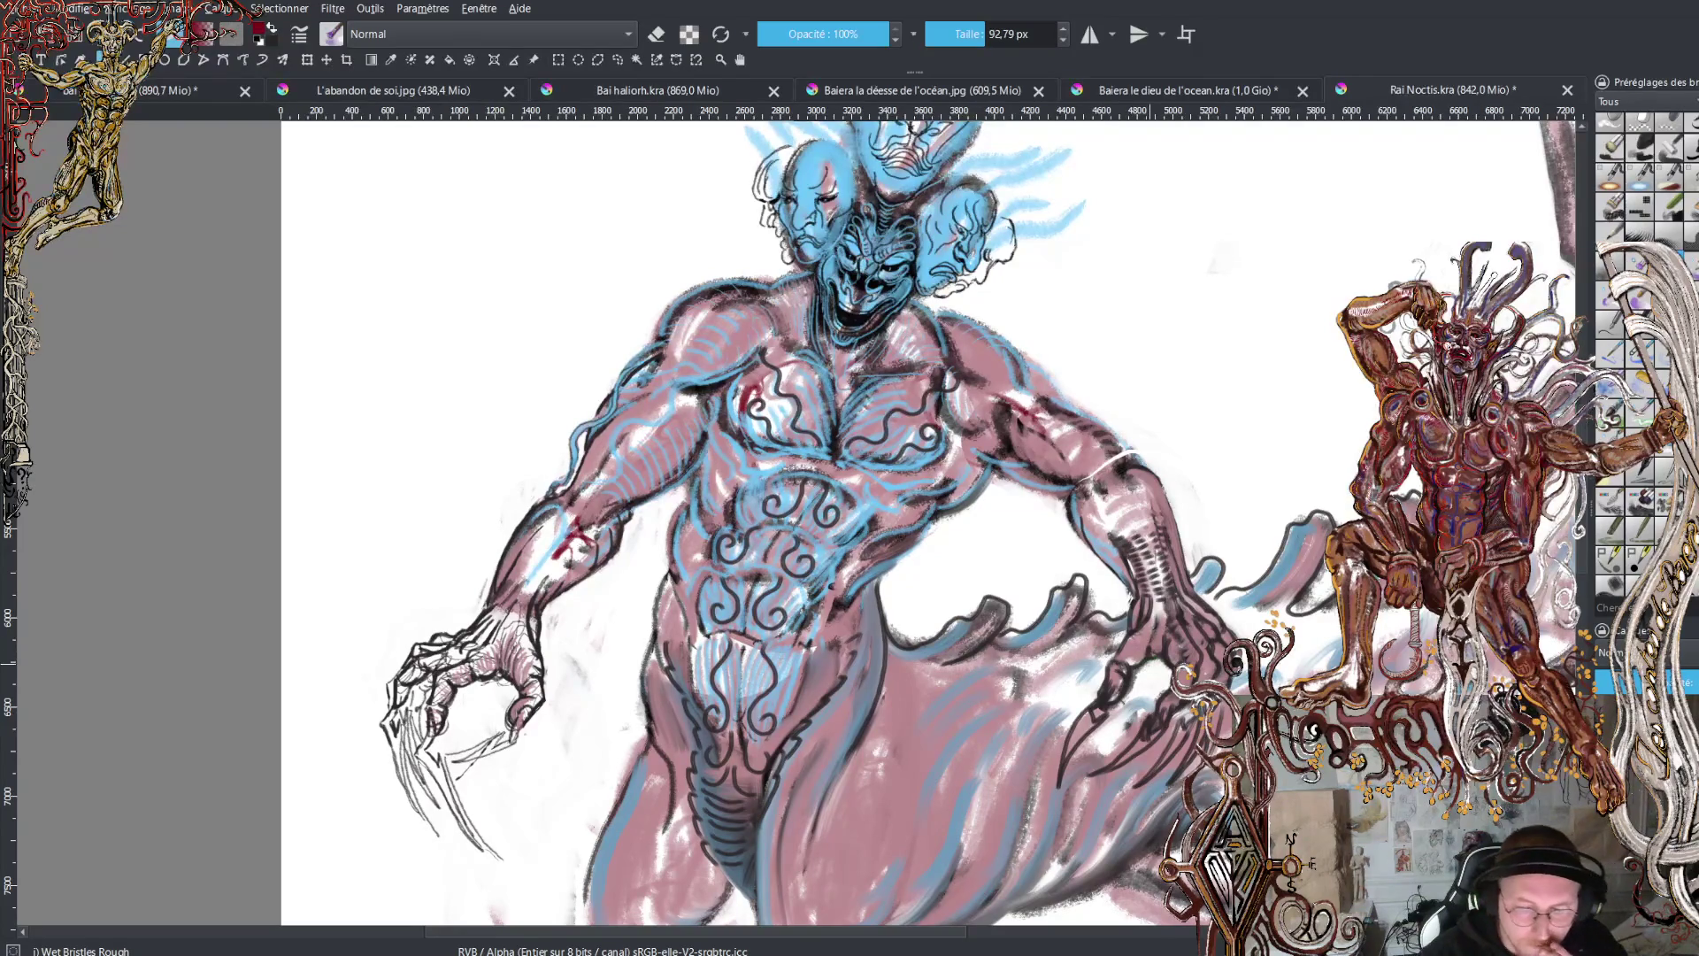
{"action": "key", "text": "slash"}
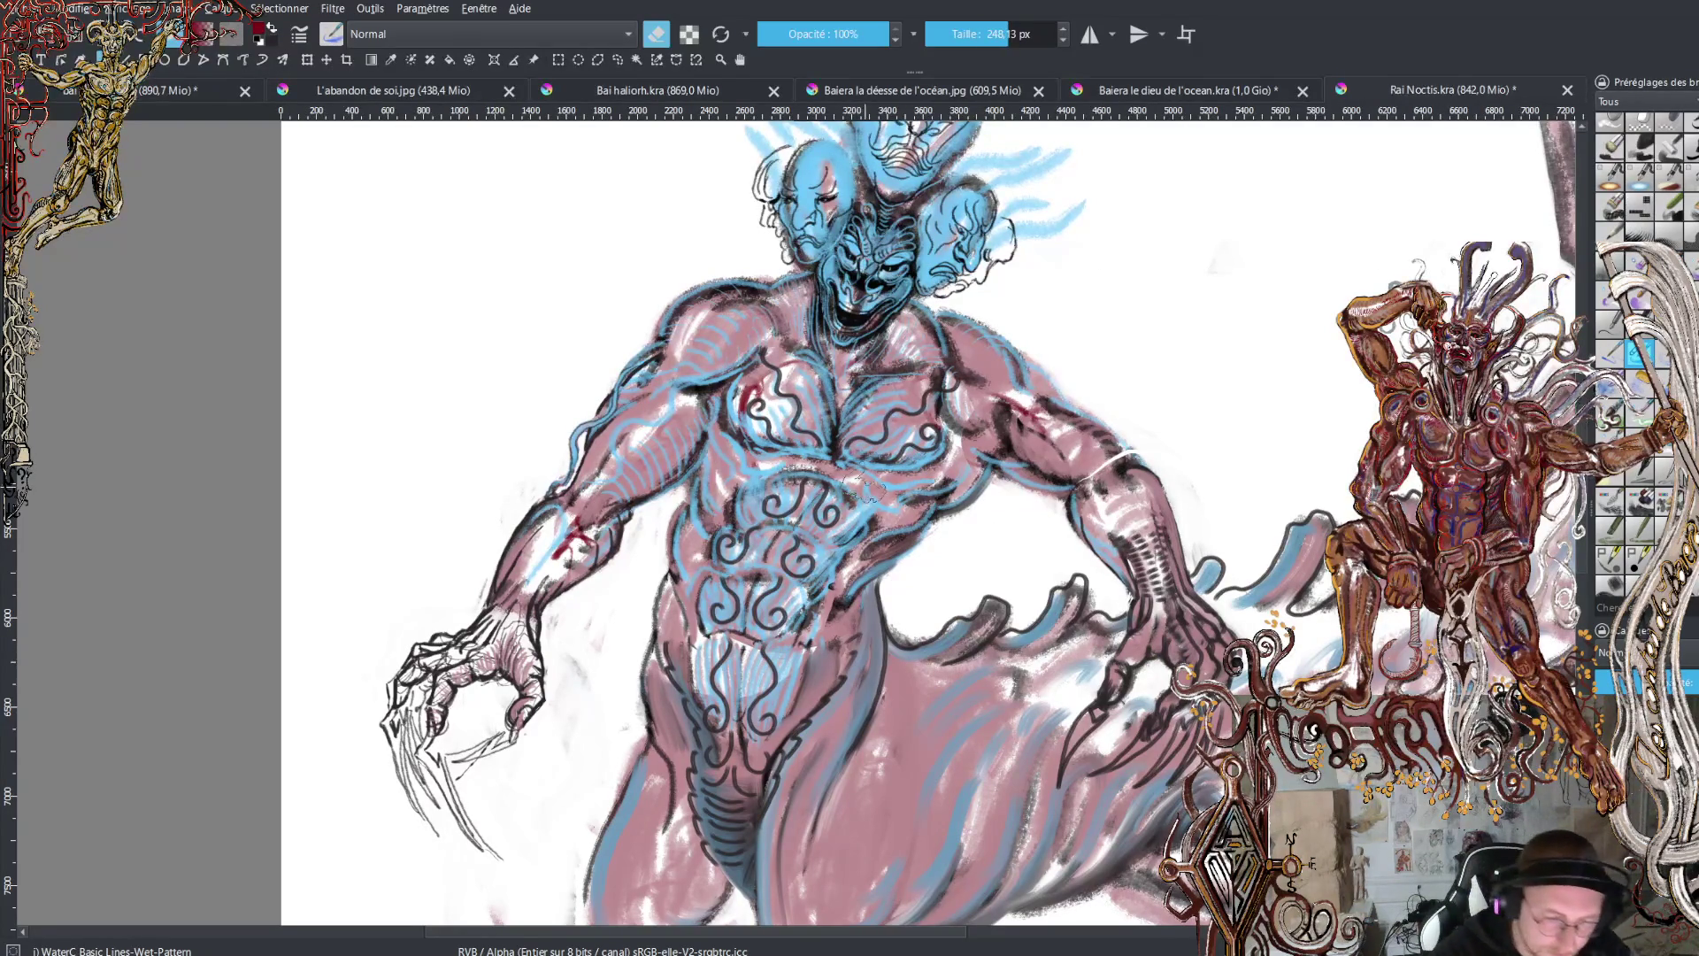
{"action": "key", "text": "plus"}
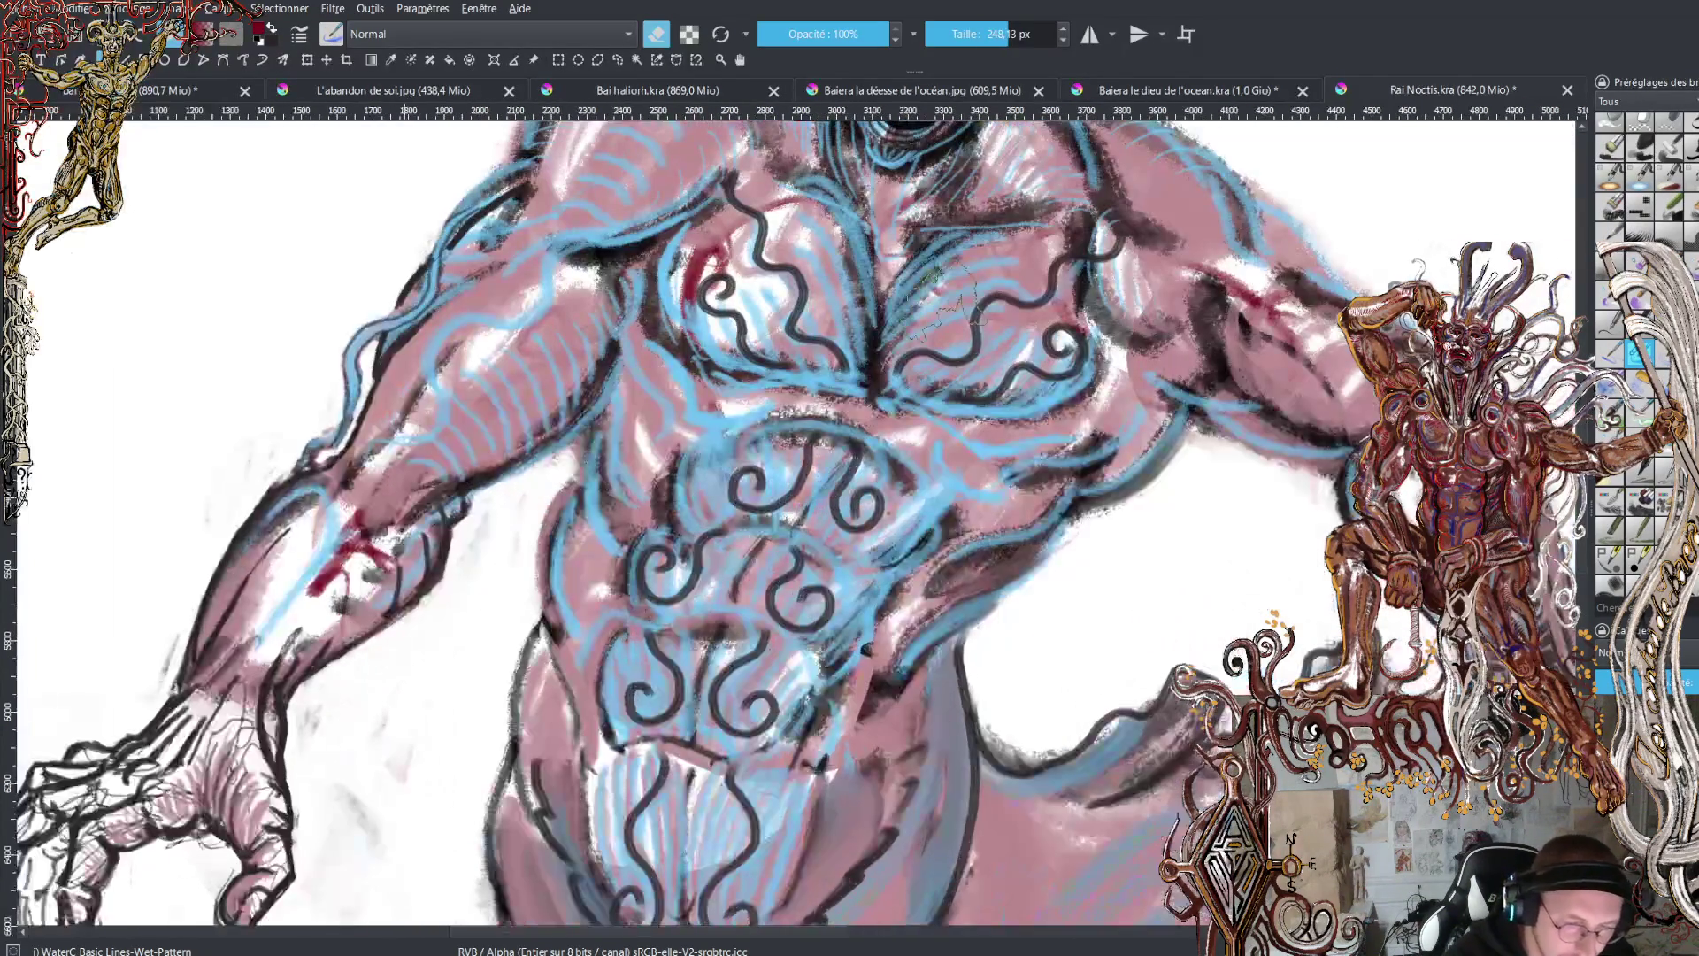
{"action": "left_click", "coordinate": [984, 34]}
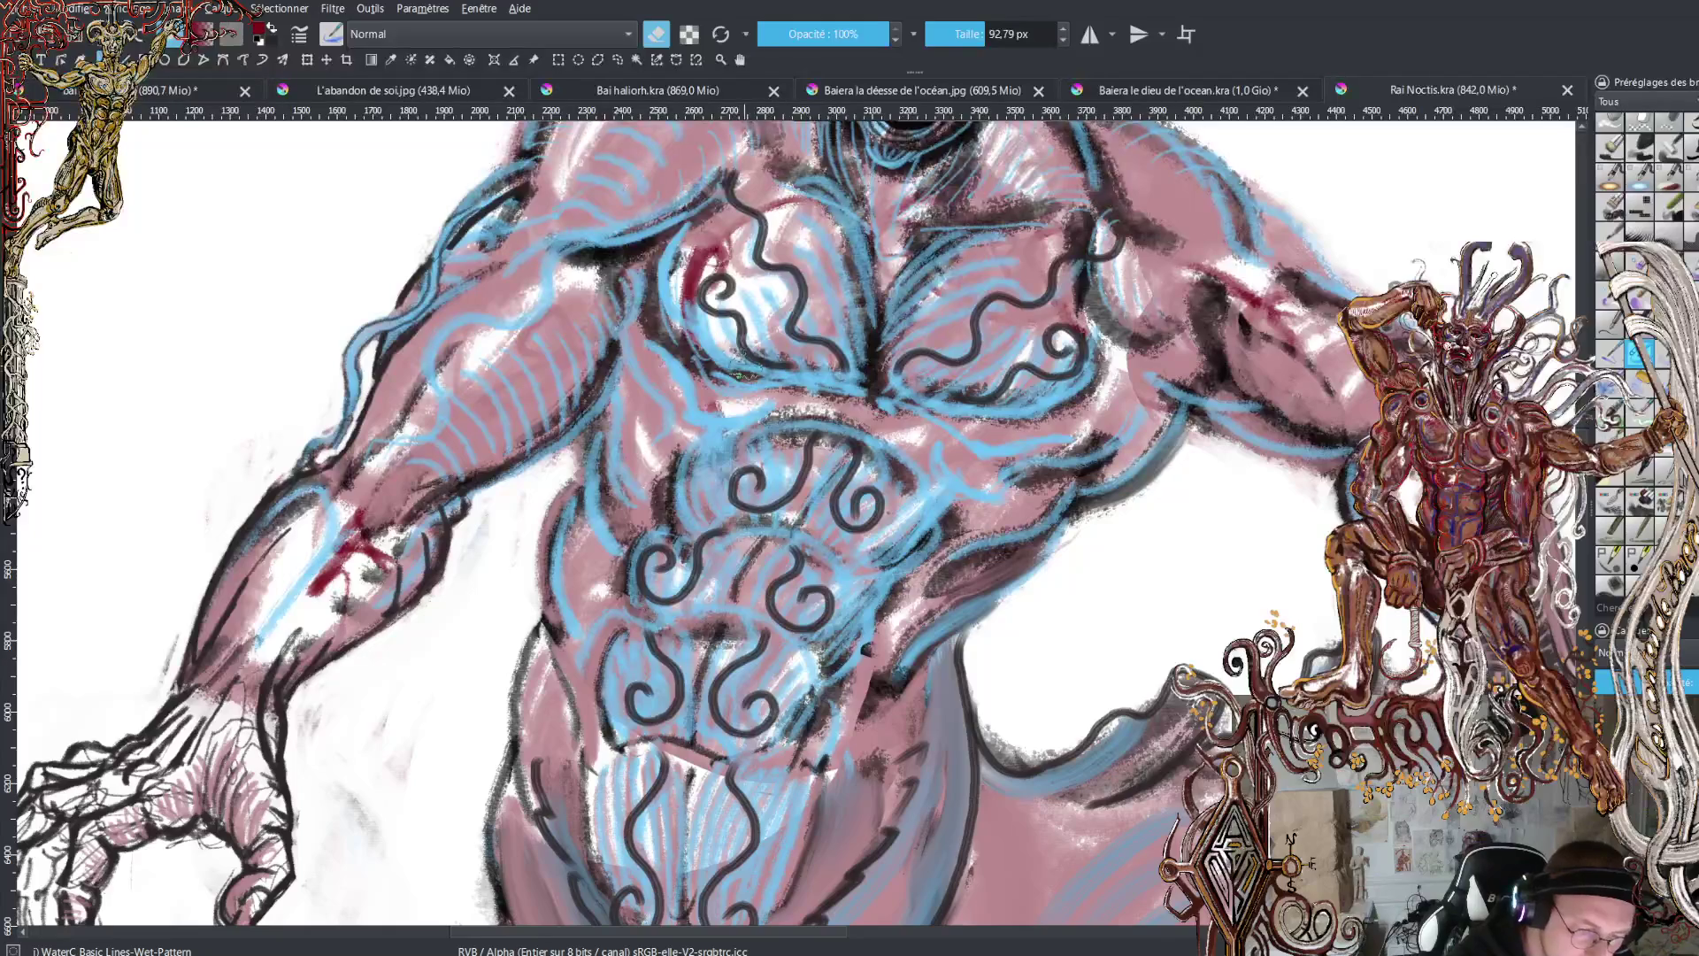
{"action": "key", "text": "e"}
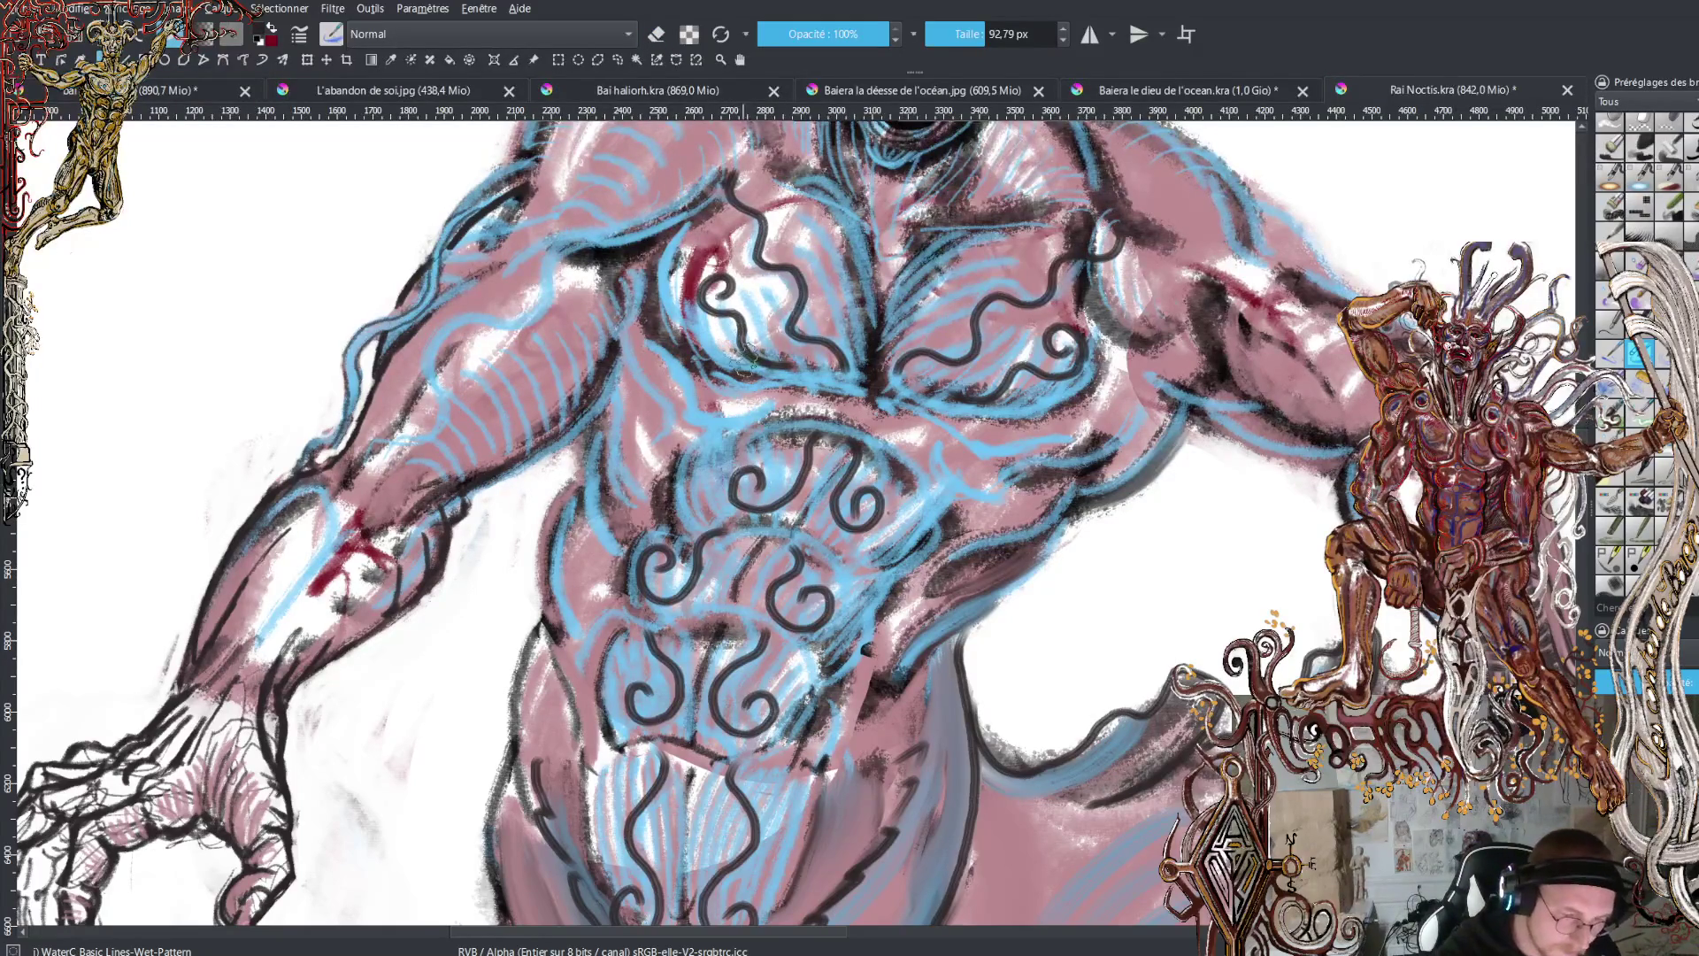
- Paint dark-red watercolour shading across both pectorals and the upper sternum
{"action": "mouse_move", "coordinate": [719, 337]}
{"action": "left_mouse_down"}
{"action": "mouse_move", "coordinate": [748, 363]}
{"action": "mouse_move", "coordinate": [689, 354]}
{"action": "mouse_move", "coordinate": [681, 234]}
{"action": "left_mouse_up"}
{"action": "mouse_move", "coordinate": [677, 296]}
{"action": "left_mouse_down"}
{"action": "mouse_move", "coordinate": [688, 232]}
{"action": "mouse_move", "coordinate": [672, 305]}
{"action": "mouse_move", "coordinate": [657, 266]}
{"action": "mouse_move", "coordinate": [659, 327]}
{"action": "mouse_move", "coordinate": [759, 358]}
{"action": "mouse_move", "coordinate": [739, 292]}
{"action": "mouse_move", "coordinate": [765, 345]}
{"action": "mouse_move", "coordinate": [792, 336]}
{"action": "mouse_move", "coordinate": [760, 266]}
{"action": "mouse_move", "coordinate": [801, 301]}
{"action": "mouse_move", "coordinate": [770, 221]}
{"action": "mouse_move", "coordinate": [839, 327]}
{"action": "mouse_move", "coordinate": [800, 221]}
{"action": "mouse_move", "coordinate": [845, 332]}
{"action": "mouse_move", "coordinate": [858, 199]}
{"action": "mouse_move", "coordinate": [851, 212]}
{"action": "mouse_move", "coordinate": [779, 148]}
{"action": "mouse_move", "coordinate": [801, 133]}
{"action": "mouse_move", "coordinate": [847, 199]}
{"action": "left_mouse_up"}
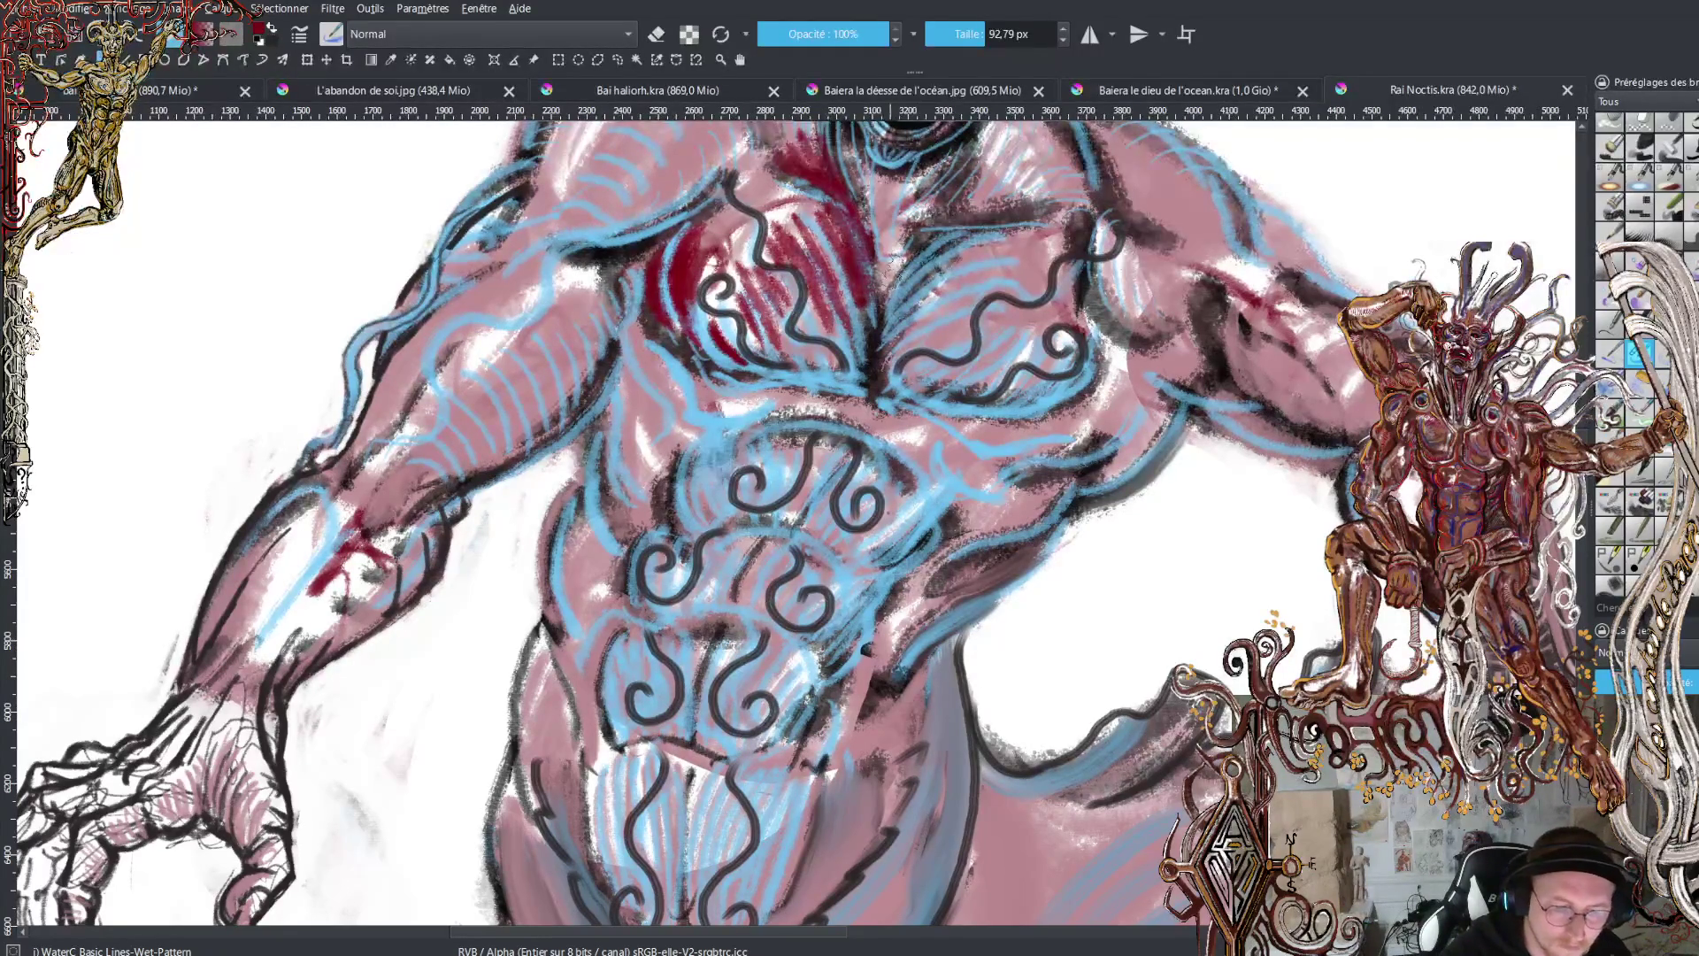
{"action": "mouse_move", "coordinate": [883, 279]}
{"action": "left_mouse_down"}
{"action": "mouse_move", "coordinate": [945, 228]}
{"action": "mouse_move", "coordinate": [1071, 214]}
{"action": "left_mouse_up"}
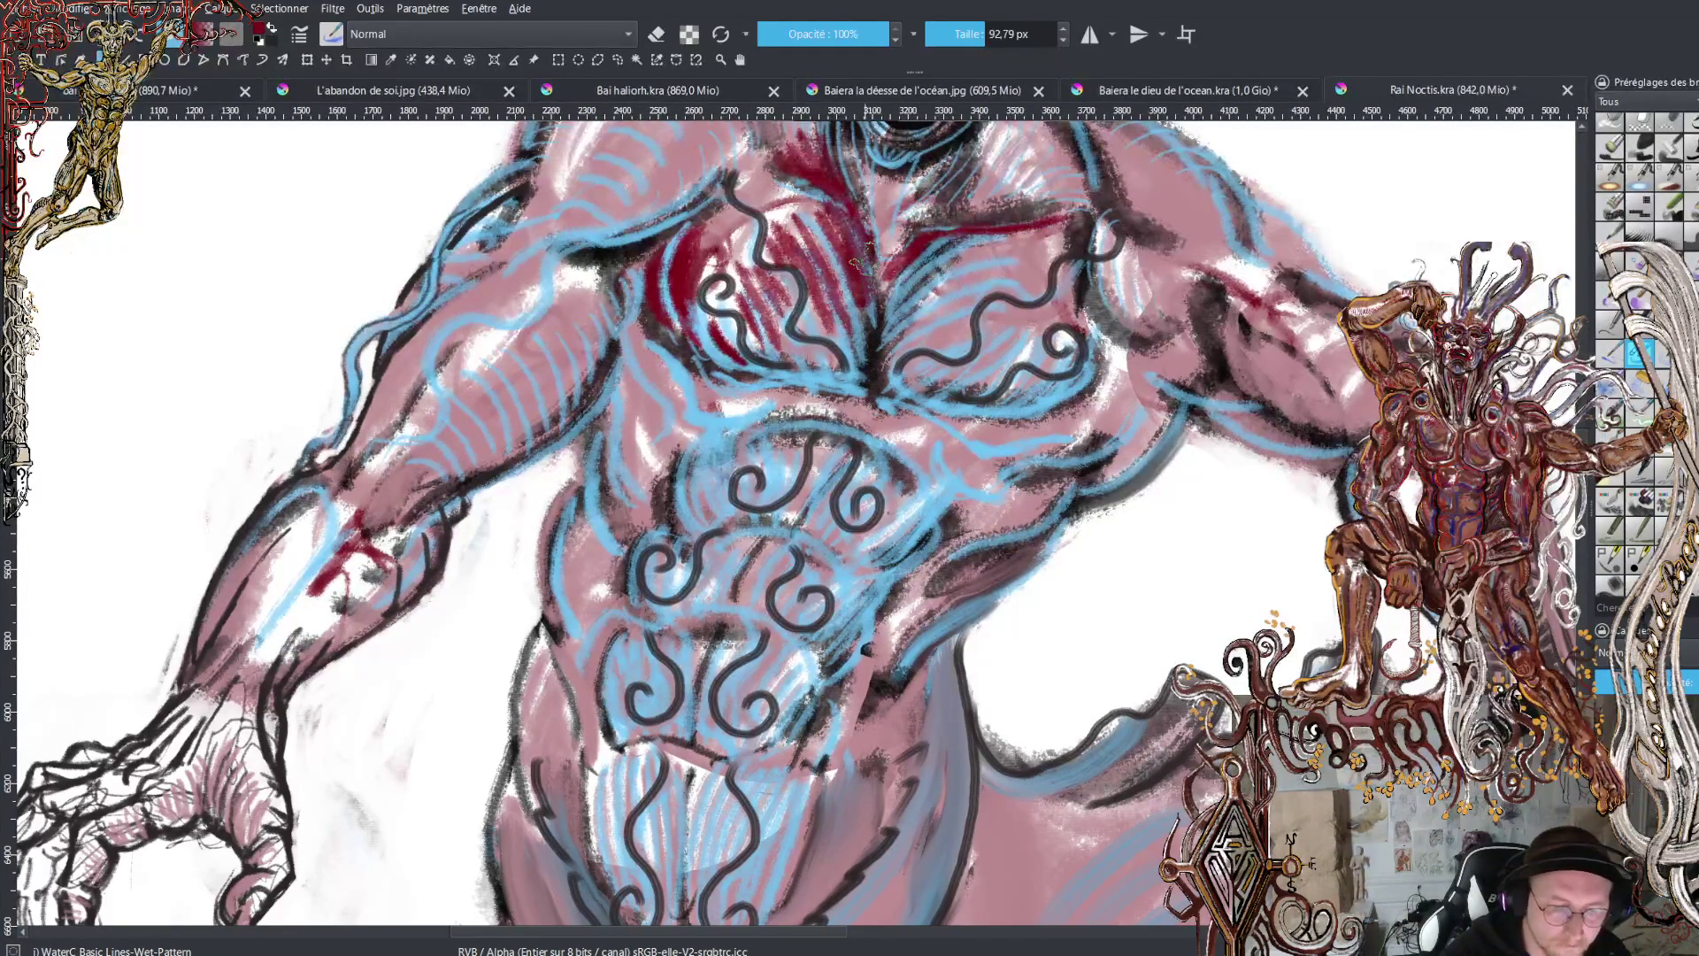
{"action": "left_click_drag", "start_coordinate": [871, 222], "coordinate": [752, 168]}
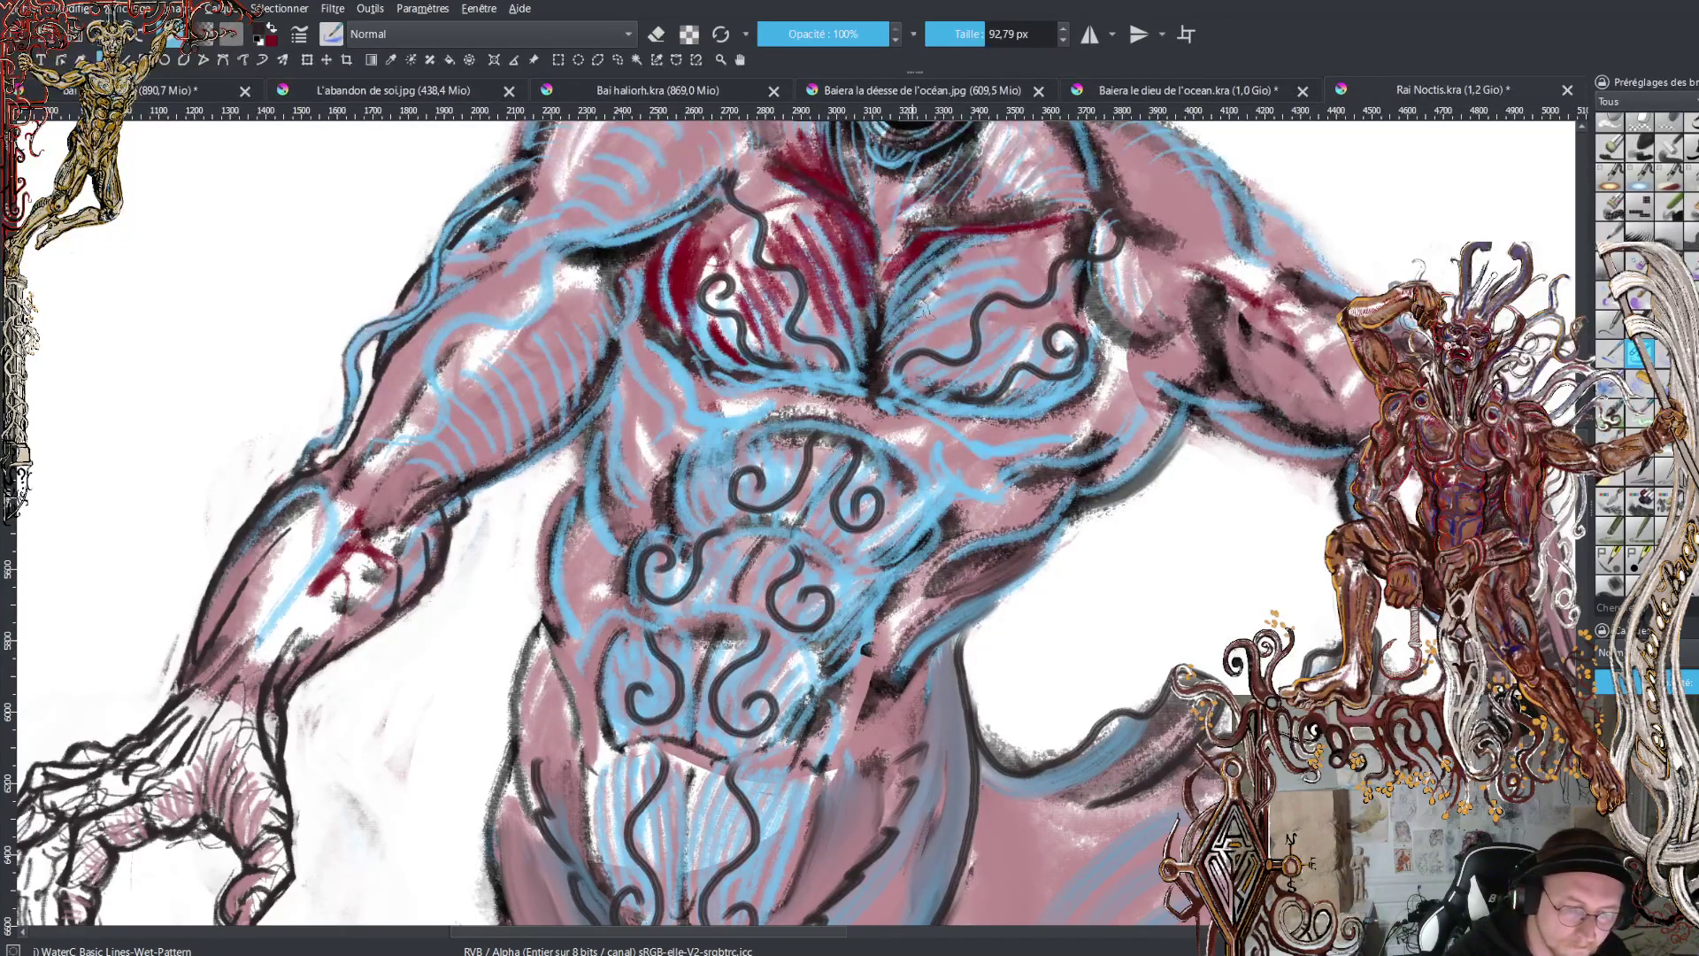
{"action": "mouse_move", "coordinate": [895, 259]}
{"action": "left_mouse_down"}
{"action": "mouse_move", "coordinate": [933, 227]}
{"action": "mouse_move", "coordinate": [1075, 213]}
{"action": "left_mouse_up"}
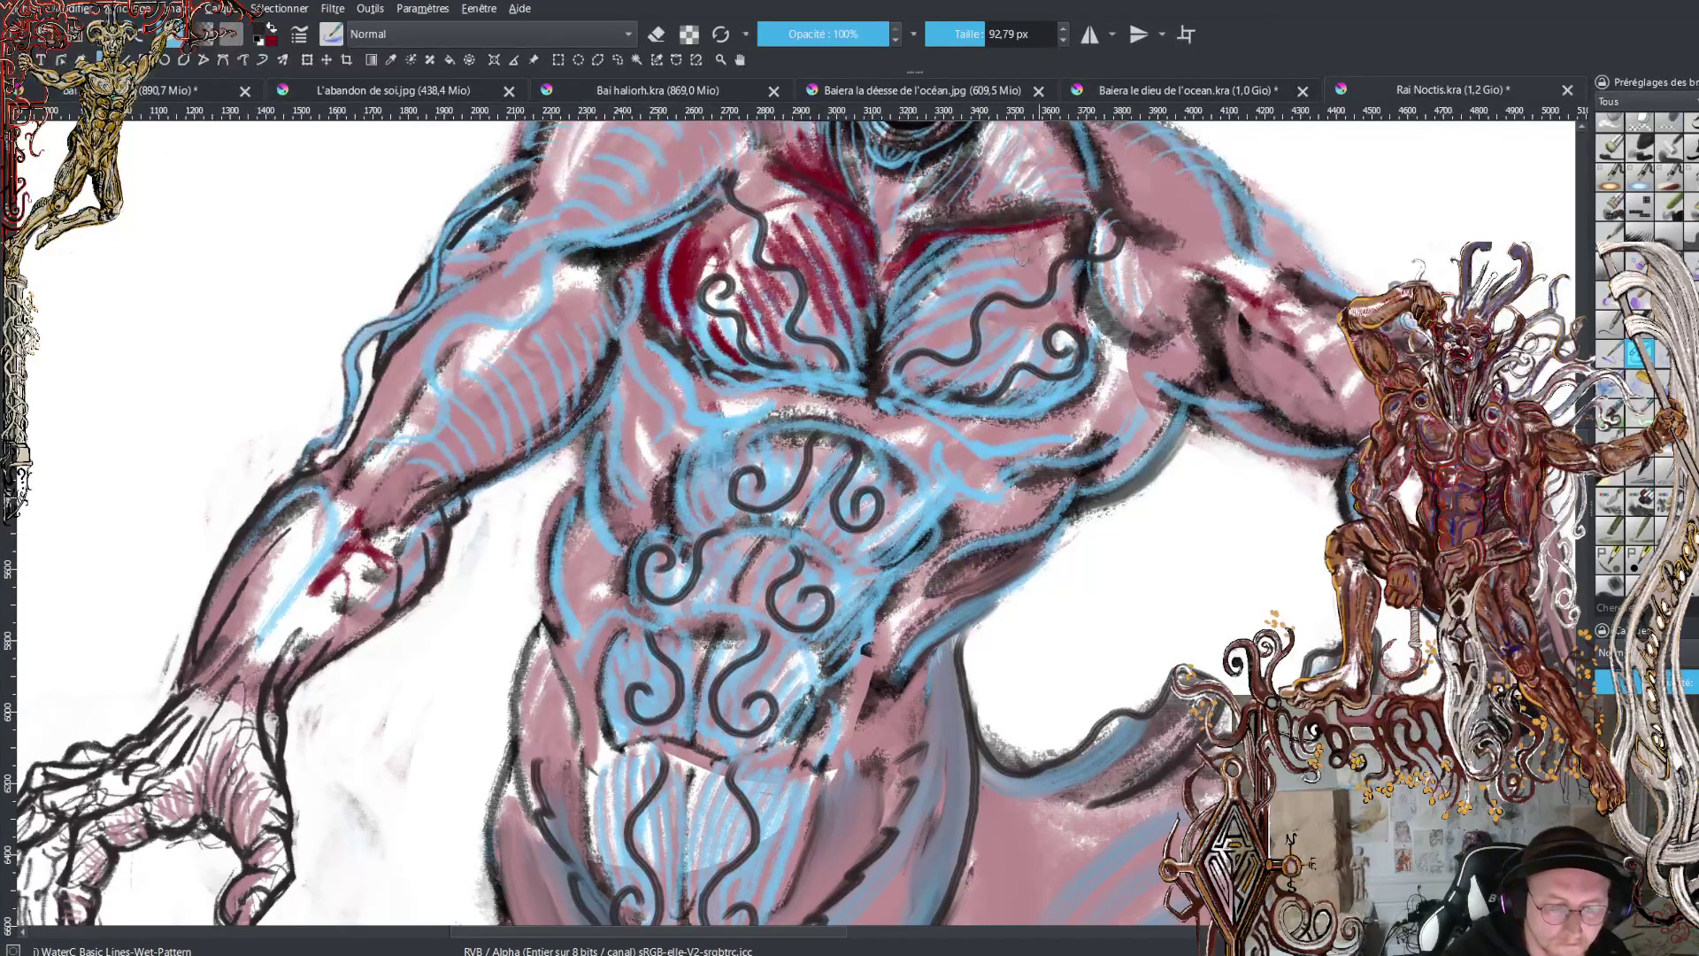
{"action": "mouse_move", "coordinate": [934, 234]}
{"action": "left_mouse_down"}
{"action": "mouse_move", "coordinate": [1067, 211]}
{"action": "mouse_move", "coordinate": [952, 212]}
{"action": "mouse_move", "coordinate": [951, 192]}
{"action": "mouse_move", "coordinate": [991, 190]}
{"action": "mouse_move", "coordinate": [988, 210]}
{"action": "mouse_move", "coordinate": [1088, 194]}
{"action": "left_mouse_up"}
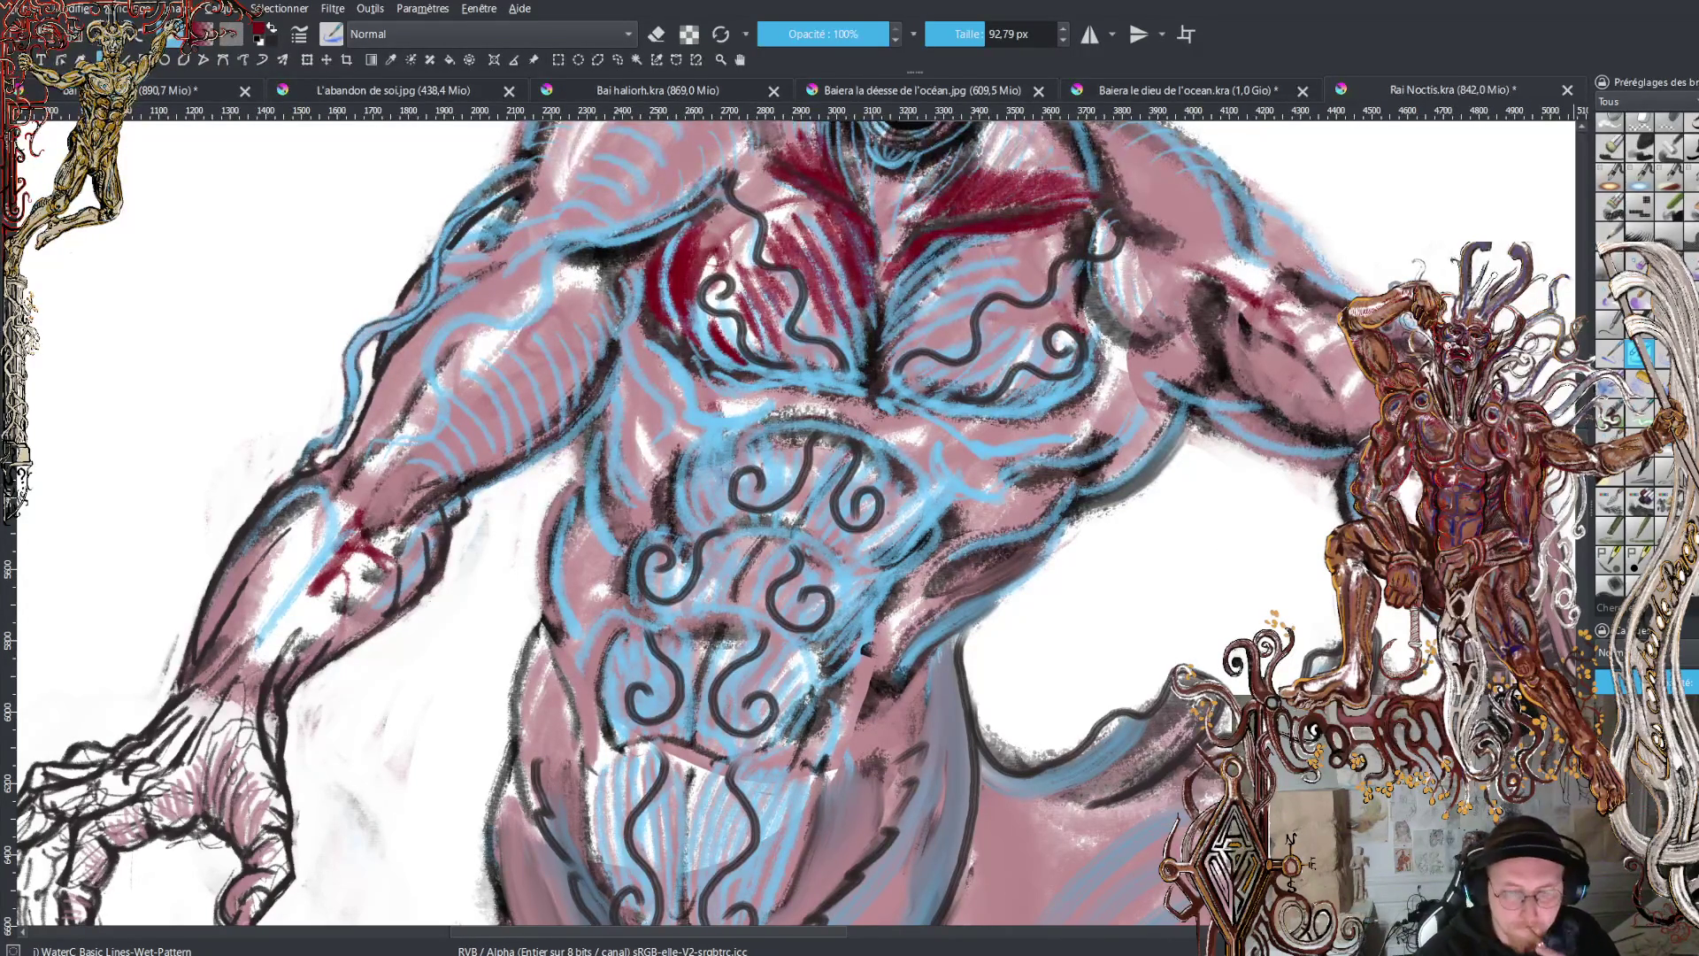
- Hatch the right forearm, shoulder and upper arm in dark red
{"action": "scroll", "coordinate": [1299, 509], "scroll_direction": "up", "scroll_amount": 2}
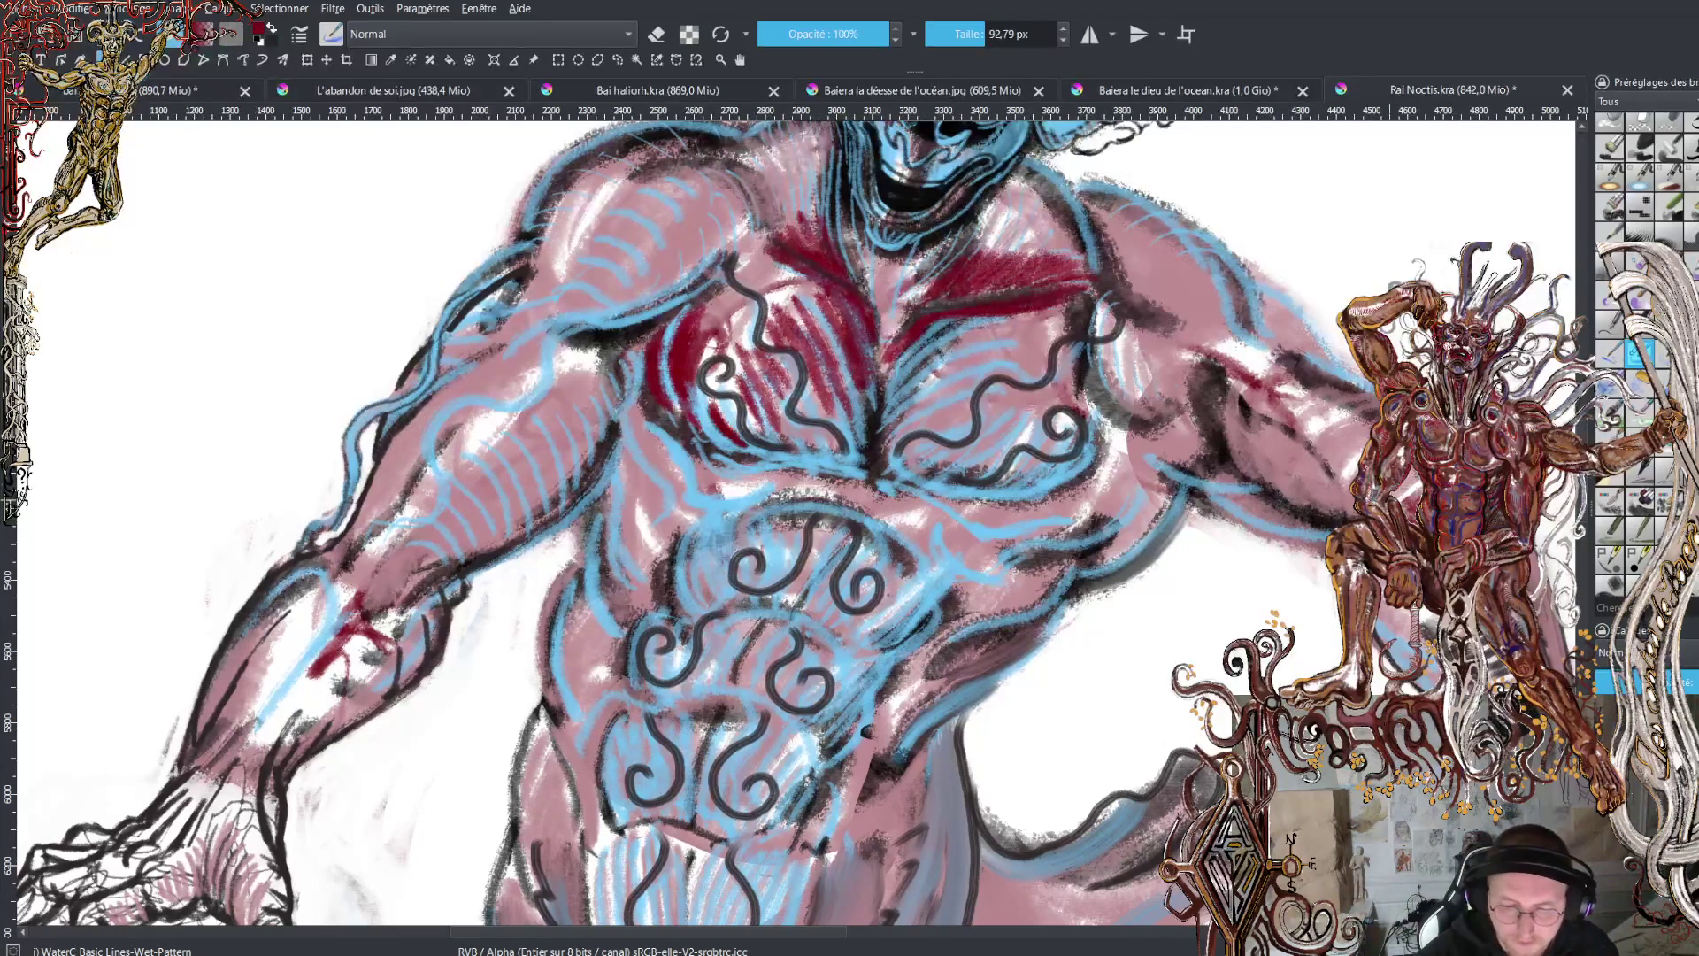
{"action": "mouse_move", "coordinate": [1345, 515]}
{"action": "left_mouse_down"}
{"action": "mouse_move", "coordinate": [1212, 414]}
{"action": "mouse_move", "coordinate": [1271, 474]}
{"action": "mouse_move", "coordinate": [1340, 509]}
{"action": "mouse_move", "coordinate": [1239, 443]}
{"action": "mouse_move", "coordinate": [1336, 518]}
{"action": "mouse_move", "coordinate": [1228, 492]}
{"action": "mouse_move", "coordinate": [1316, 525]}
{"action": "mouse_move", "coordinate": [1221, 462]}
{"action": "mouse_move", "coordinate": [1204, 471]}
{"action": "mouse_move", "coordinate": [1221, 469]}
{"action": "mouse_move", "coordinate": [1178, 434]}
{"action": "mouse_move", "coordinate": [1217, 467]}
{"action": "mouse_move", "coordinate": [1186, 359]}
{"action": "mouse_move", "coordinate": [1204, 394]}
{"action": "mouse_move", "coordinate": [1167, 323]}
{"action": "mouse_move", "coordinate": [1141, 390]}
{"action": "mouse_move", "coordinate": [1102, 305]}
{"action": "left_mouse_up"}
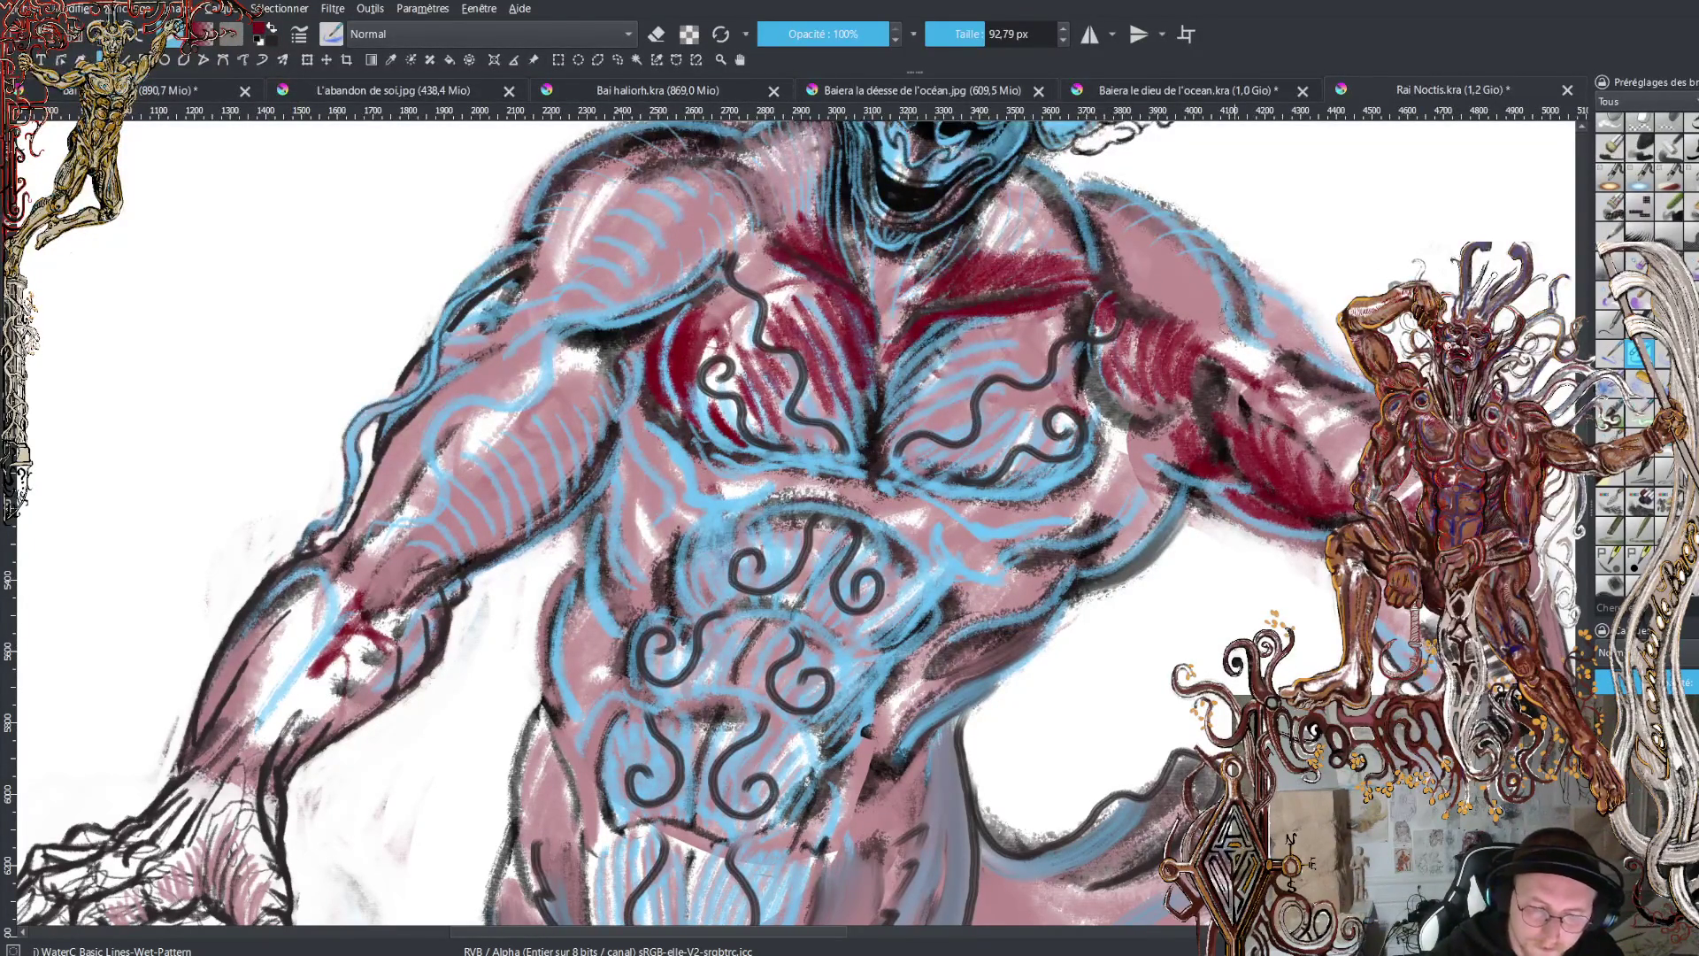
{"action": "mouse_move", "coordinate": [1229, 319]}
{"action": "left_mouse_down"}
{"action": "mouse_move", "coordinate": [1221, 283]}
{"action": "mouse_move", "coordinate": [1186, 266]}
{"action": "mouse_move", "coordinate": [1141, 275]}
{"action": "mouse_move", "coordinate": [1131, 219]}
{"action": "mouse_move", "coordinate": [1106, 202]}
{"action": "left_mouse_up"}
{"action": "mouse_move", "coordinate": [1239, 300]}
{"action": "left_mouse_down"}
{"action": "mouse_move", "coordinate": [1224, 328]}
{"action": "mouse_move", "coordinate": [1265, 367]}
{"action": "mouse_move", "coordinate": [1291, 389]}
{"action": "mouse_move", "coordinate": [1327, 382]}
{"action": "left_mouse_up"}
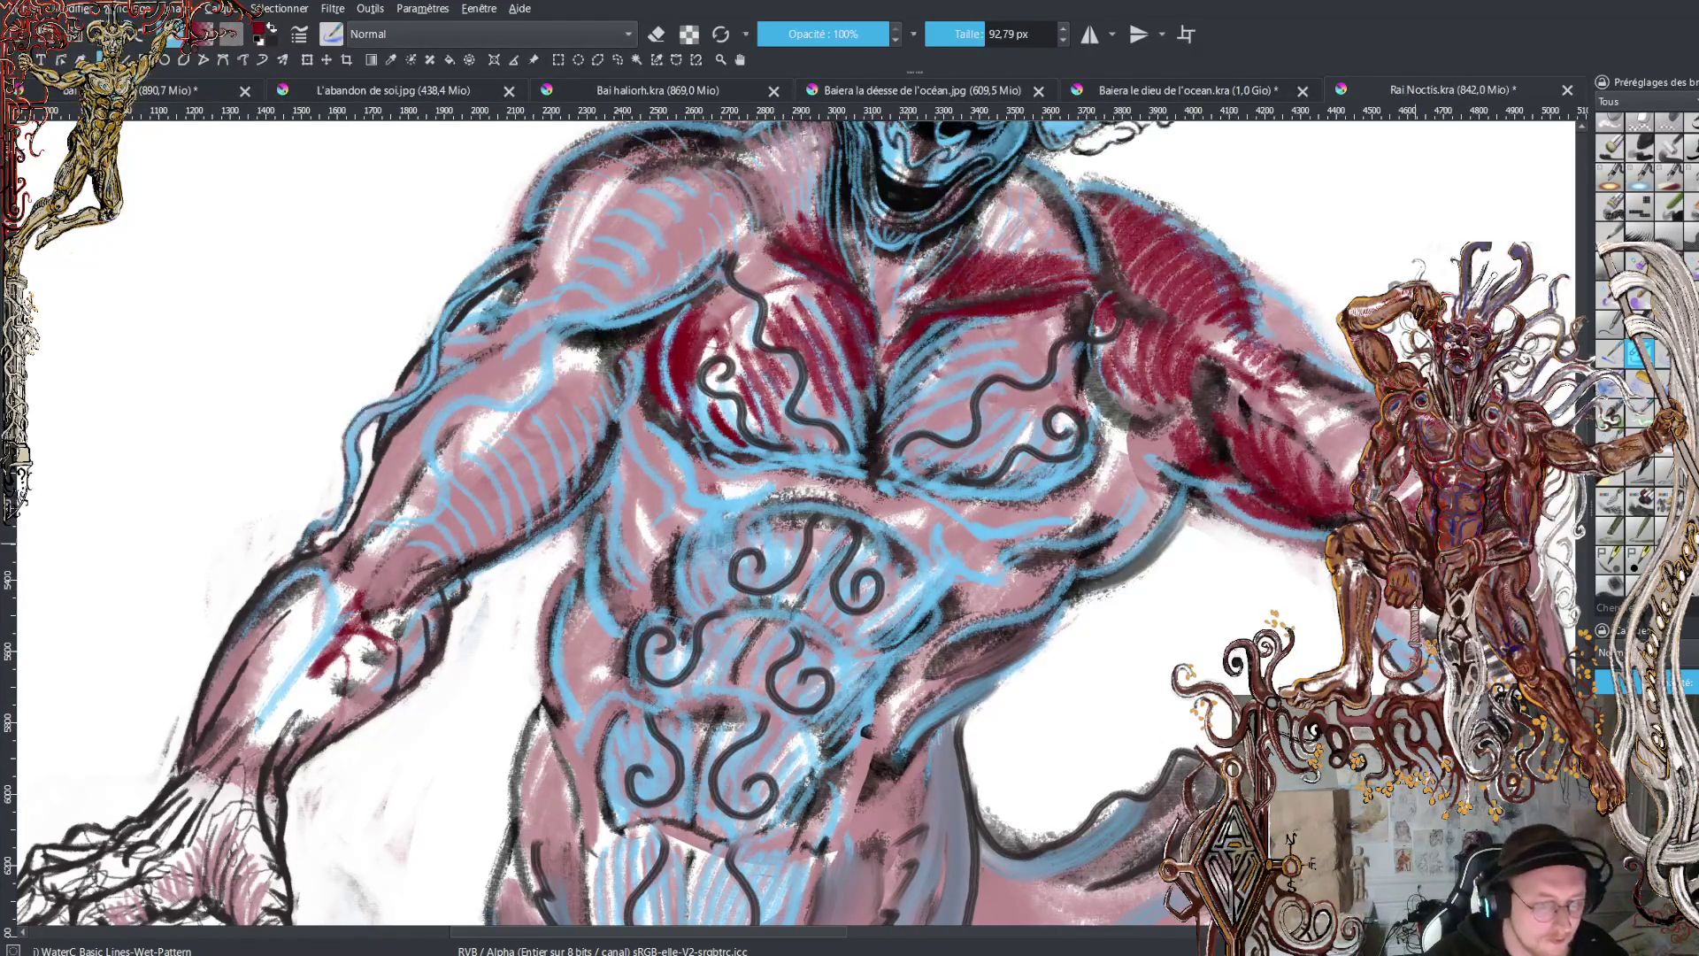
- Draw a freehand selection loop around the creature's cluster of heads and their blue strokes
{"action": "scroll", "coordinate": [690, 522], "scroll_direction": "up", "scroll_amount": 5}
{"action": "scroll", "coordinate": [796, 408], "scroll_direction": "down", "scroll_amount": 4}
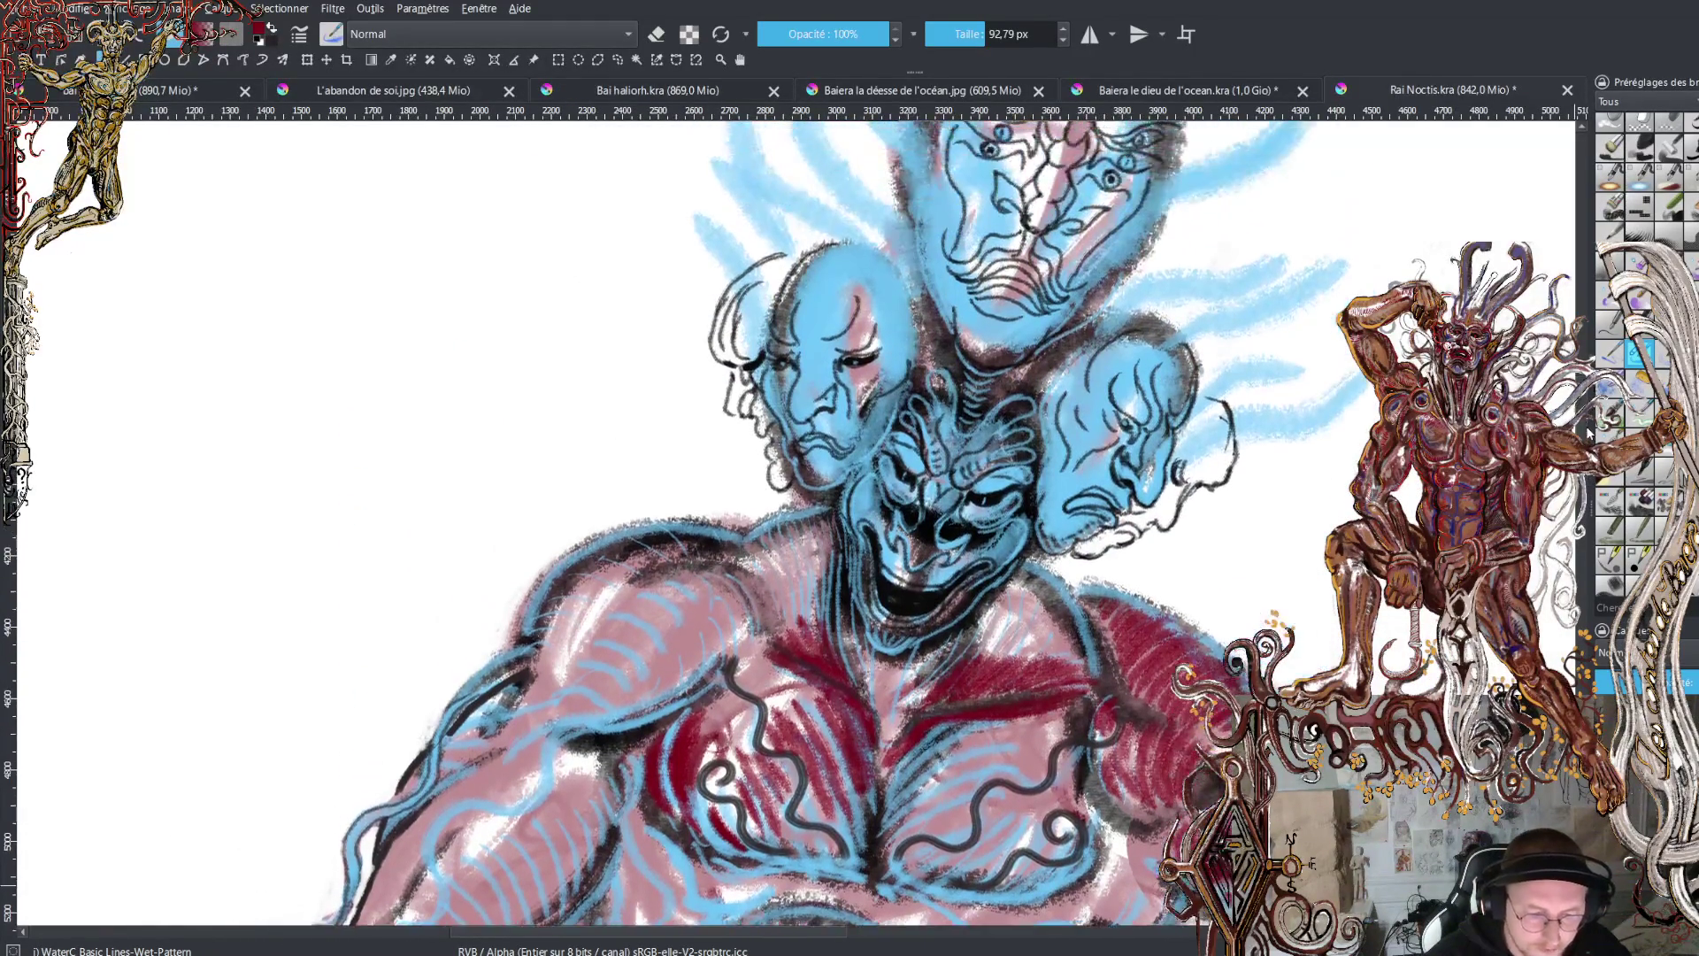
{"action": "scroll", "coordinate": [796, 522], "scroll_direction": "up", "scroll_amount": 1}
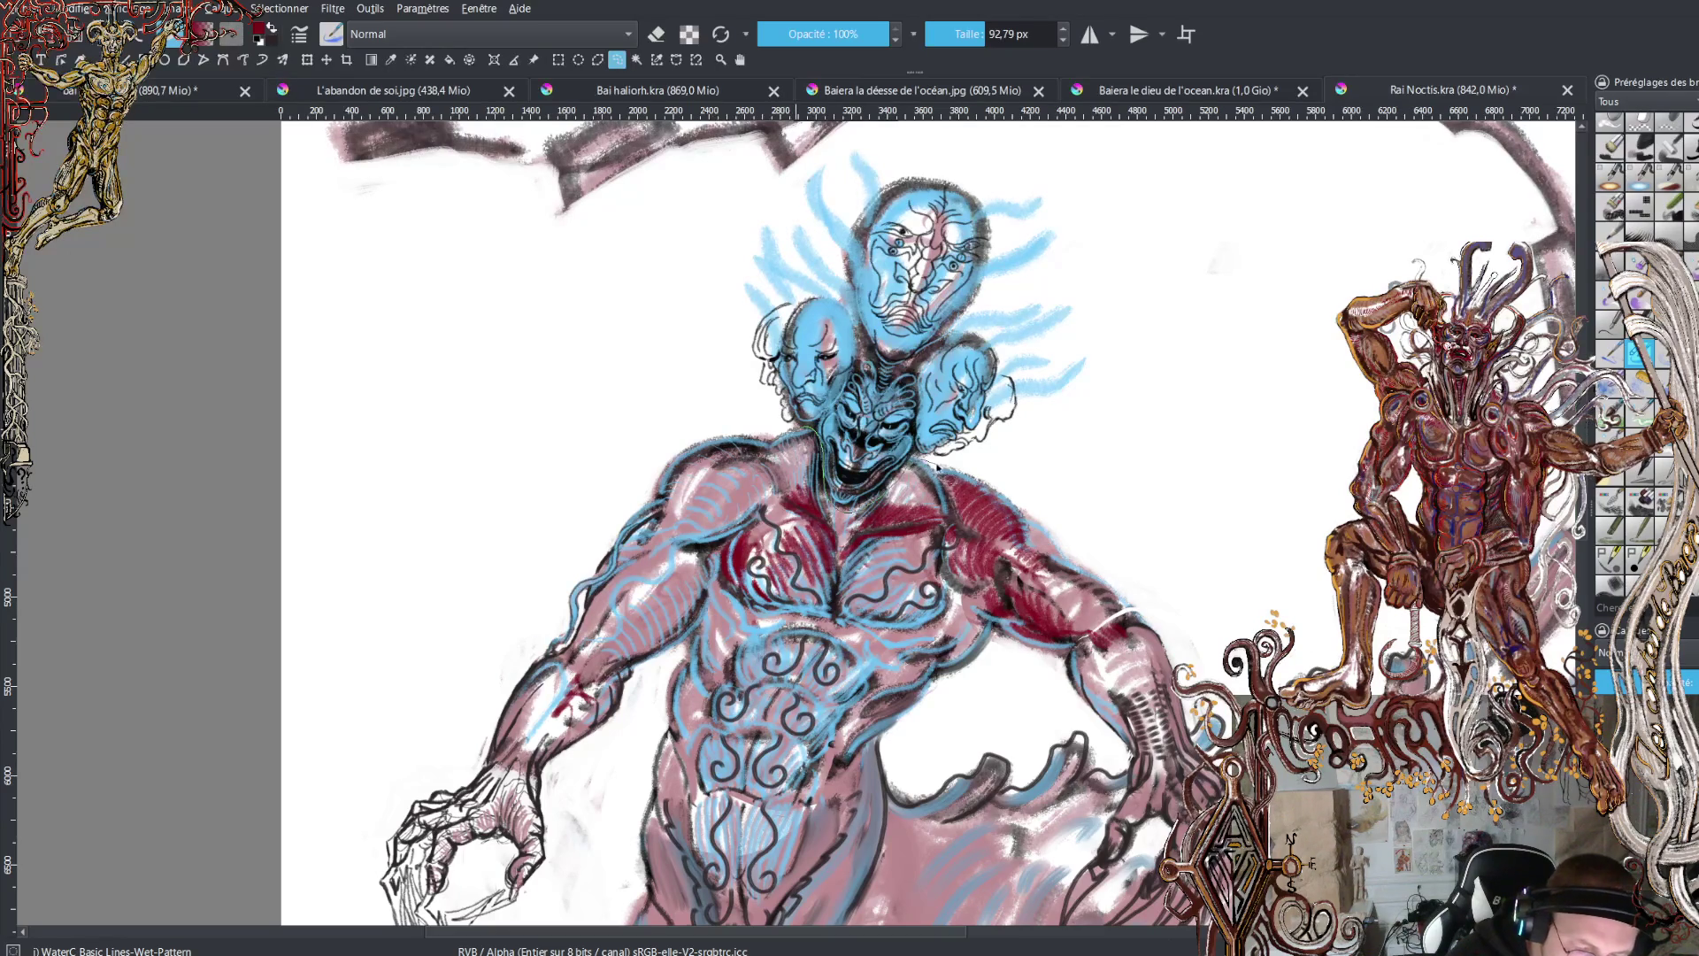
{"action": "mouse_move", "coordinate": [969, 466]}
{"action": "left_mouse_down"}
{"action": "mouse_move", "coordinate": [1096, 380]}
{"action": "mouse_move", "coordinate": [1044, 178]}
{"action": "mouse_move", "coordinate": [863, 140]}
{"action": "mouse_move", "coordinate": [763, 211]}
{"action": "mouse_move", "coordinate": [705, 344]}
{"action": "mouse_move", "coordinate": [765, 423]}
{"action": "mouse_move", "coordinate": [807, 439]}
{"action": "left_mouse_up"}
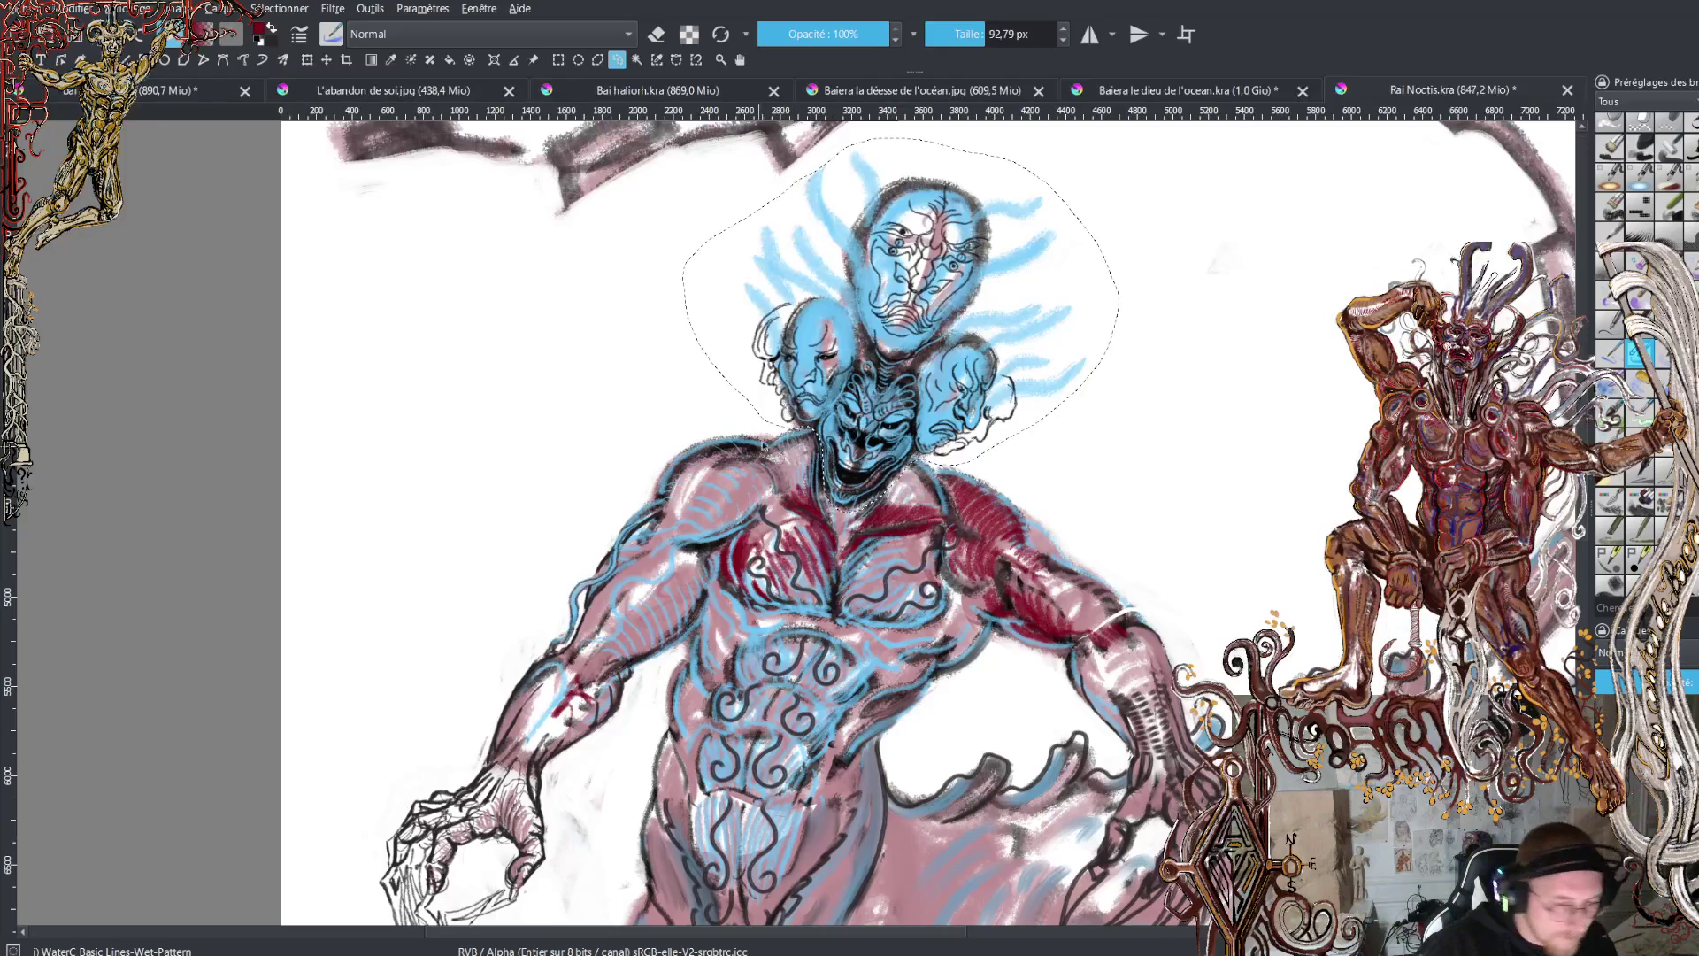
- Transform the selected heads: rotate them, lift them up and stretch them slightly taller
{"action": "key", "text": "ctrl+t"}
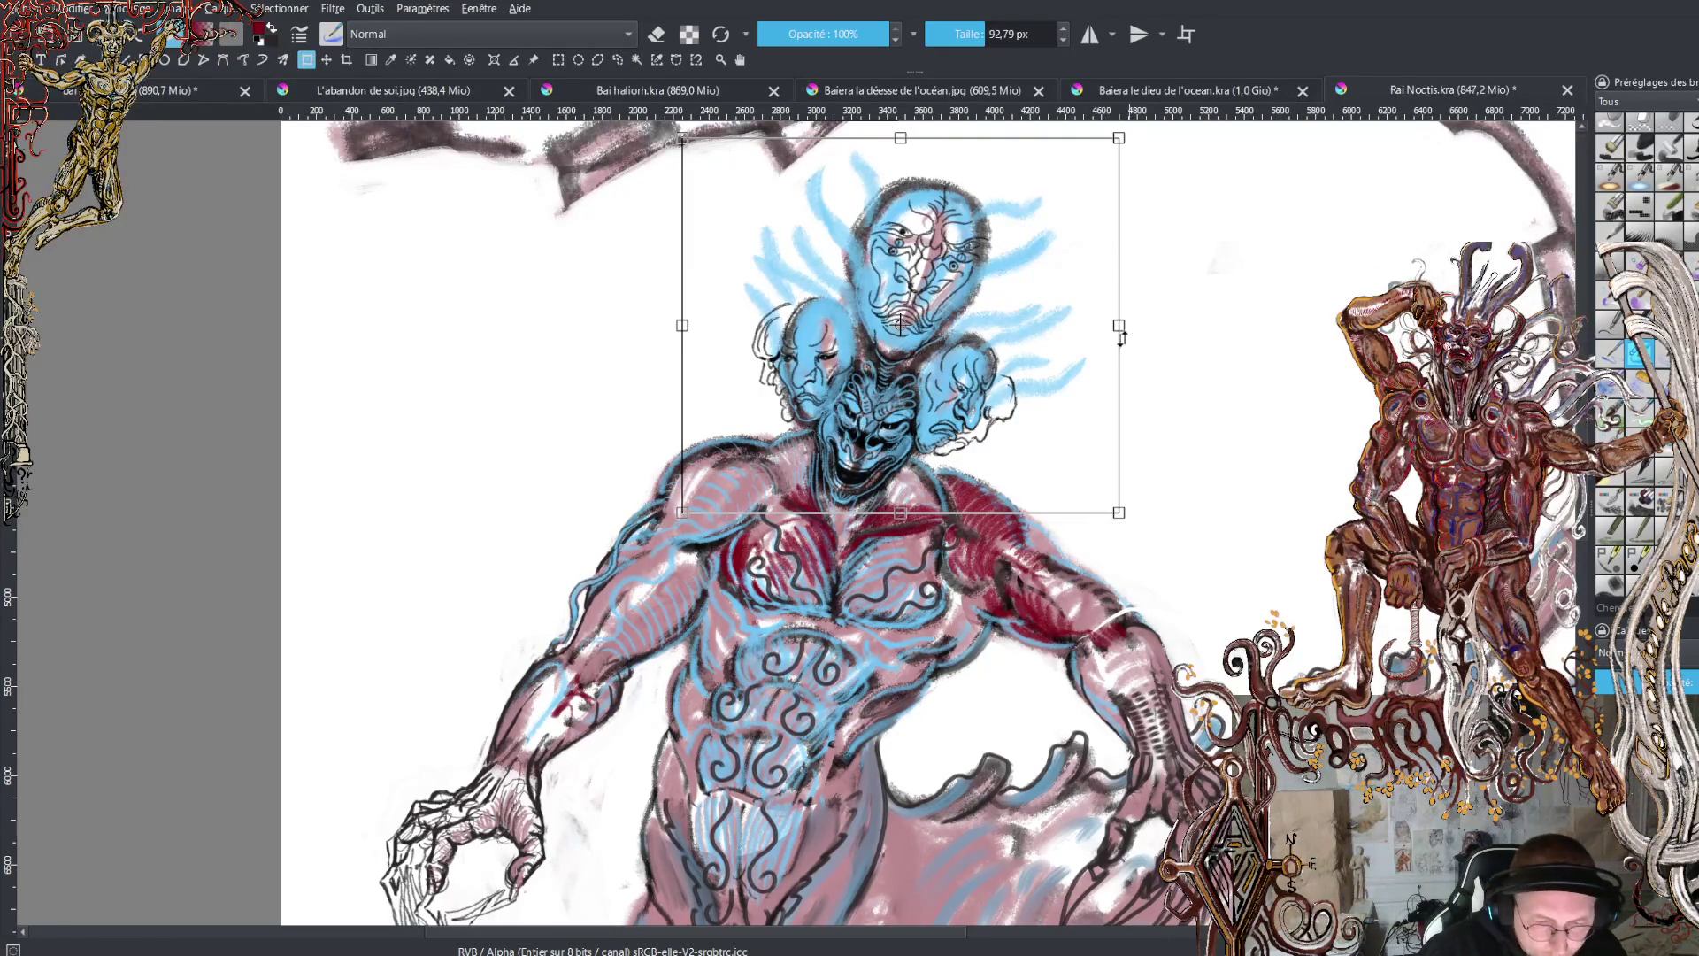
{"action": "mouse_move", "coordinate": [1164, 379]}
{"action": "left_mouse_down"}
{"action": "mouse_move", "coordinate": [1171, 433]}
{"action": "mouse_move", "coordinate": [1145, 315]}
{"action": "left_mouse_up"}
{"action": "mouse_move", "coordinate": [929, 419]}
{"action": "left_mouse_down"}
{"action": "mouse_move", "coordinate": [916, 392]}
{"action": "mouse_move", "coordinate": [999, 395]}
{"action": "left_mouse_up"}
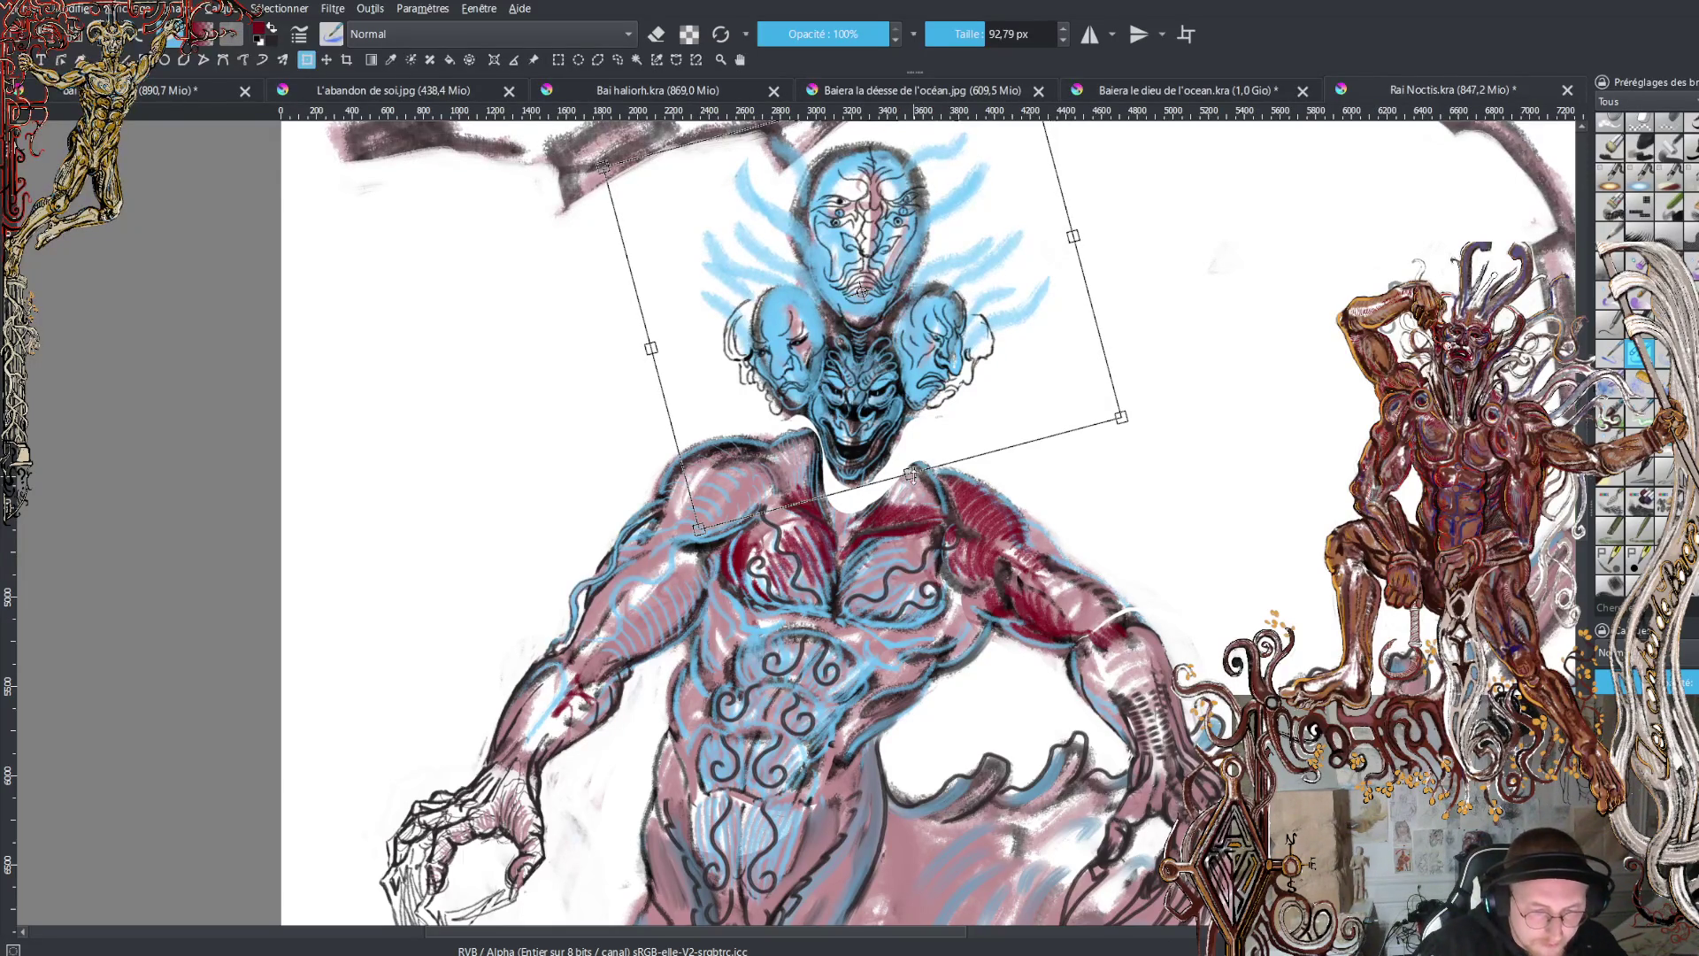
{"action": "left_click_drag", "start_coordinate": [911, 473], "coordinate": [914, 485]}
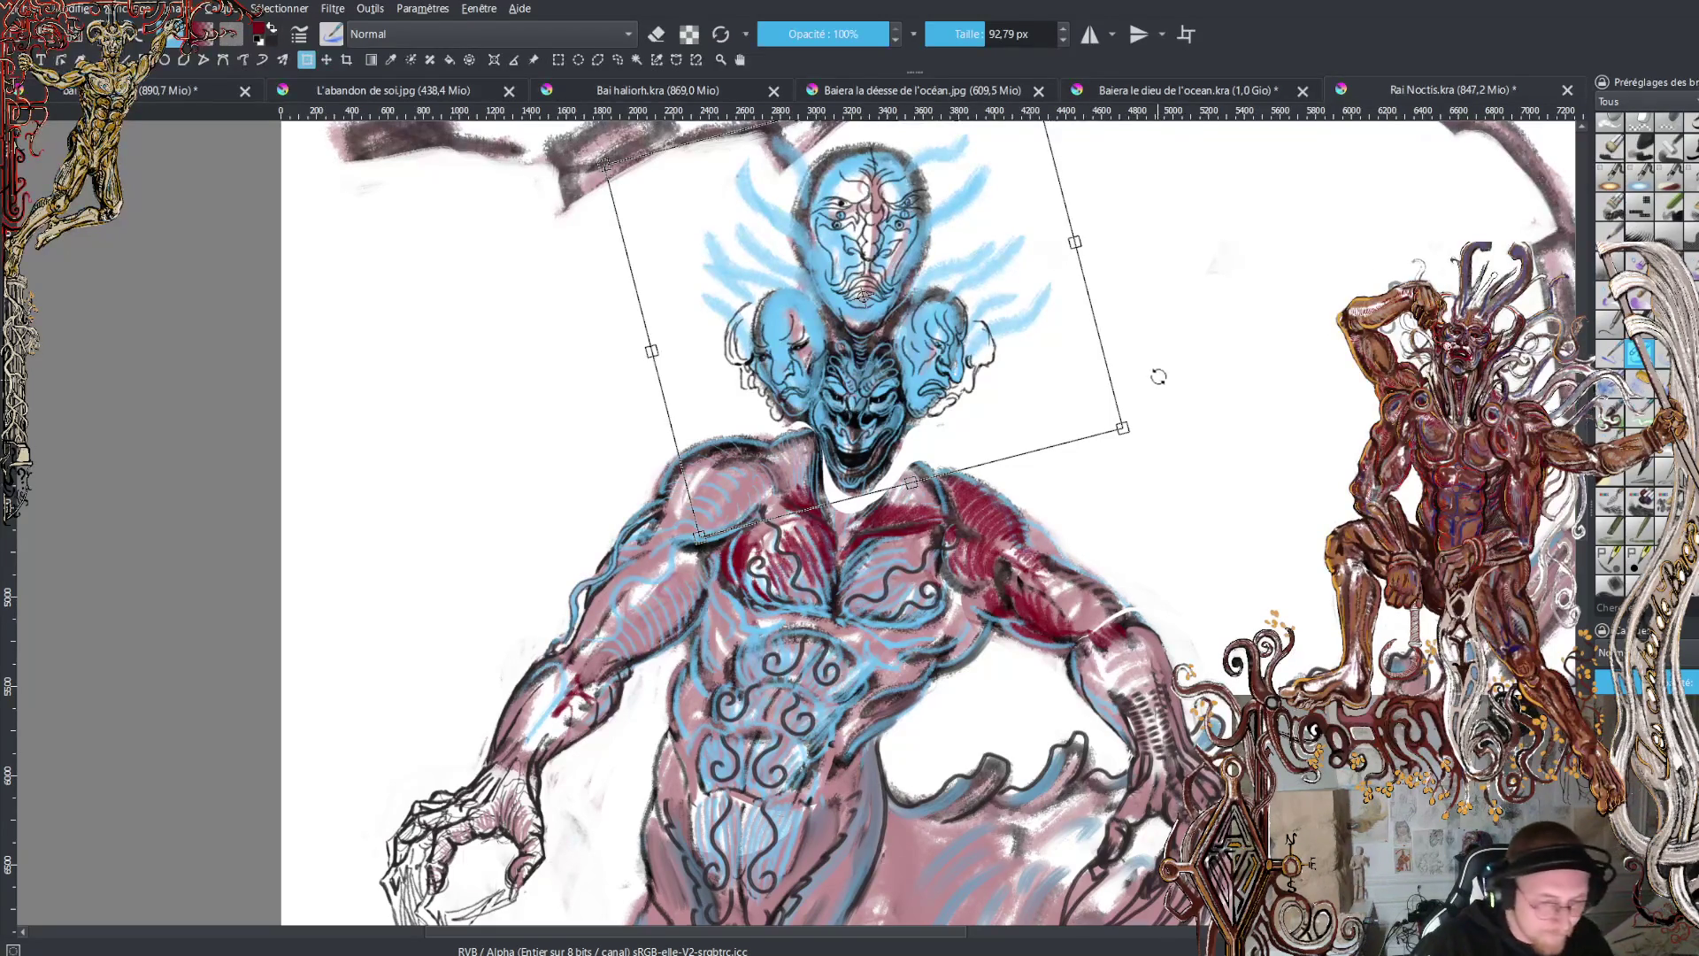
{"action": "left_click_drag", "start_coordinate": [1190, 311], "coordinate": [1168, 409]}
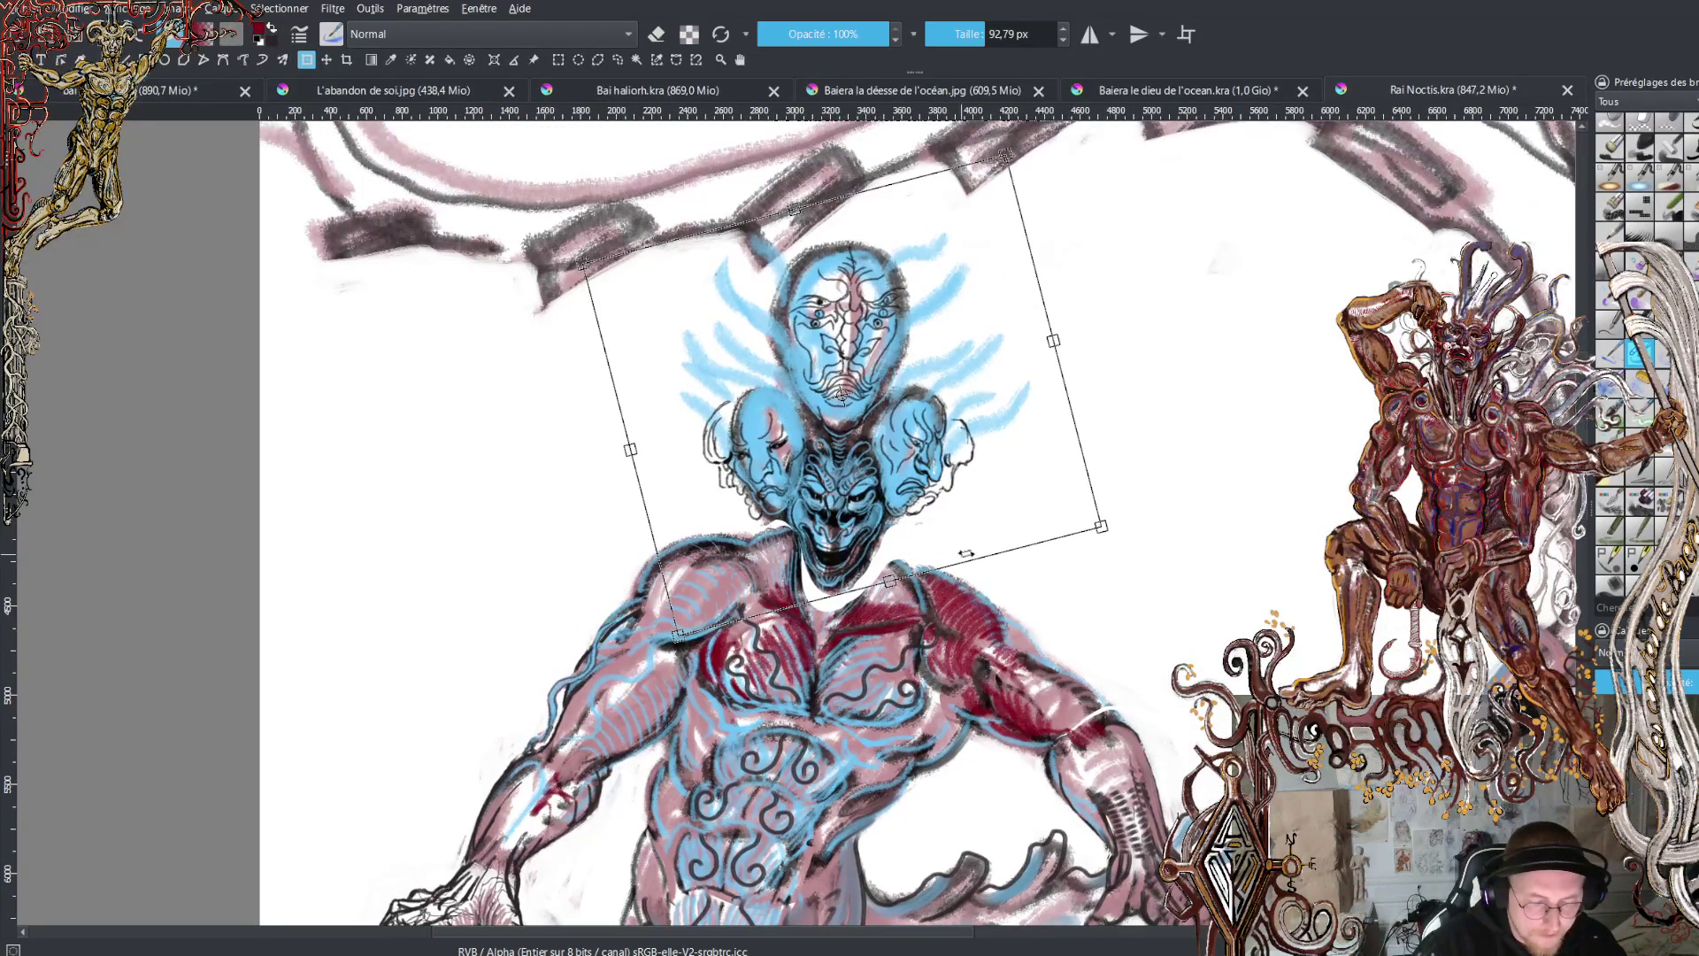
- Apply the transform, then nudge, widen and slightly tilt the heads
{"action": "key", "text": "Return"}
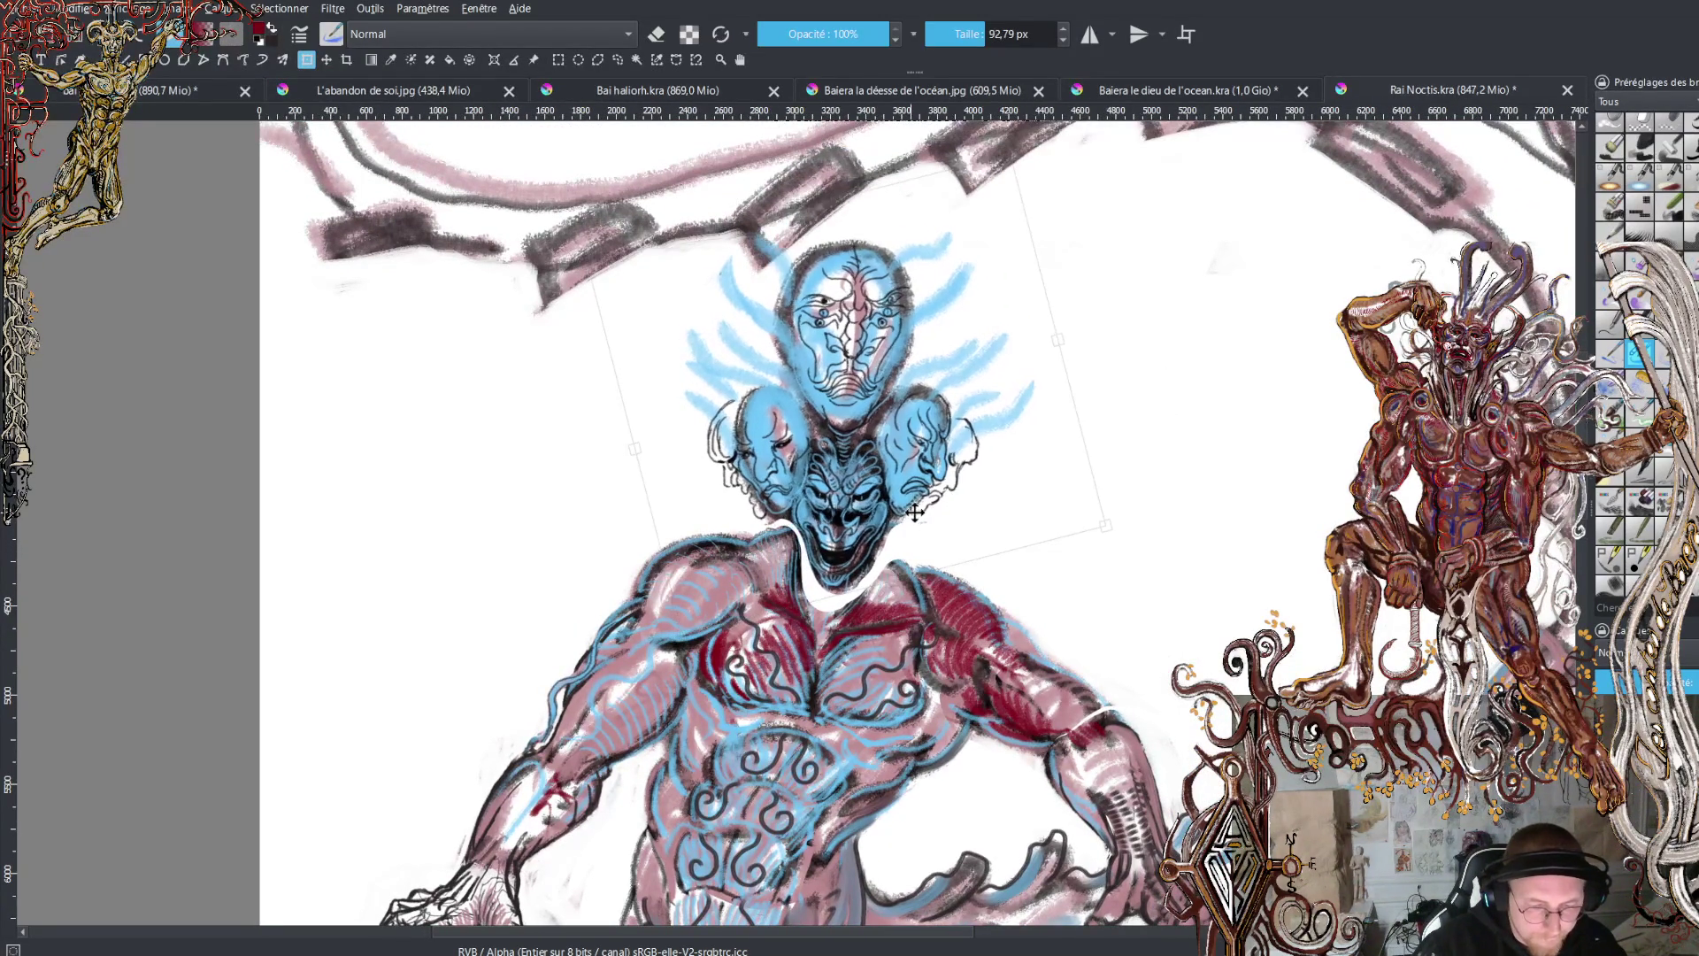
{"action": "left_click_drag", "start_coordinate": [914, 512], "coordinate": [913, 511]}
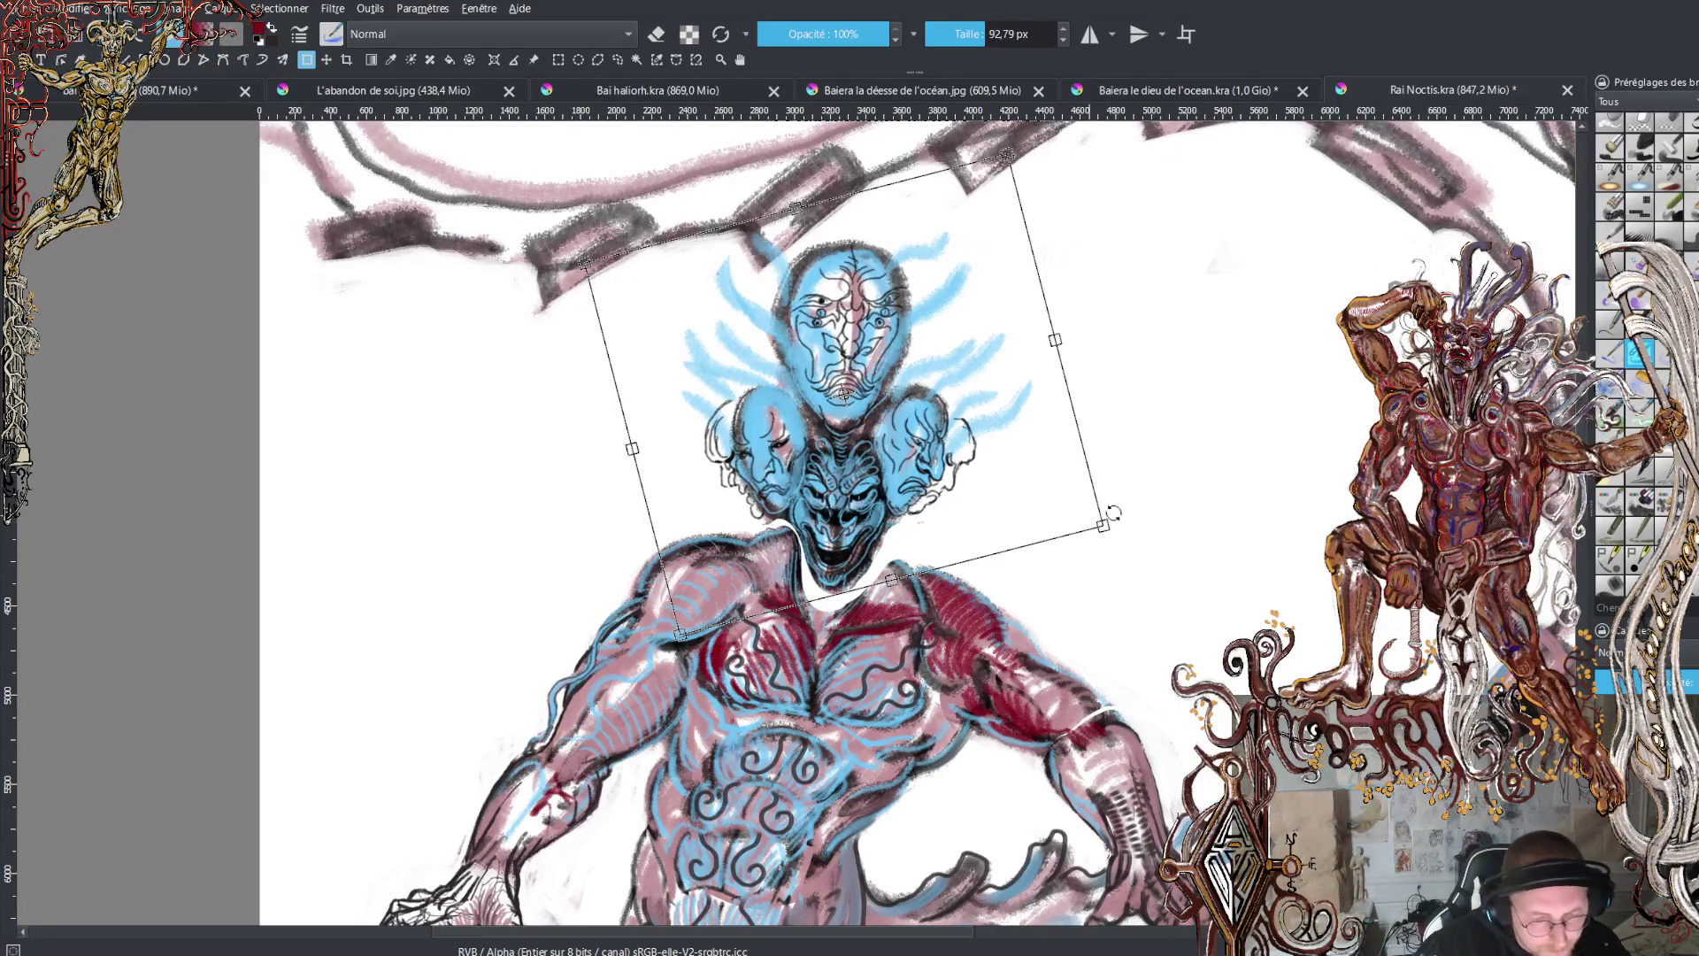
{"action": "left_click_drag", "start_coordinate": [1106, 525], "coordinate": [1112, 523]}
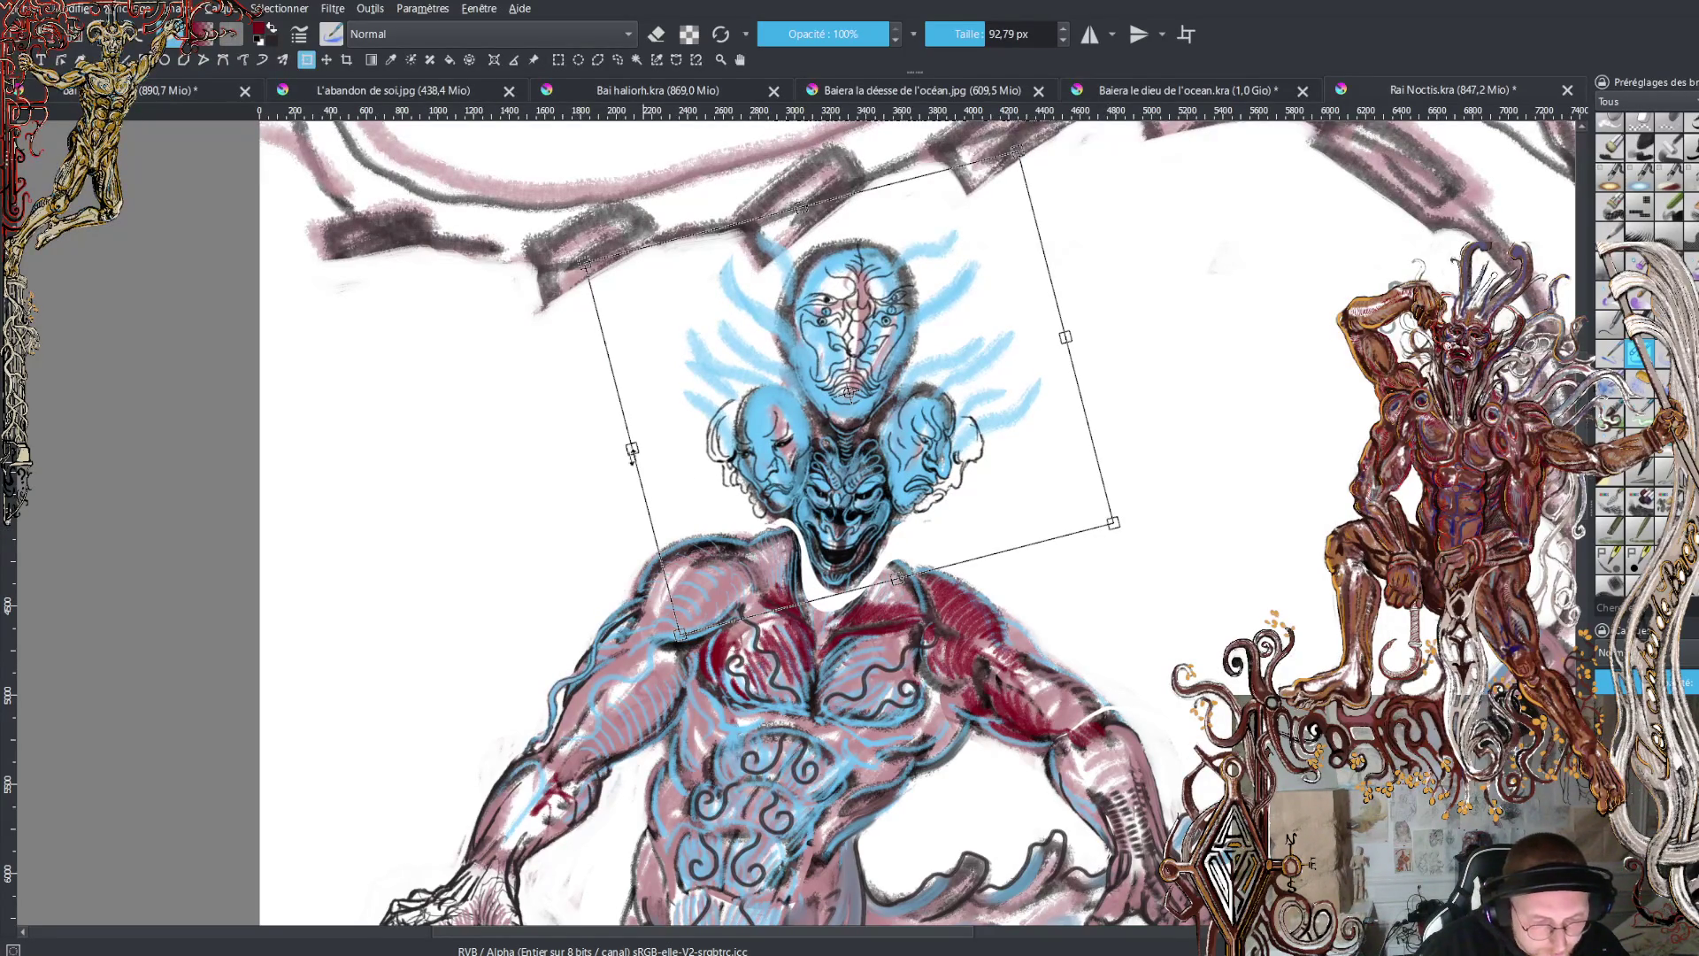
{"action": "left_click_drag", "start_coordinate": [630, 449], "coordinate": [628, 449]}
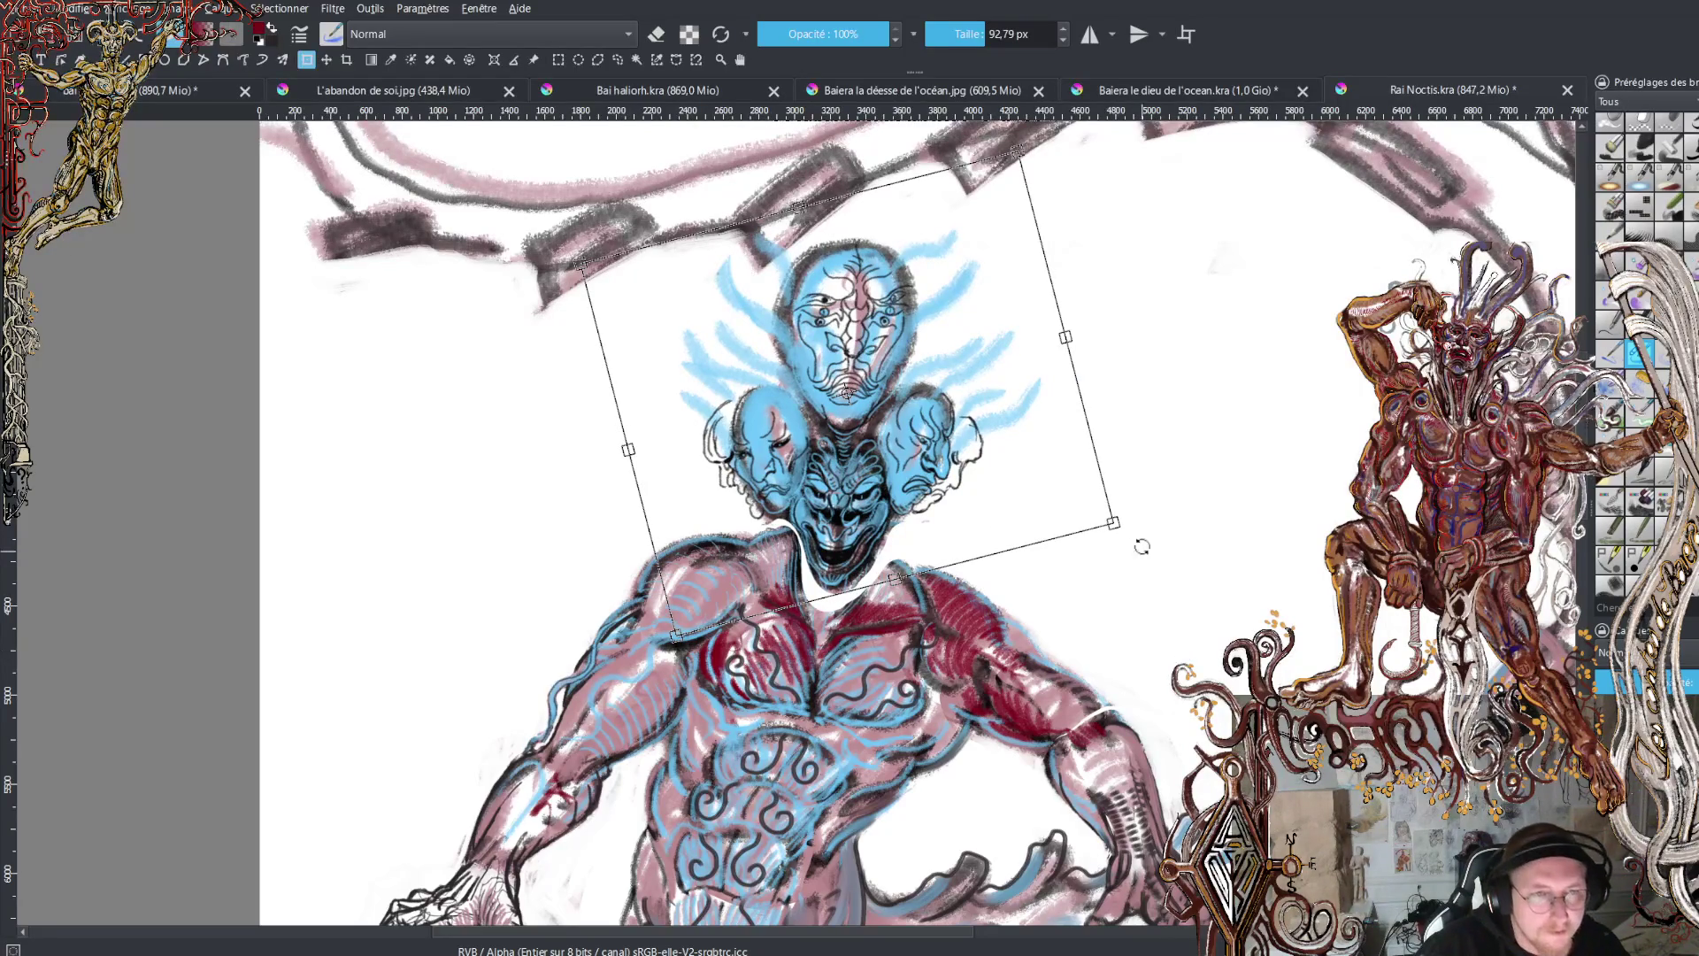
{"action": "scroll", "coordinate": [1141, 546], "scroll_direction": "down", "scroll_amount": 5}
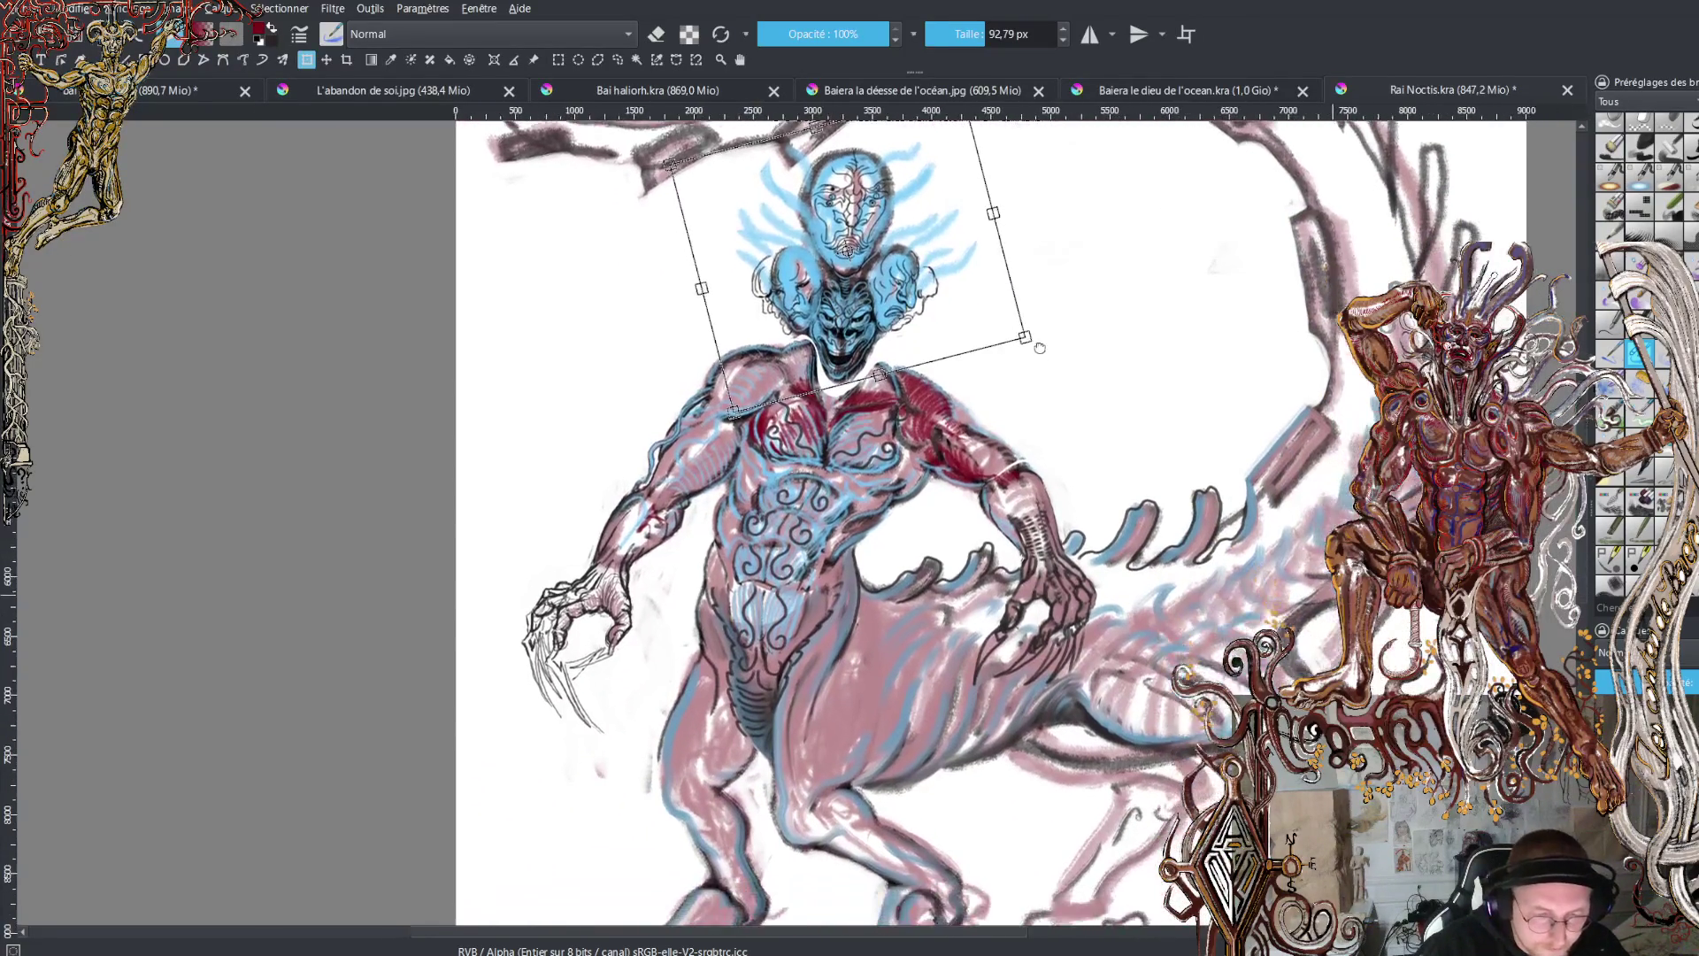
{"action": "scroll", "coordinate": [1039, 347], "scroll_direction": "up", "scroll_amount": 4}
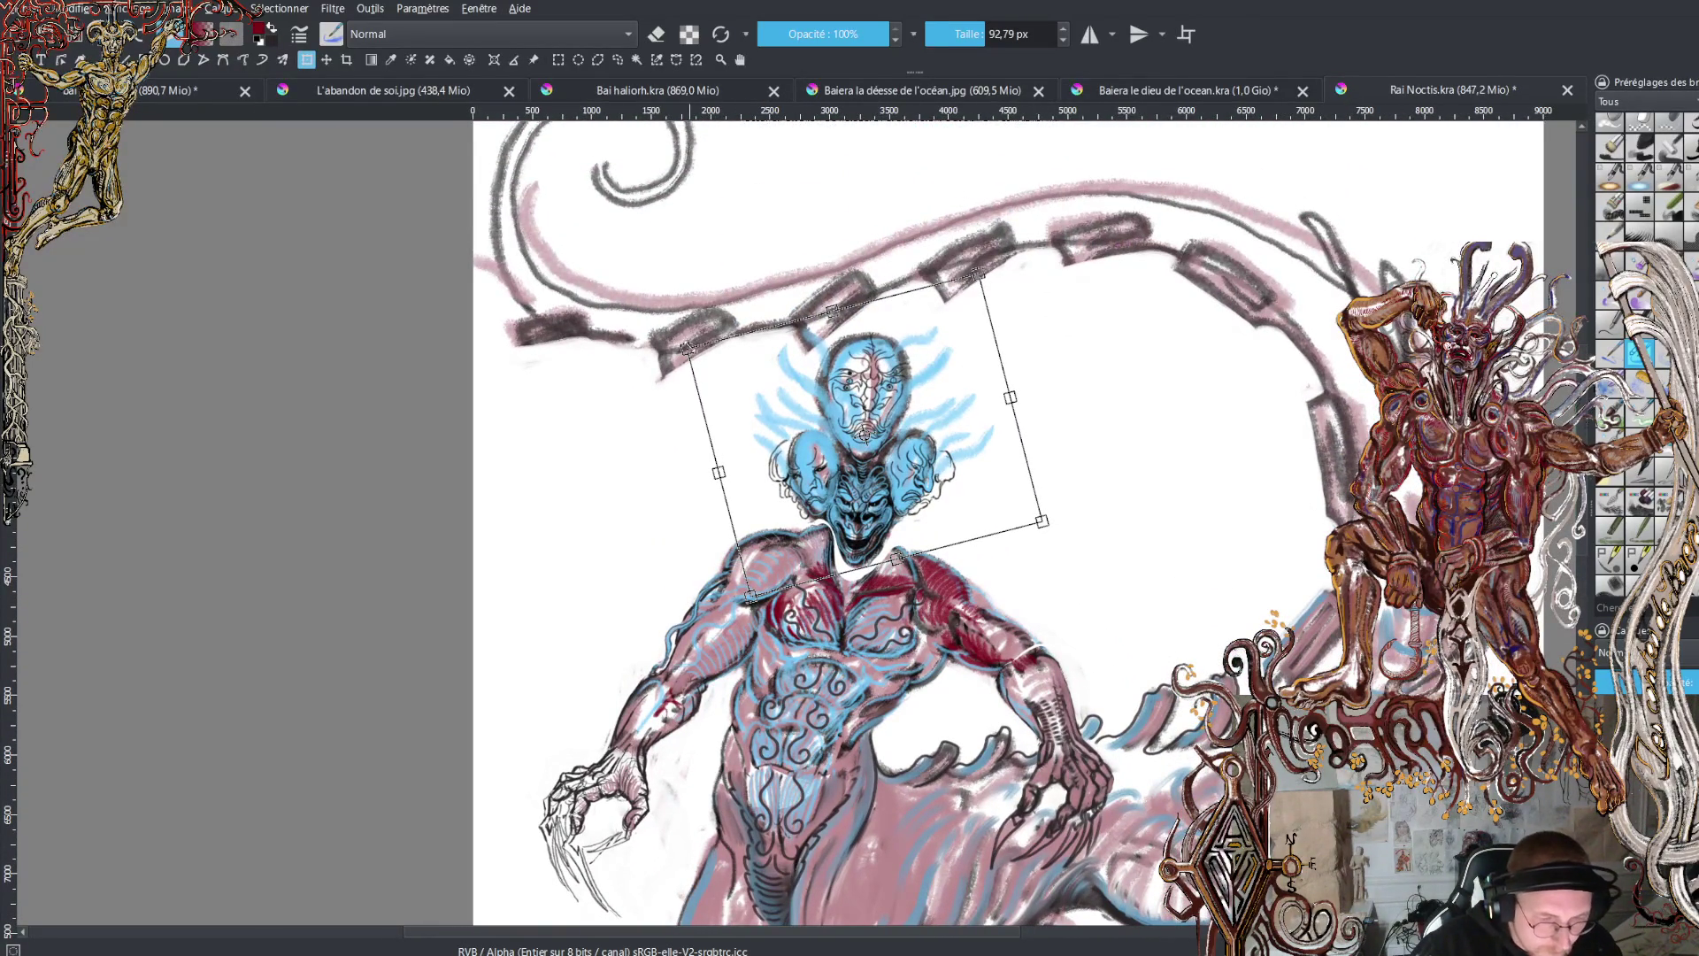
{"action": "left_click_drag", "start_coordinate": [687, 348], "coordinate": [672, 322]}
{"action": "left_click_drag", "start_coordinate": [902, 439], "coordinate": [912, 437]}
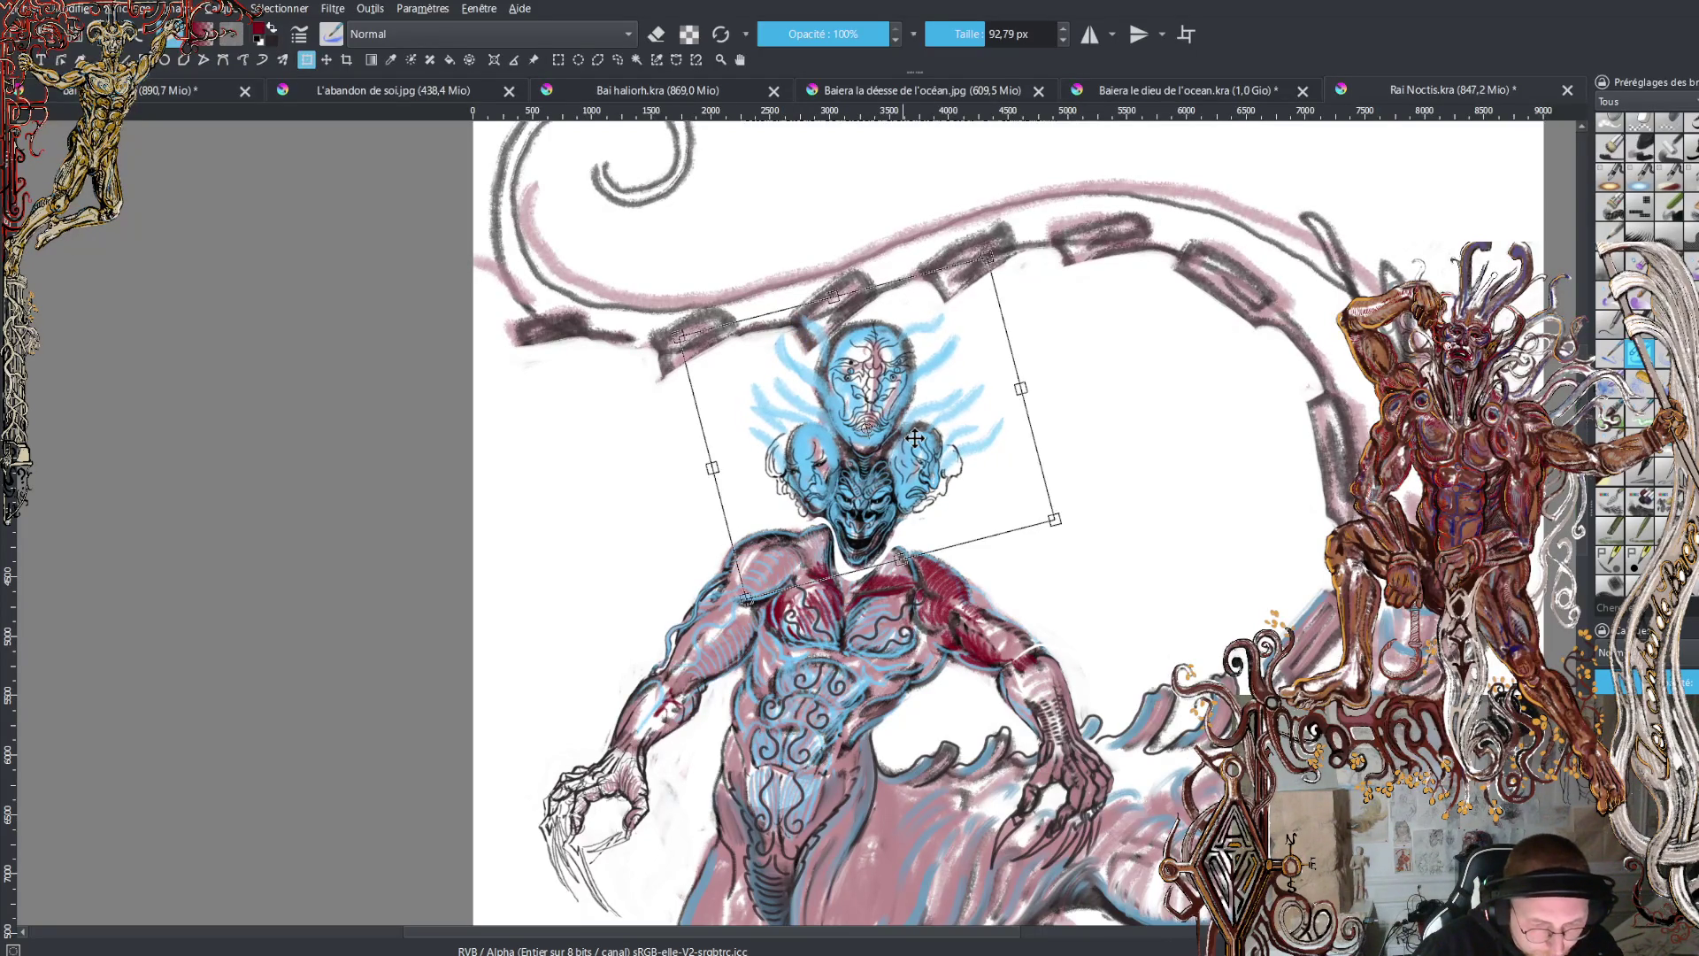
- Stretch, rotate and shift the heads up and left so they sit higher over the neck
{"action": "left_click_drag", "start_coordinate": [1174, 635], "coordinate": [1125, 519]}
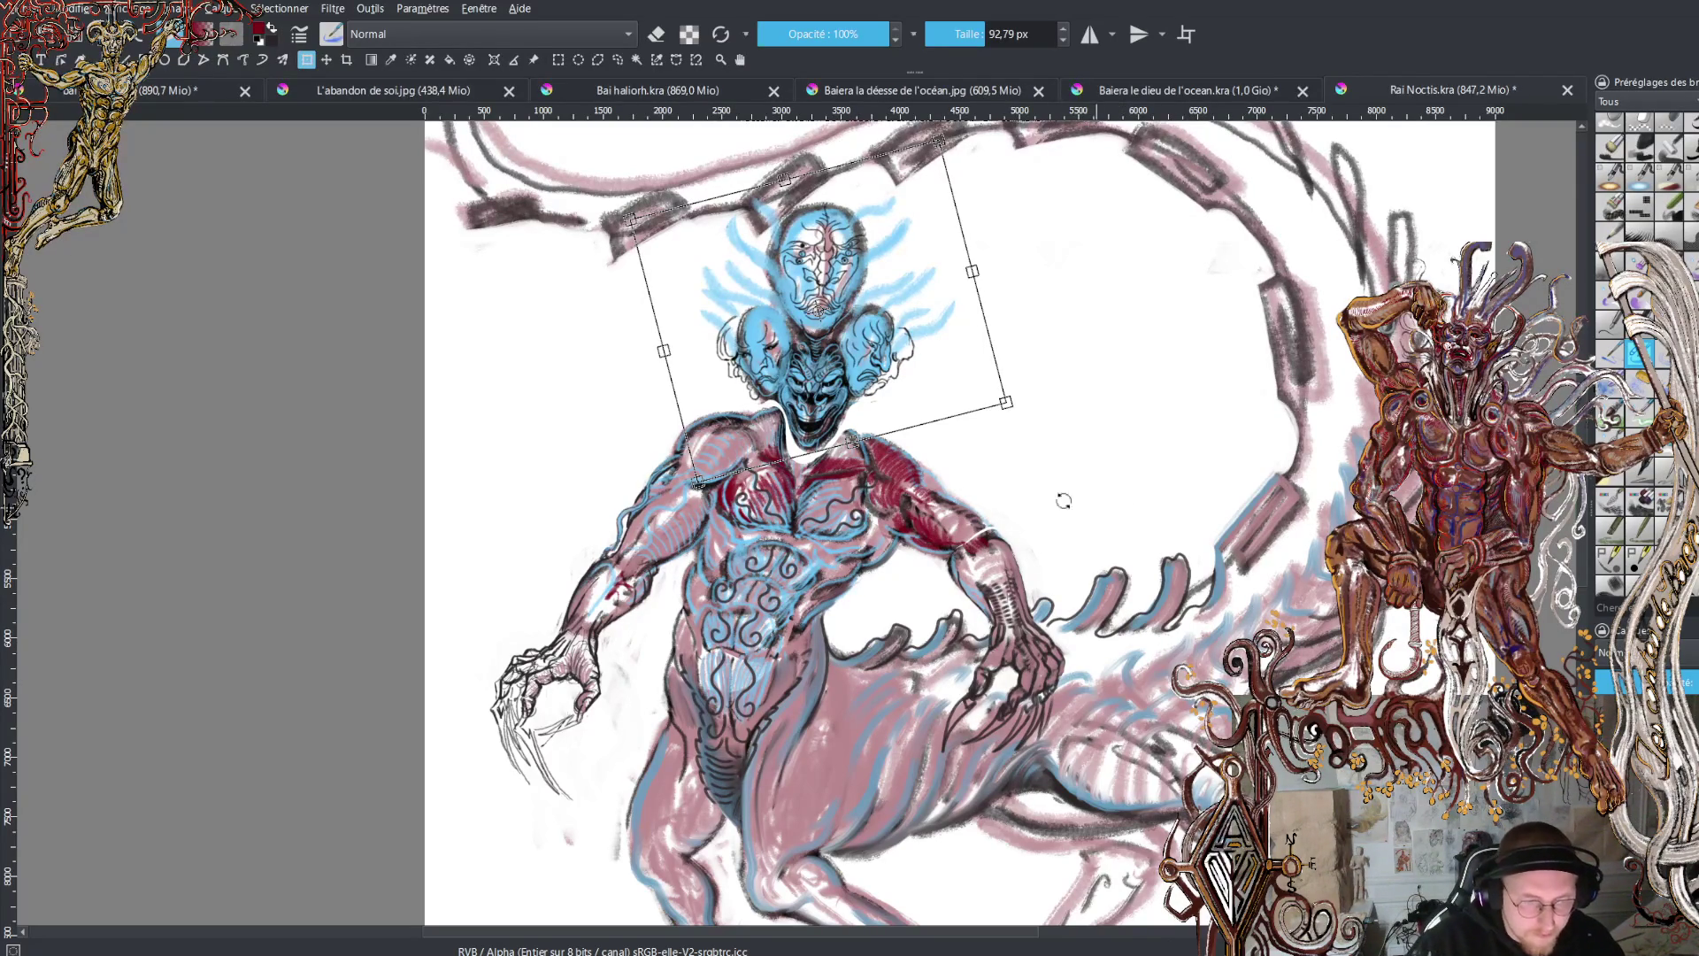
{"action": "left_click_drag", "start_coordinate": [851, 442], "coordinate": [853, 449]}
{"action": "left_click_drag", "start_coordinate": [1046, 354], "coordinate": [1047, 356]}
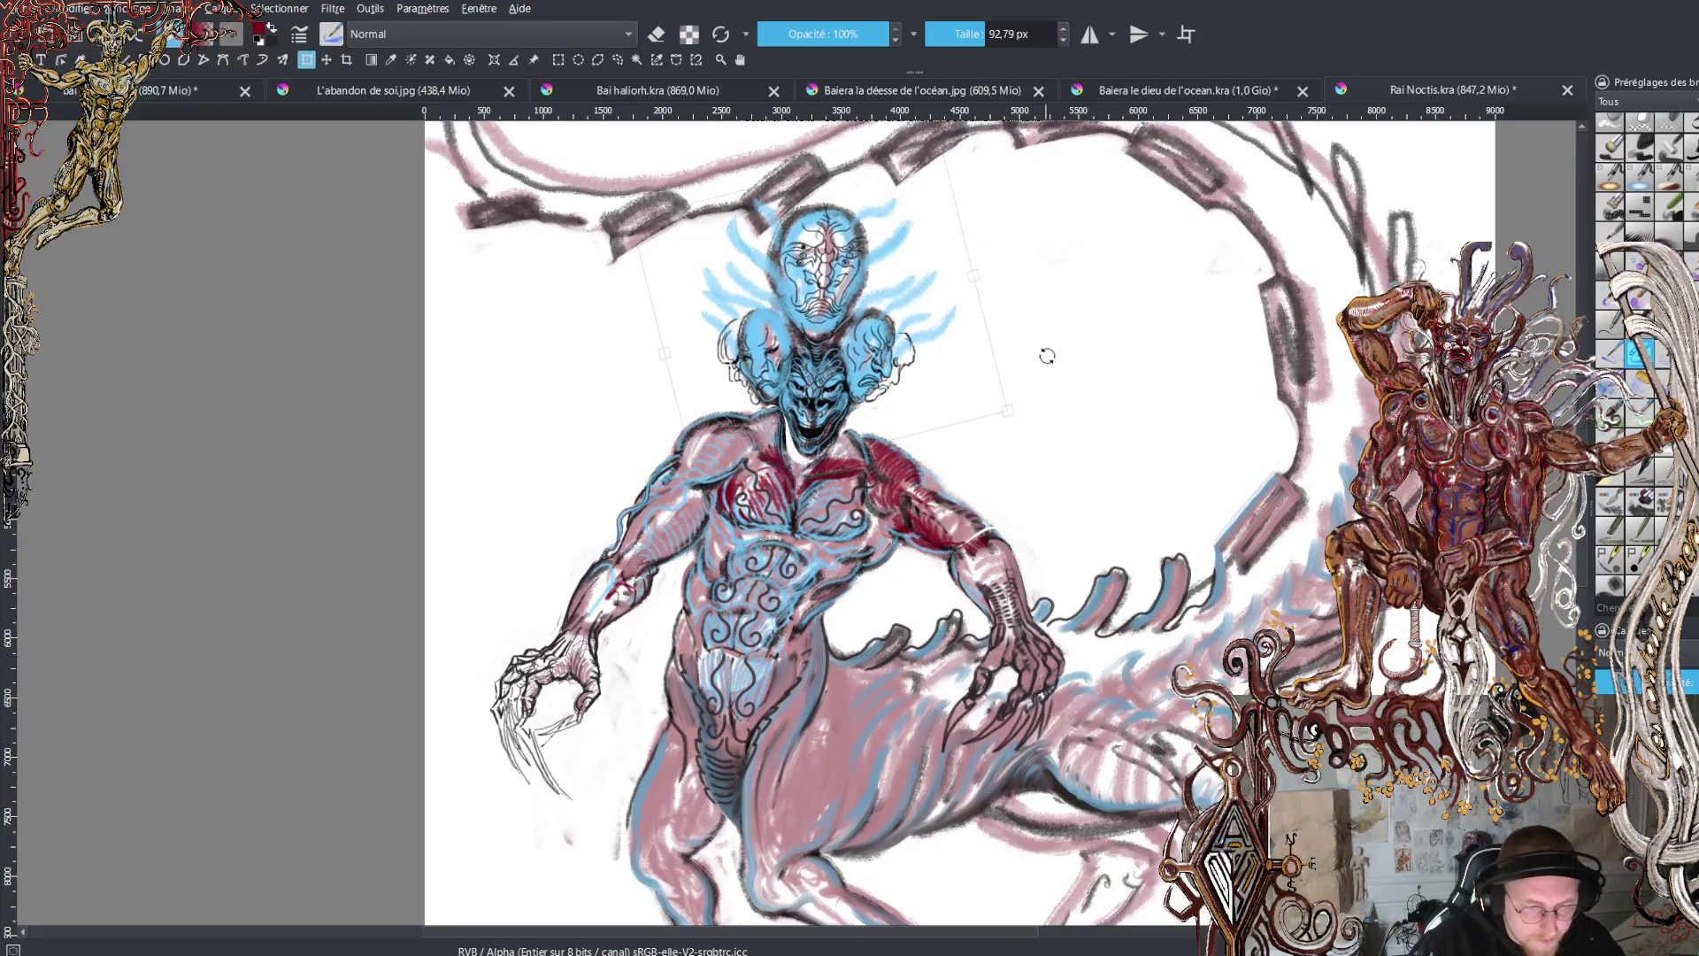
{"action": "left_click_drag", "start_coordinate": [881, 366], "coordinate": [880, 359]}
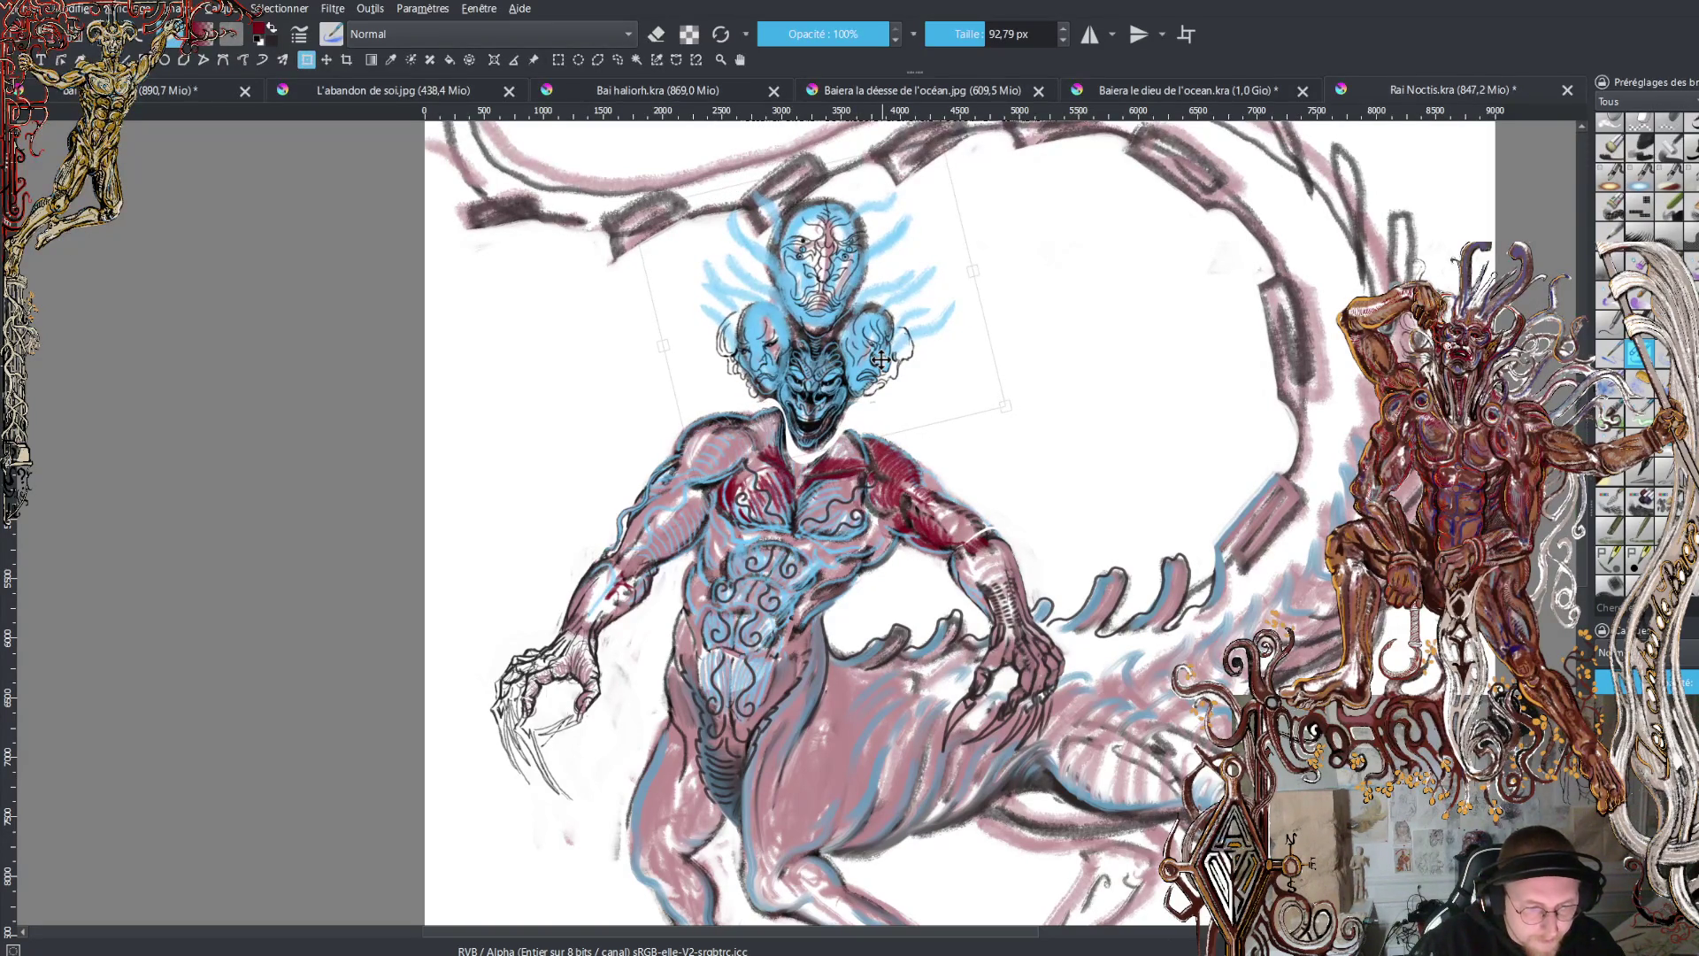
{"action": "mouse_move", "coordinate": [1046, 354]}
{"action": "left_mouse_down"}
{"action": "mouse_move", "coordinate": [1080, 360]}
{"action": "mouse_move", "coordinate": [1066, 383]}
{"action": "left_mouse_up"}
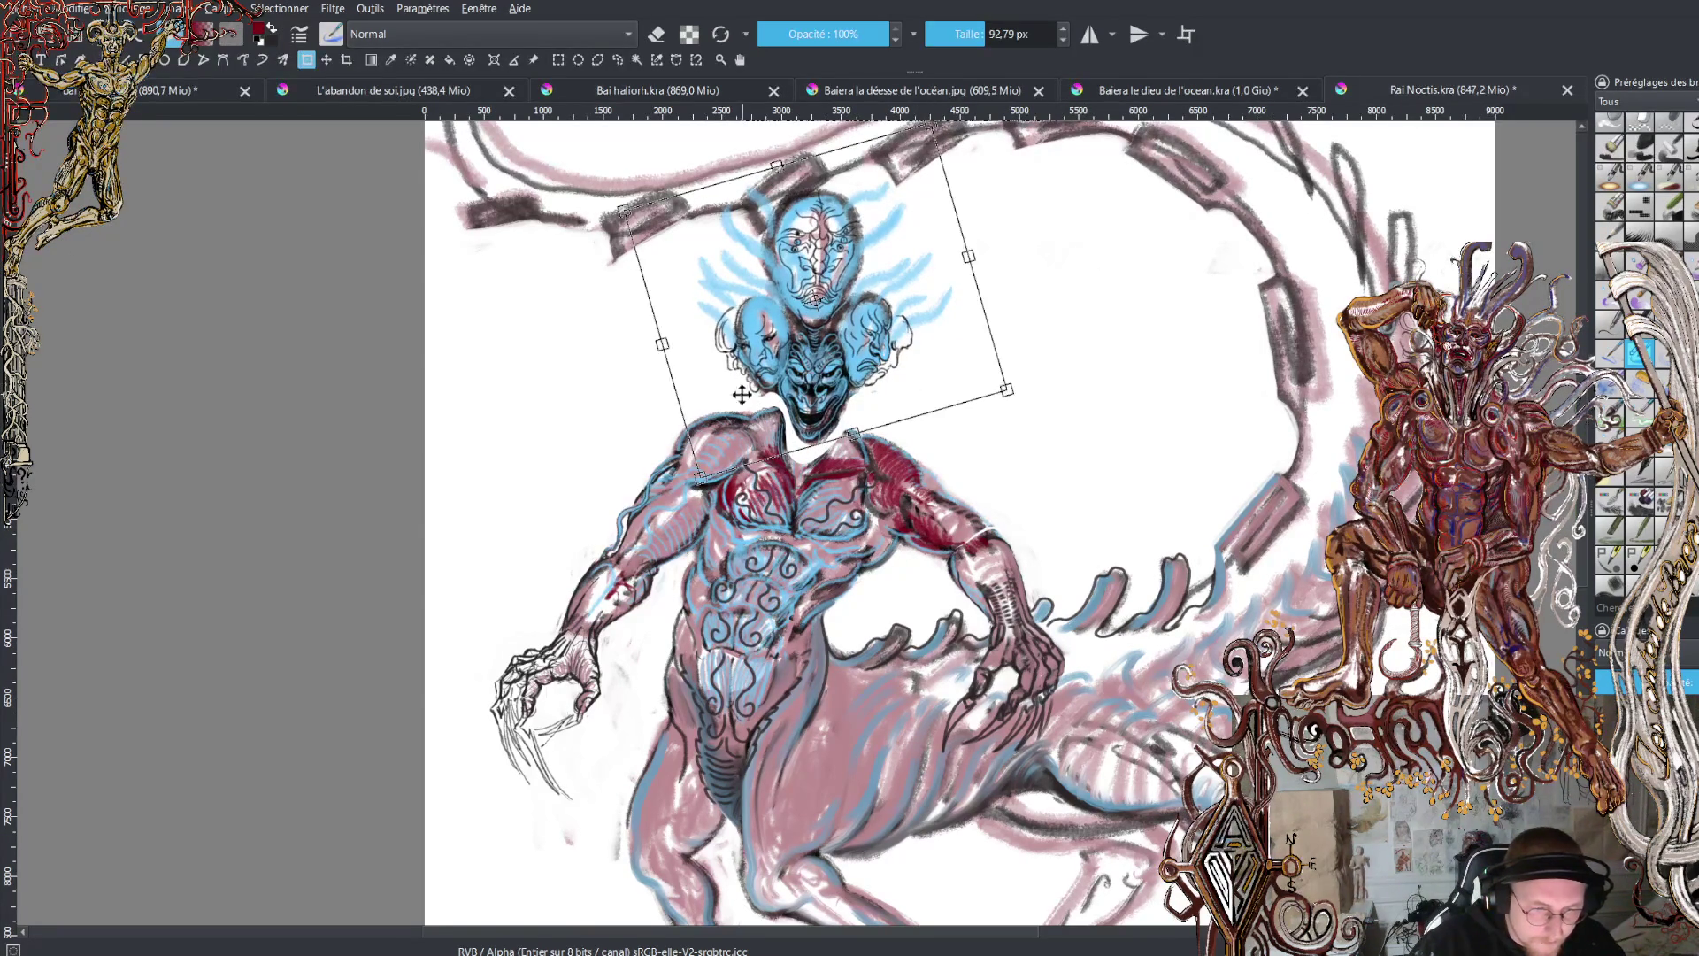
{"action": "left_click_drag", "start_coordinate": [658, 347], "coordinate": [654, 344]}
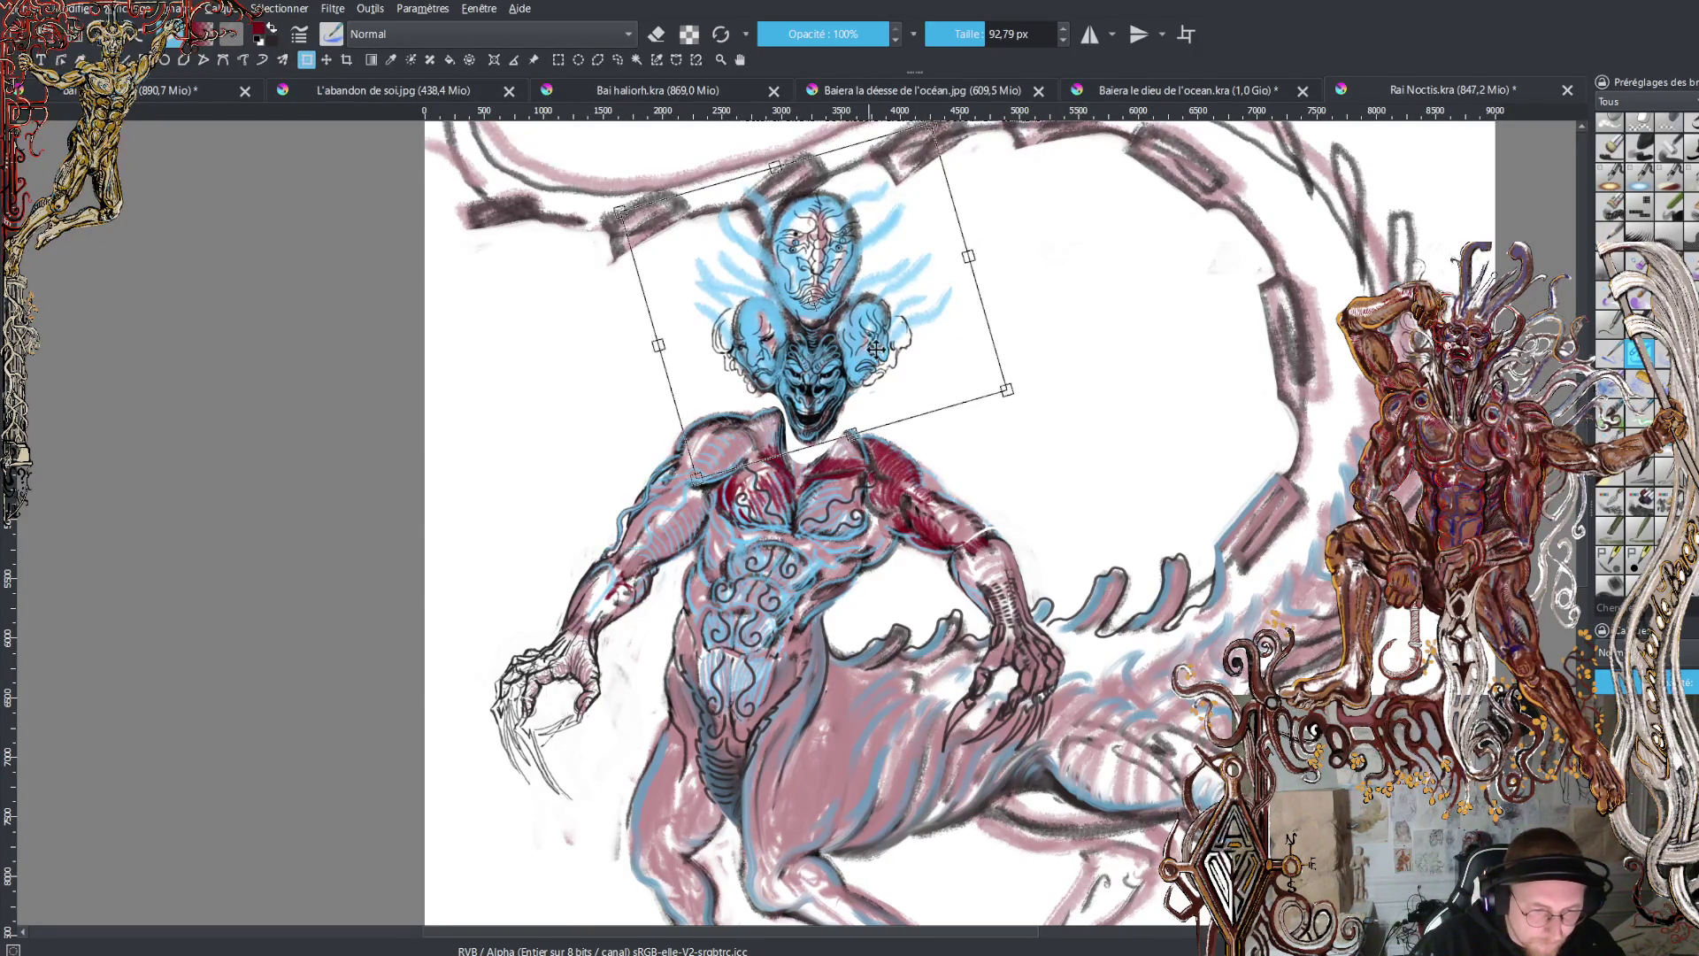
{"action": "left_click_drag", "start_coordinate": [862, 363], "coordinate": [862, 358]}
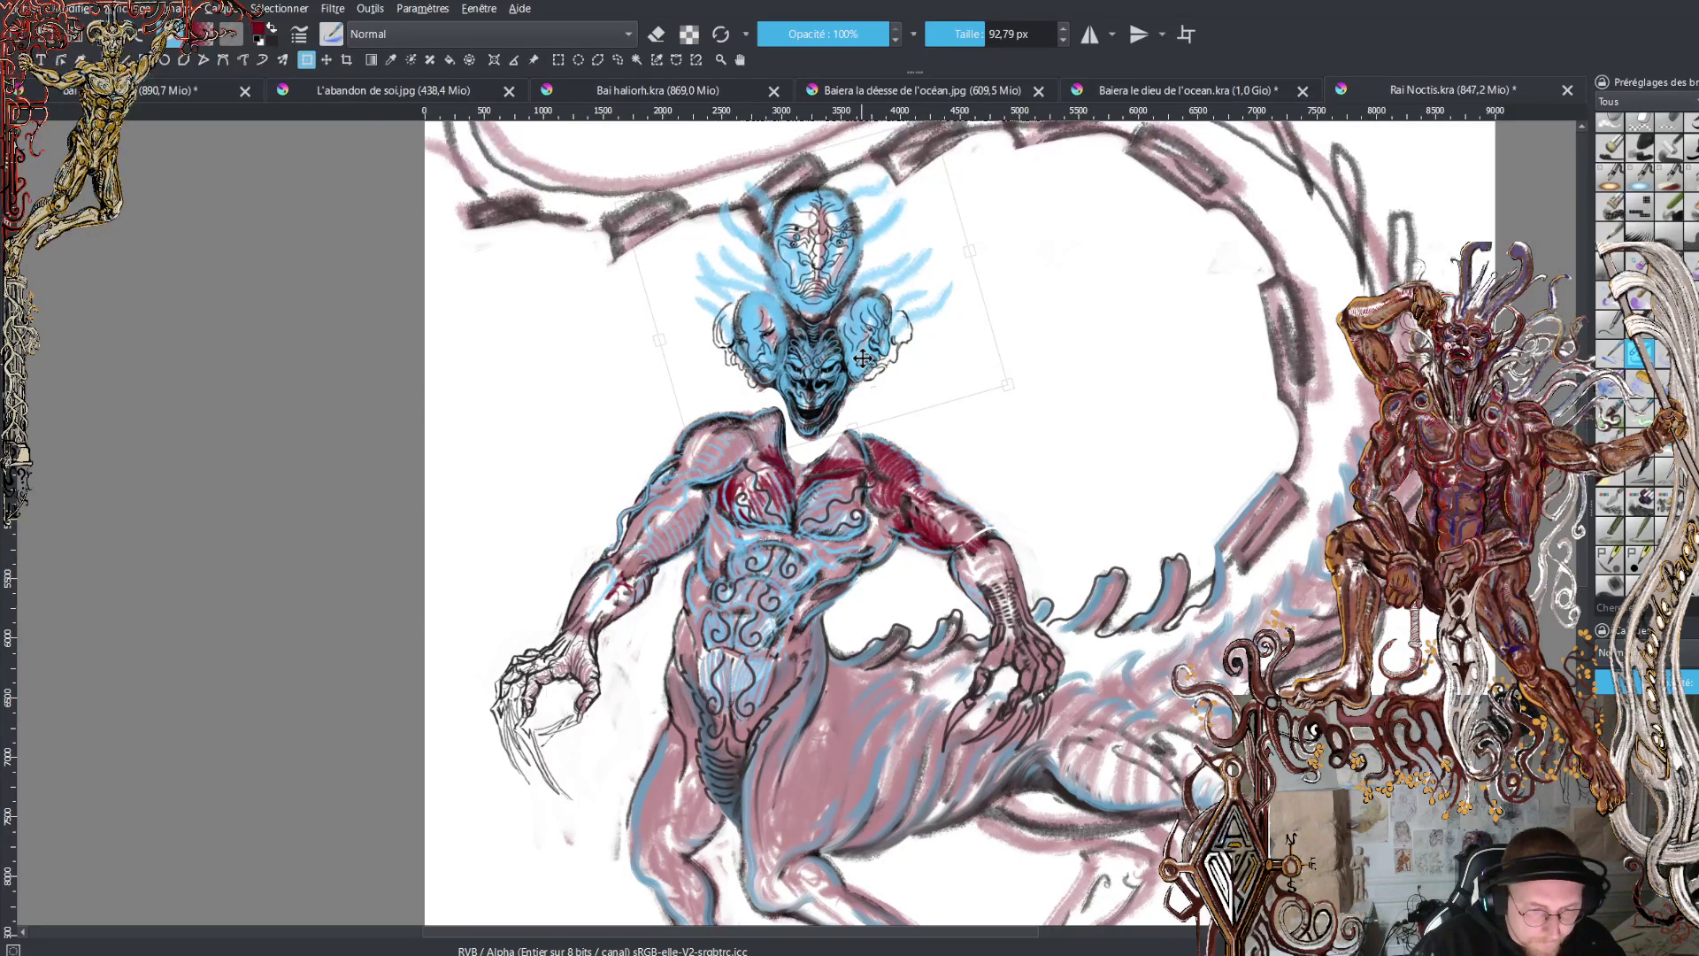
- Make final tiny position and rotation tweaks to the heads and commit the transform
{"action": "scroll", "coordinate": [863, 358], "scroll_direction": "up", "scroll_amount": 3}
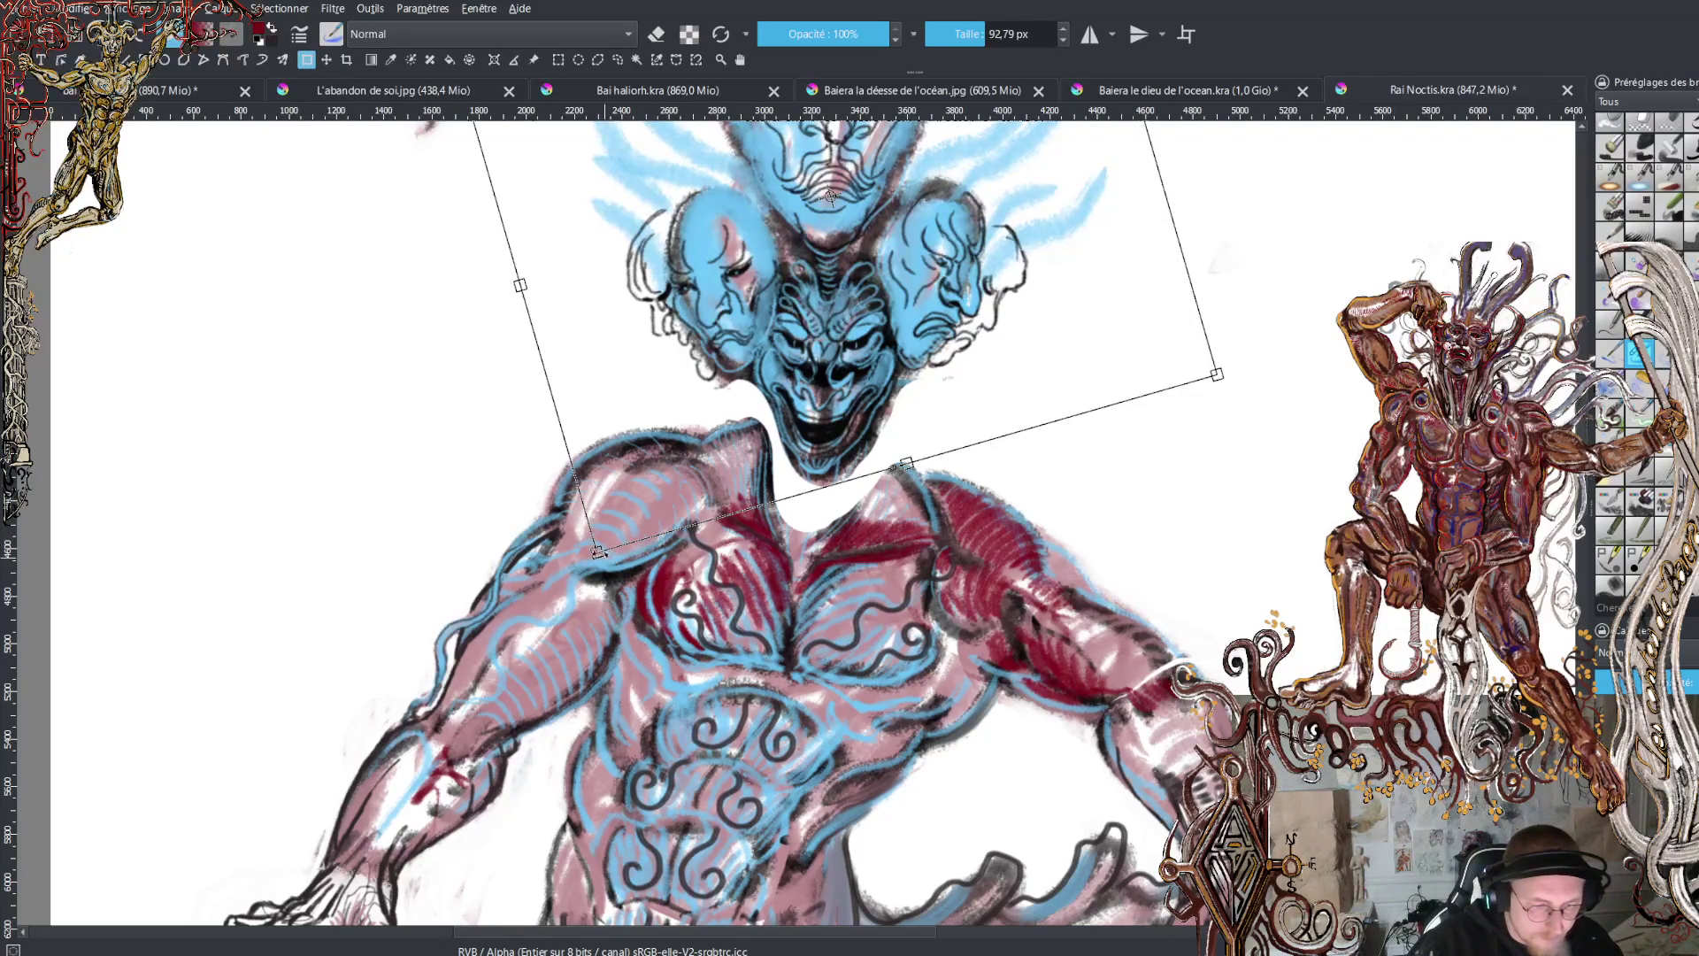
{"action": "left_click_drag", "start_coordinate": [595, 551], "coordinate": [592, 567]}
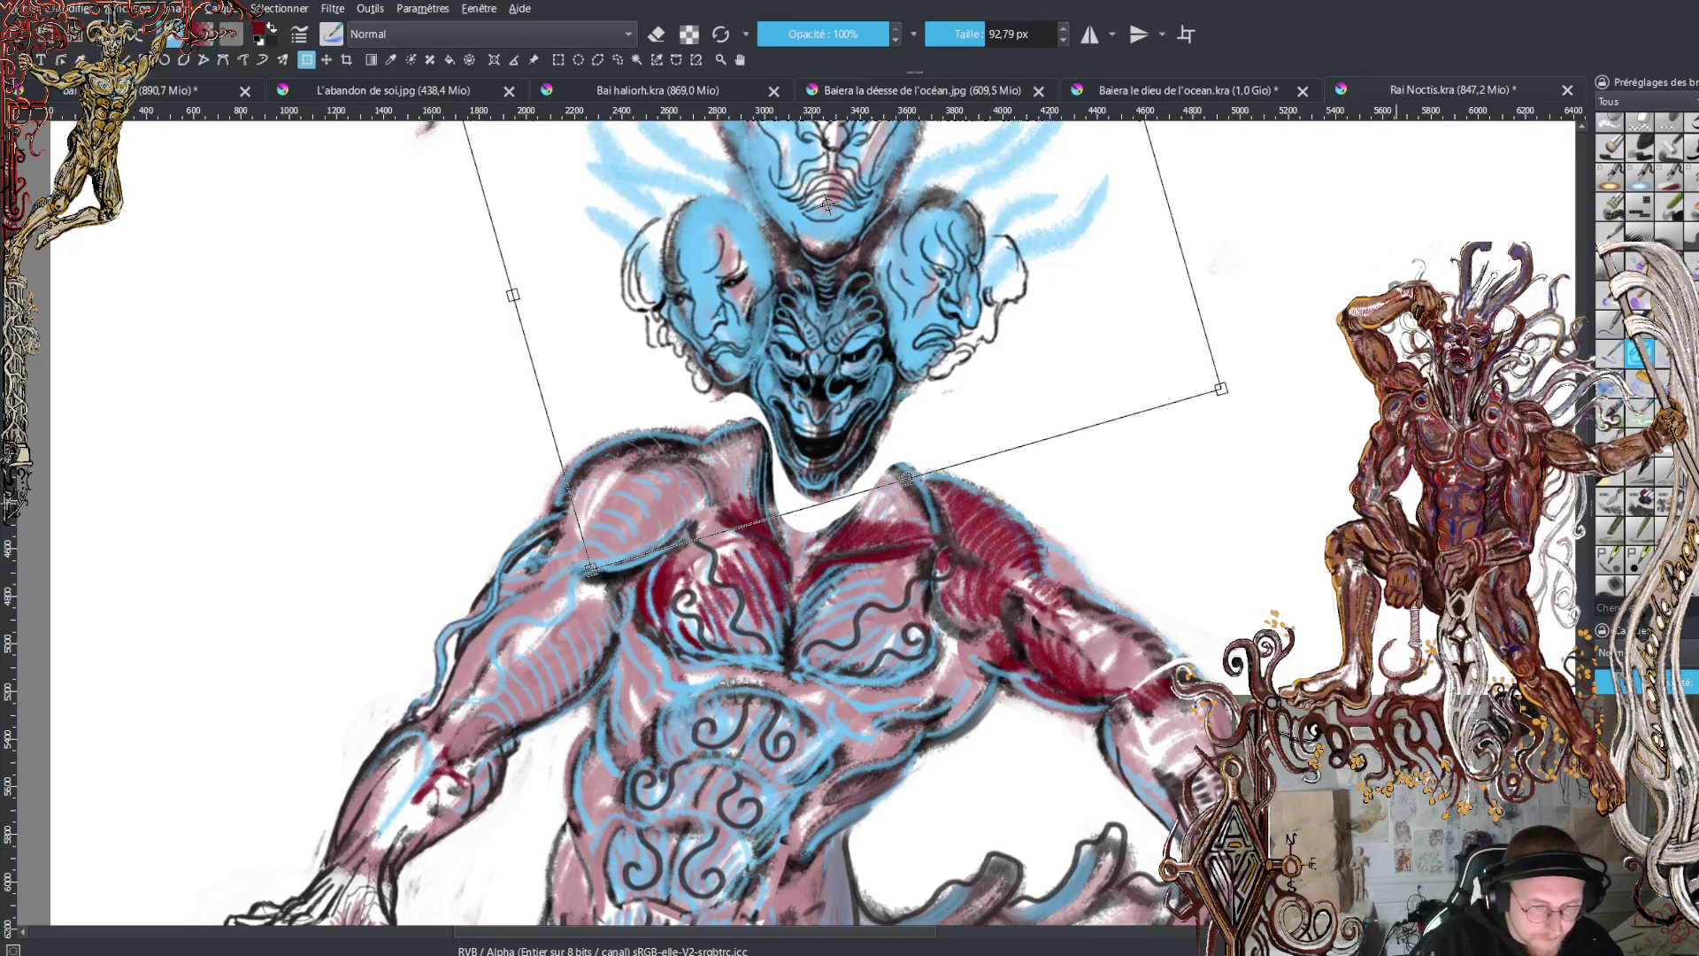
{"action": "left_click_drag", "start_coordinate": [1323, 505], "coordinate": [1322, 506]}
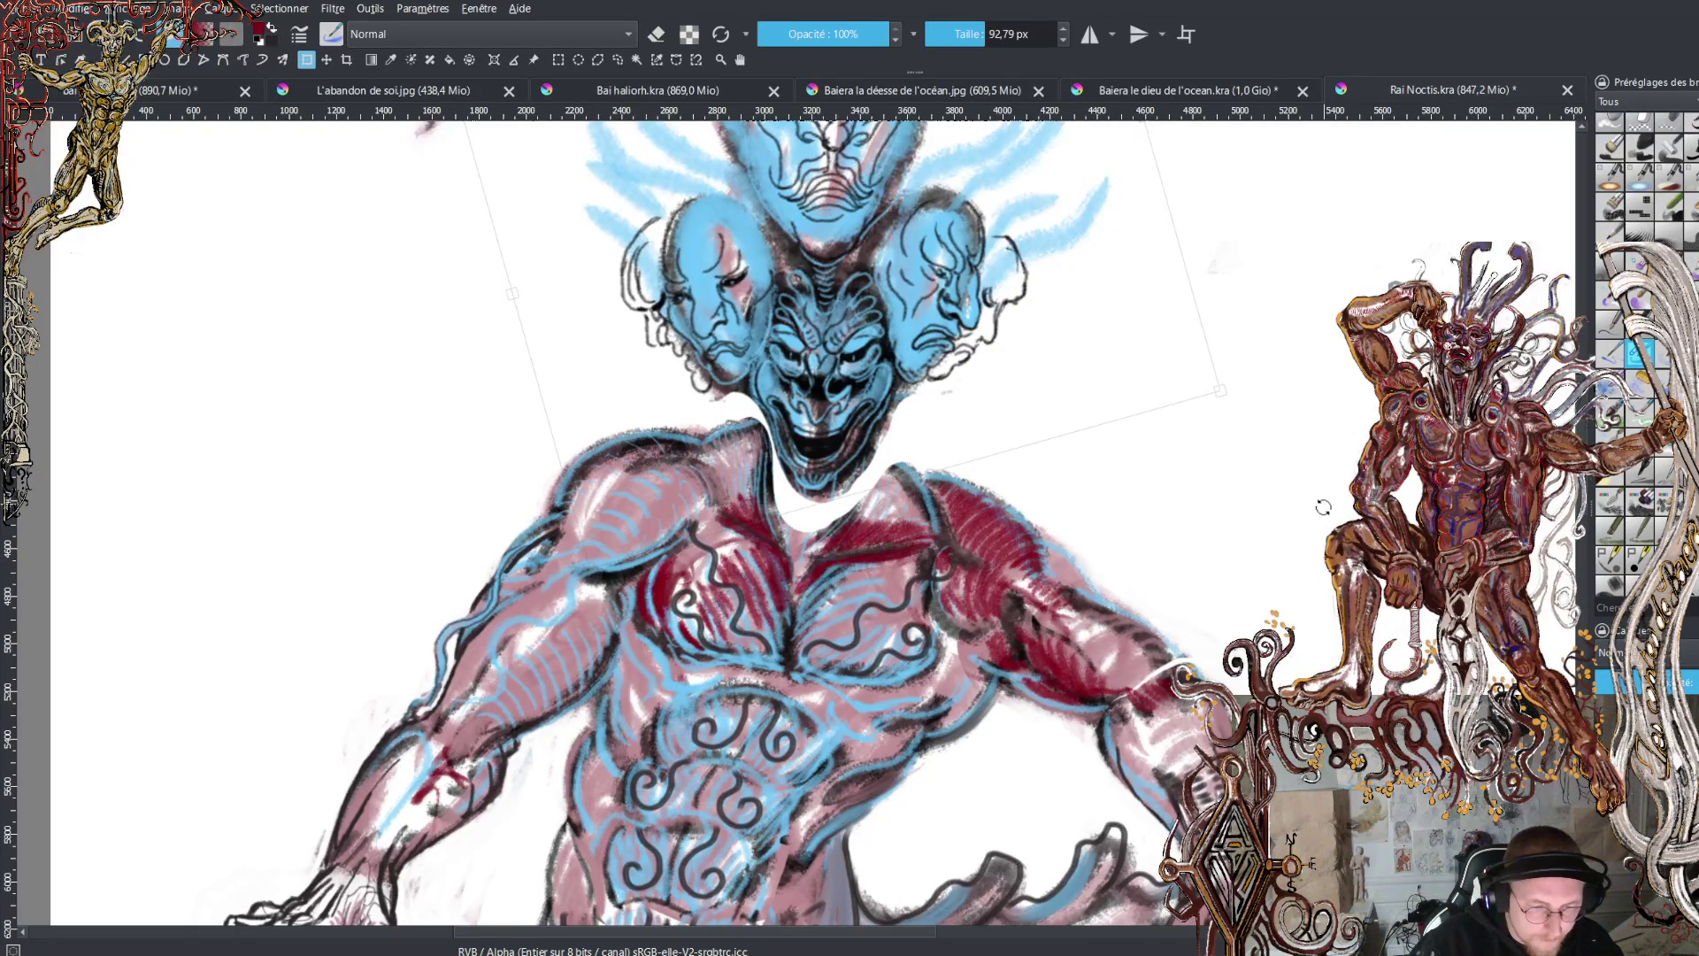
{"action": "key", "text": "Return"}
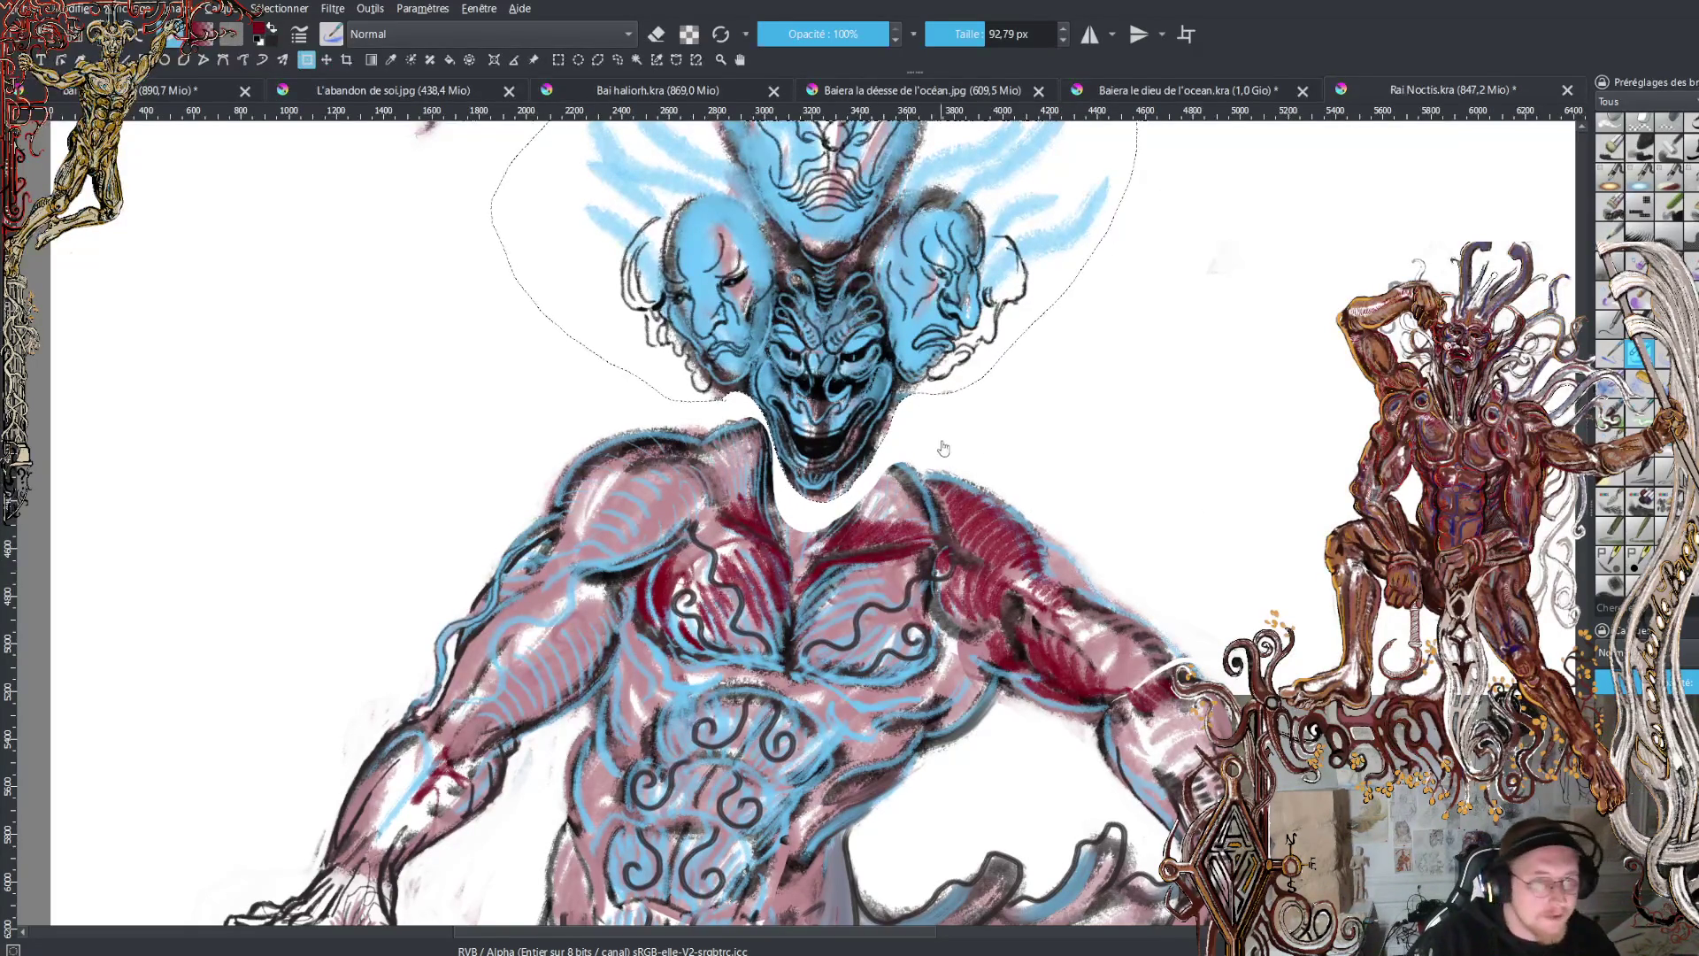
{"action": "left_click", "coordinate": [620, 59]}
- Deselect the heads and reposition the view to centre the figure's heads
{"action": "key", "text": "ctrl+shift+a"}
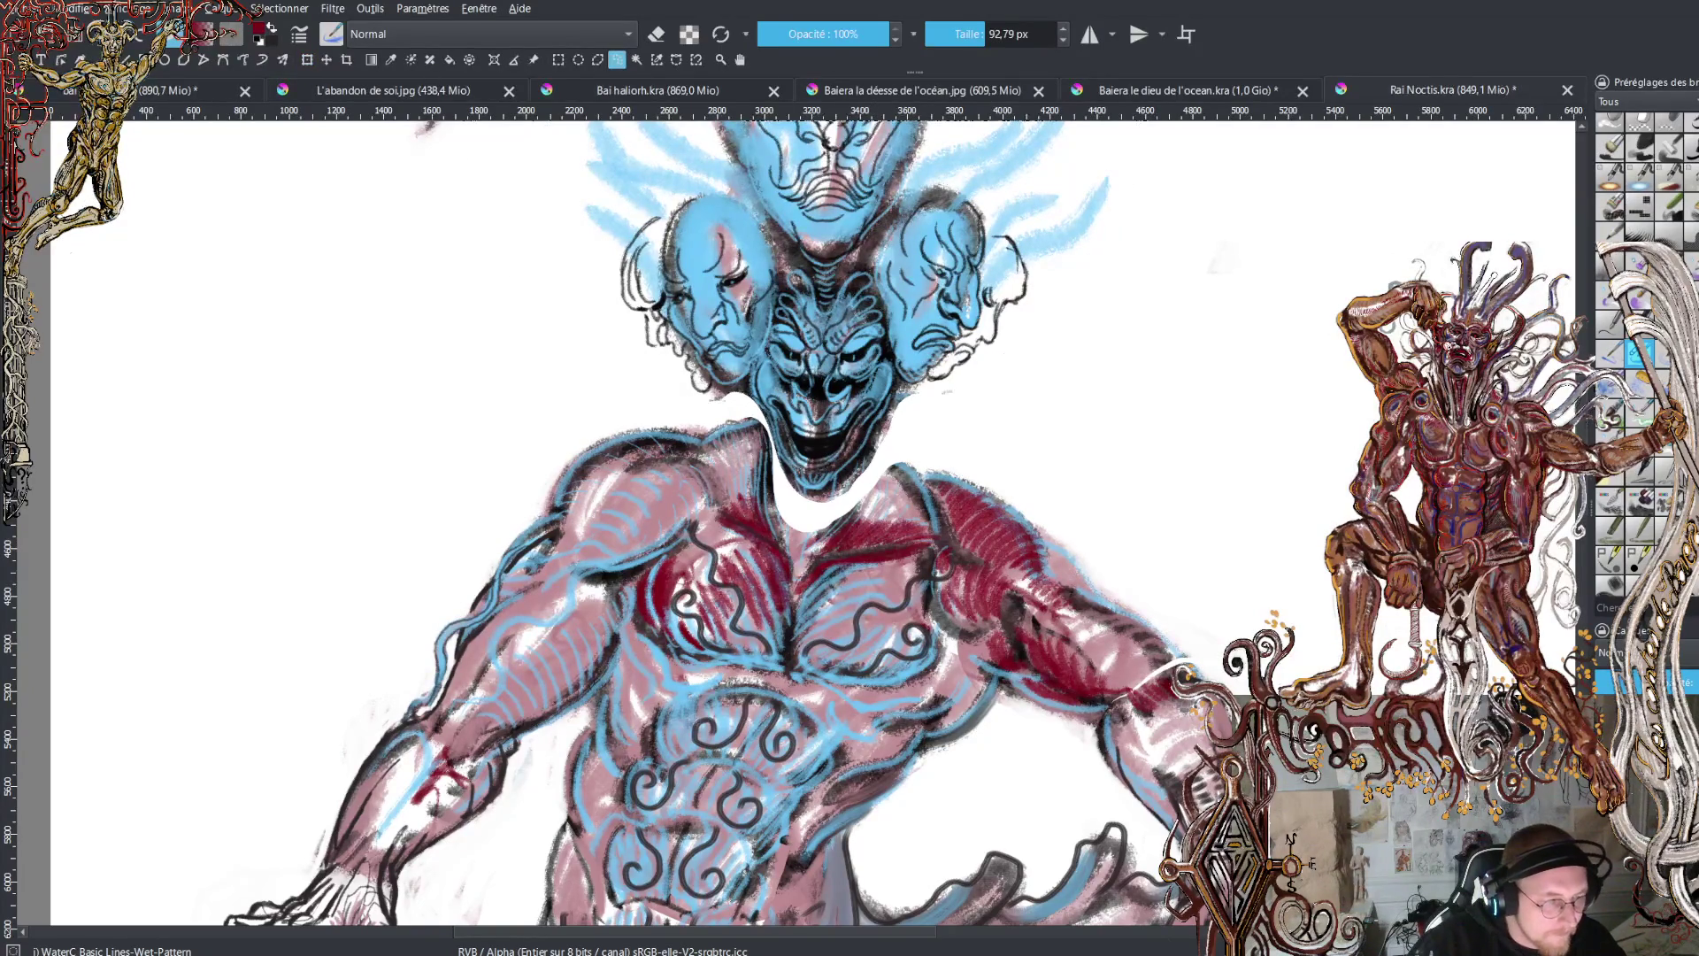
{"action": "scroll", "coordinate": [917, 364], "scroll_direction": "down", "scroll_amount": 2}
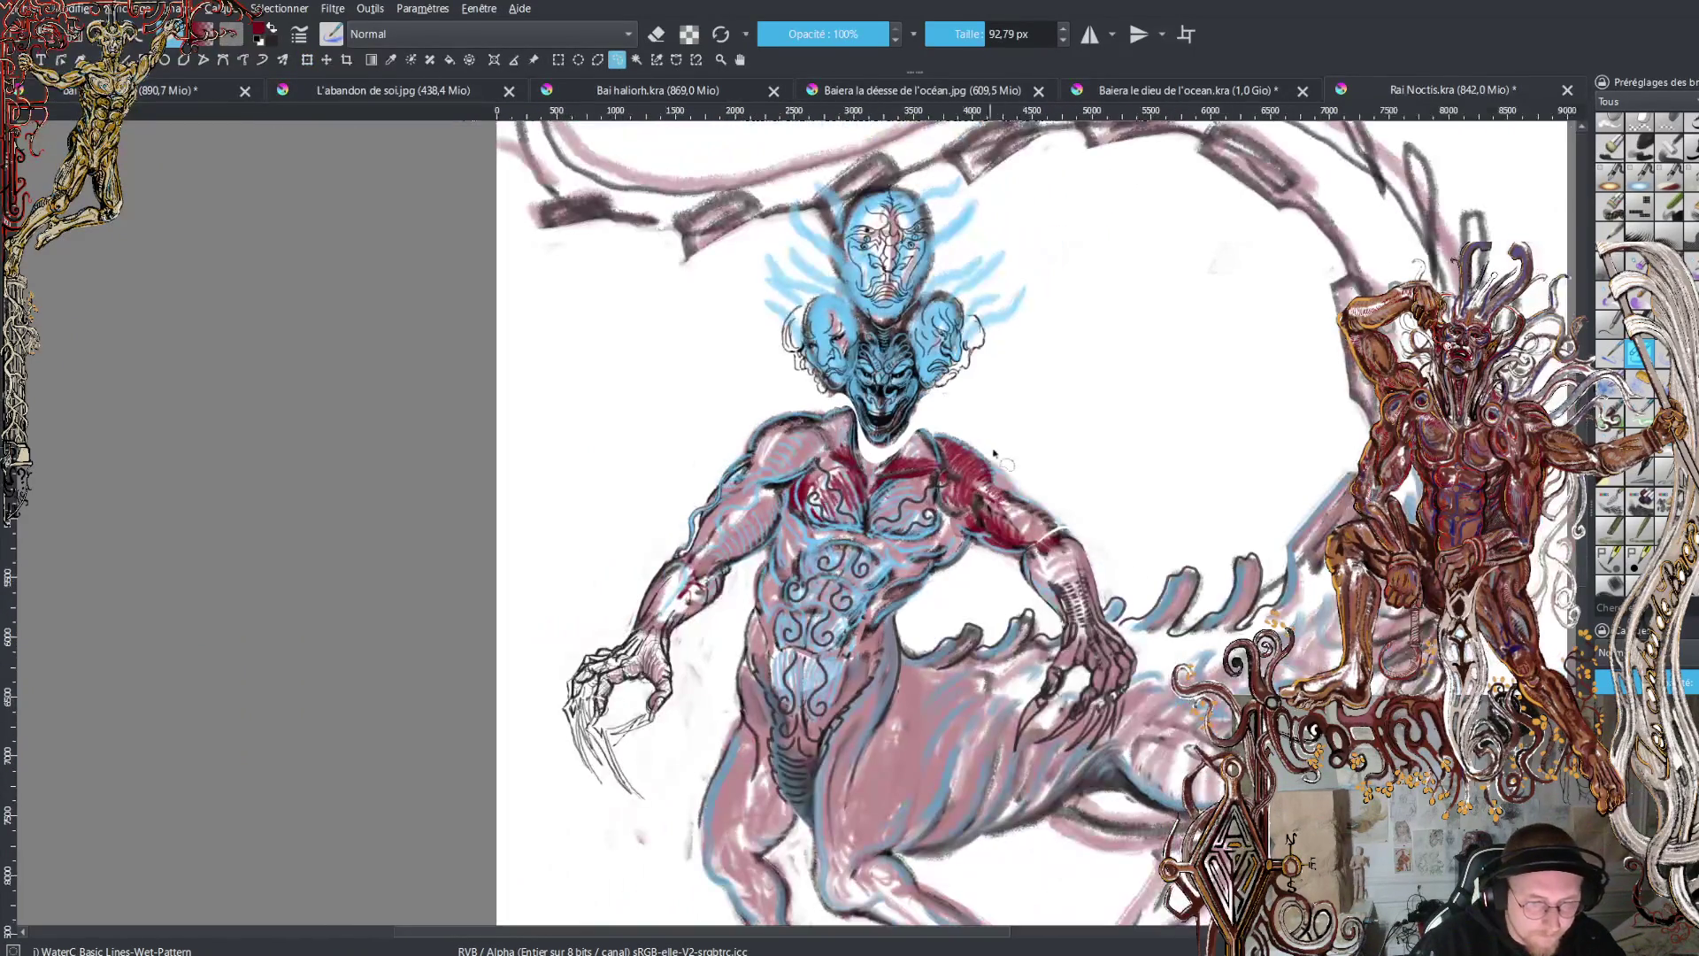
{"action": "scroll", "coordinate": [1052, 470], "scroll_direction": "down", "scroll_amount": 3}
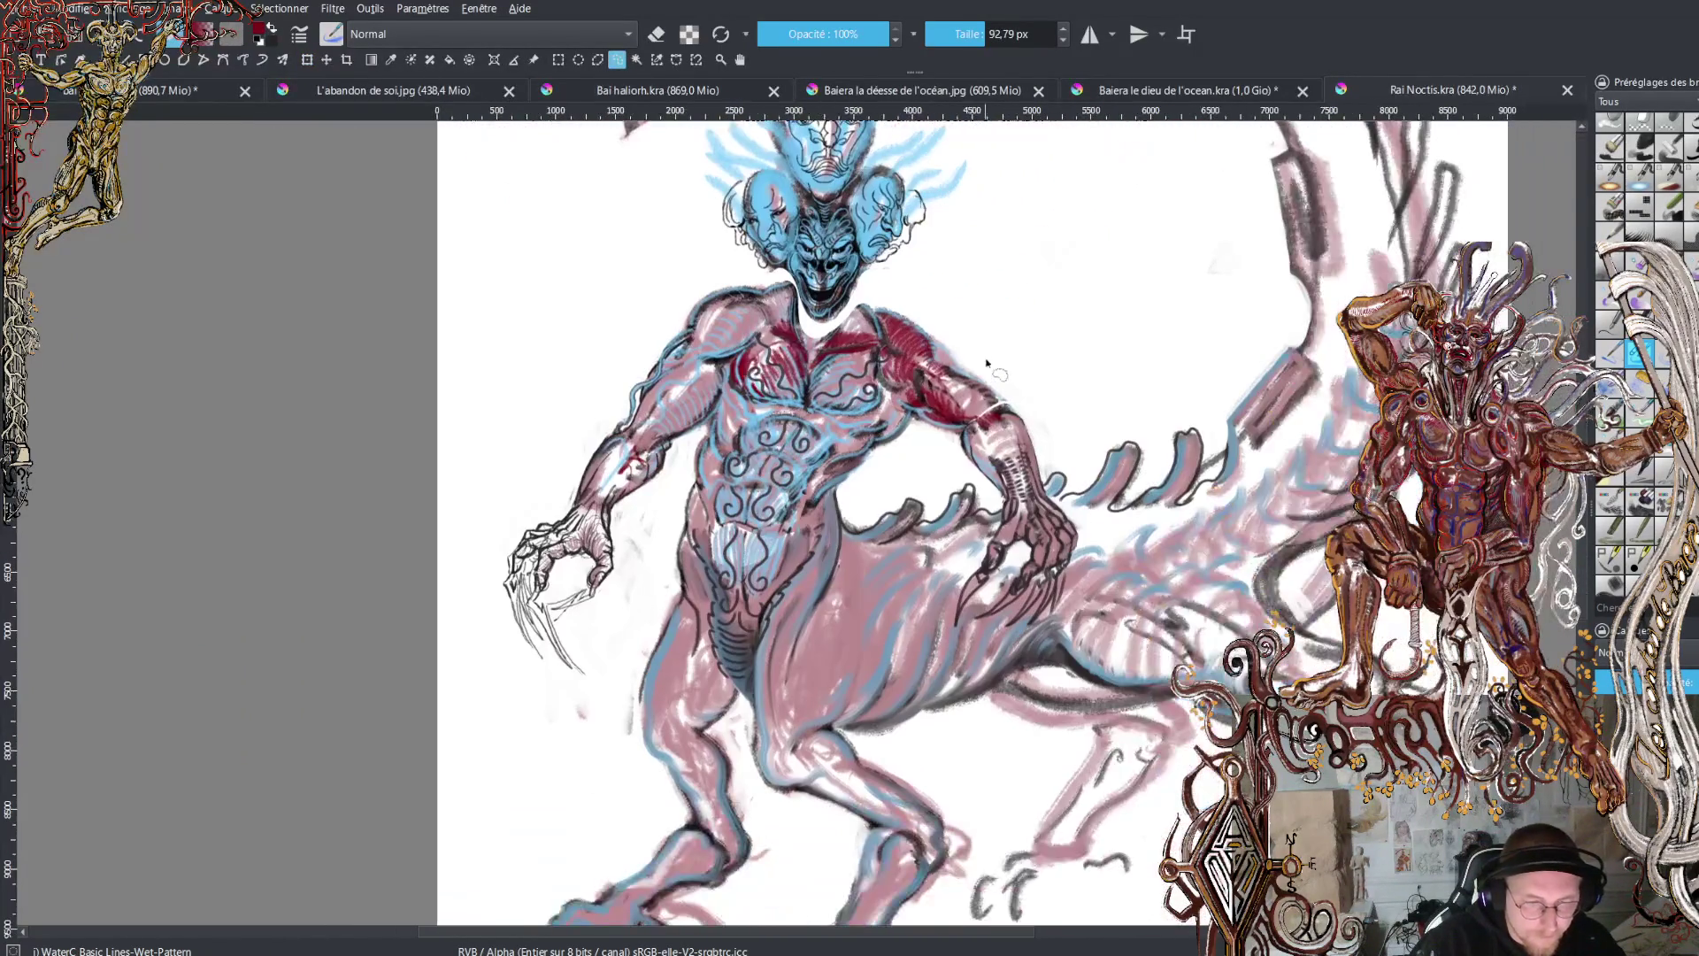
{"action": "scroll", "coordinate": [942, 505], "scroll_direction": "down", "scroll_amount": 1}
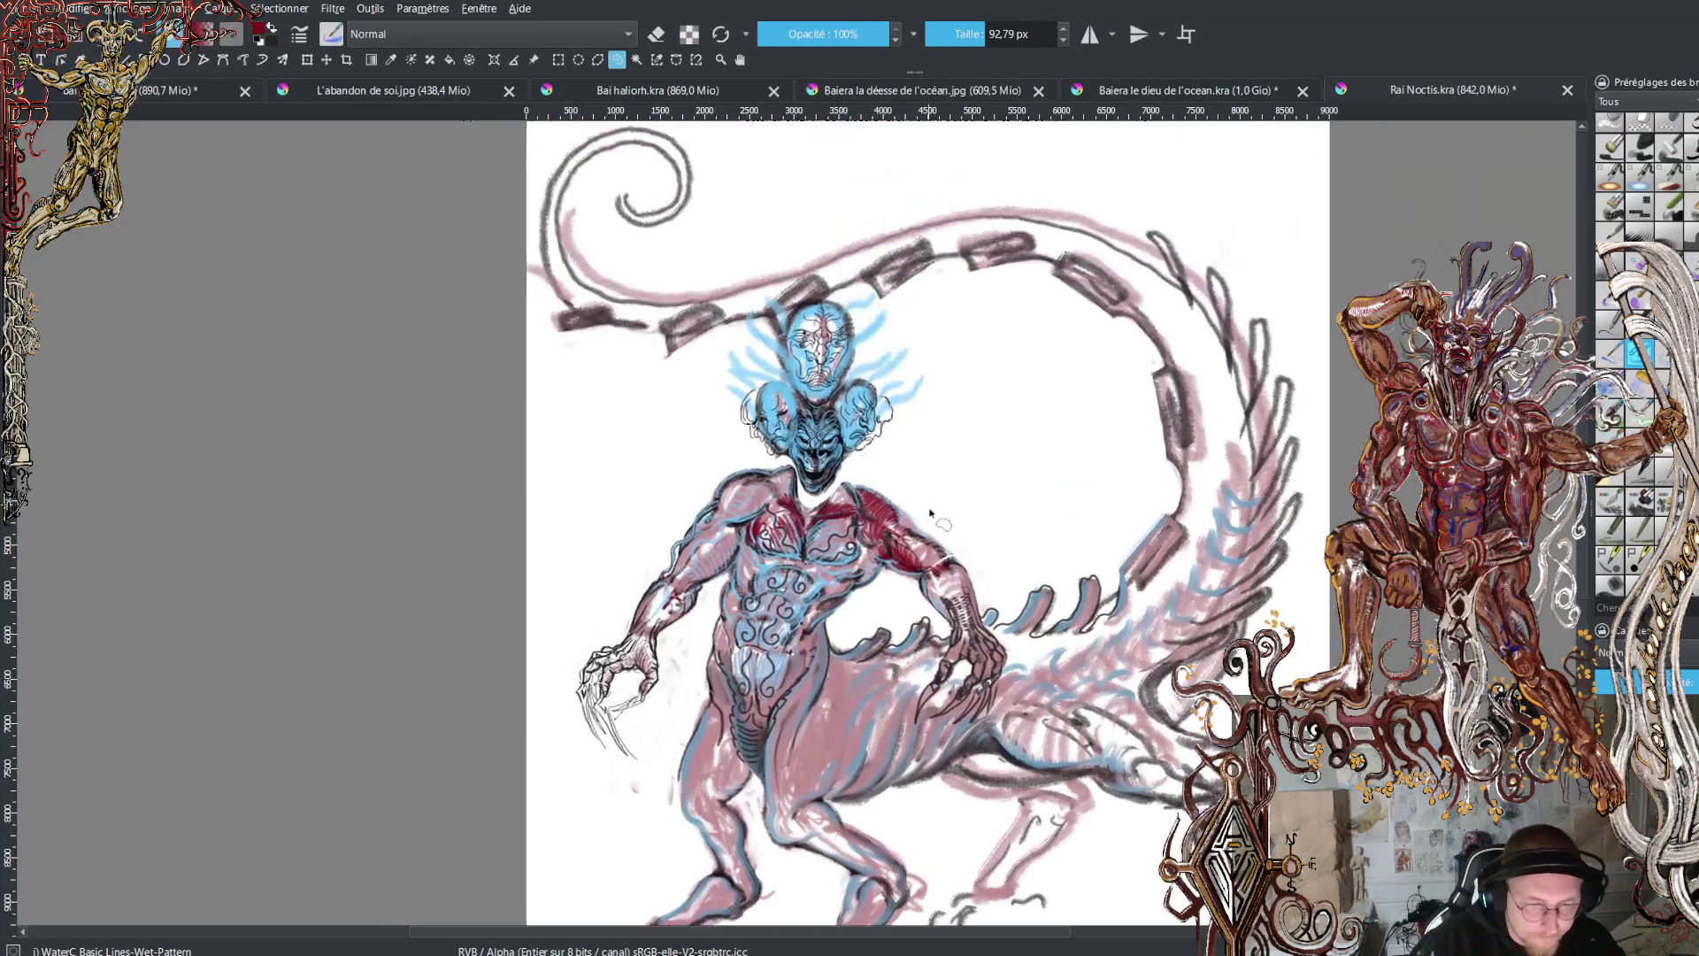
{"action": "scroll", "coordinate": [938, 509], "scroll_direction": "up", "scroll_amount": 4}
{"action": "left_click_drag", "start_coordinate": [832, 454], "coordinate": [896, 511]}
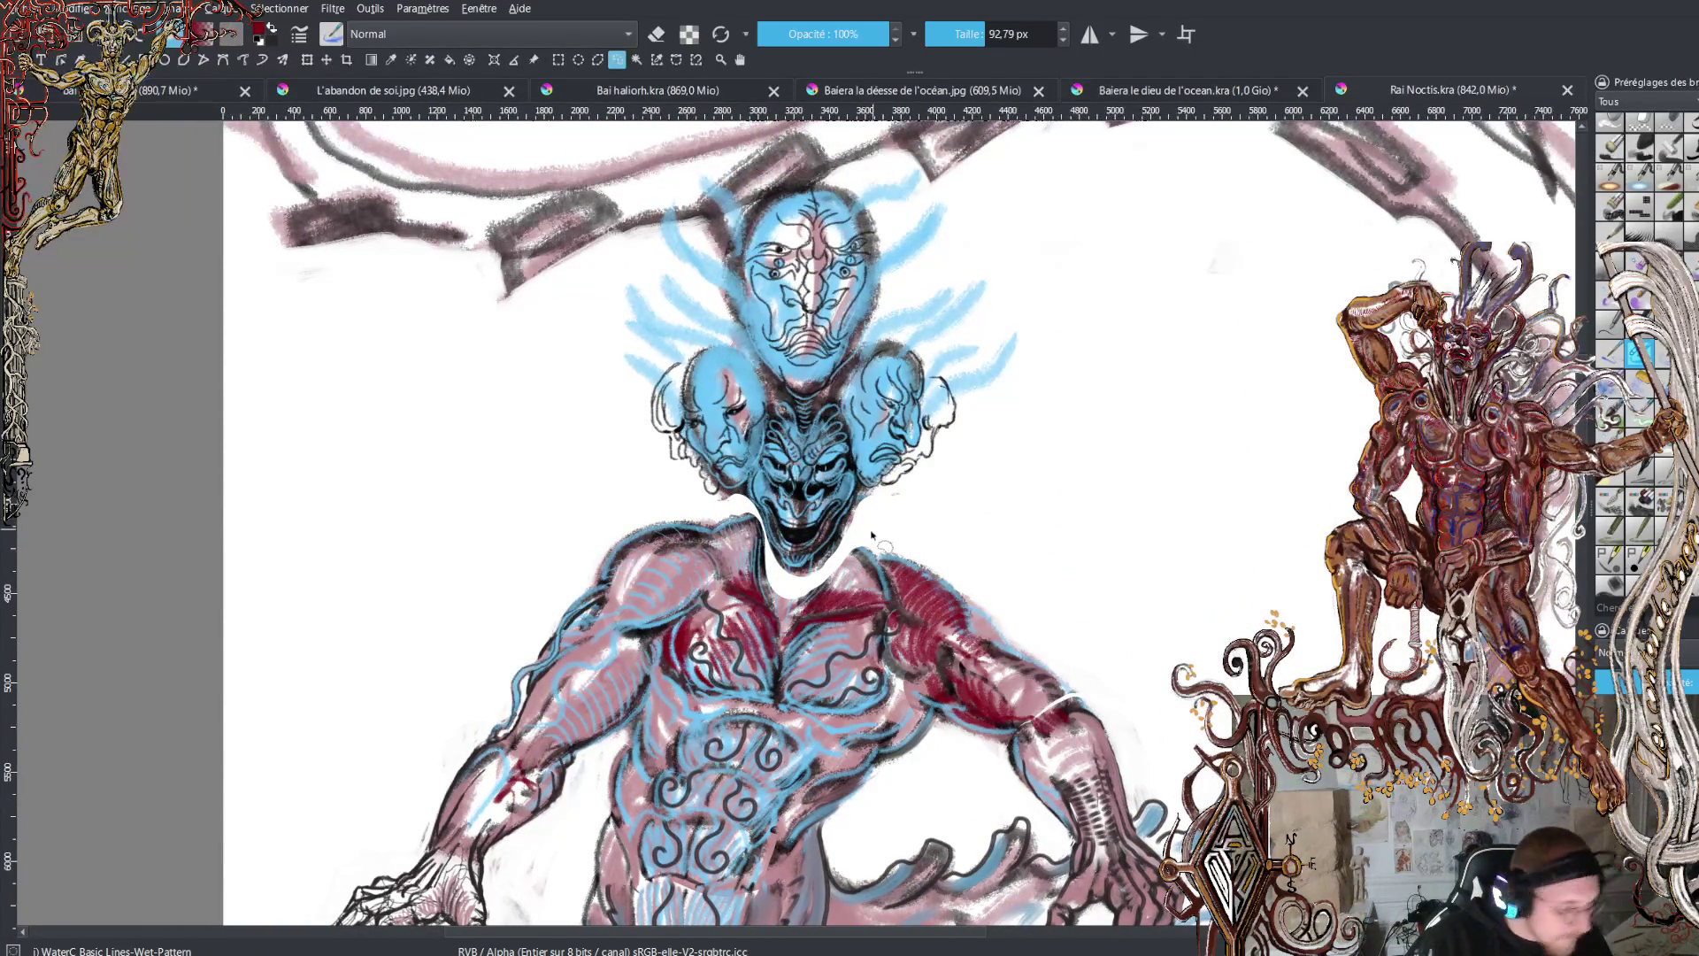
{"action": "scroll", "coordinate": [872, 535], "scroll_direction": "up", "scroll_amount": 4}
{"action": "scroll", "coordinate": [893, 522], "scroll_direction": "down", "scroll_amount": 1}
{"action": "mouse_move", "coordinate": [908, 521]}
{"action": "left_mouse_down"}
{"action": "mouse_move", "coordinate": [947, 492]}
{"action": "mouse_move", "coordinate": [1003, 487]}
{"action": "left_mouse_up"}
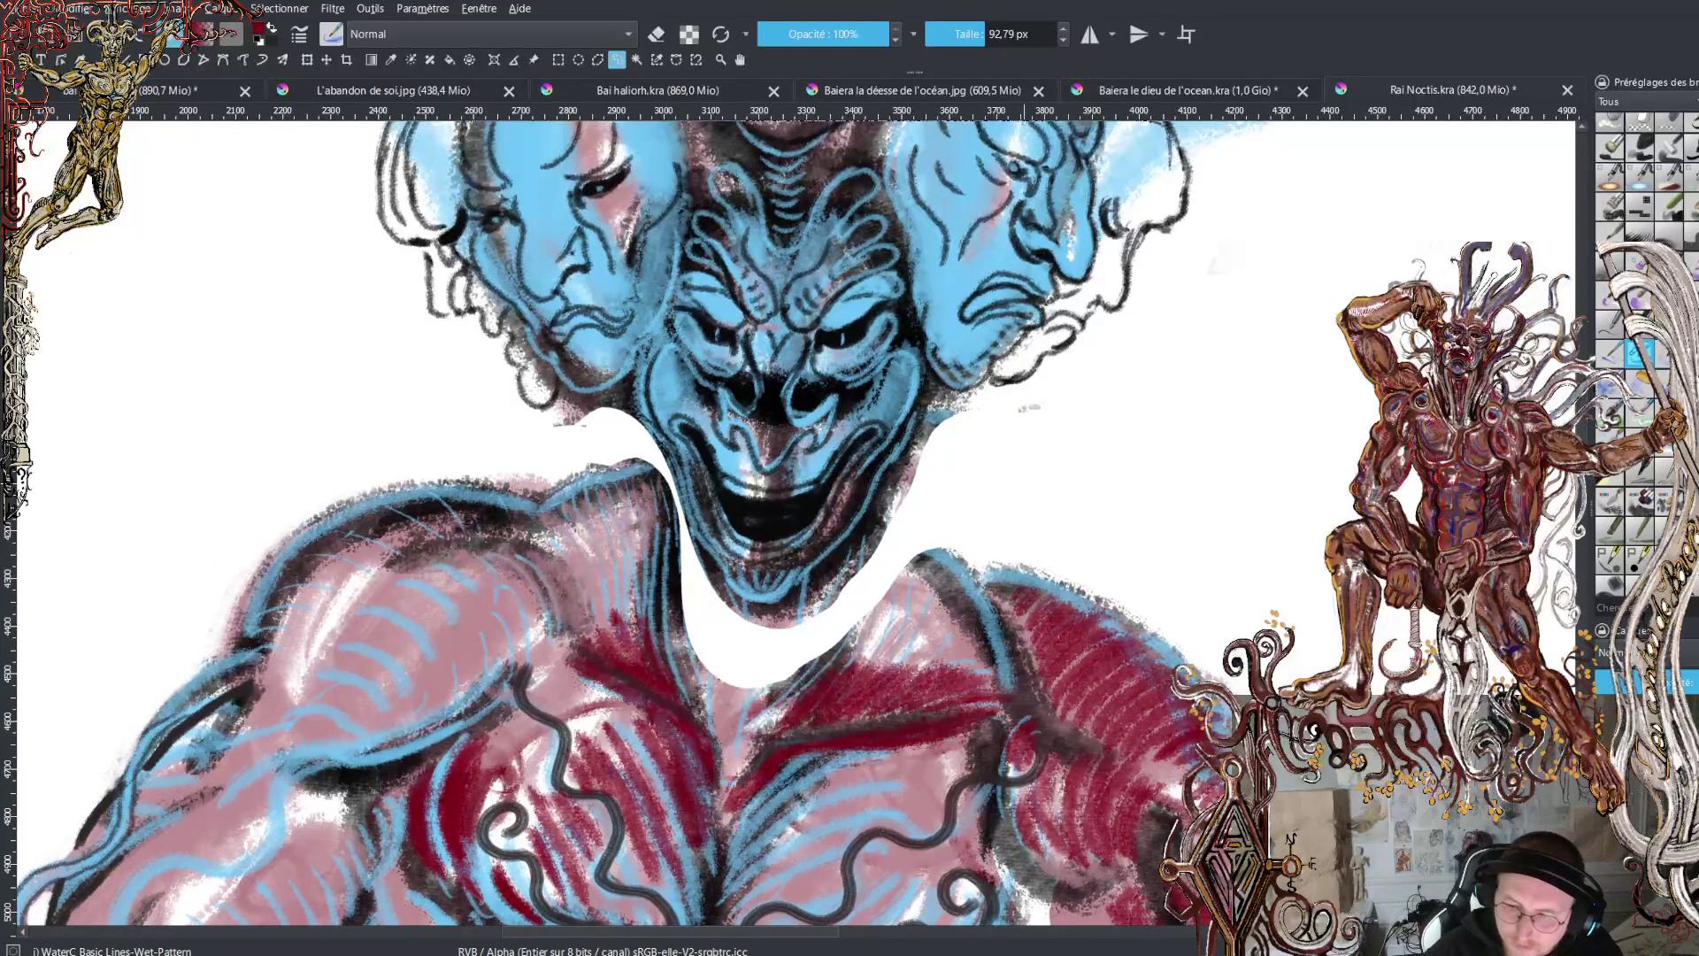
- Use the Wet Bristles Rough brush at a smaller size to paint dark neck shading below the chin
{"action": "left_click", "coordinate": [1632, 353]}
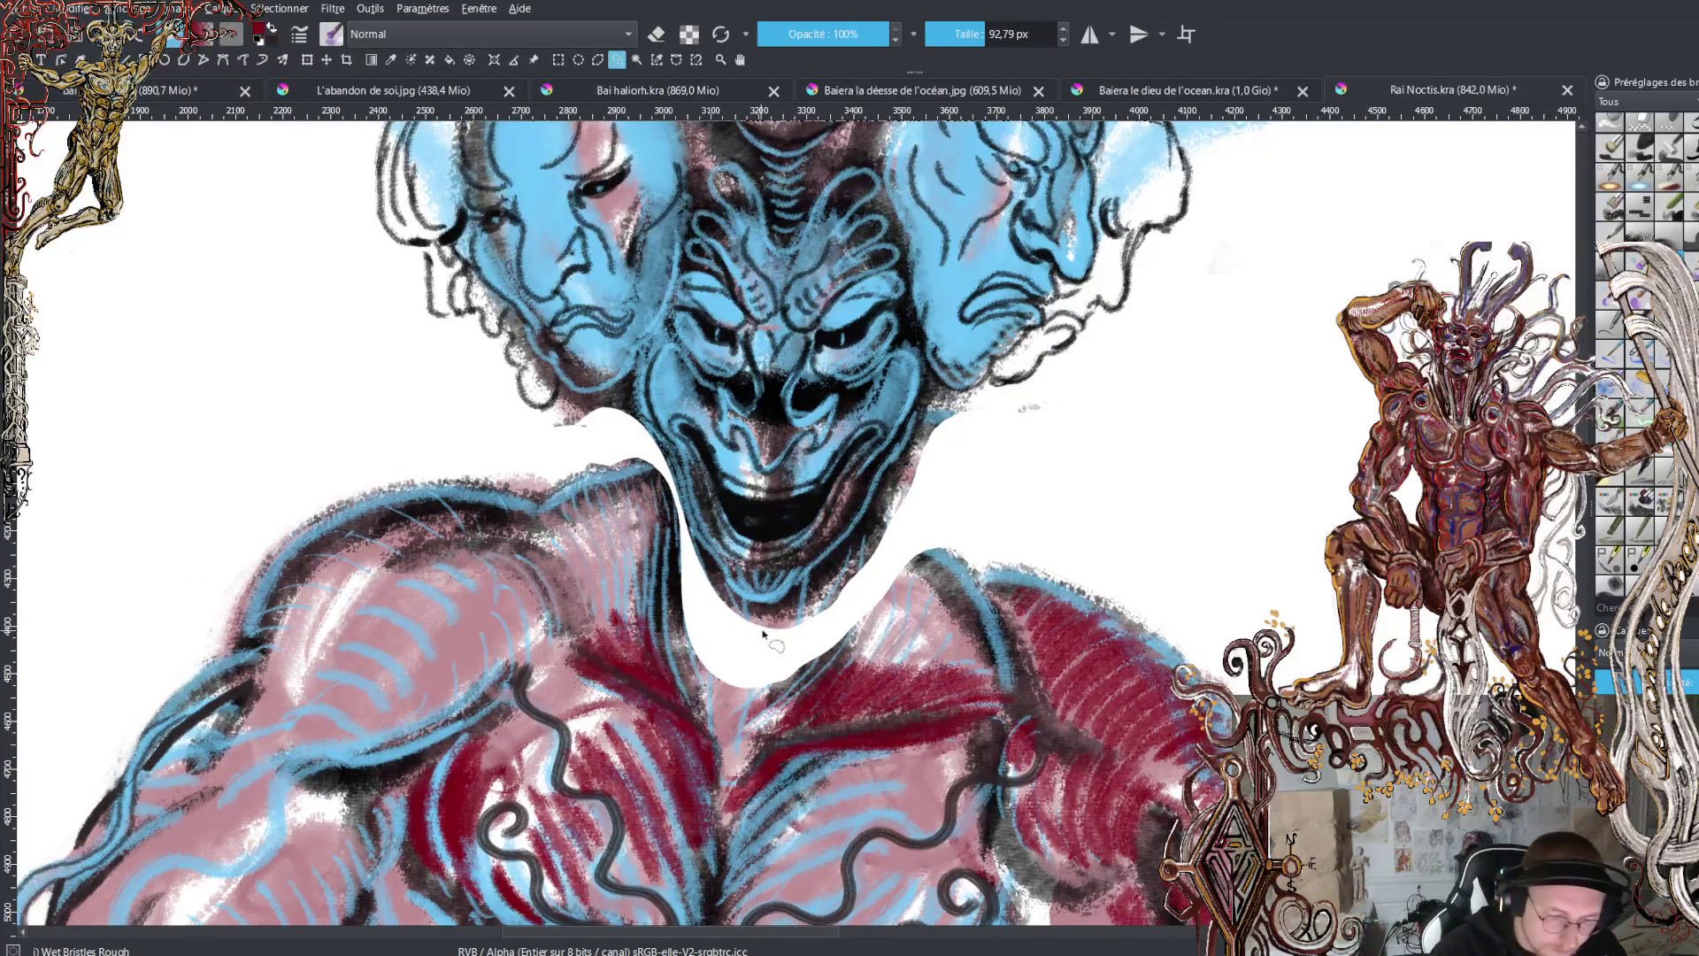
{"action": "left_click_drag", "start_coordinate": [982, 32], "coordinate": [972, 32]}
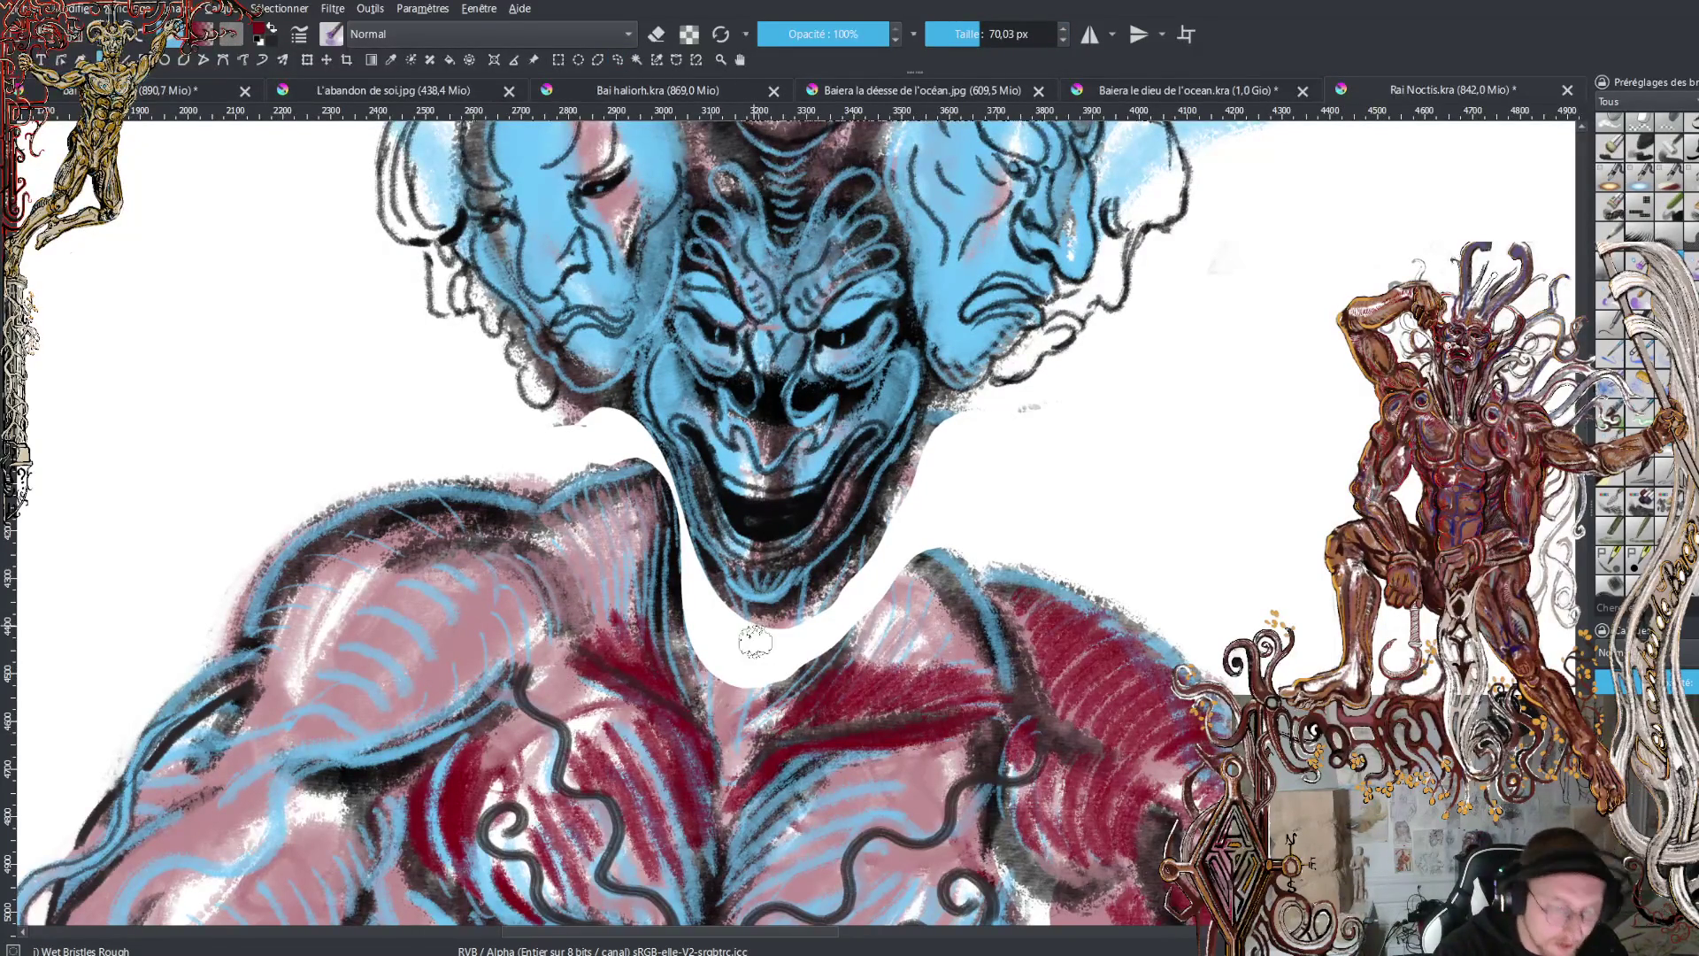
{"action": "mouse_move", "coordinate": [755, 619]}
{"action": "left_mouse_down"}
{"action": "mouse_move", "coordinate": [768, 634]}
{"action": "mouse_move", "coordinate": [743, 672]}
{"action": "mouse_move", "coordinate": [770, 619]}
{"action": "mouse_move", "coordinate": [774, 634]}
{"action": "mouse_move", "coordinate": [739, 619]}
{"action": "mouse_move", "coordinate": [730, 673]}
{"action": "mouse_move", "coordinate": [752, 605]}
{"action": "mouse_move", "coordinate": [732, 708]}
{"action": "mouse_move", "coordinate": [708, 579]}
{"action": "mouse_move", "coordinate": [703, 672]}
{"action": "mouse_move", "coordinate": [695, 650]}
{"action": "mouse_move", "coordinate": [690, 567]}
{"action": "mouse_move", "coordinate": [709, 583]}
{"action": "mouse_move", "coordinate": [698, 569]}
{"action": "mouse_move", "coordinate": [730, 715]}
{"action": "mouse_move", "coordinate": [778, 611]}
{"action": "mouse_move", "coordinate": [738, 664]}
{"action": "mouse_move", "coordinate": [762, 617]}
{"action": "mouse_move", "coordinate": [805, 591]}
{"action": "mouse_move", "coordinate": [810, 630]}
{"action": "mouse_move", "coordinate": [760, 701]}
{"action": "mouse_move", "coordinate": [792, 686]}
{"action": "mouse_move", "coordinate": [878, 529]}
{"action": "mouse_move", "coordinate": [851, 615]}
{"action": "mouse_move", "coordinate": [894, 495]}
{"action": "mouse_move", "coordinate": [880, 566]}
{"action": "mouse_move", "coordinate": [915, 538]}
{"action": "mouse_move", "coordinate": [927, 571]}
{"action": "mouse_move", "coordinate": [896, 484]}
{"action": "left_mouse_up"}
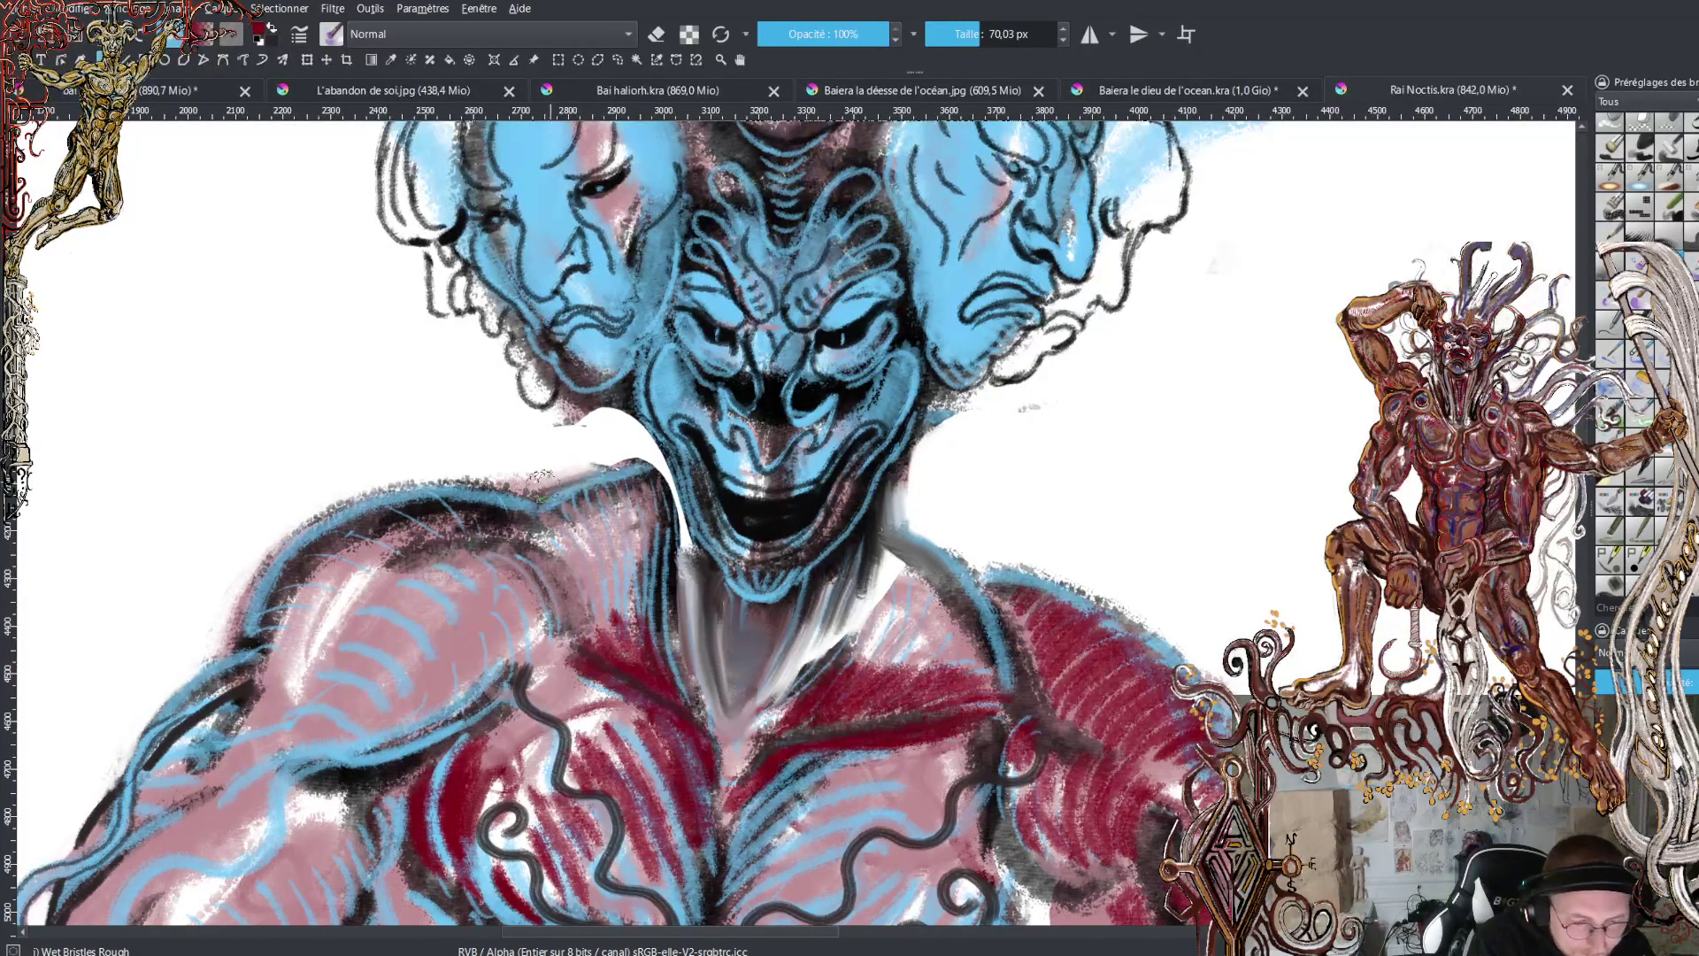
- Shade the shoulder top and neck edges grey, greying the white area right of the neck
{"action": "mouse_move", "coordinate": [574, 471]}
{"action": "left_mouse_down"}
{"action": "mouse_move", "coordinate": [668, 487]}
{"action": "mouse_move", "coordinate": [630, 418]}
{"action": "mouse_move", "coordinate": [659, 482]}
{"action": "left_mouse_up"}
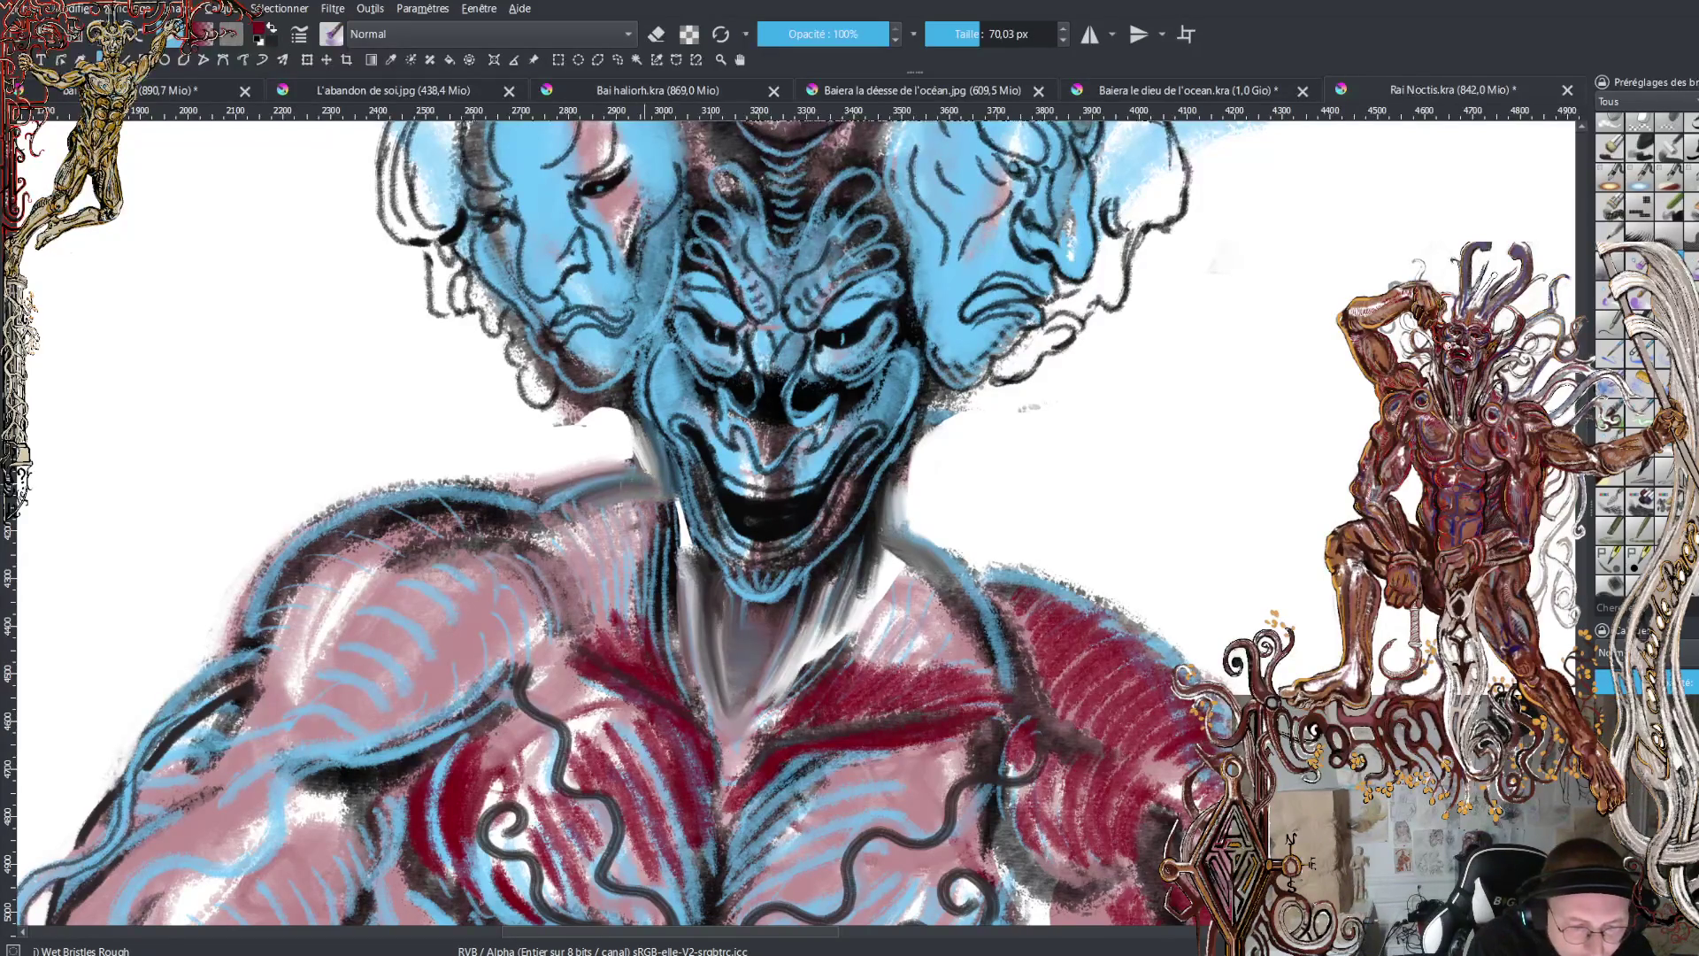
{"action": "mouse_move", "coordinate": [667, 518]}
{"action": "left_mouse_down"}
{"action": "mouse_move", "coordinate": [640, 485]}
{"action": "mouse_move", "coordinate": [544, 469]}
{"action": "mouse_move", "coordinate": [619, 458]}
{"action": "mouse_move", "coordinate": [615, 420]}
{"action": "mouse_move", "coordinate": [577, 427]}
{"action": "mouse_move", "coordinate": [624, 420]}
{"action": "mouse_move", "coordinate": [562, 451]}
{"action": "left_mouse_up"}
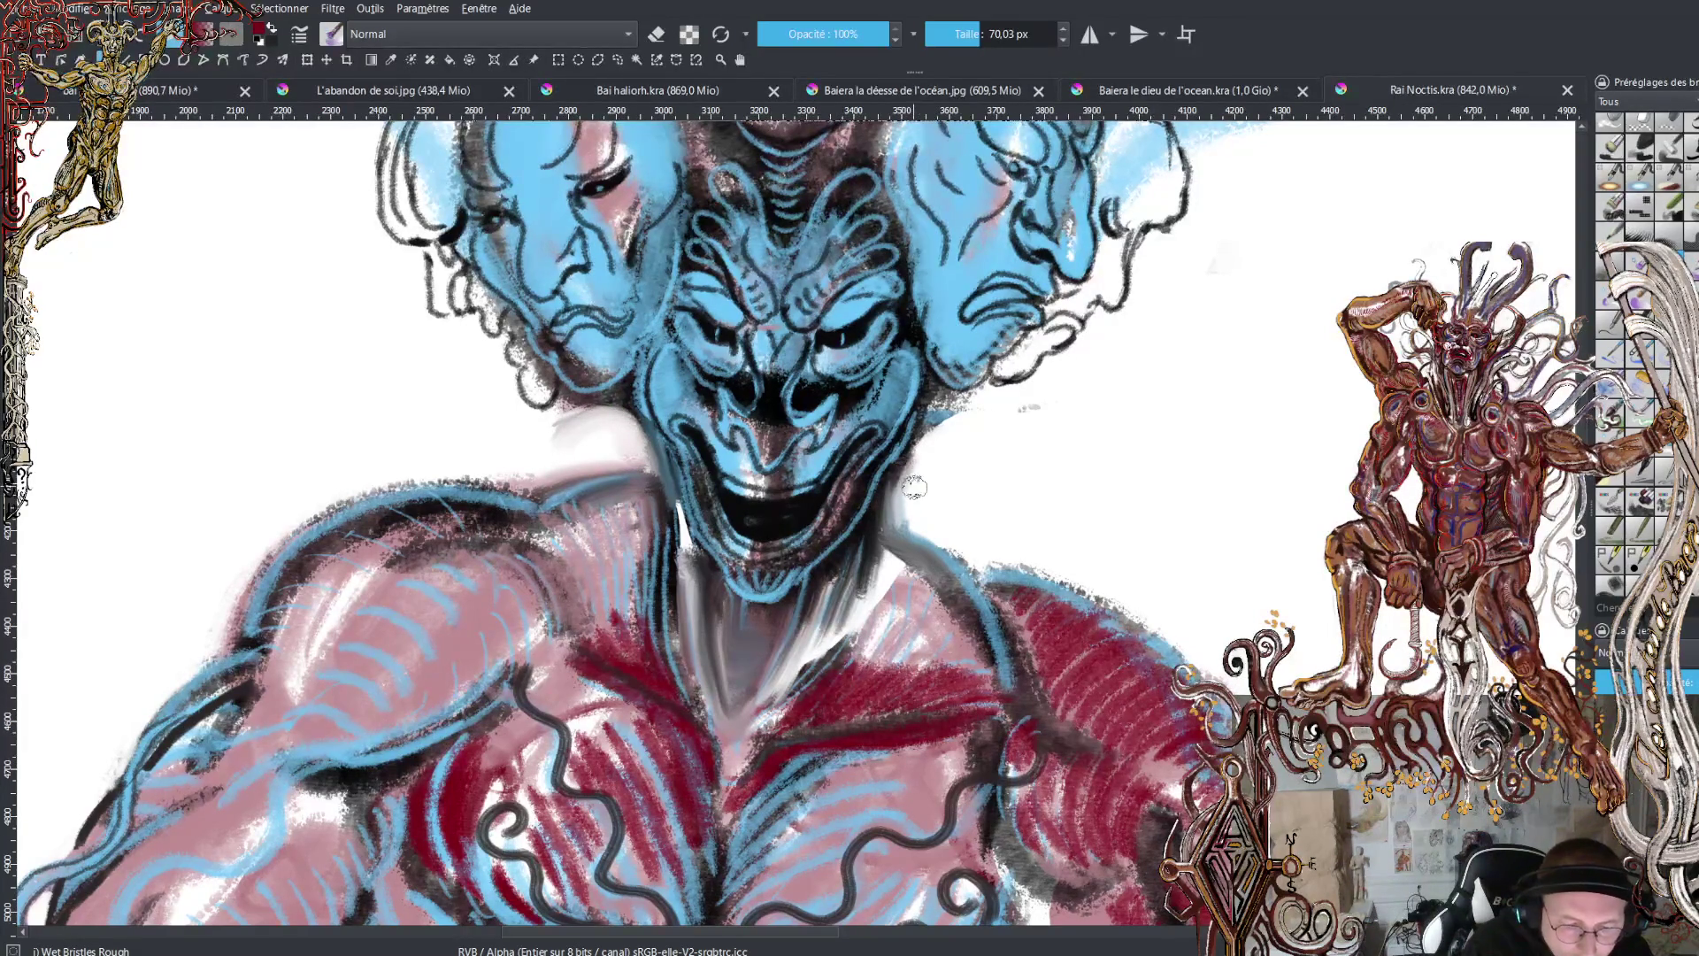
{"action": "mouse_move", "coordinate": [943, 434]}
{"action": "left_mouse_down"}
{"action": "mouse_move", "coordinate": [1026, 420]}
{"action": "mouse_move", "coordinate": [1000, 412]}
{"action": "mouse_move", "coordinate": [1044, 451]}
{"action": "mouse_move", "coordinate": [1035, 475]}
{"action": "left_mouse_up"}
{"action": "mouse_move", "coordinate": [619, 441]}
{"action": "left_mouse_down"}
{"action": "mouse_move", "coordinate": [601, 416]}
{"action": "mouse_move", "coordinate": [544, 460]}
{"action": "mouse_move", "coordinate": [562, 425]}
{"action": "mouse_move", "coordinate": [541, 457]}
{"action": "mouse_move", "coordinate": [504, 428]}
{"action": "left_mouse_up"}
- Paint soft grey shapes on both sides of the face and refine the neck and right shoulder edges
{"action": "left_click_drag", "start_coordinate": [423, 411], "coordinate": [371, 439]}
{"action": "mouse_move", "coordinate": [1111, 445]}
{"action": "left_mouse_down"}
{"action": "mouse_move", "coordinate": [1036, 476]}
{"action": "mouse_move", "coordinate": [1124, 440]}
{"action": "mouse_move", "coordinate": [1274, 465]}
{"action": "left_mouse_up"}
{"action": "mouse_move", "coordinate": [862, 571]}
{"action": "left_mouse_down"}
{"action": "mouse_move", "coordinate": [916, 467]}
{"action": "mouse_move", "coordinate": [913, 509]}
{"action": "left_mouse_up"}
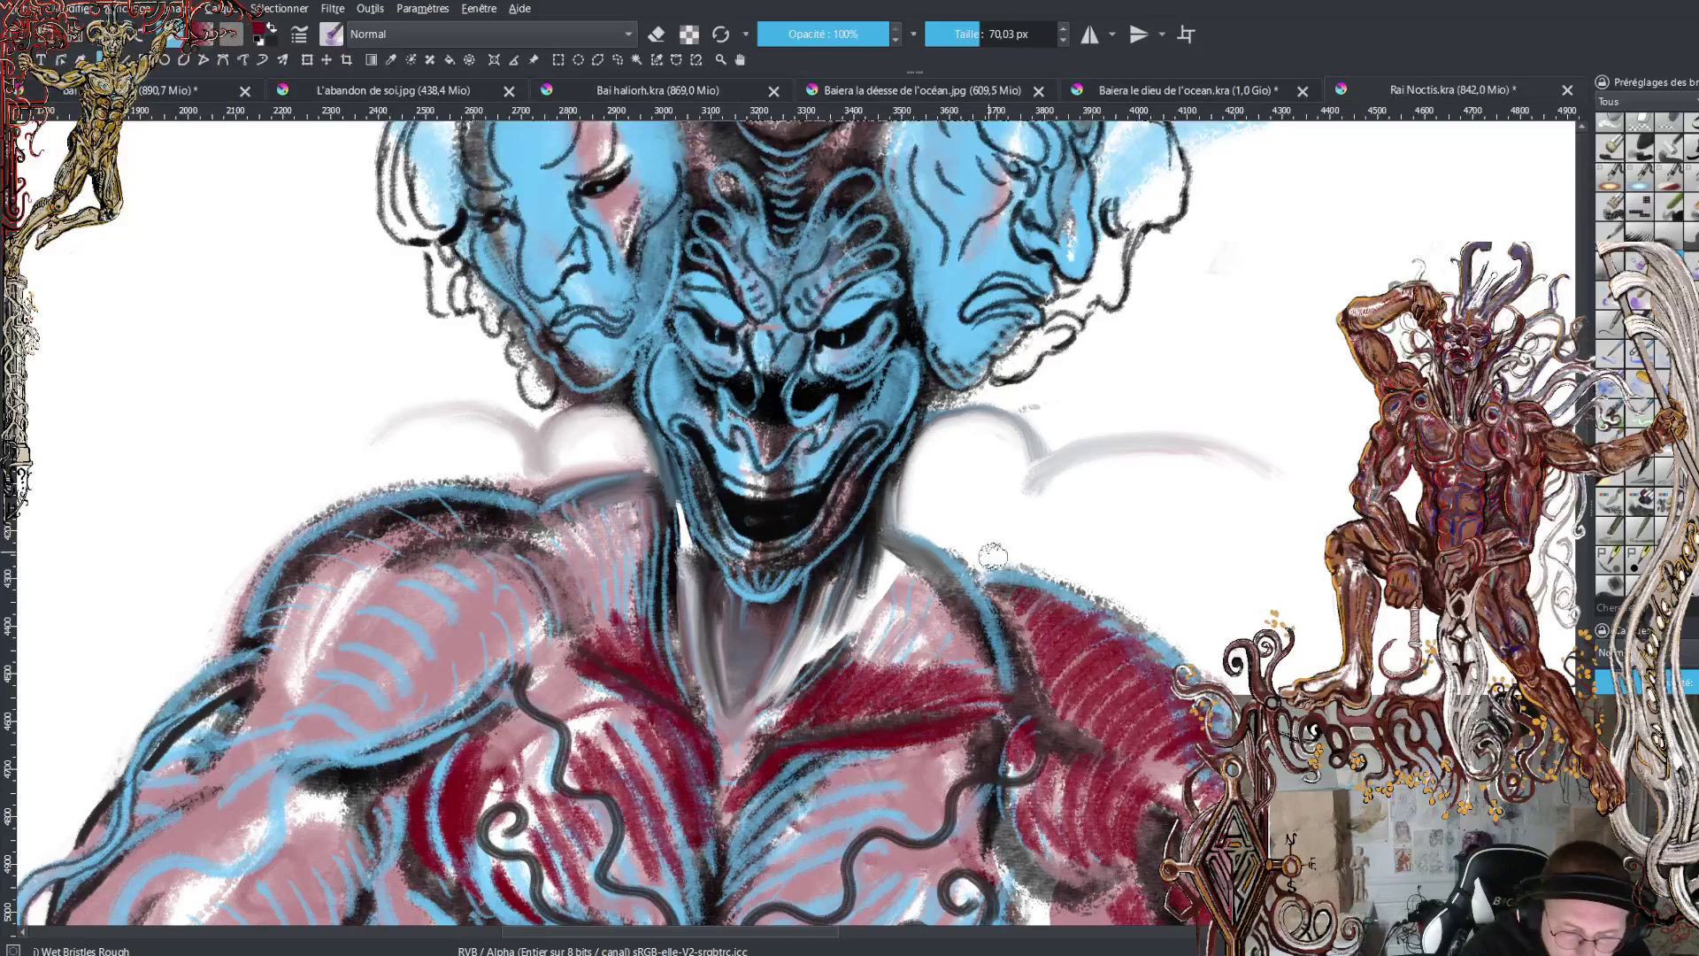
{"action": "left_click_drag", "start_coordinate": [1004, 553], "coordinate": [1118, 596]}
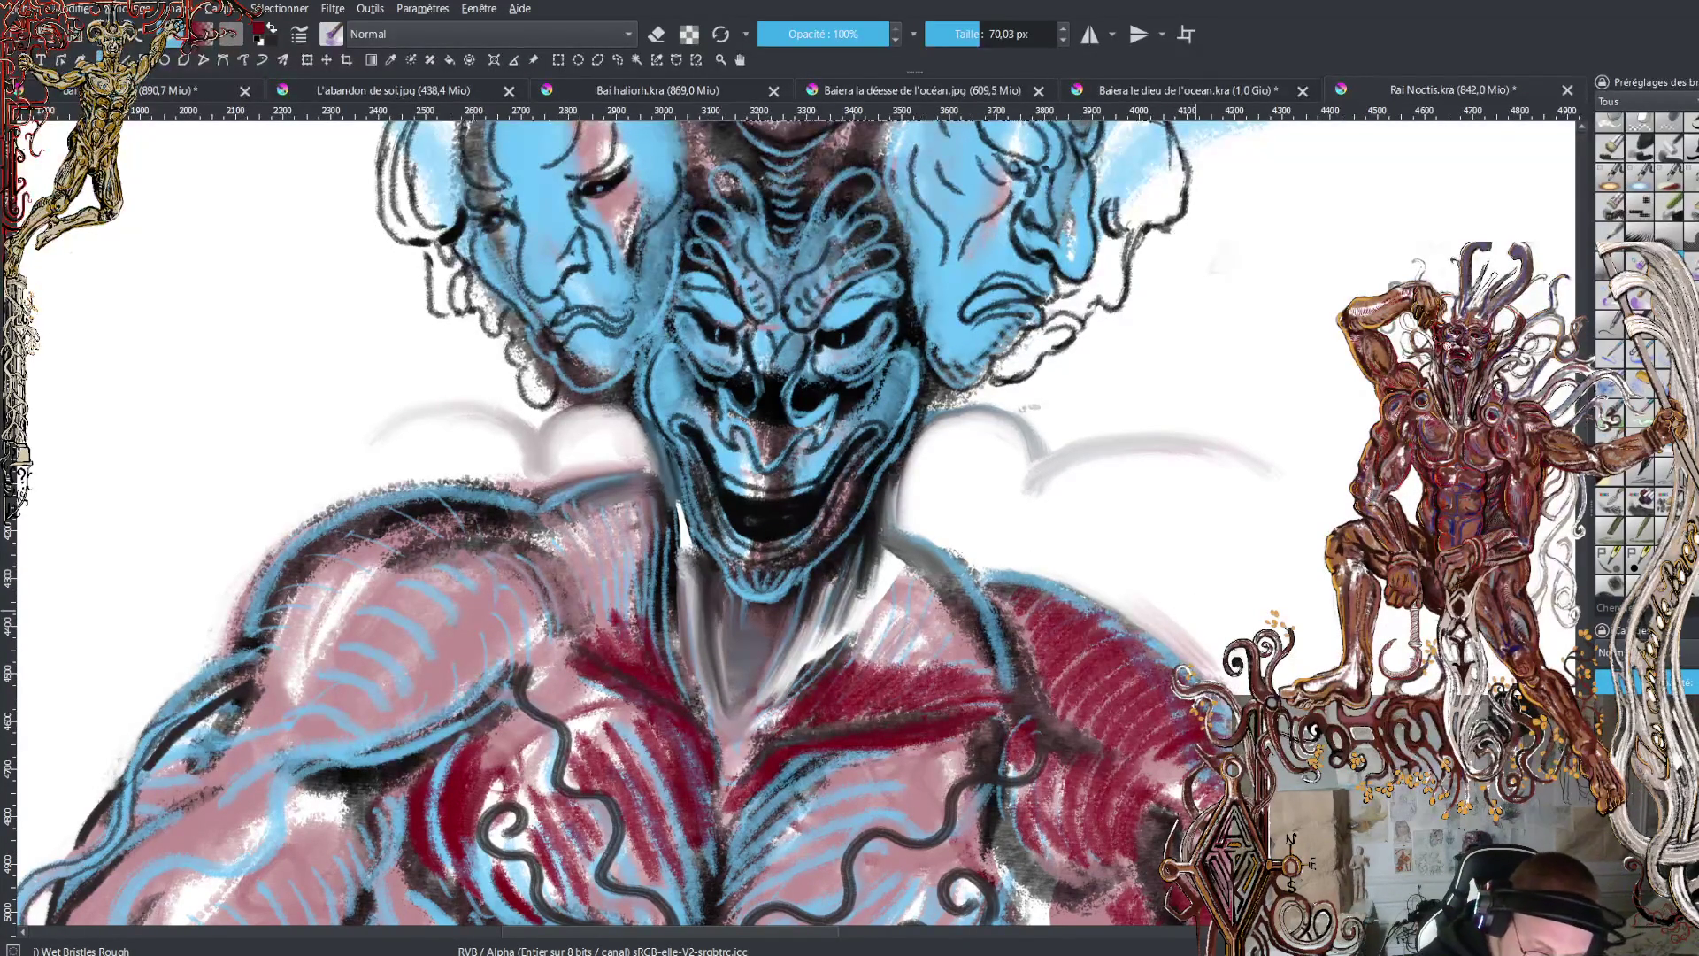
- Lighten the right shoulder's outer edge in white, then add dark strands beside the jaw
{"action": "key", "text": "x"}
{"action": "left_click_drag", "start_coordinate": [1126, 587], "coordinate": [1212, 671]}
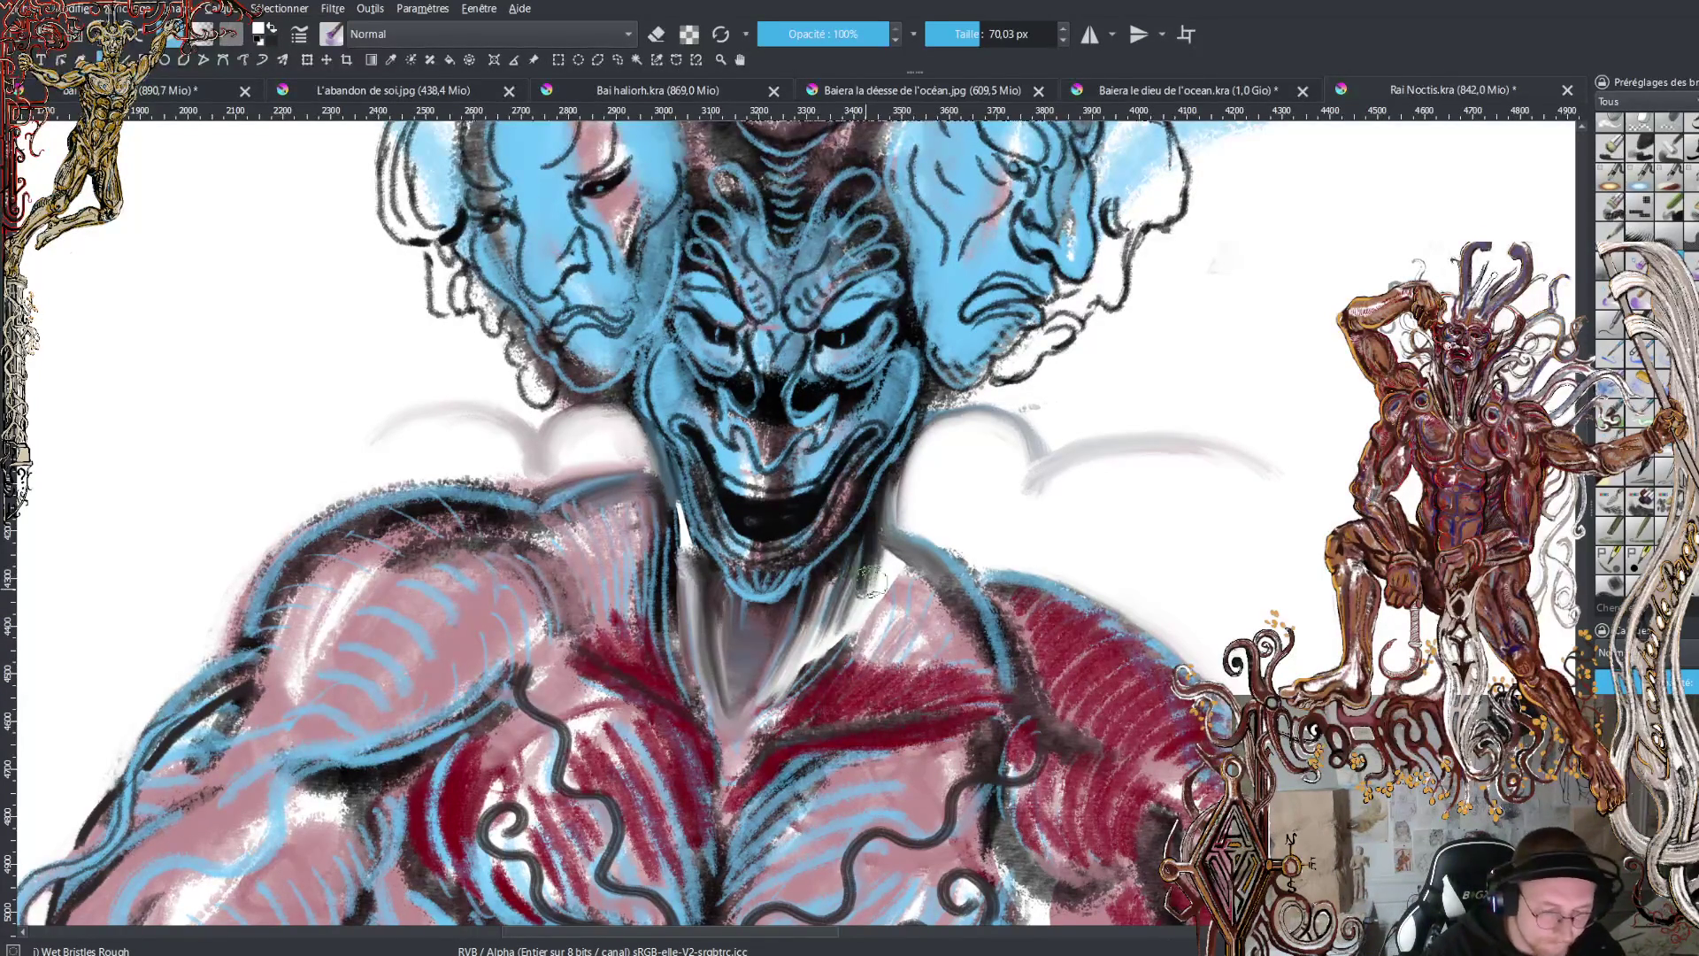
{"action": "mouse_move", "coordinate": [871, 580]}
{"action": "left_mouse_down"}
{"action": "mouse_move", "coordinate": [884, 557]}
{"action": "mouse_move", "coordinate": [904, 573]}
{"action": "mouse_move", "coordinate": [871, 646]}
{"action": "mouse_move", "coordinate": [913, 586]}
{"action": "mouse_move", "coordinate": [916, 607]}
{"action": "mouse_move", "coordinate": [871, 598]}
{"action": "mouse_move", "coordinate": [896, 617]}
{"action": "mouse_move", "coordinate": [892, 573]}
{"action": "mouse_move", "coordinate": [933, 619]}
{"action": "mouse_move", "coordinate": [938, 597]}
{"action": "mouse_move", "coordinate": [947, 629]}
{"action": "mouse_move", "coordinate": [902, 562]}
{"action": "mouse_move", "coordinate": [958, 675]}
{"action": "mouse_move", "coordinate": [978, 637]}
{"action": "mouse_move", "coordinate": [949, 632]}
{"action": "mouse_move", "coordinate": [973, 611]}
{"action": "left_mouse_up"}
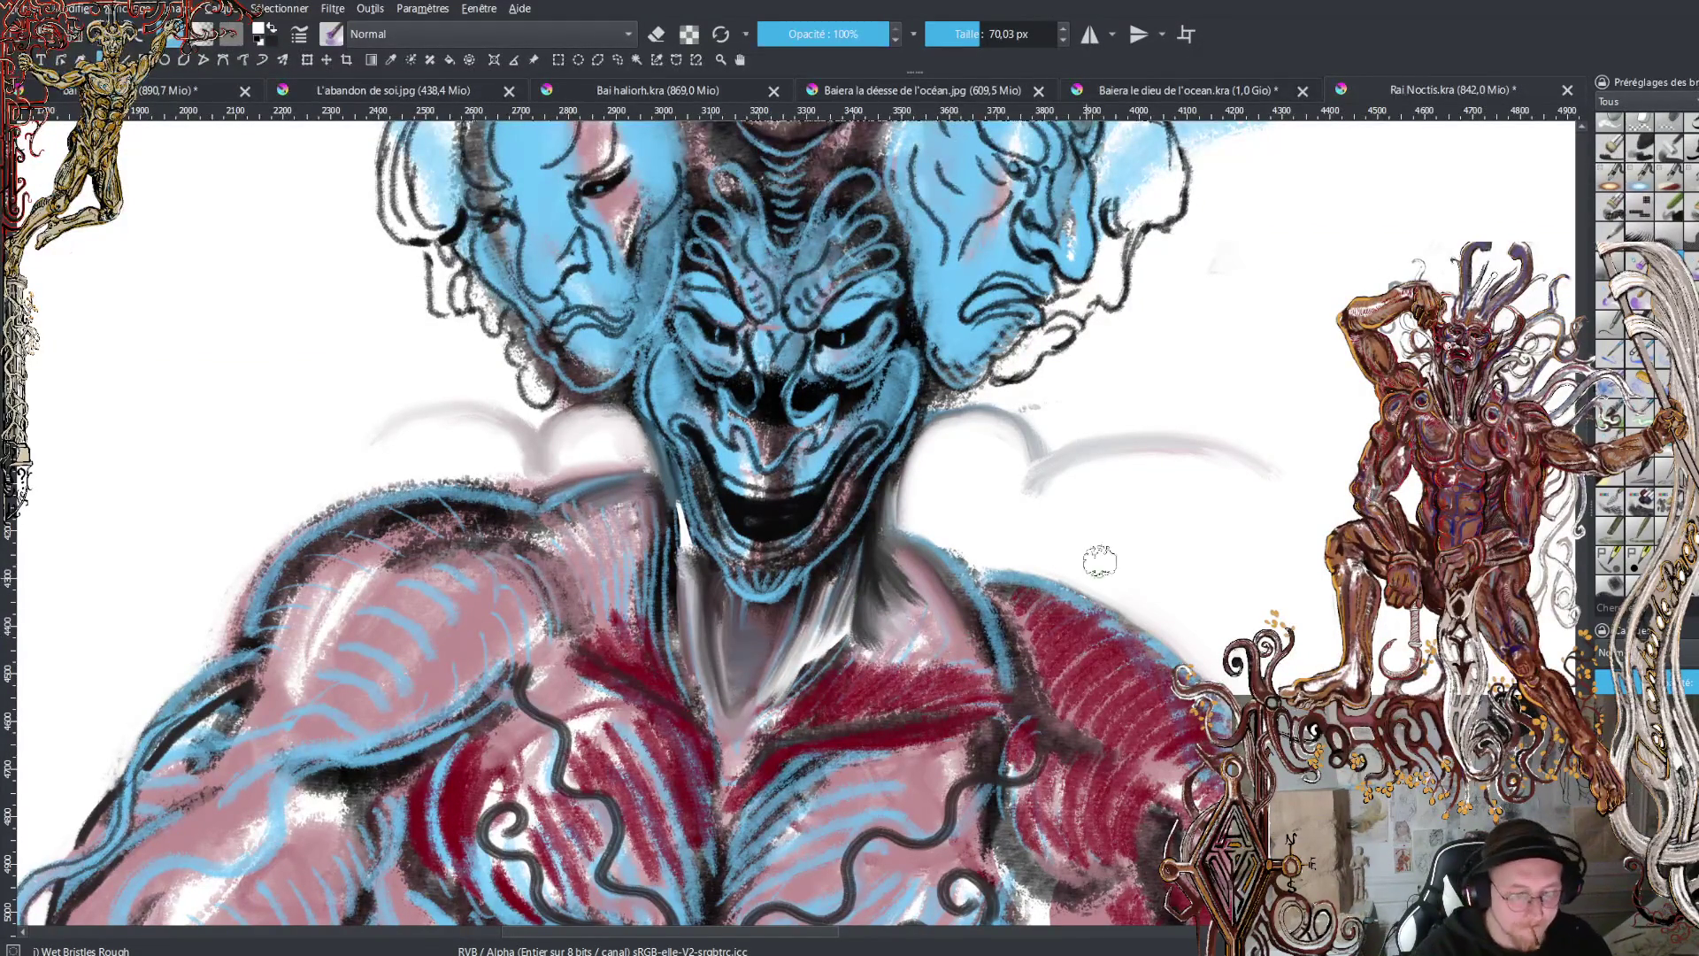
- Zoom out to view the whole creature, then zoom back in on the top blue head
{"action": "key", "text": "minus"}
{"action": "key", "text": "minus"}
{"action": "key", "text": "minus"}
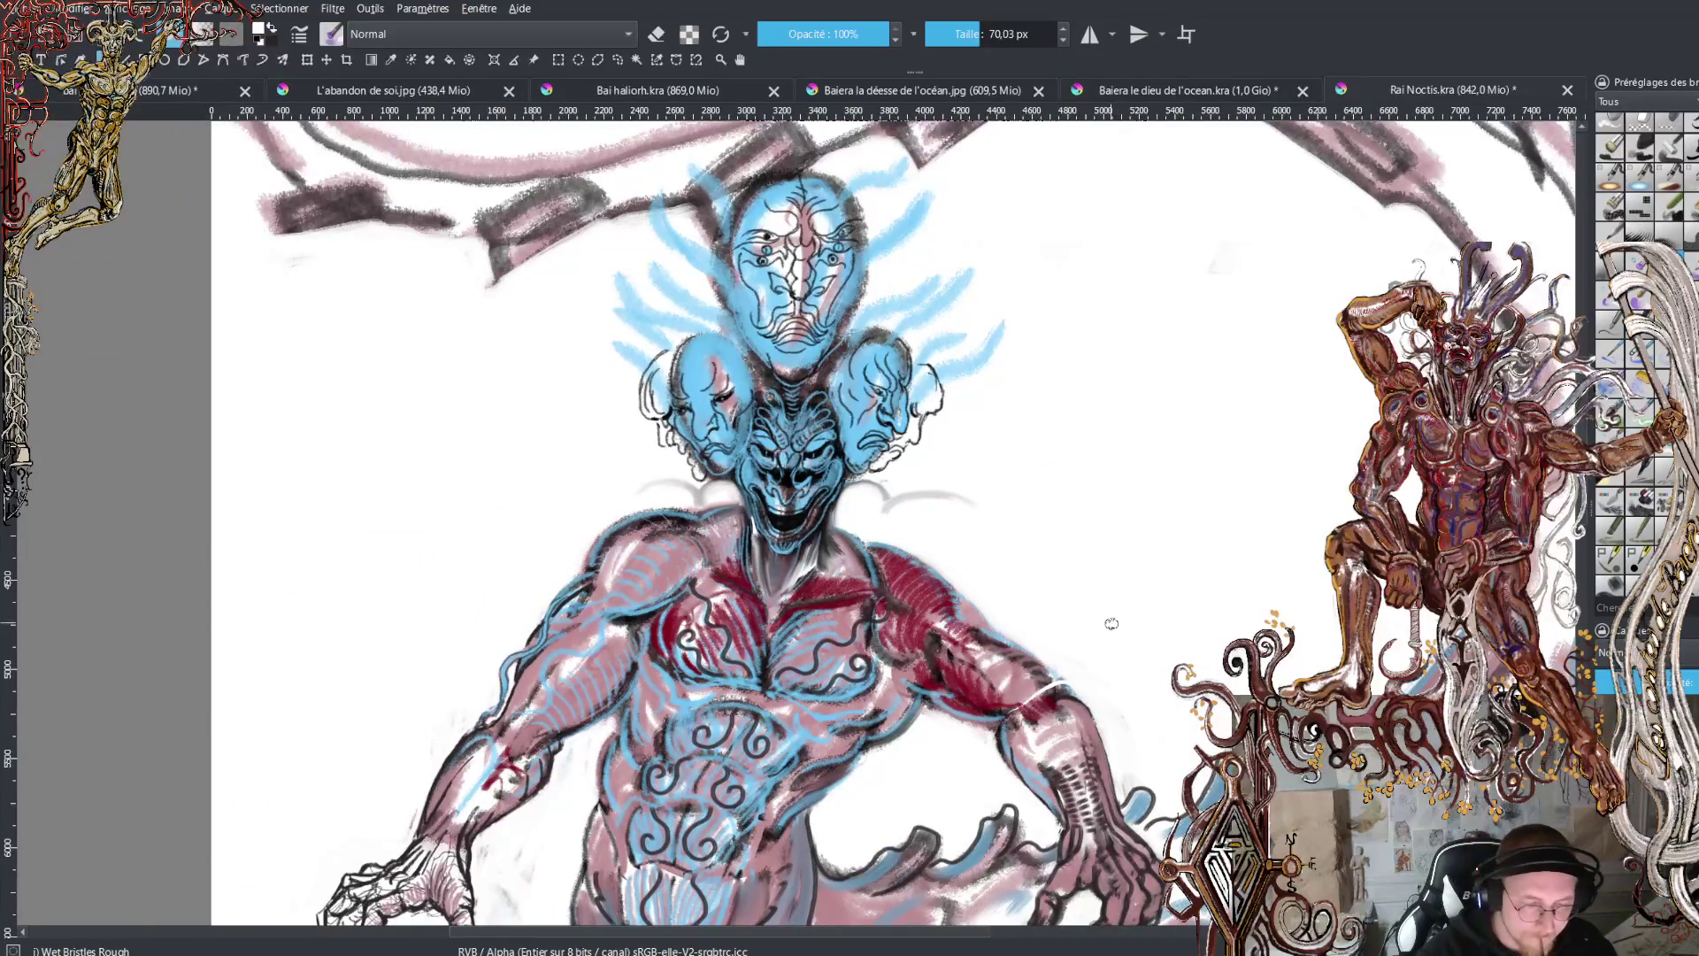
{"action": "key", "text": "minus"}
{"action": "key", "text": "minus"}
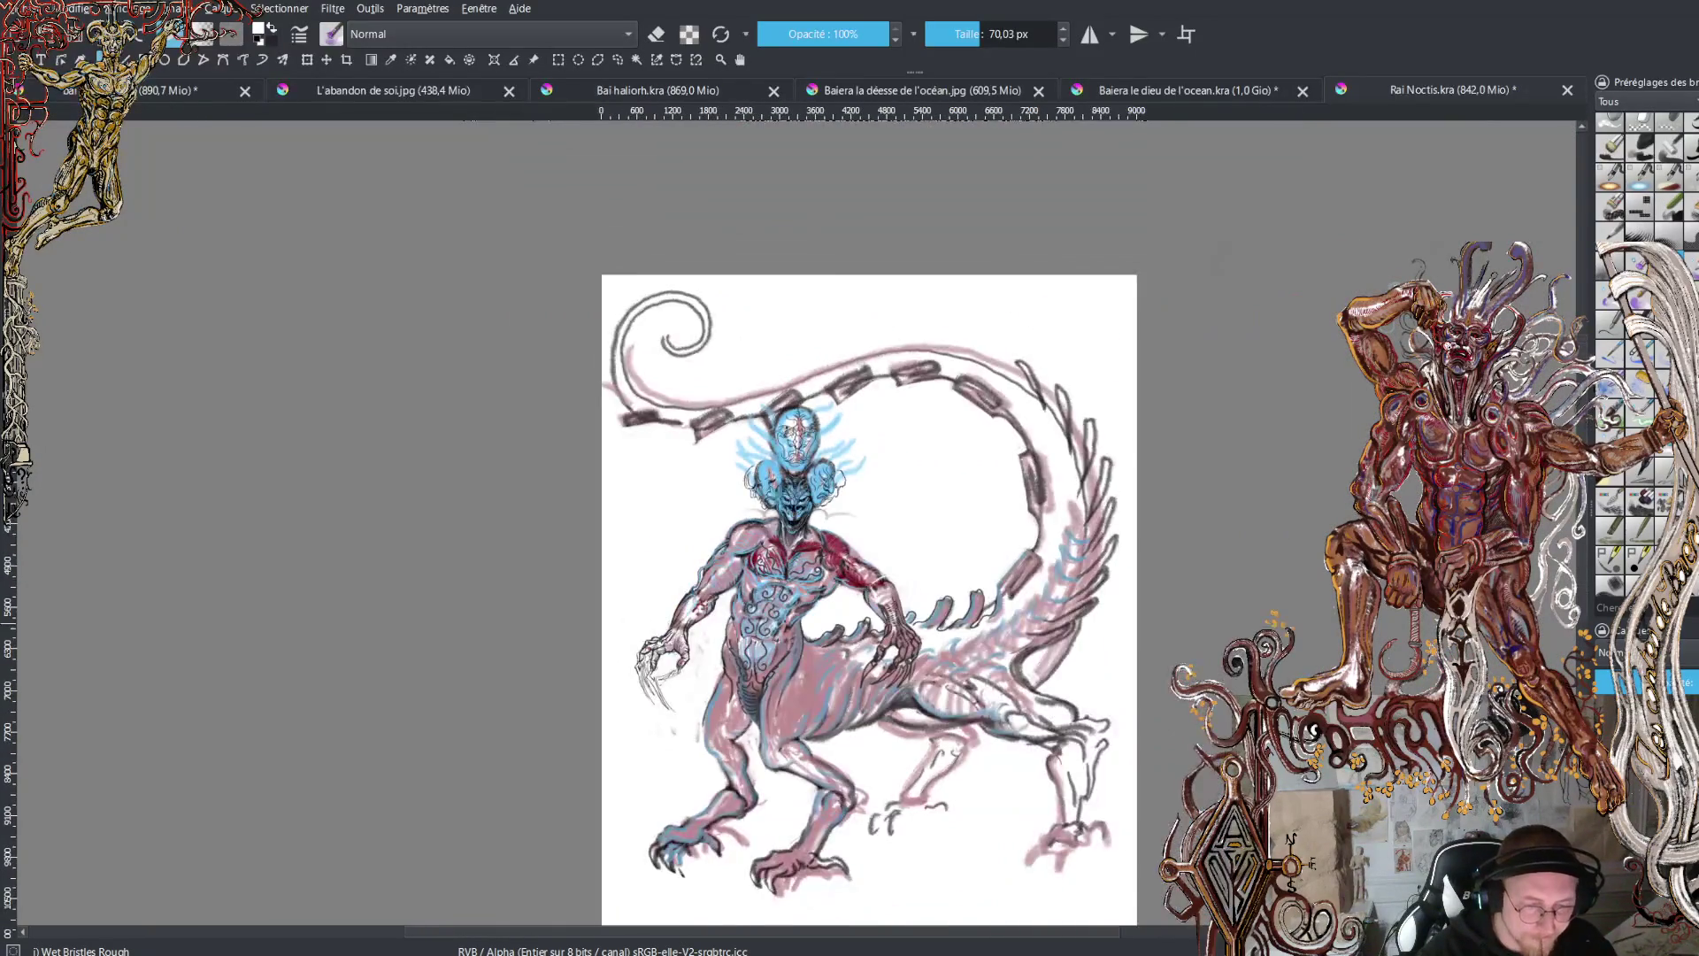
{"action": "key", "text": "plus"}
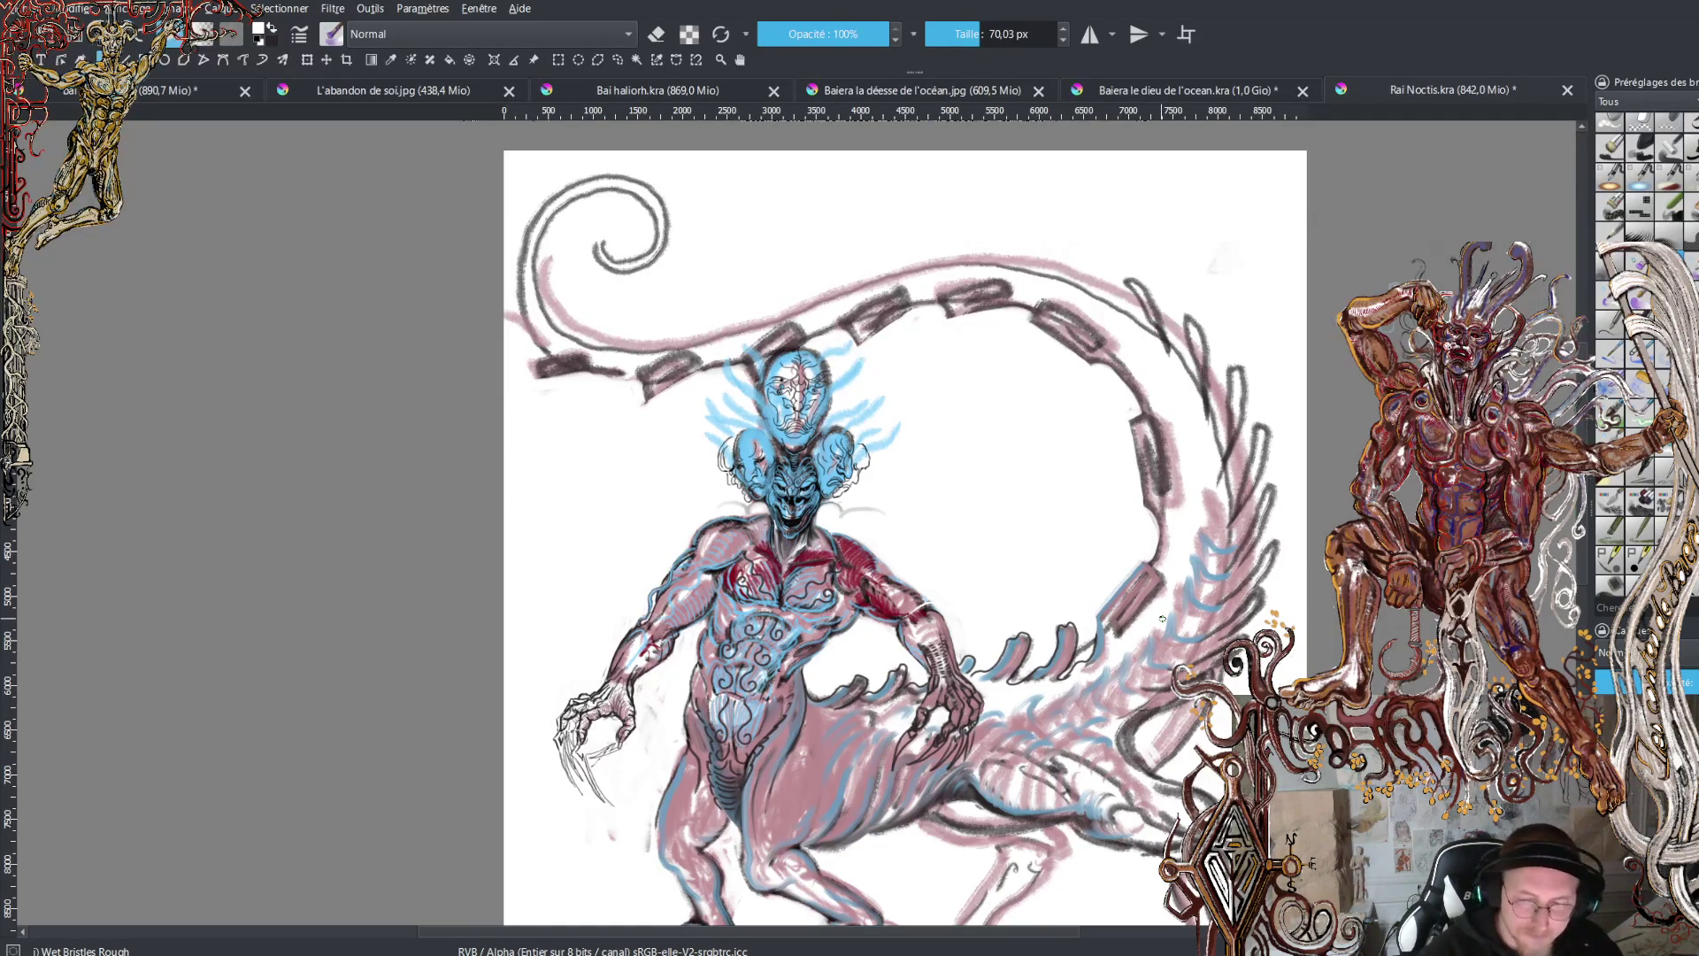
{"action": "scroll", "coordinate": [902, 522], "scroll_direction": "down", "scroll_amount": 5}
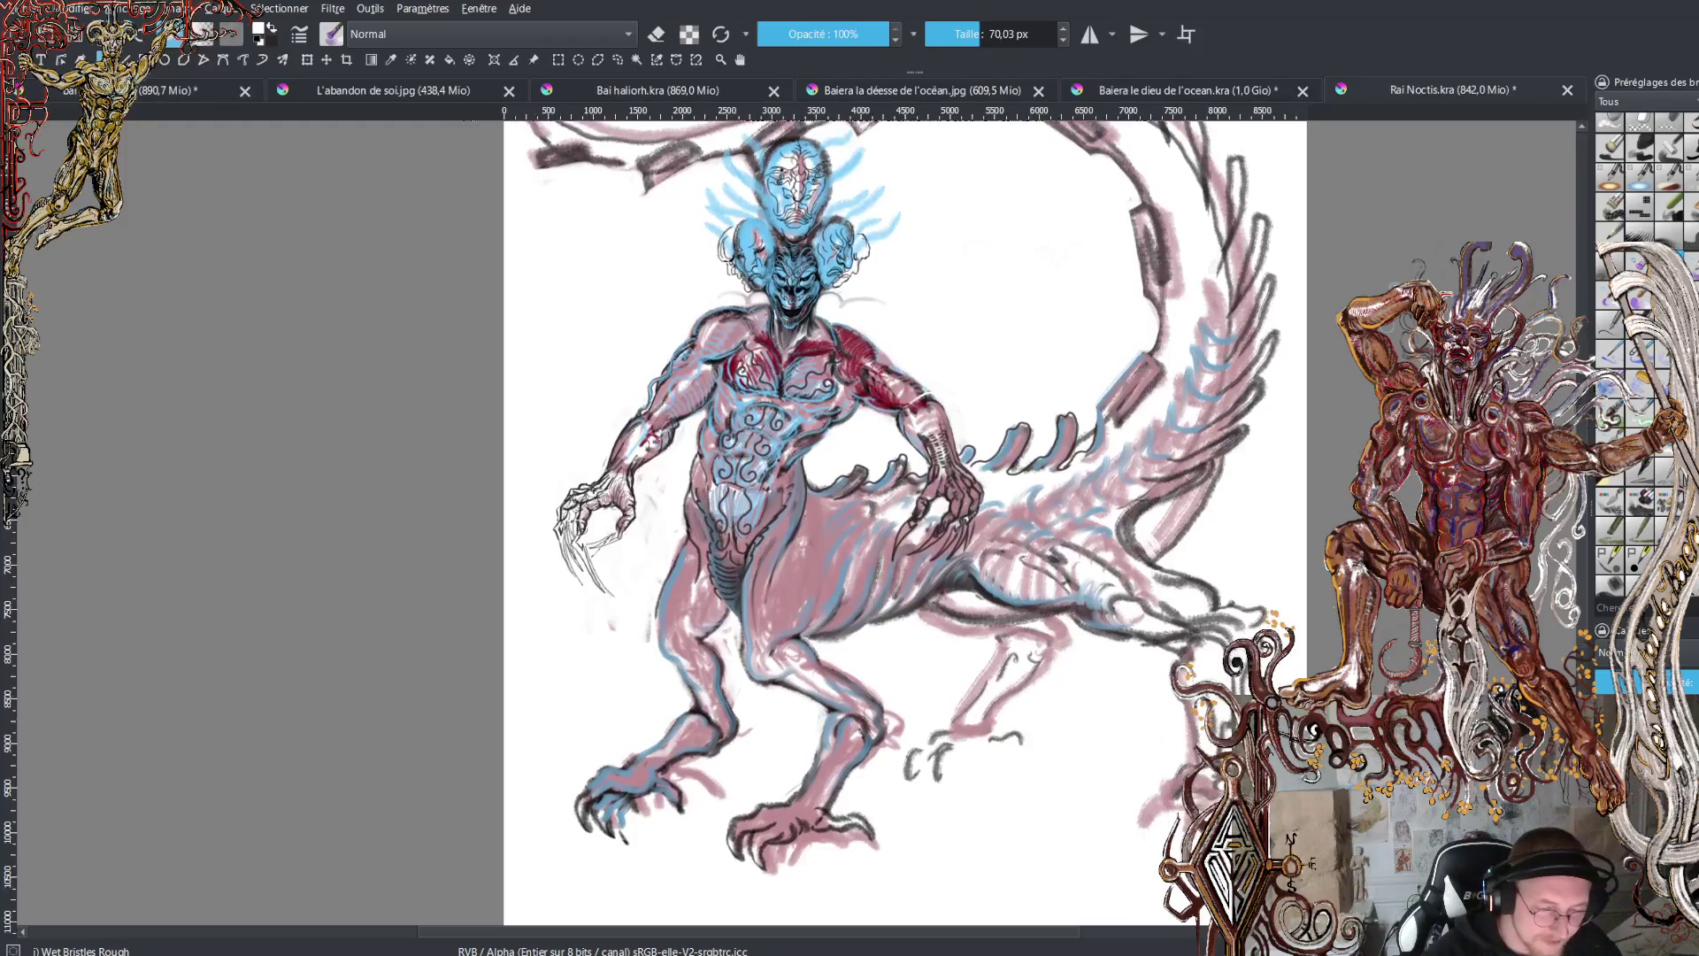
{"action": "scroll", "coordinate": [894, 522], "scroll_direction": "up", "scroll_amount": 3}
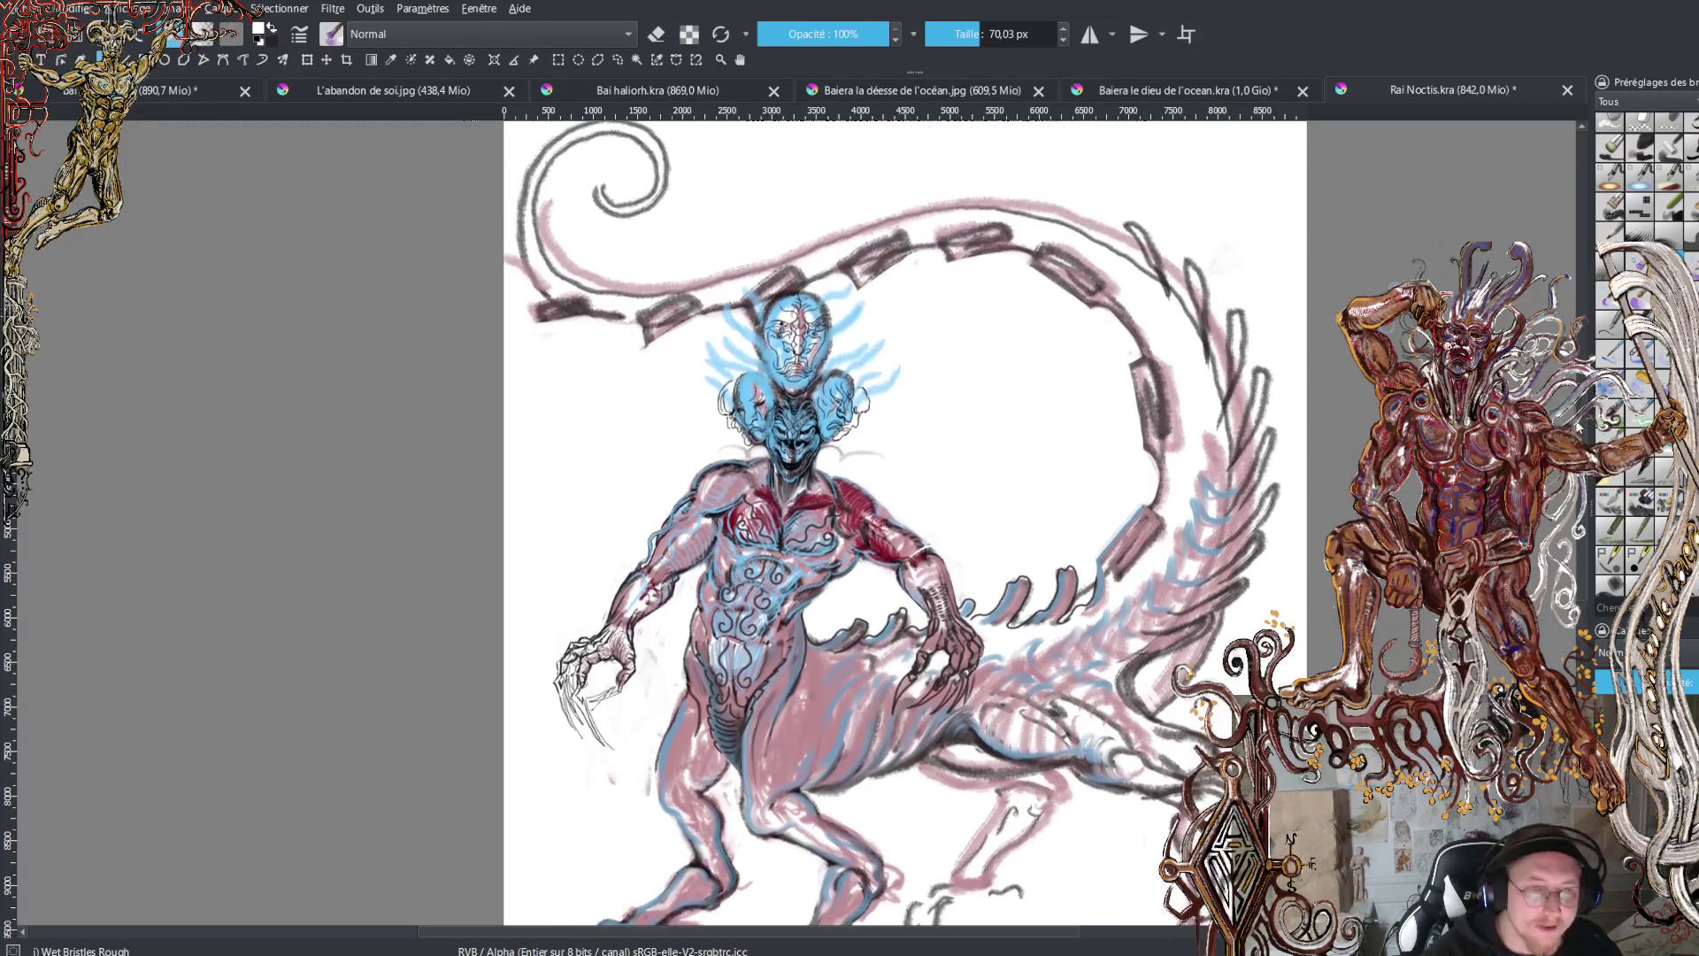
{"action": "scroll", "coordinate": [903, 522], "scroll_direction": "up", "scroll_amount": 2}
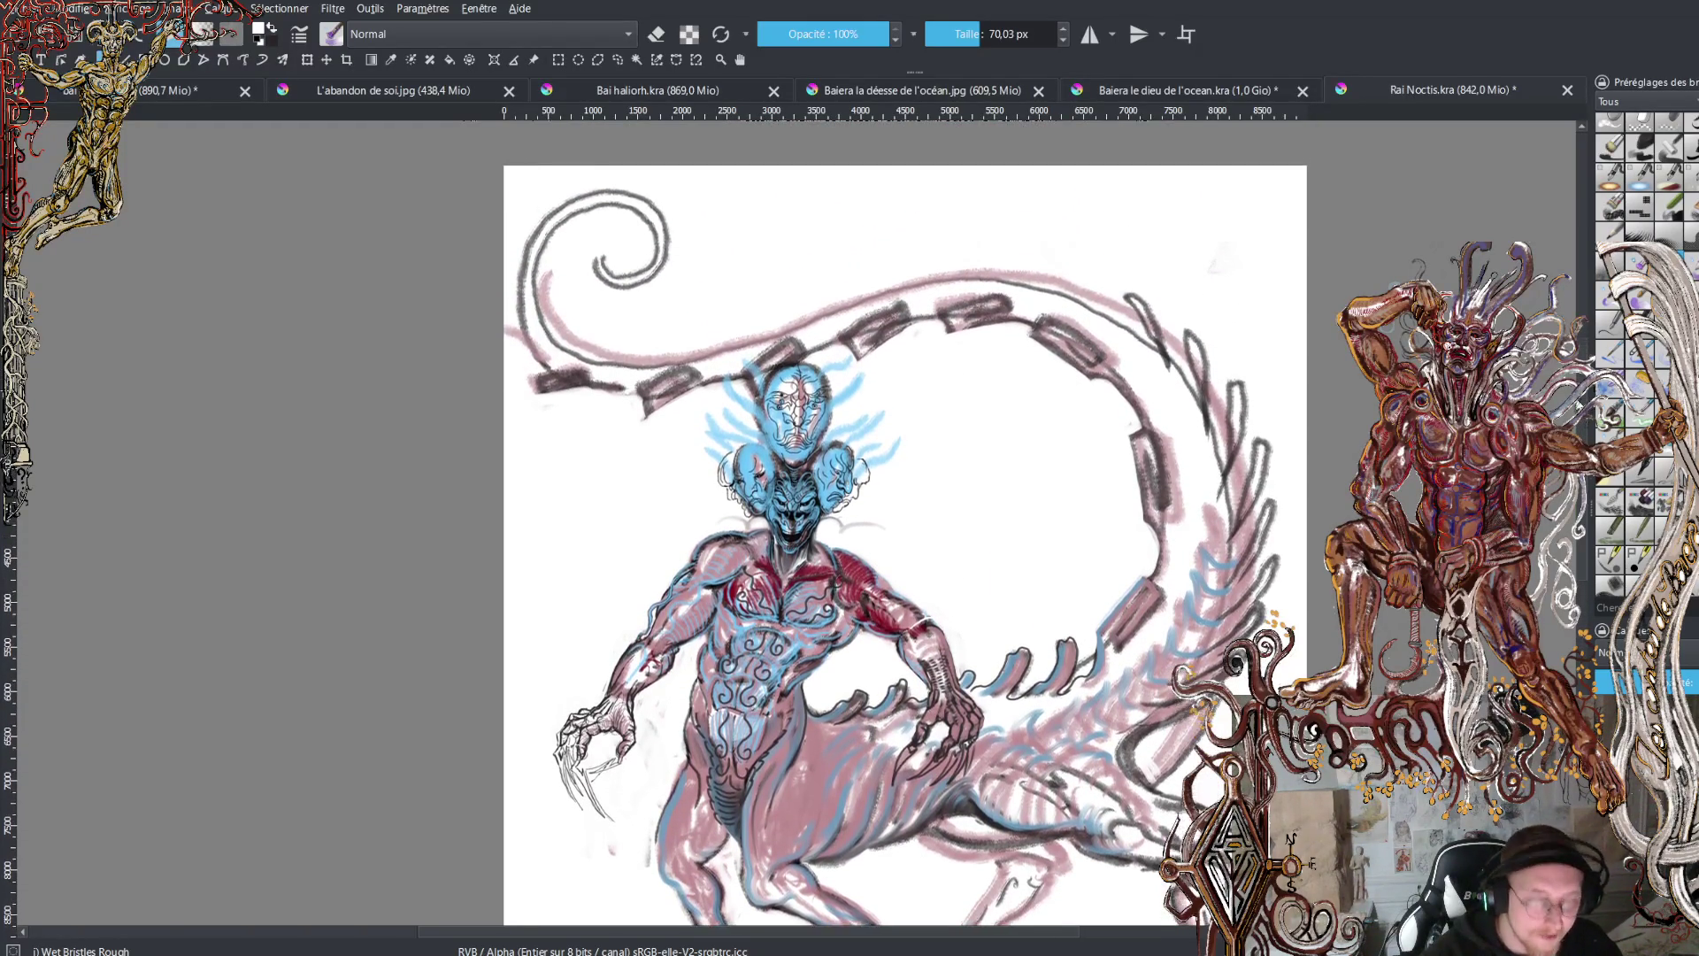
{"action": "scroll", "coordinate": [797, 495], "scroll_direction": "up", "scroll_amount": 3}
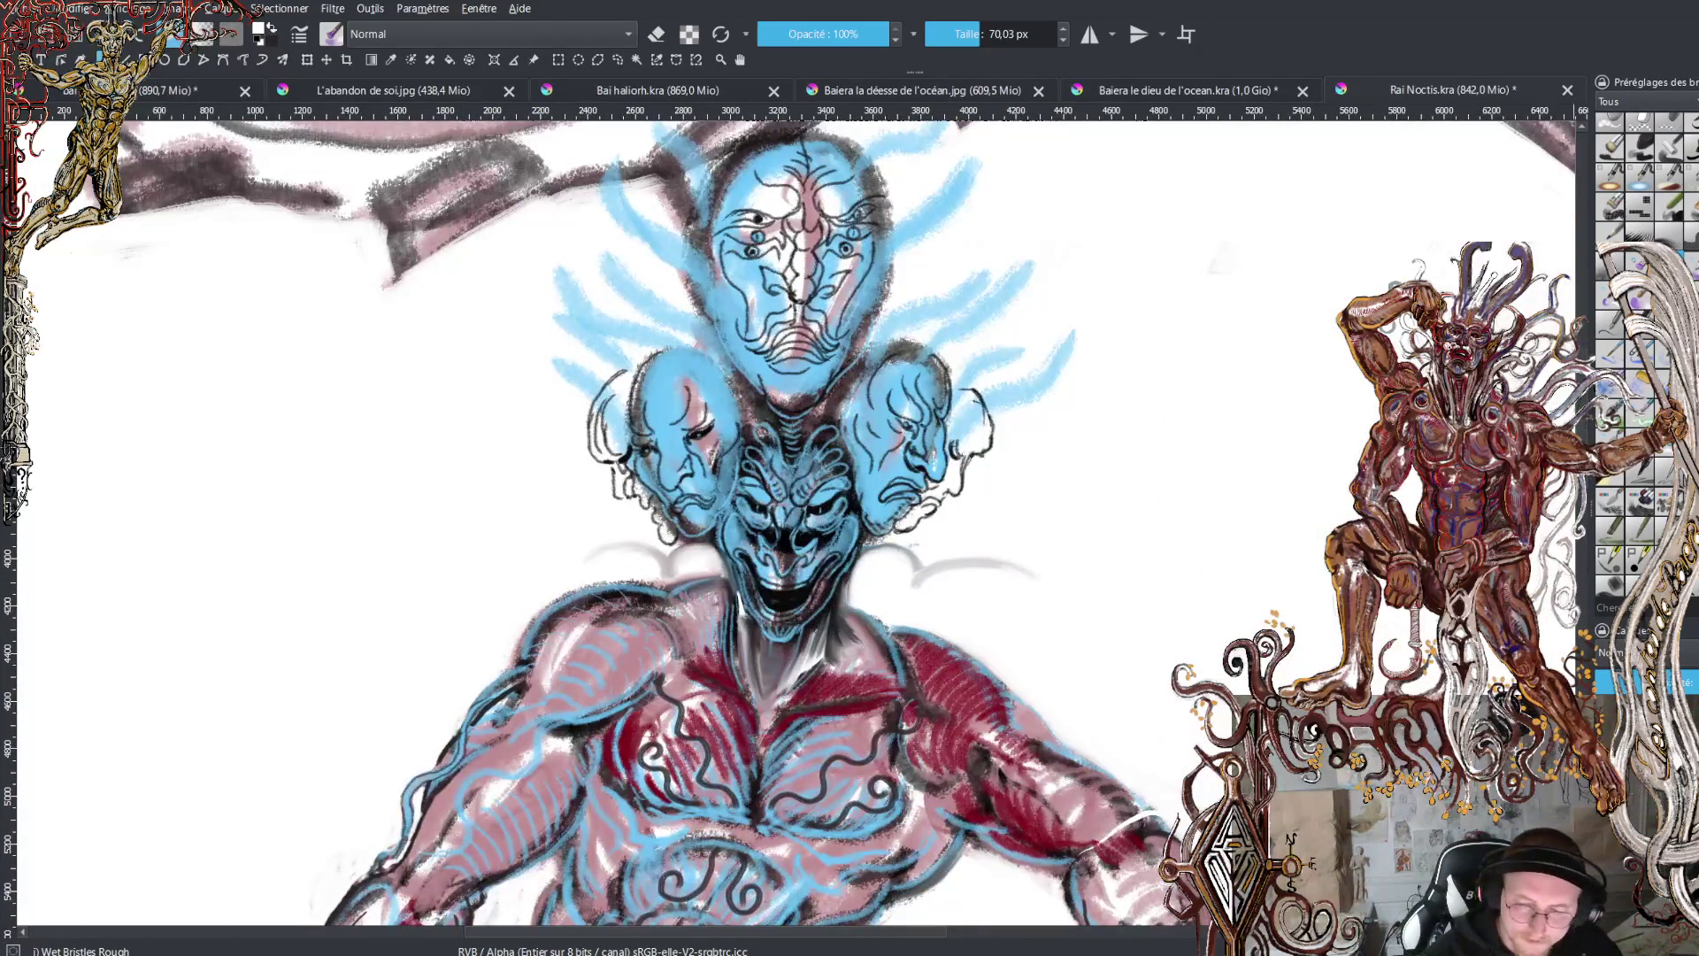
{"action": "scroll", "coordinate": [796, 522], "scroll_direction": "up", "scroll_amount": 3}
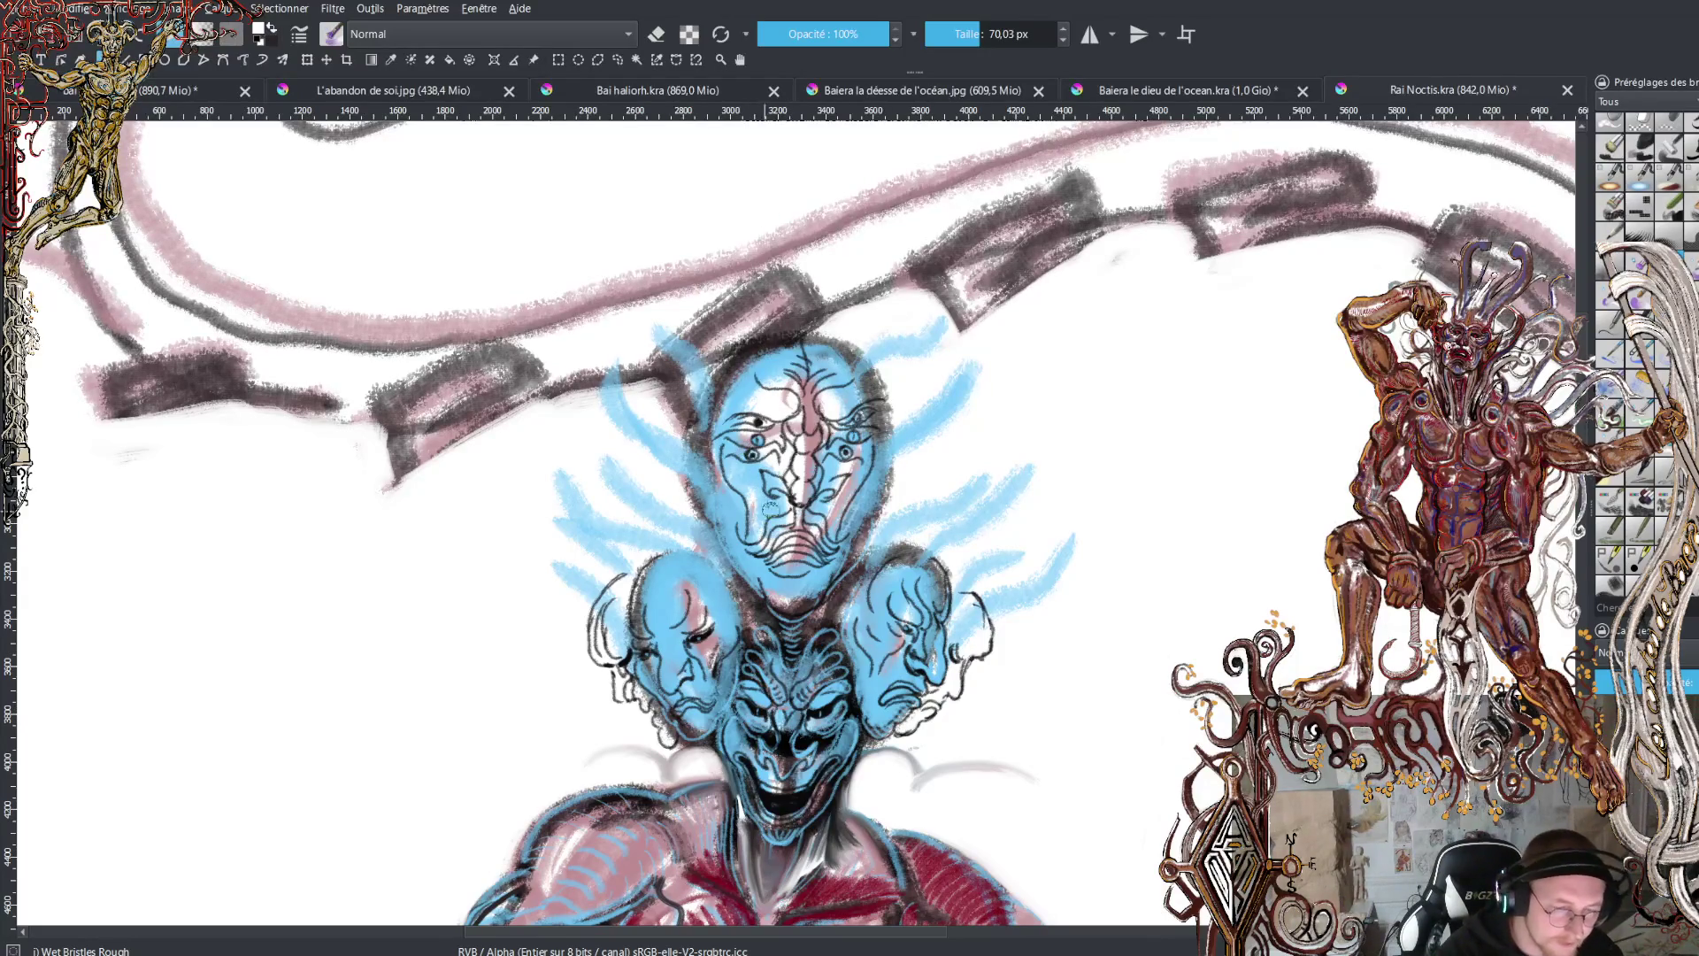
- Cover the top blue head's face in white paint
{"action": "mouse_move", "coordinate": [779, 586]}
{"action": "left_mouse_down"}
{"action": "mouse_move", "coordinate": [780, 496]}
{"action": "mouse_move", "coordinate": [830, 489]}
{"action": "mouse_move", "coordinate": [778, 443]}
{"action": "mouse_move", "coordinate": [748, 460]}
{"action": "mouse_move", "coordinate": [726, 531]}
{"action": "mouse_move", "coordinate": [843, 453]}
{"action": "mouse_move", "coordinate": [876, 518]}
{"action": "mouse_move", "coordinate": [792, 586]}
{"action": "mouse_move", "coordinate": [766, 509]}
{"action": "mouse_move", "coordinate": [788, 478]}
{"action": "left_mouse_up"}
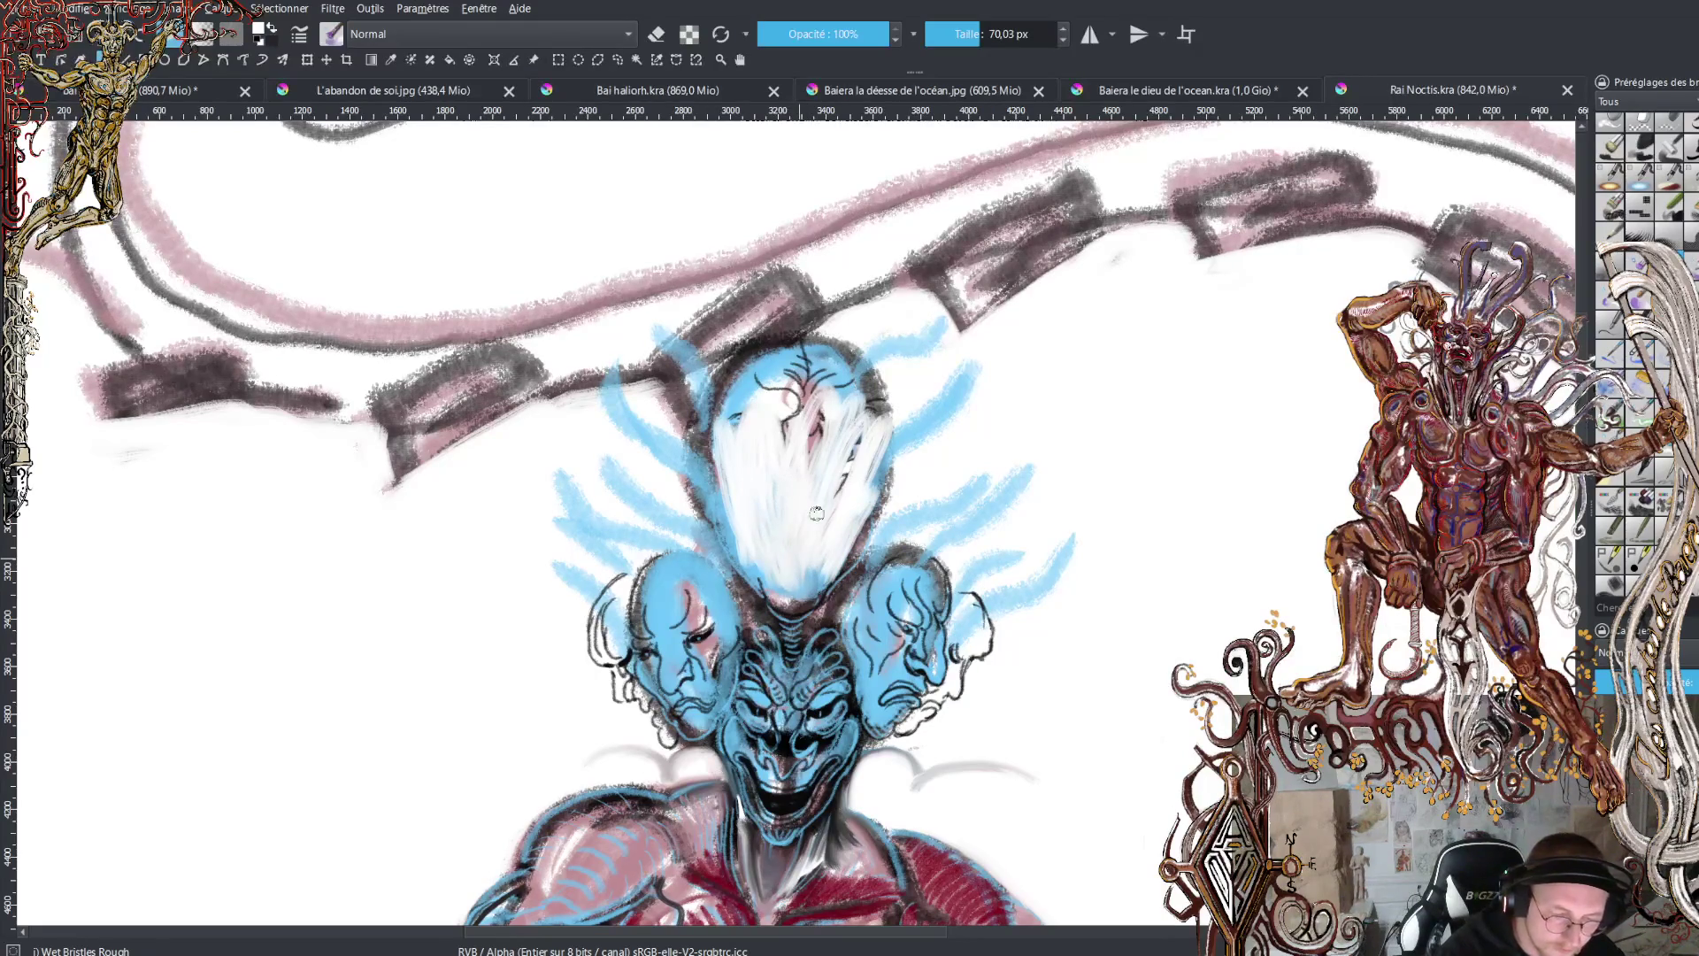
{"action": "mouse_move", "coordinate": [775, 586]}
{"action": "left_mouse_down"}
{"action": "mouse_move", "coordinate": [721, 509]}
{"action": "mouse_move", "coordinate": [708, 546]}
{"action": "mouse_move", "coordinate": [672, 478]}
{"action": "mouse_move", "coordinate": [699, 531]}
{"action": "mouse_move", "coordinate": [756, 571]}
{"action": "mouse_move", "coordinate": [699, 455]}
{"action": "mouse_move", "coordinate": [733, 442]}
{"action": "mouse_move", "coordinate": [686, 526]}
{"action": "mouse_move", "coordinate": [691, 493]}
{"action": "mouse_move", "coordinate": [743, 564]}
{"action": "mouse_move", "coordinate": [732, 556]}
{"action": "mouse_move", "coordinate": [818, 442]}
{"action": "mouse_move", "coordinate": [788, 416]}
{"action": "mouse_move", "coordinate": [827, 461]}
{"action": "mouse_move", "coordinate": [839, 442]}
{"action": "mouse_move", "coordinate": [903, 460]}
{"action": "mouse_move", "coordinate": [920, 491]}
{"action": "mouse_move", "coordinate": [876, 518]}
{"action": "mouse_move", "coordinate": [927, 438]}
{"action": "mouse_move", "coordinate": [708, 443]}
{"action": "mouse_move", "coordinate": [689, 504]}
{"action": "mouse_move", "coordinate": [646, 456]}
{"action": "mouse_move", "coordinate": [654, 438]}
{"action": "mouse_move", "coordinate": [635, 452]}
{"action": "mouse_move", "coordinate": [642, 496]}
{"action": "left_mouse_up"}
{"action": "mouse_move", "coordinate": [914, 455]}
{"action": "left_mouse_down"}
{"action": "mouse_move", "coordinate": [937, 434]}
{"action": "mouse_move", "coordinate": [960, 460]}
{"action": "mouse_move", "coordinate": [784, 502]}
{"action": "mouse_move", "coordinate": [767, 428]}
{"action": "mouse_move", "coordinate": [743, 434]}
{"action": "mouse_move", "coordinate": [739, 474]}
{"action": "mouse_move", "coordinate": [835, 399]}
{"action": "mouse_move", "coordinate": [761, 534]}
{"action": "mouse_move", "coordinate": [742, 518]}
{"action": "mouse_move", "coordinate": [855, 491]}
{"action": "left_mouse_up"}
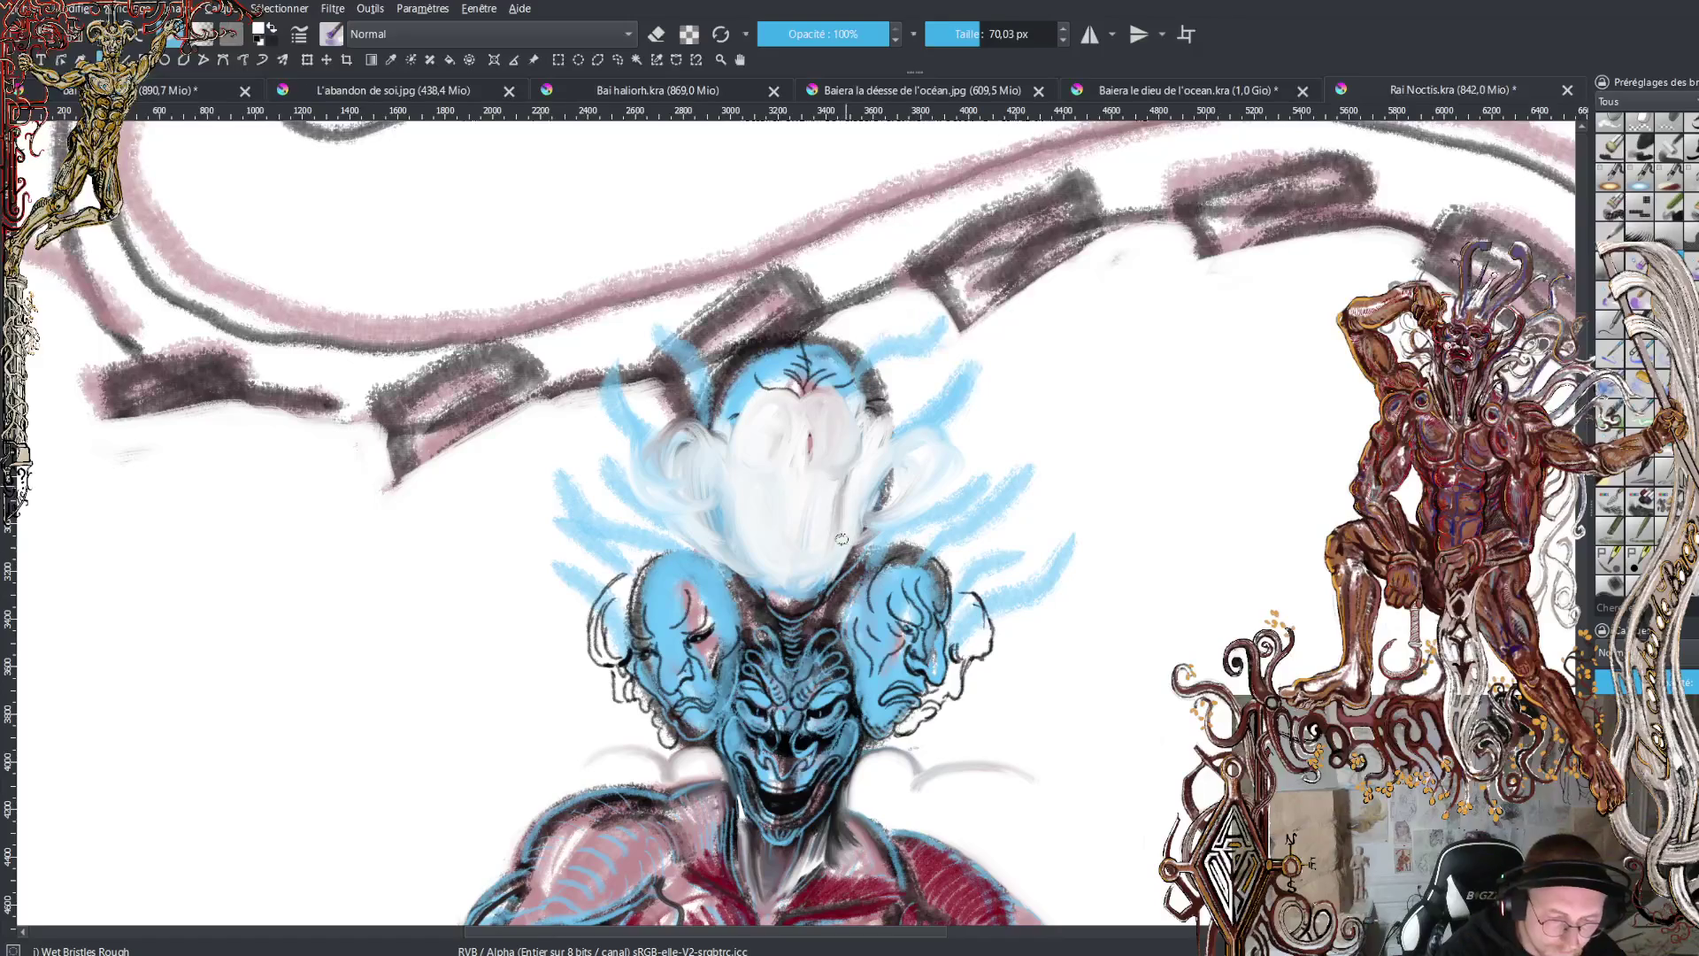
- Switch to grey and sweep curves out from both sides of the pale face
{"action": "key", "text": "ctrl+z"}
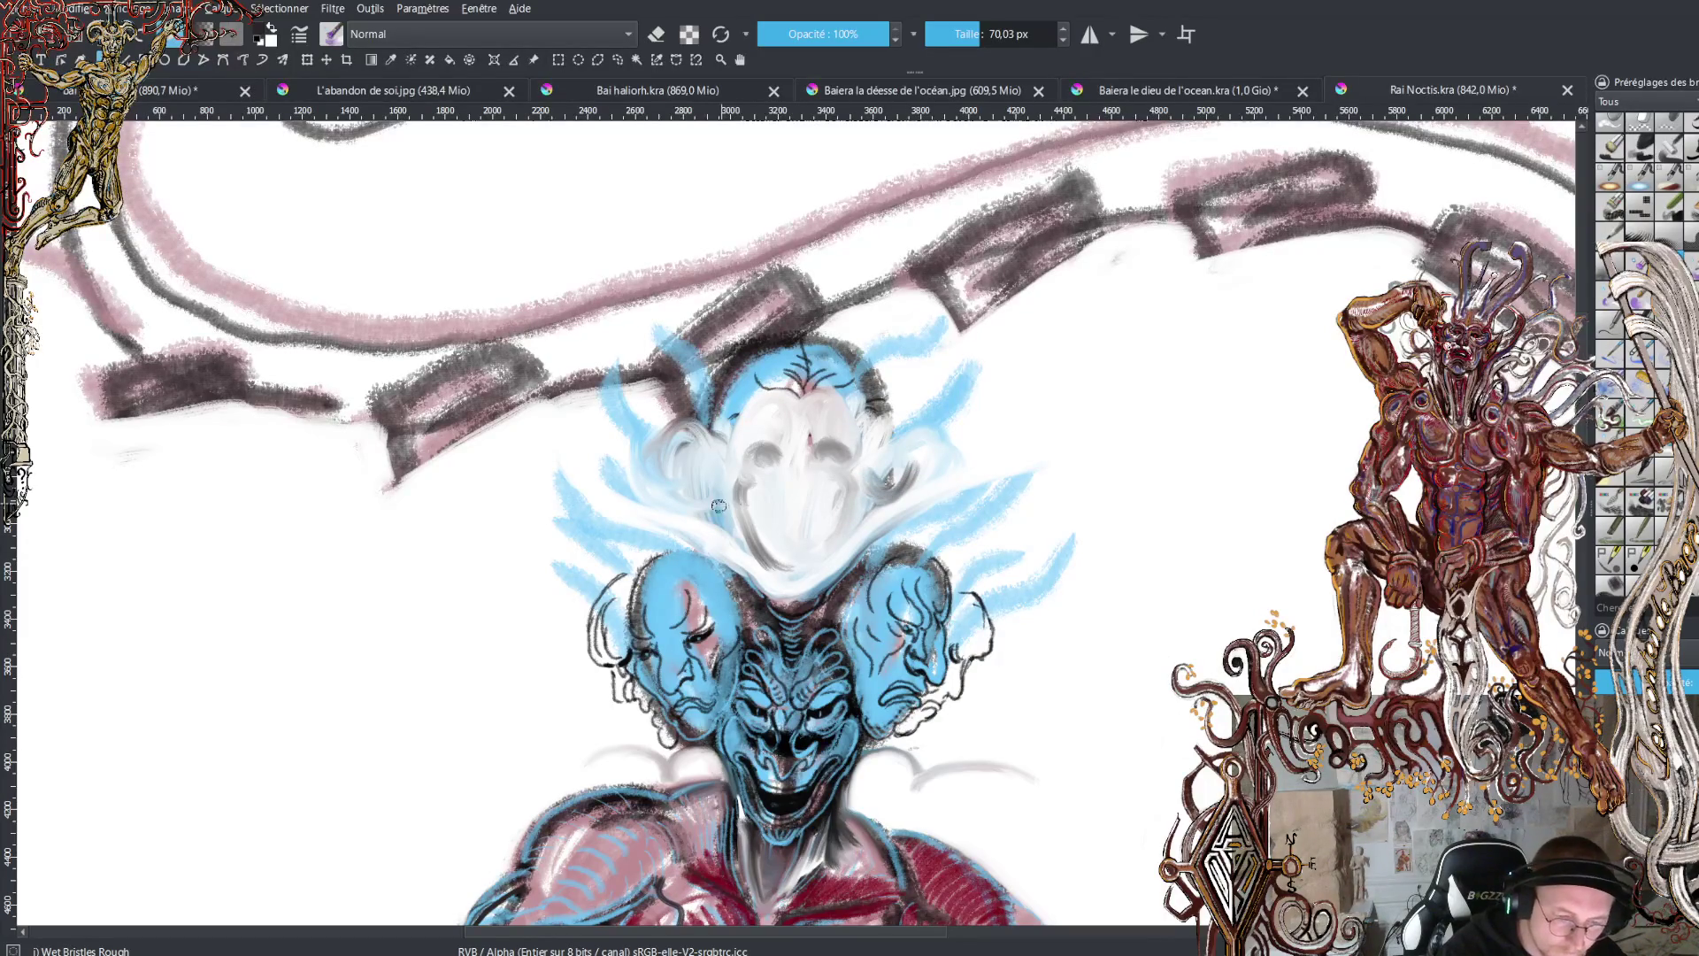
{"action": "mouse_move", "coordinate": [678, 506]}
{"action": "left_mouse_down"}
{"action": "mouse_move", "coordinate": [603, 436]}
{"action": "mouse_move", "coordinate": [600, 352]}
{"action": "left_mouse_up"}
{"action": "mouse_move", "coordinate": [889, 482]}
{"action": "left_mouse_down"}
{"action": "mouse_move", "coordinate": [996, 348]}
{"action": "mouse_move", "coordinate": [973, 292]}
{"action": "mouse_move", "coordinate": [894, 299]}
{"action": "left_mouse_up"}
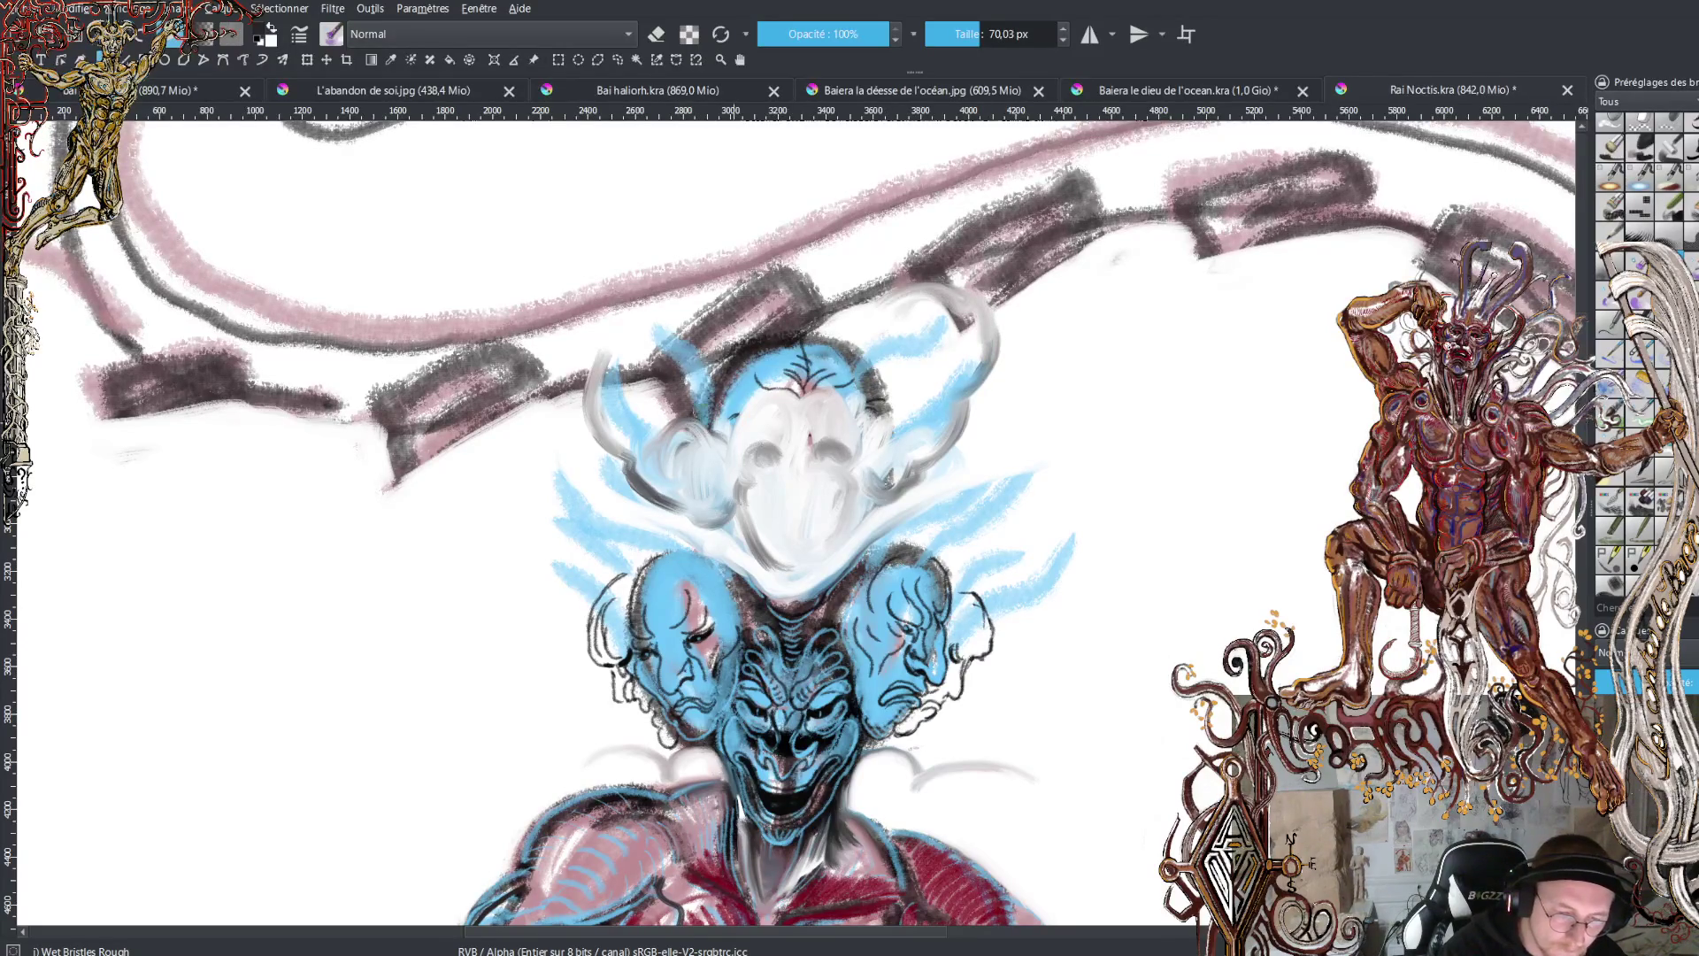
- Add grey loops above the face, a curling horn, right-side shading and a curve from the chin
{"action": "mouse_move", "coordinate": [615, 372]}
{"action": "left_mouse_down"}
{"action": "mouse_move", "coordinate": [611, 354]}
{"action": "mouse_move", "coordinate": [668, 326]}
{"action": "mouse_move", "coordinate": [695, 358]}
{"action": "left_mouse_up"}
{"action": "mouse_move", "coordinate": [920, 288]}
{"action": "left_mouse_down"}
{"action": "mouse_move", "coordinate": [890, 293]}
{"action": "mouse_move", "coordinate": [880, 358]}
{"action": "left_mouse_up"}
{"action": "mouse_move", "coordinate": [732, 394]}
{"action": "left_mouse_down"}
{"action": "mouse_move", "coordinate": [774, 341]}
{"action": "mouse_move", "coordinate": [761, 292]}
{"action": "mouse_move", "coordinate": [768, 311]}
{"action": "mouse_move", "coordinate": [851, 281]}
{"action": "mouse_move", "coordinate": [863, 314]}
{"action": "left_mouse_up"}
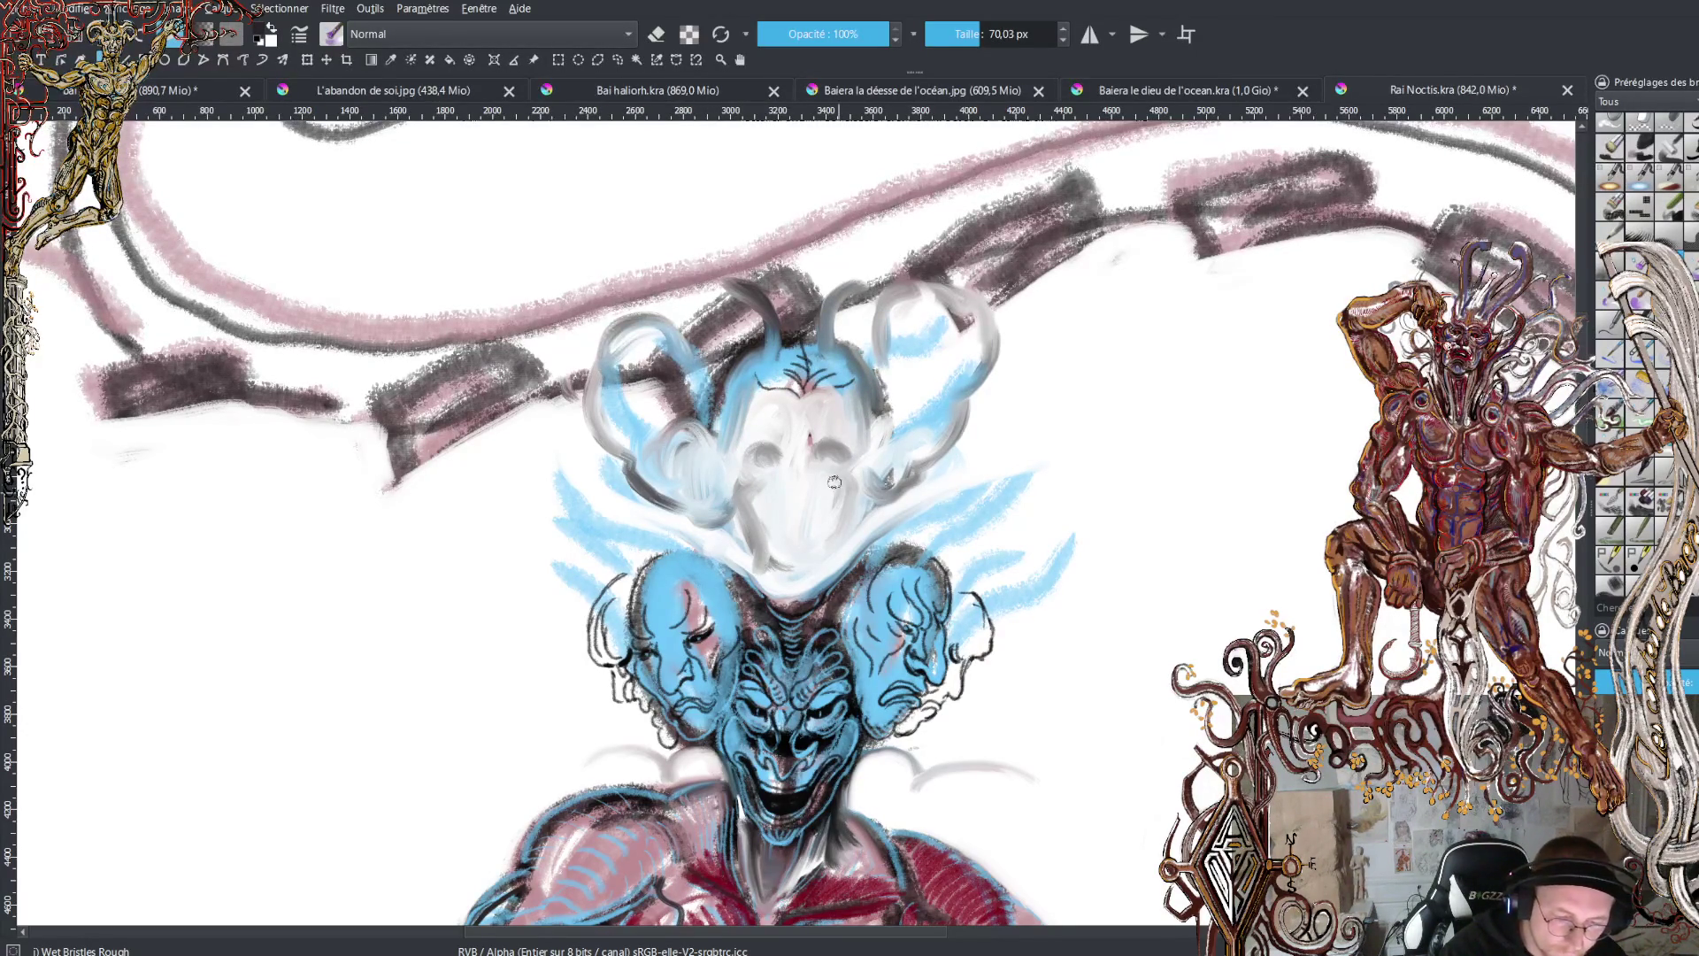
{"action": "mouse_move", "coordinate": [834, 478]}
{"action": "left_mouse_down"}
{"action": "mouse_move", "coordinate": [835, 571]}
{"action": "mouse_move", "coordinate": [775, 588]}
{"action": "mouse_move", "coordinate": [796, 586]}
{"action": "mouse_move", "coordinate": [752, 557]}
{"action": "mouse_move", "coordinate": [770, 531]}
{"action": "mouse_move", "coordinate": [795, 573]}
{"action": "mouse_move", "coordinate": [814, 570]}
{"action": "mouse_move", "coordinate": [766, 552]}
{"action": "mouse_move", "coordinate": [1051, 468]}
{"action": "left_mouse_up"}
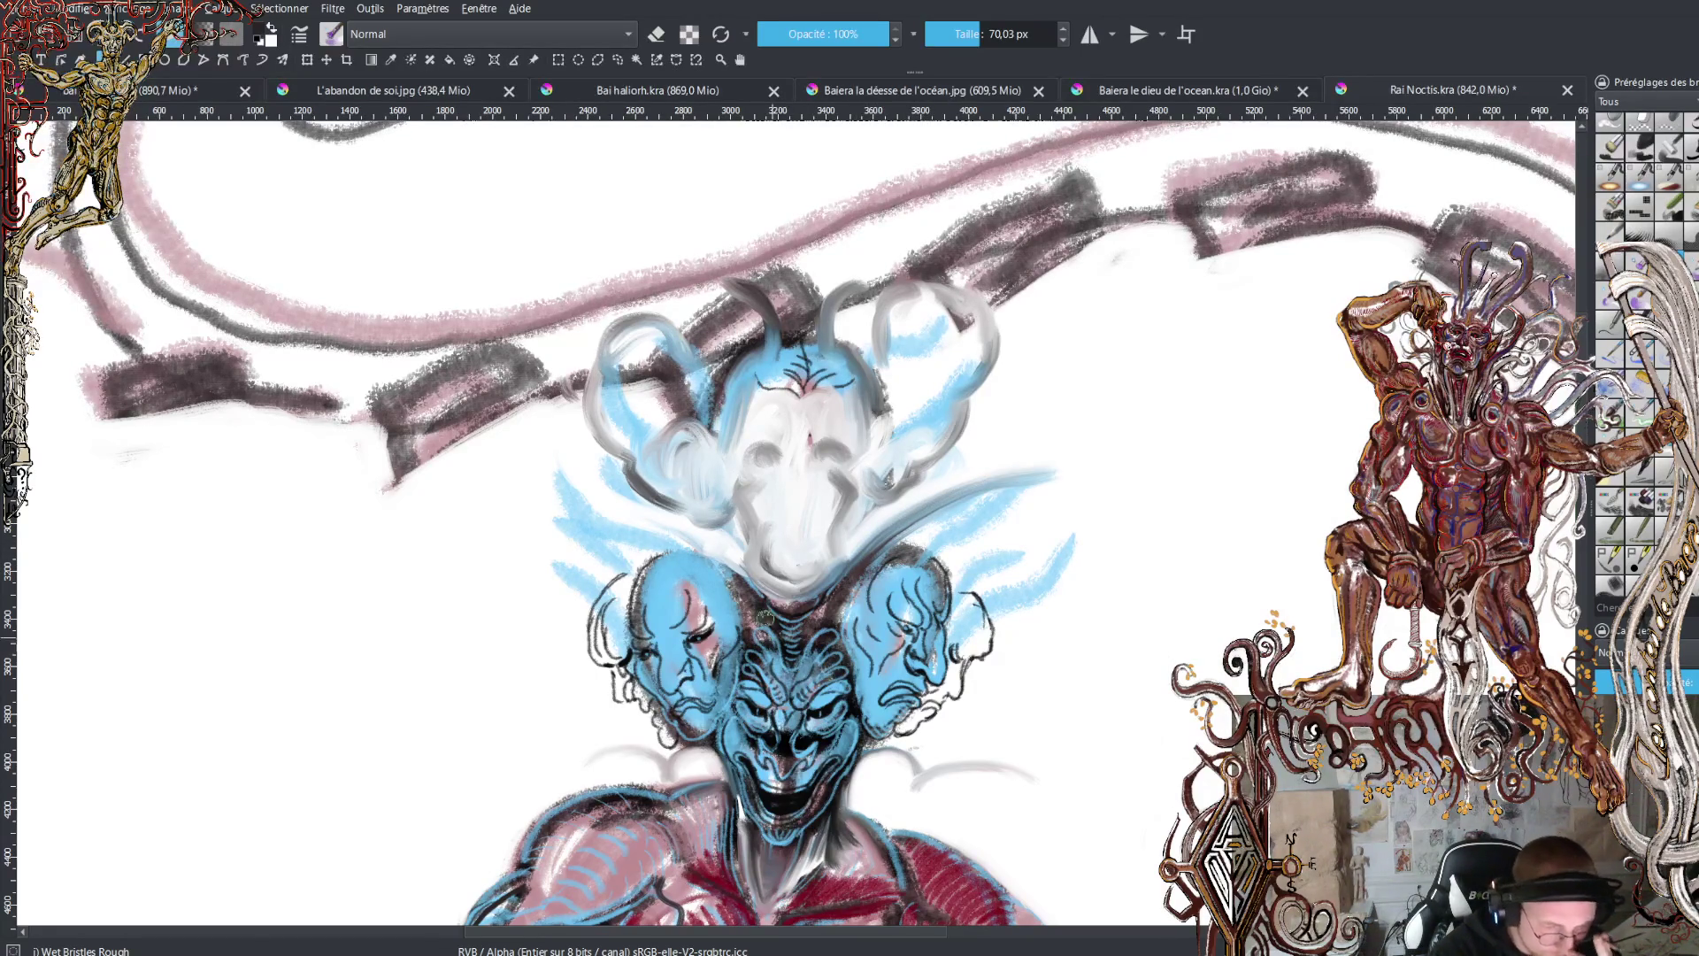
{"action": "left_click_drag", "start_coordinate": [742, 568], "coordinate": [568, 517]}
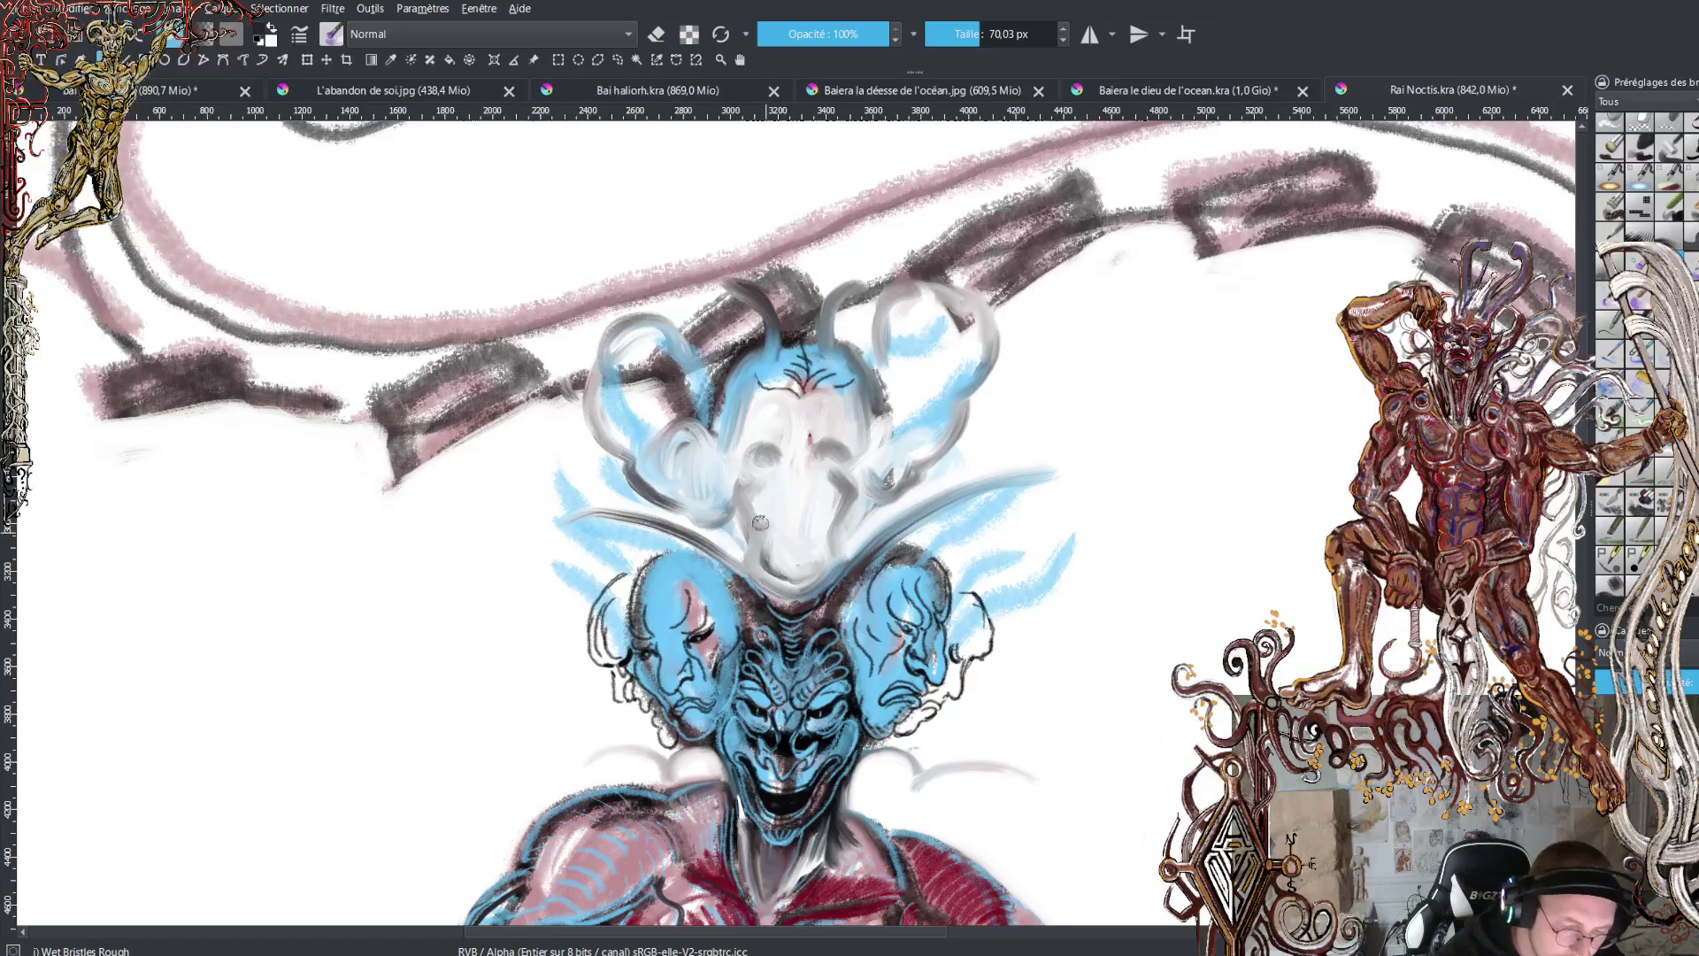
- Darken both eye sockets, shade the left horn, cover the forehead mark, and shrink the brush to ~36 px
{"action": "left_click_drag", "start_coordinate": [755, 524], "coordinate": [761, 485]}
{"action": "mouse_move", "coordinate": [845, 521]}
{"action": "left_mouse_down"}
{"action": "mouse_move", "coordinate": [837, 477]}
{"action": "mouse_move", "coordinate": [760, 465]}
{"action": "mouse_move", "coordinate": [834, 463]}
{"action": "mouse_move", "coordinate": [819, 452]}
{"action": "mouse_move", "coordinate": [863, 418]}
{"action": "mouse_move", "coordinate": [845, 398]}
{"action": "mouse_move", "coordinate": [860, 416]}
{"action": "mouse_move", "coordinate": [757, 469]}
{"action": "mouse_move", "coordinate": [742, 376]}
{"action": "mouse_move", "coordinate": [728, 449]}
{"action": "mouse_move", "coordinate": [743, 382]}
{"action": "left_mouse_up"}
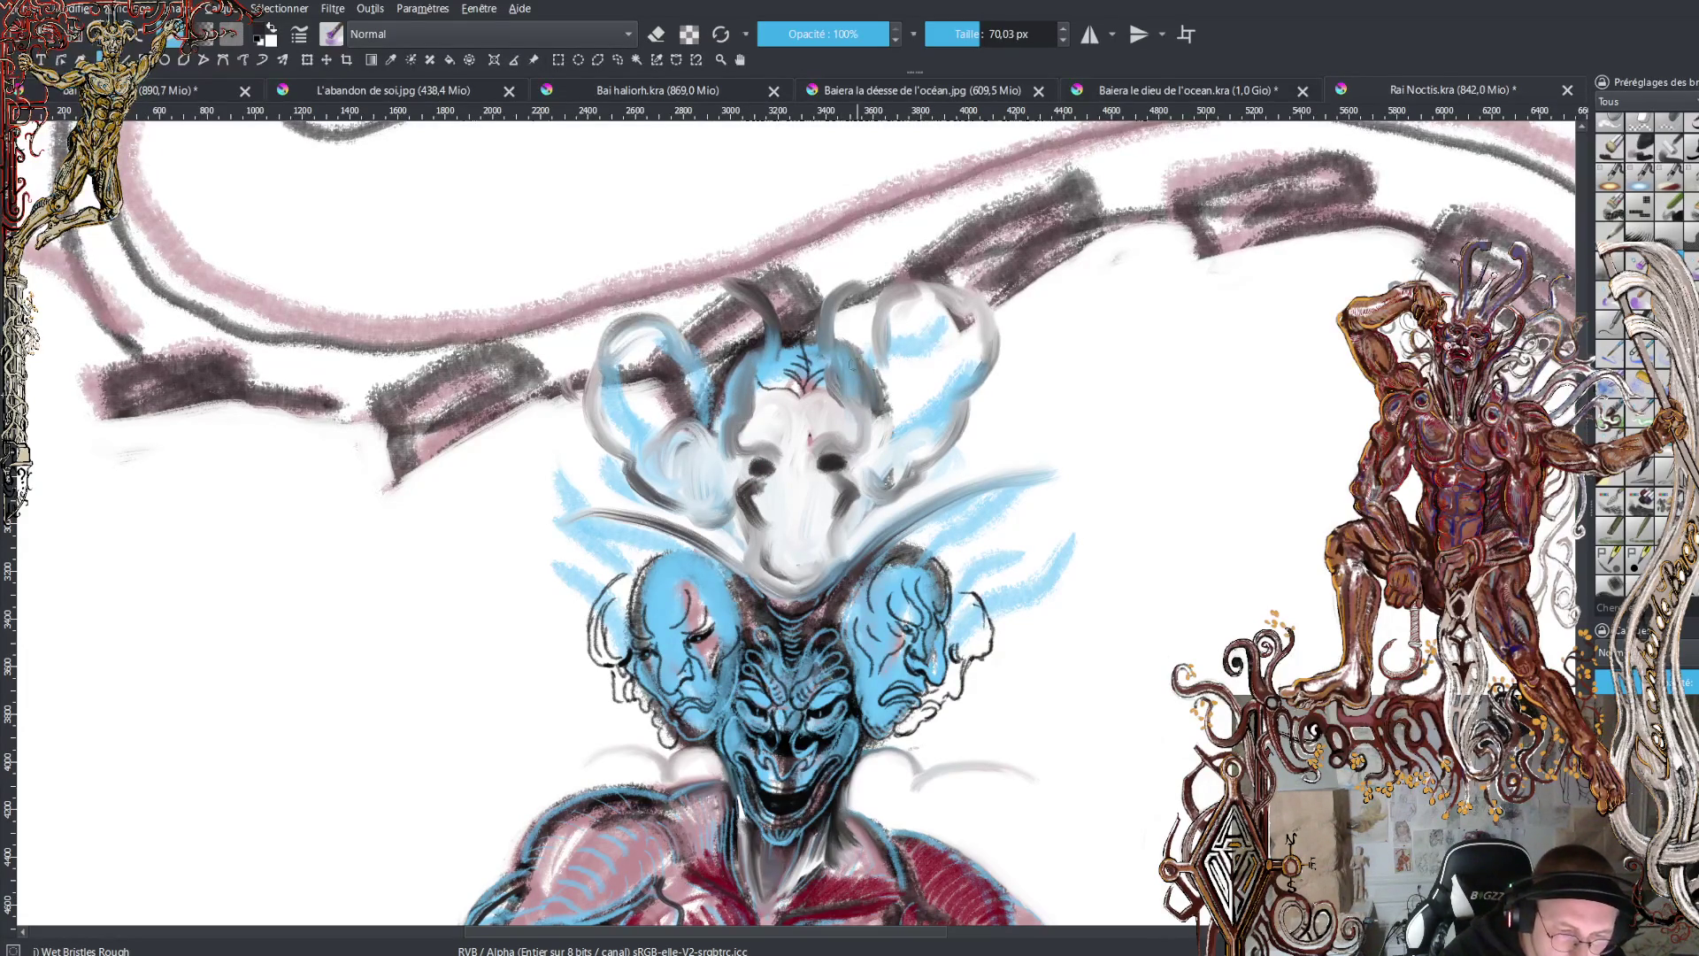
{"action": "mouse_move", "coordinate": [763, 350]}
{"action": "left_mouse_down"}
{"action": "mouse_move", "coordinate": [736, 297]}
{"action": "mouse_move", "coordinate": [719, 329]}
{"action": "mouse_move", "coordinate": [743, 288]}
{"action": "mouse_move", "coordinate": [885, 297]}
{"action": "mouse_move", "coordinate": [855, 324]}
{"action": "mouse_move", "coordinate": [833, 299]}
{"action": "mouse_move", "coordinate": [882, 308]}
{"action": "mouse_move", "coordinate": [860, 328]}
{"action": "mouse_move", "coordinate": [836, 296]}
{"action": "mouse_move", "coordinate": [880, 308]}
{"action": "mouse_move", "coordinate": [863, 305]}
{"action": "mouse_move", "coordinate": [876, 324]}
{"action": "mouse_move", "coordinate": [860, 271]}
{"action": "left_mouse_up"}
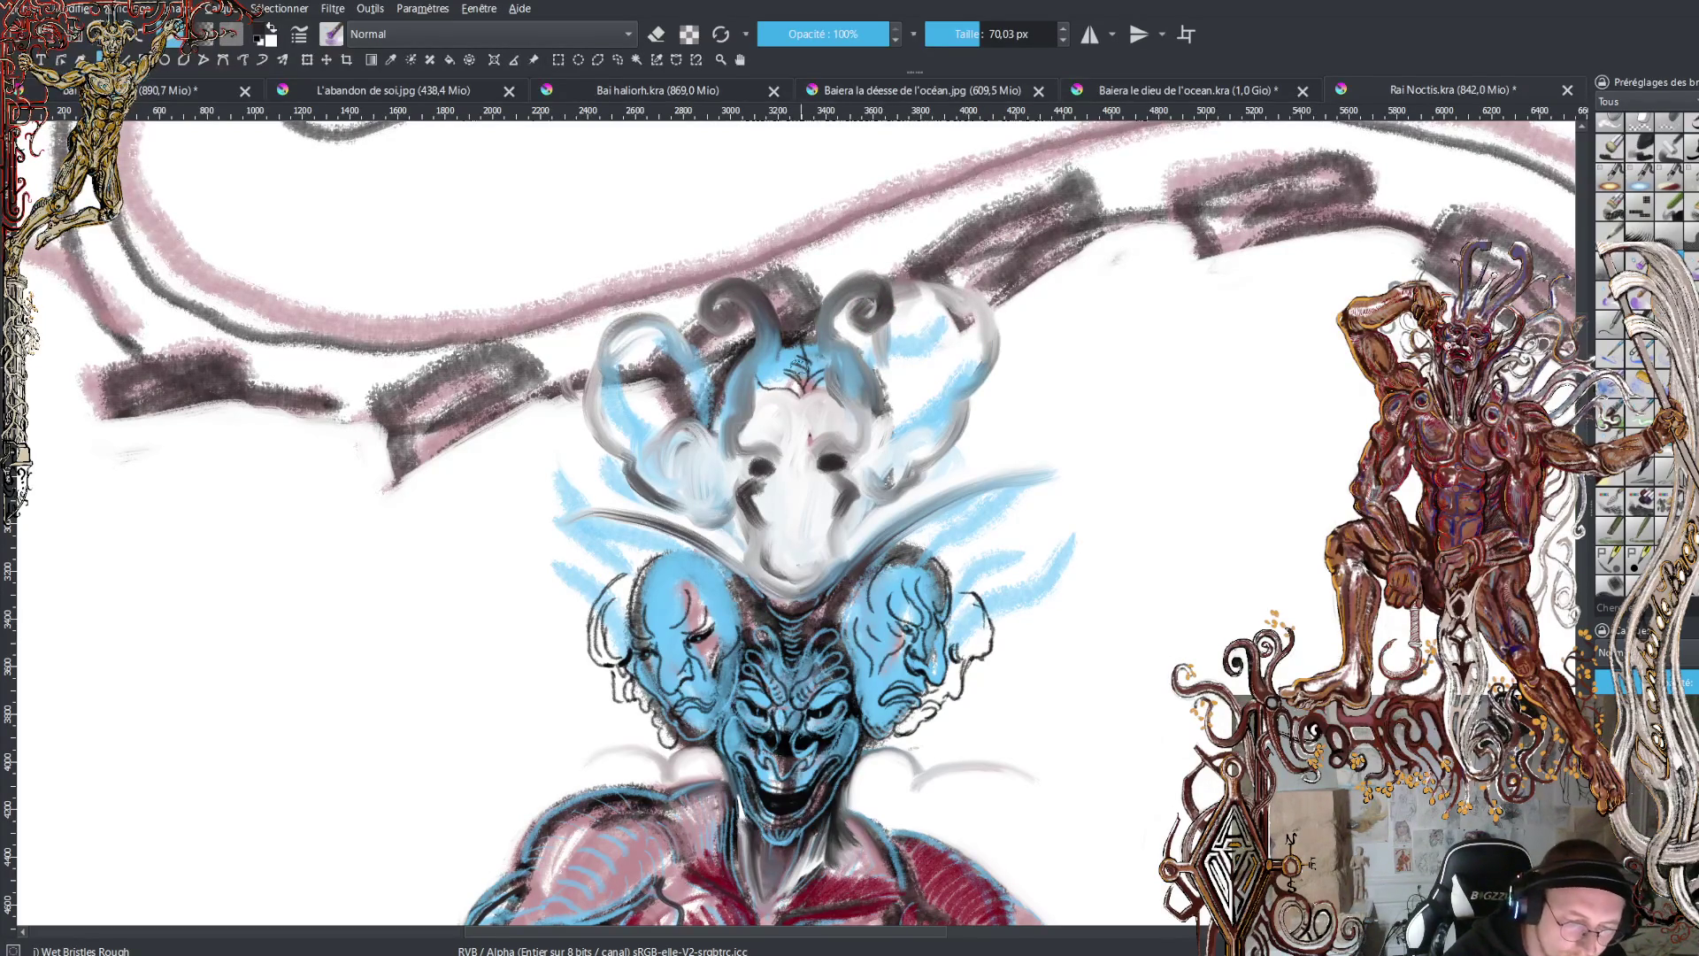
{"action": "mouse_move", "coordinate": [797, 367]}
{"action": "left_mouse_down"}
{"action": "mouse_move", "coordinate": [780, 381]}
{"action": "mouse_move", "coordinate": [805, 389]}
{"action": "mouse_move", "coordinate": [782, 406]}
{"action": "mouse_move", "coordinate": [801, 354]}
{"action": "mouse_move", "coordinate": [823, 421]}
{"action": "mouse_move", "coordinate": [801, 429]}
{"action": "mouse_move", "coordinate": [781, 497]}
{"action": "mouse_move", "coordinate": [800, 469]}
{"action": "mouse_move", "coordinate": [819, 485]}
{"action": "mouse_move", "coordinate": [779, 536]}
{"action": "mouse_move", "coordinate": [814, 531]}
{"action": "mouse_move", "coordinate": [770, 544]}
{"action": "mouse_move", "coordinate": [803, 531]}
{"action": "mouse_move", "coordinate": [822, 557]}
{"action": "left_mouse_up"}
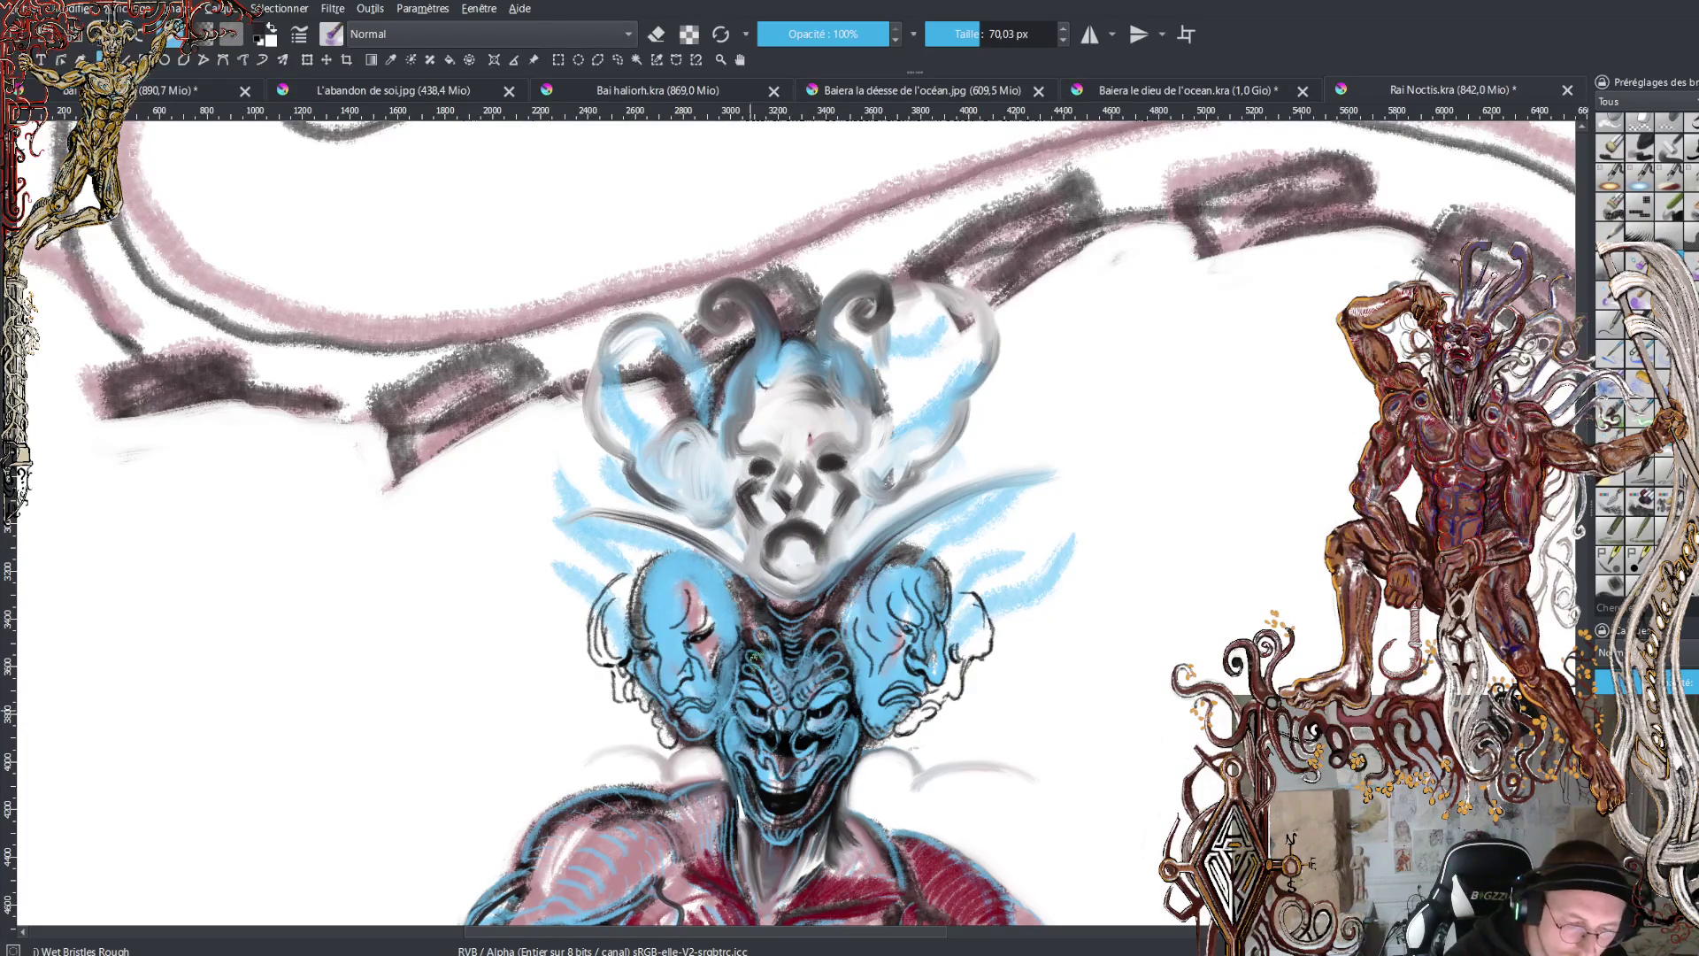
{"action": "key", "text": "bracketleft"}
{"action": "key", "text": "bracketleft"}
{"action": "key", "text": "bracketleft"}
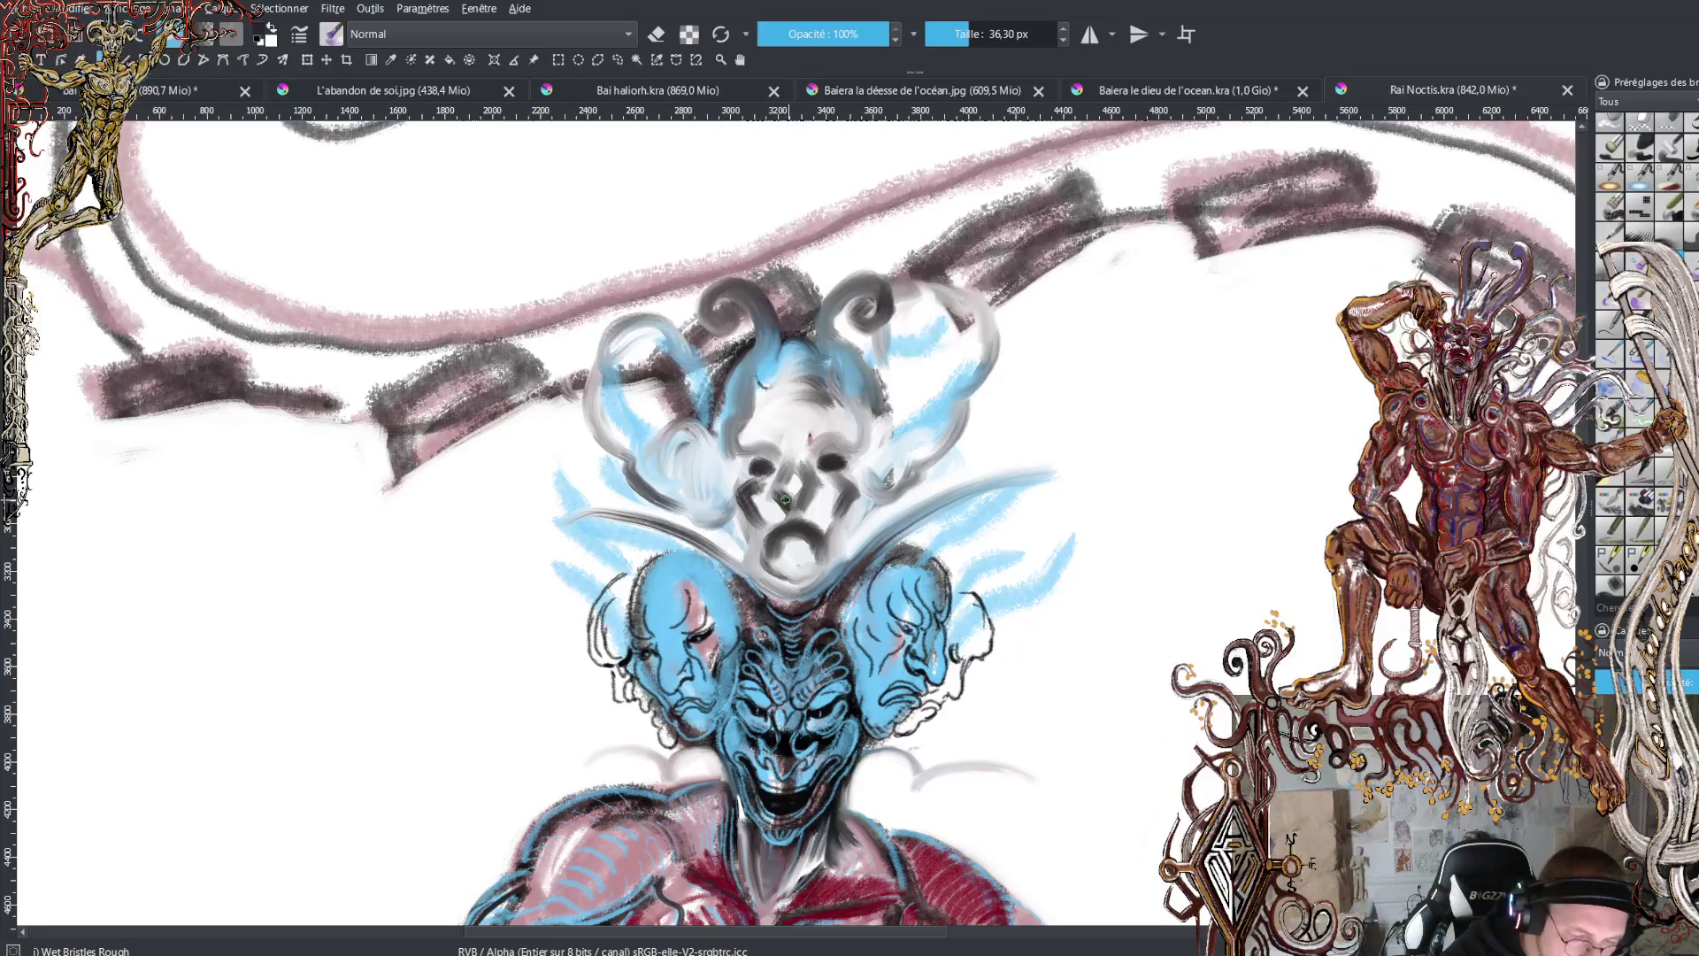
- Dab a small white highlight on the top face, then return to black
{"action": "key", "text": "x"}
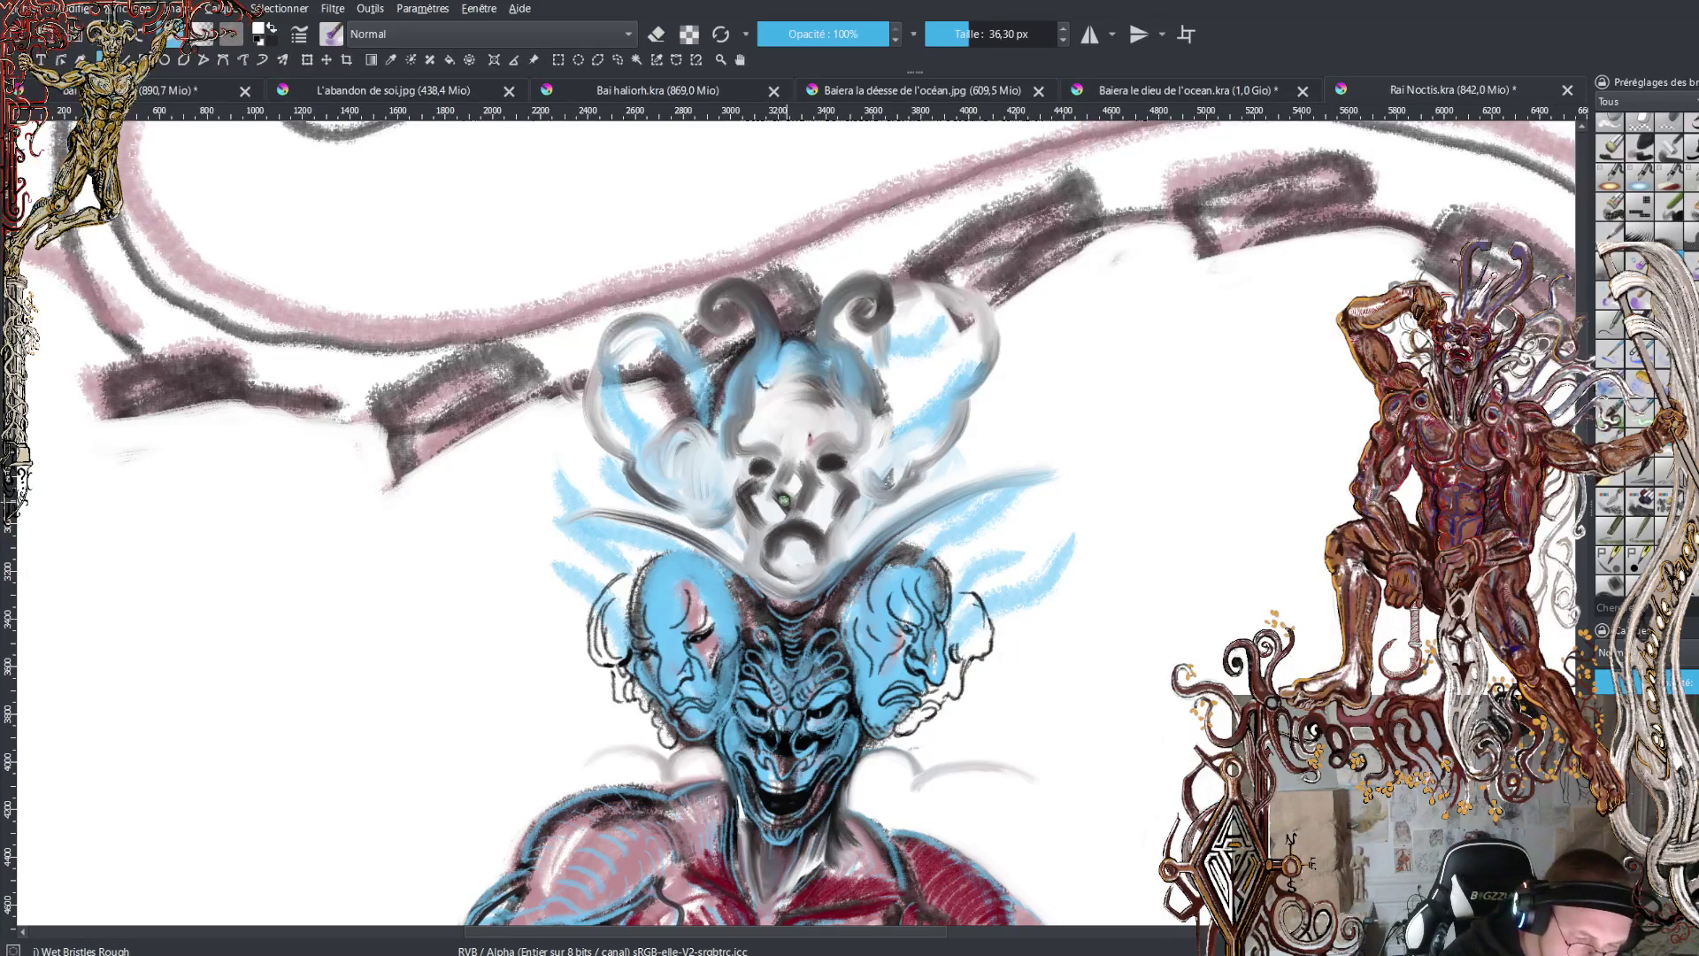
{"action": "left_click", "coordinate": [804, 498]}
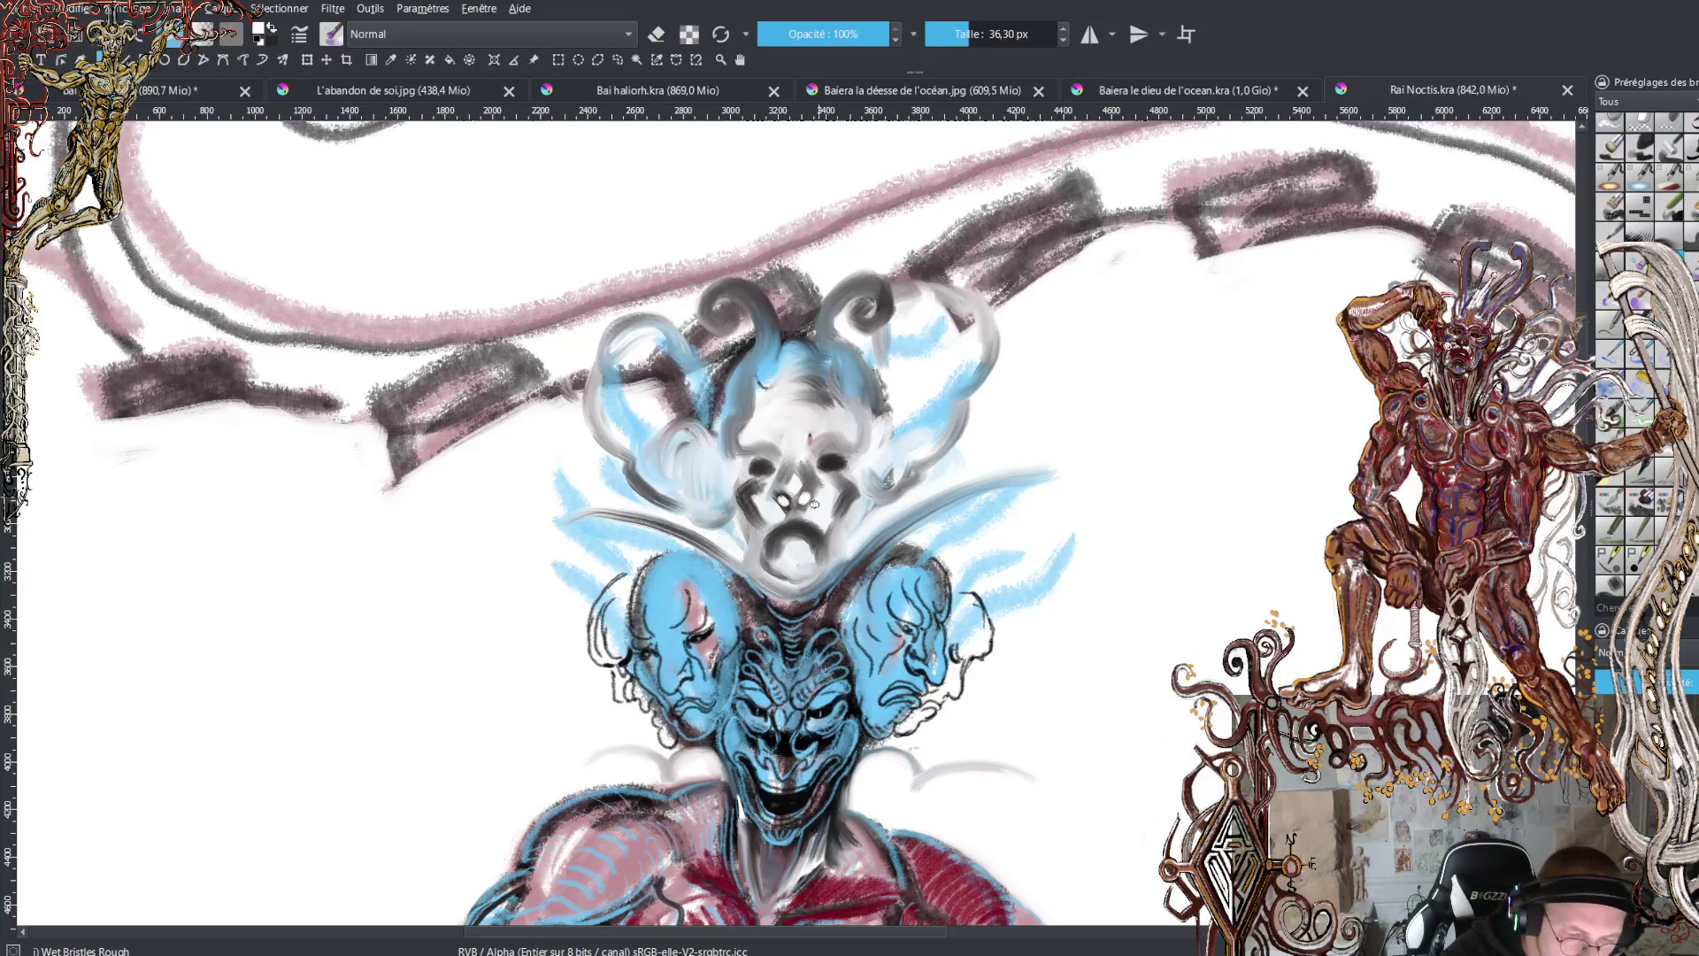
{"action": "key", "text": "x"}
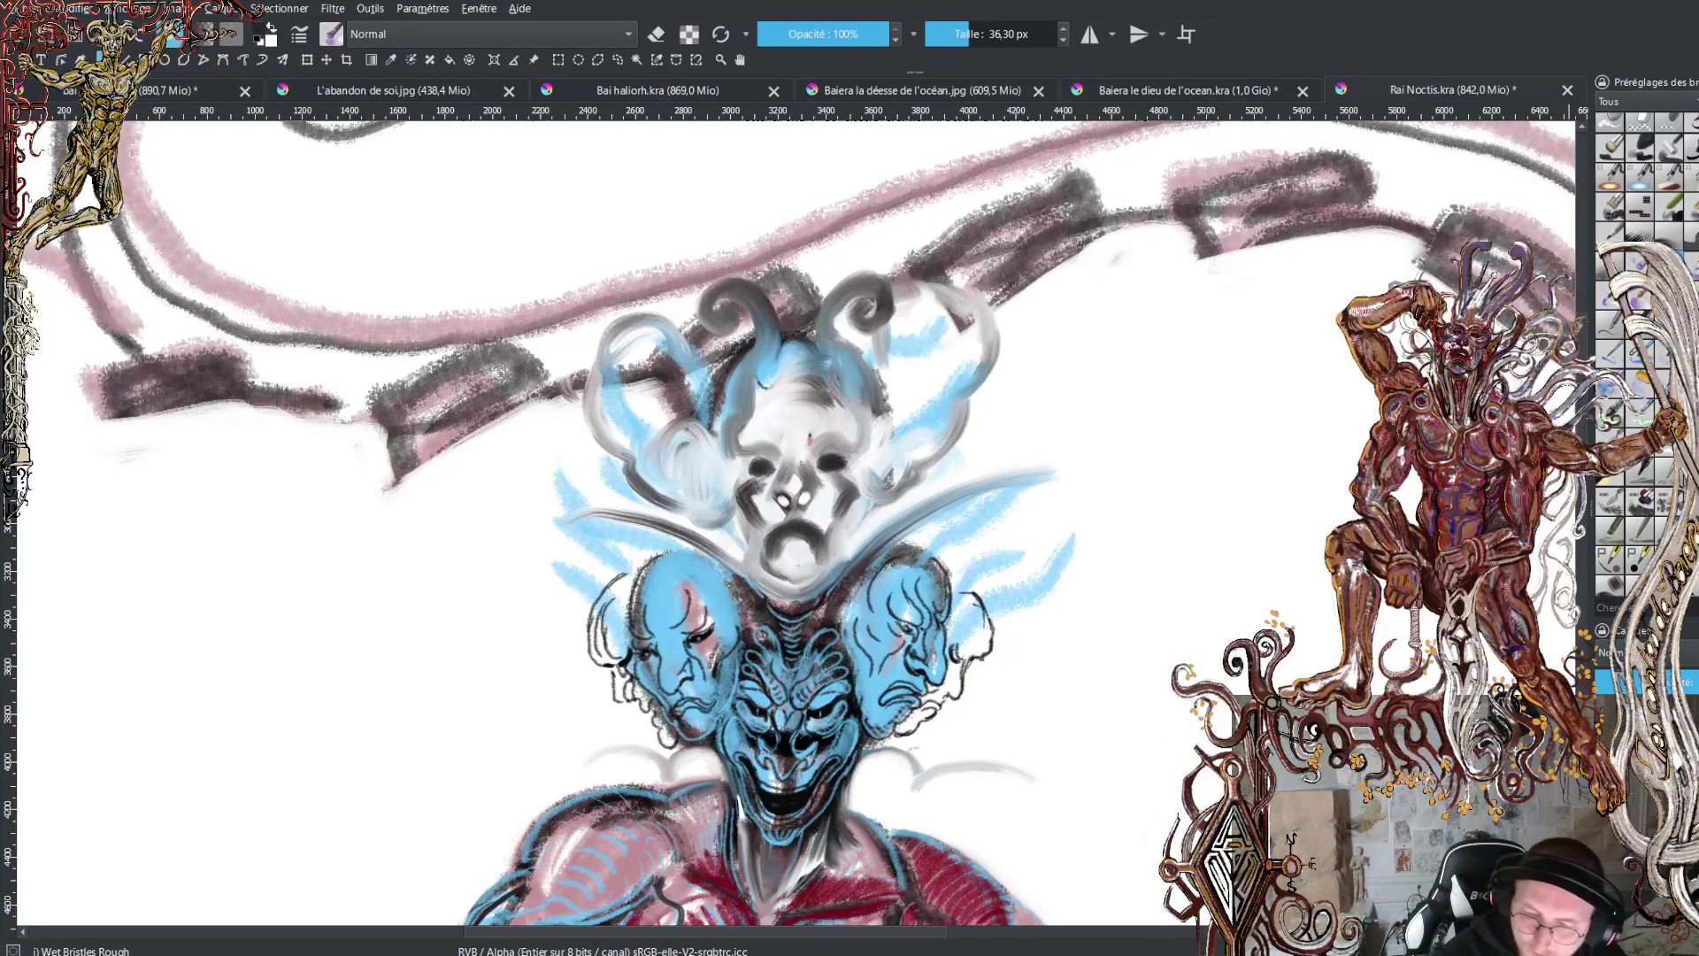
- Switch to the WaterC Basic Lines-Wet-Pattern brush at 51.33 px and add a dark mark near the nose
{"action": "key", "text": "slash"}
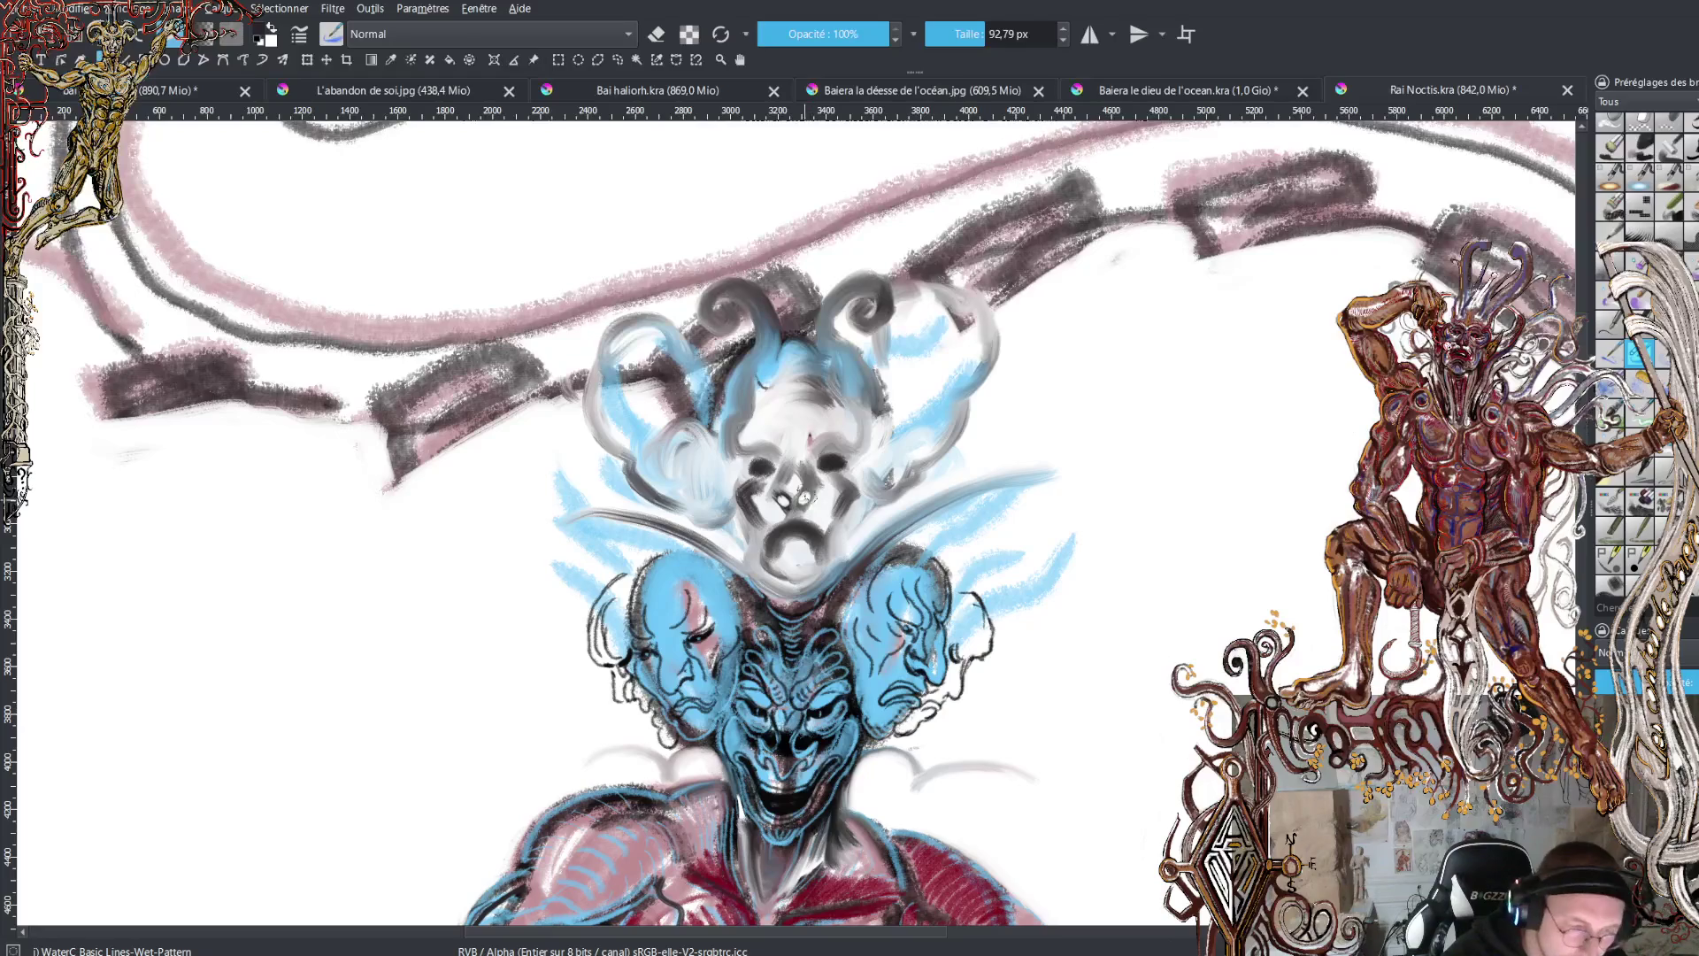
{"action": "left_click", "coordinate": [974, 41]}
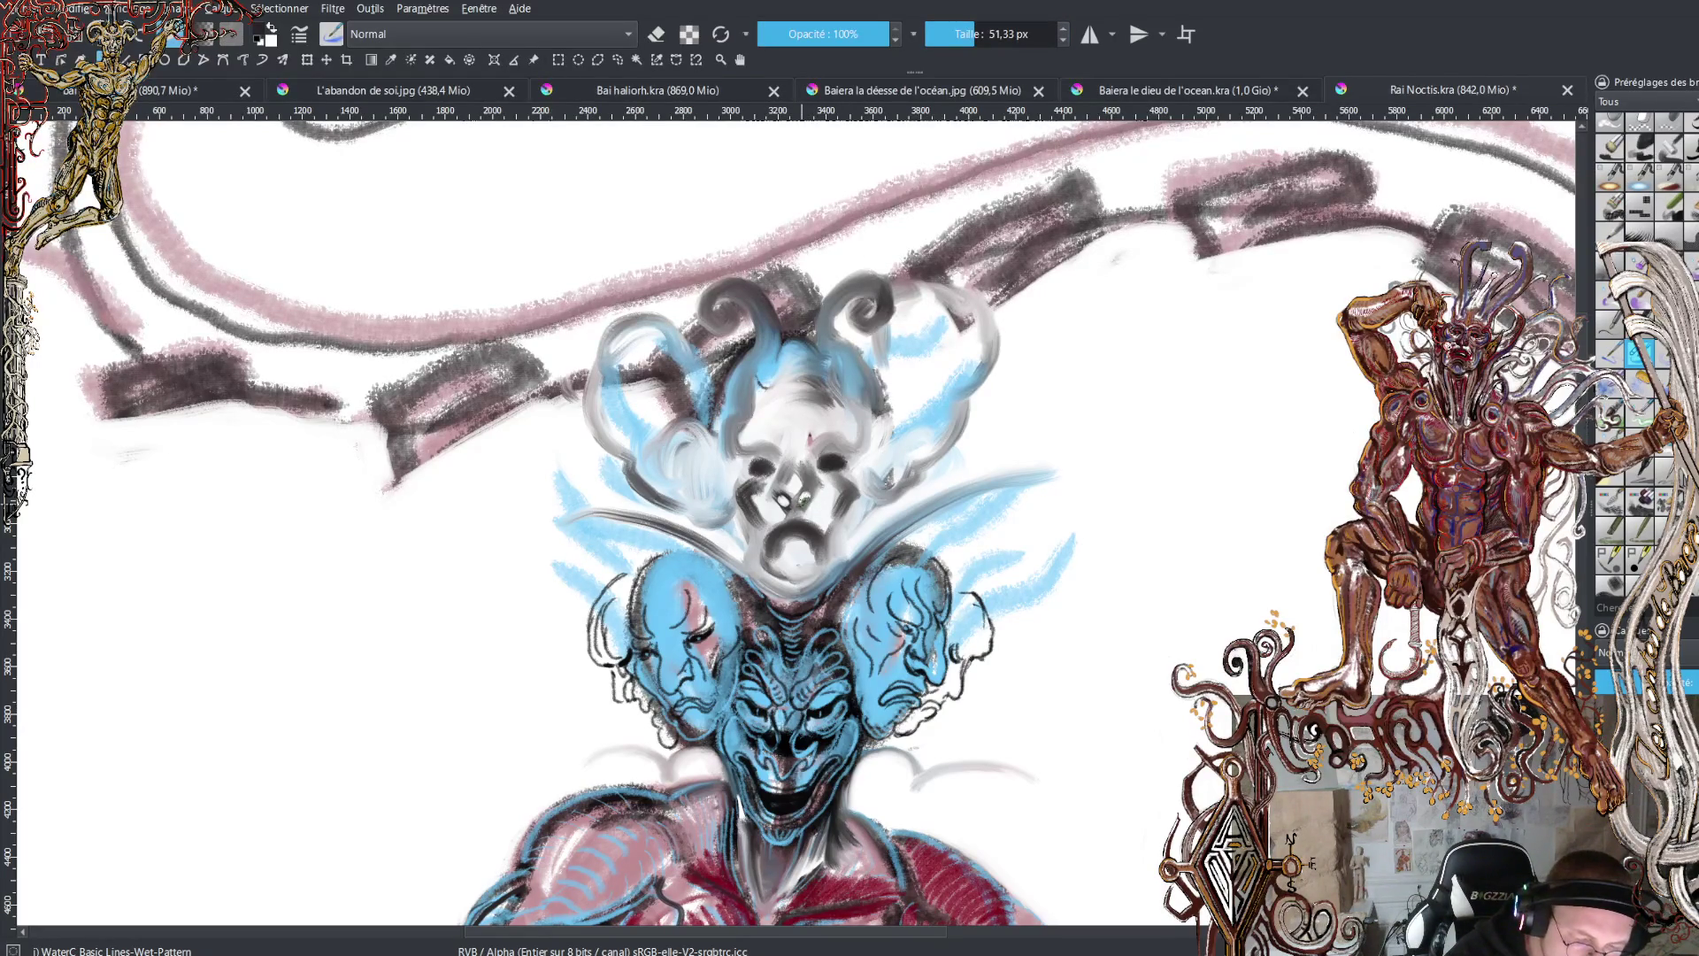
{"action": "left_click", "coordinate": [804, 500]}
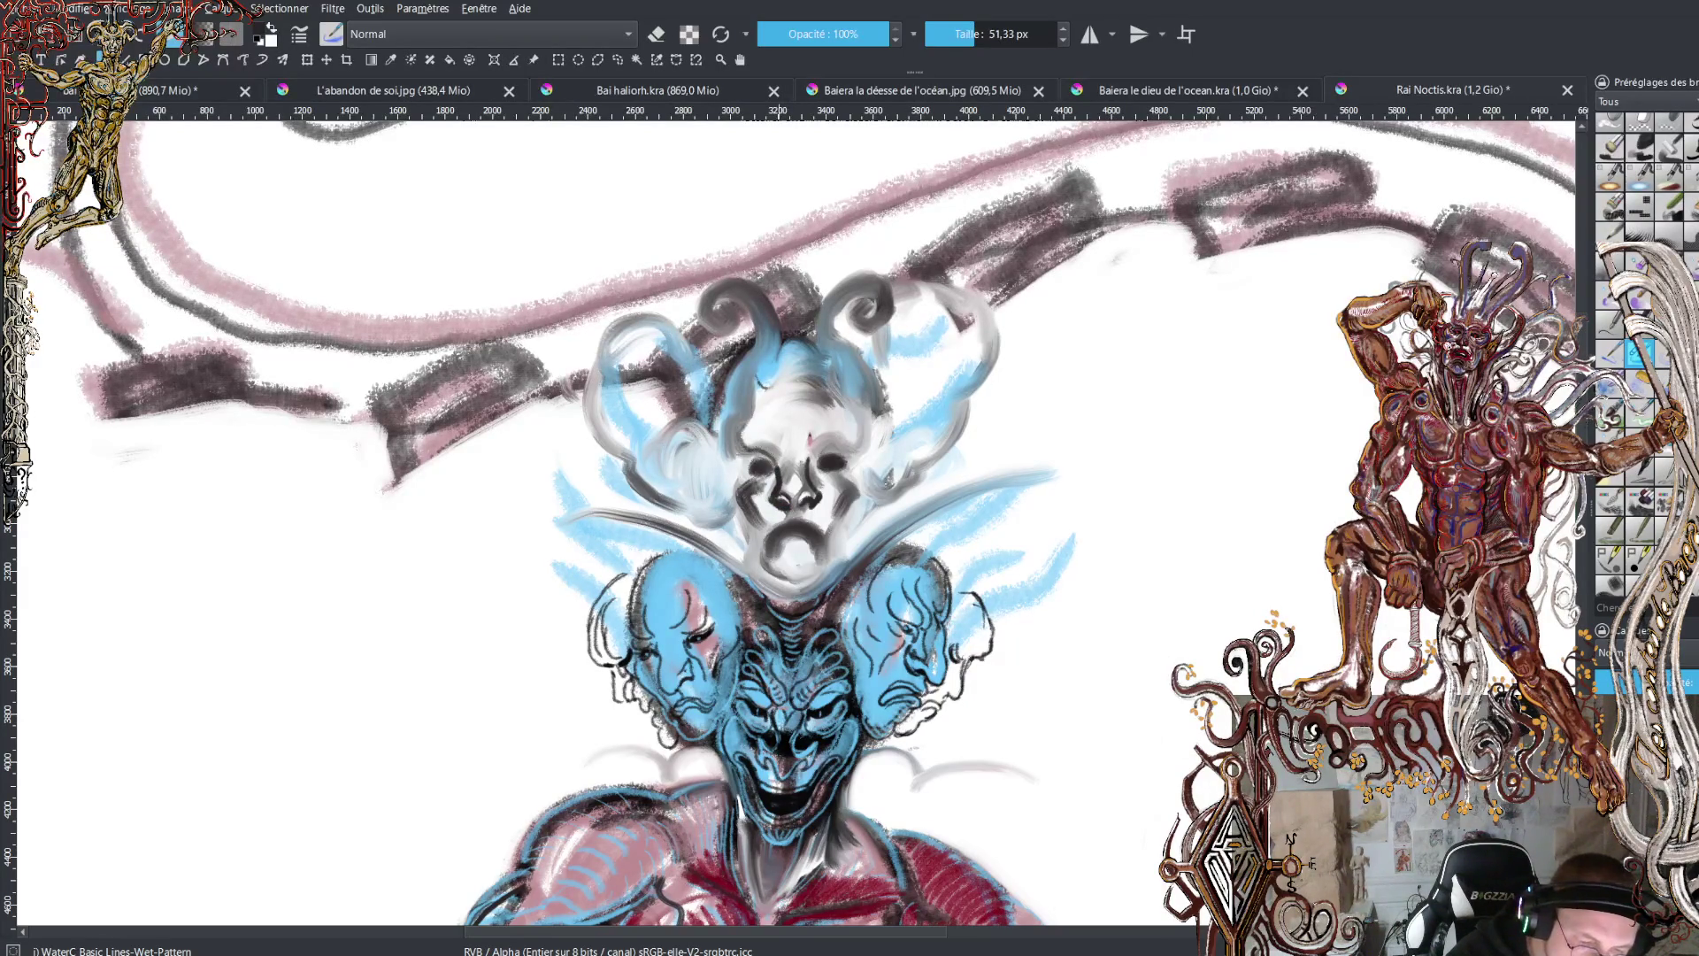
- Ink dark curved lines and hatching along both sides of the top face
{"action": "mouse_move", "coordinate": [737, 417]}
{"action": "left_mouse_down"}
{"action": "mouse_move", "coordinate": [776, 471]}
{"action": "mouse_move", "coordinate": [850, 421]}
{"action": "mouse_move", "coordinate": [845, 398]}
{"action": "left_mouse_up"}
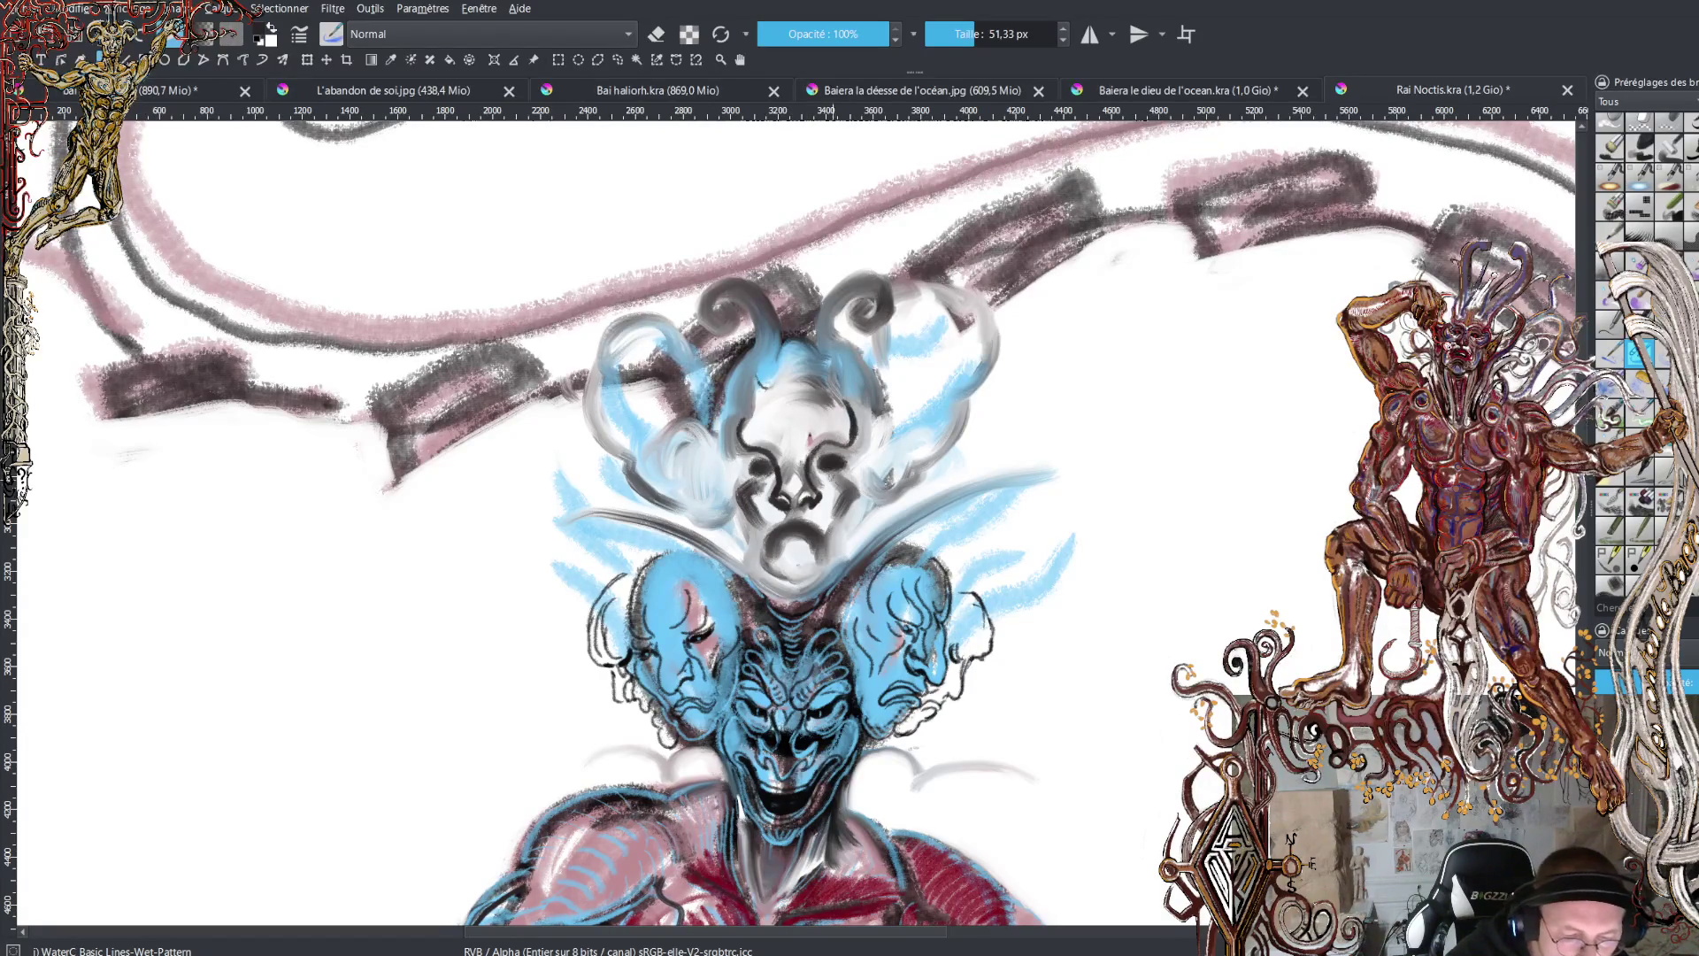
{"action": "left_click_drag", "start_coordinate": [836, 458], "coordinate": [872, 426]}
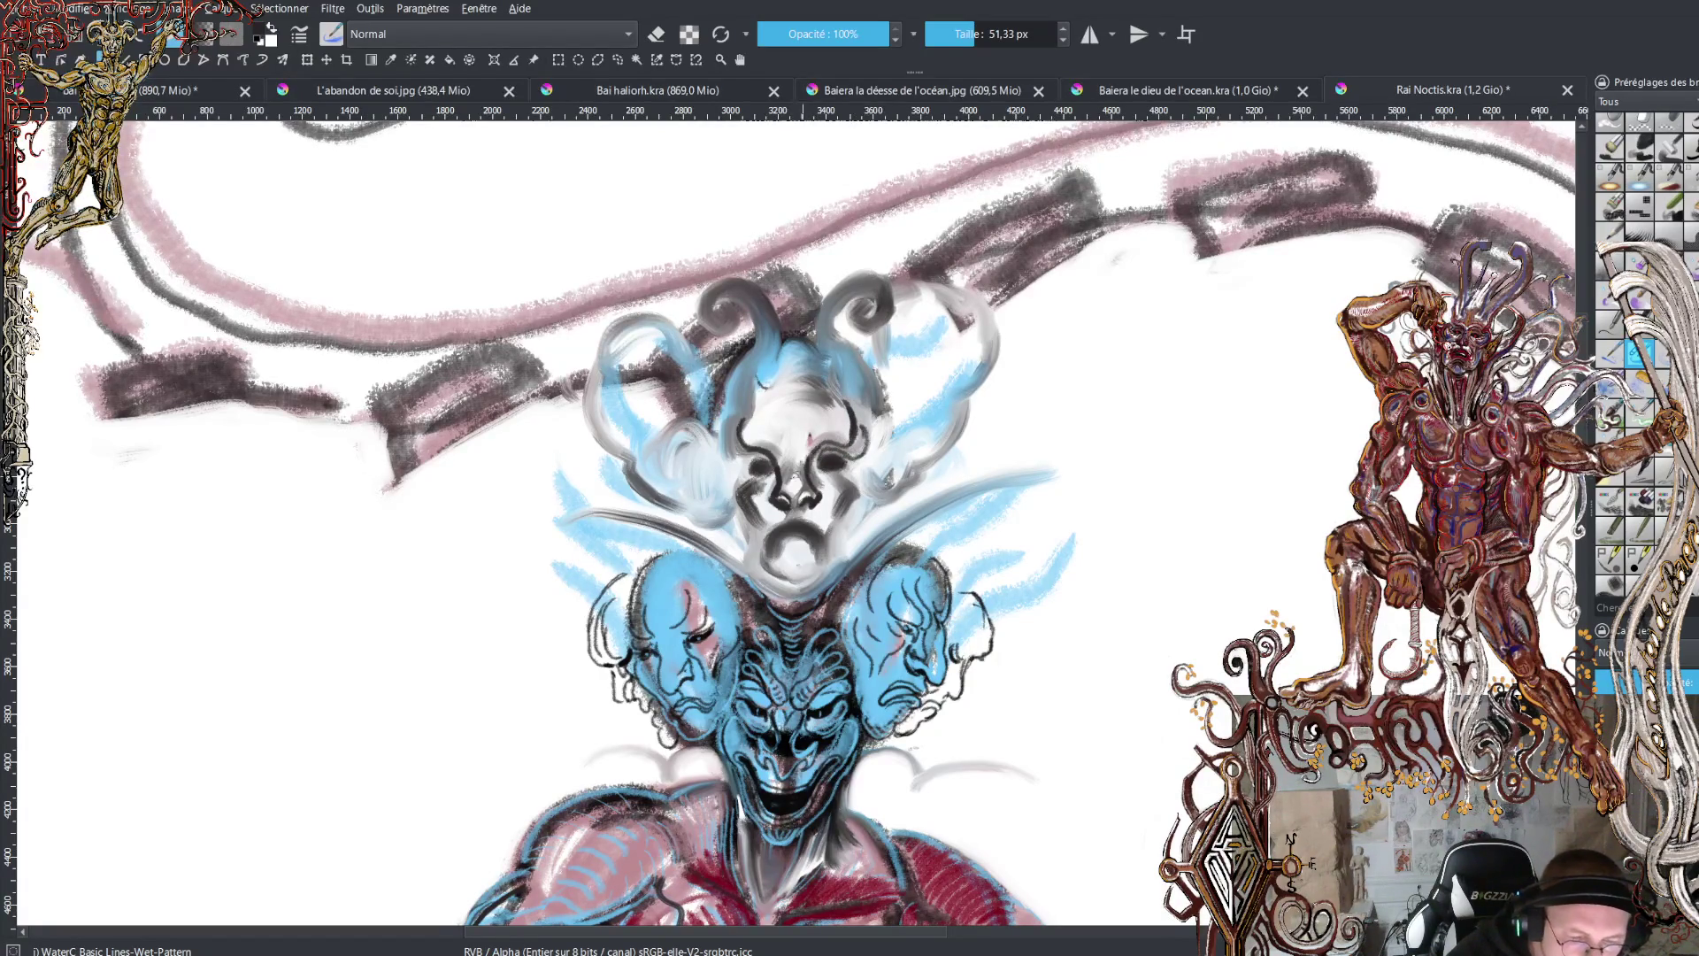
{"action": "mouse_move", "coordinate": [752, 465]}
{"action": "left_mouse_down"}
{"action": "mouse_move", "coordinate": [731, 442]}
{"action": "mouse_move", "coordinate": [735, 382]}
{"action": "left_mouse_up"}
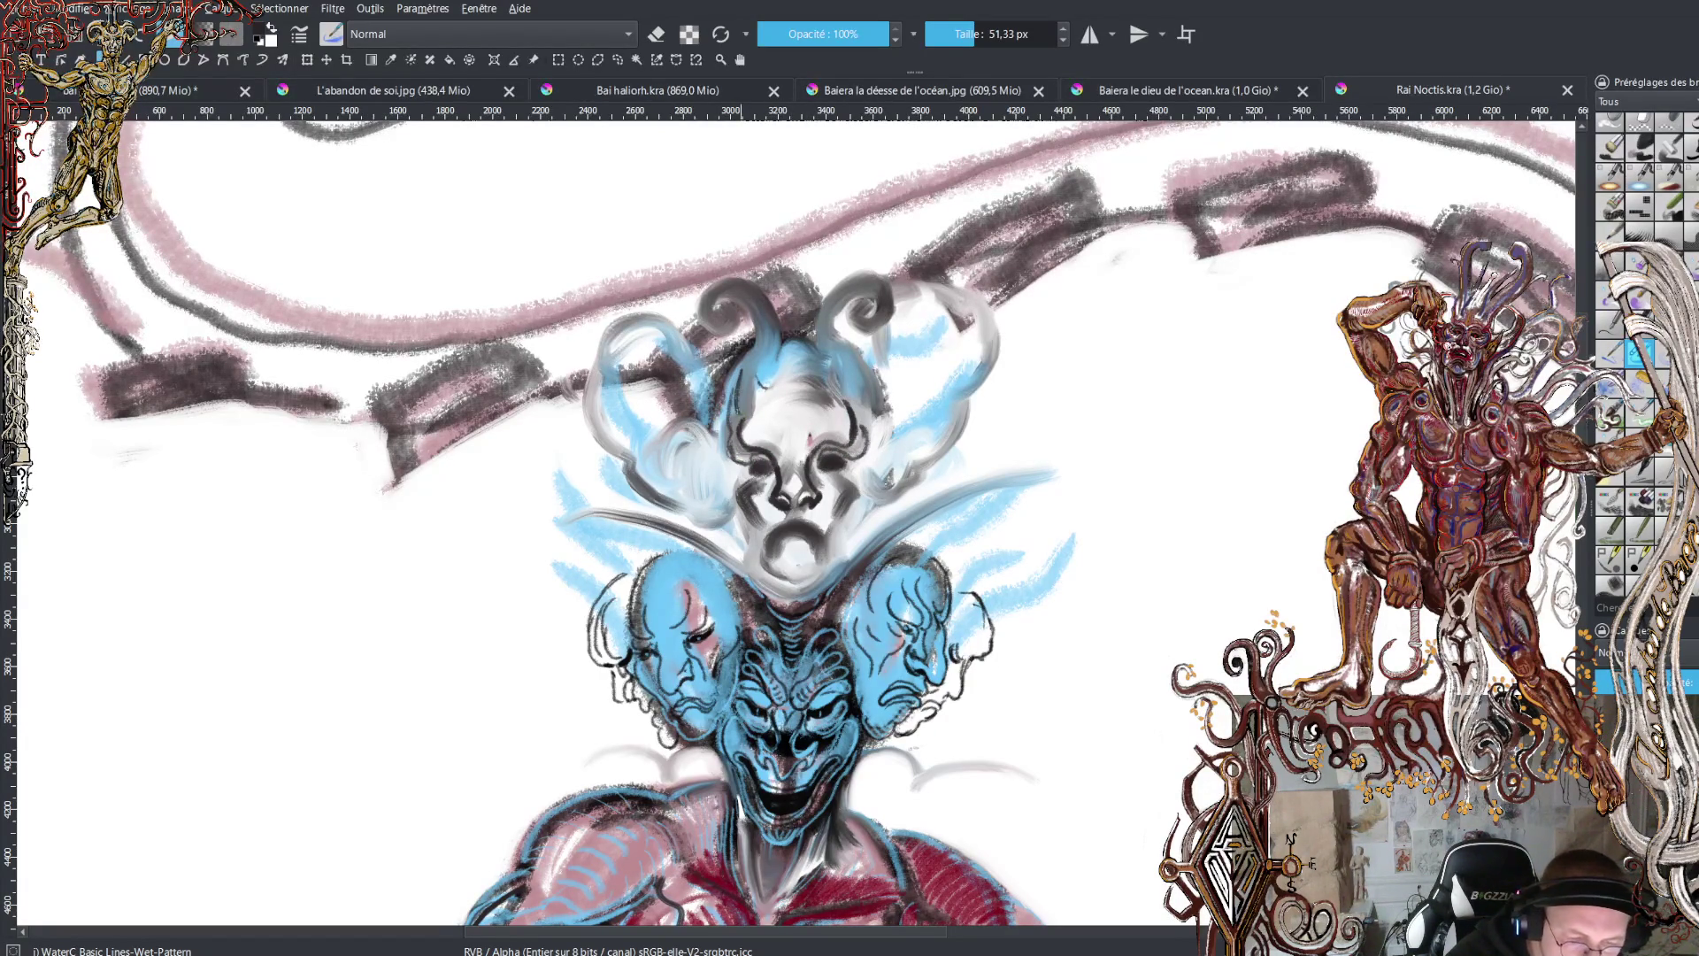
{"action": "left_click_drag", "start_coordinate": [843, 410], "coordinate": [846, 356]}
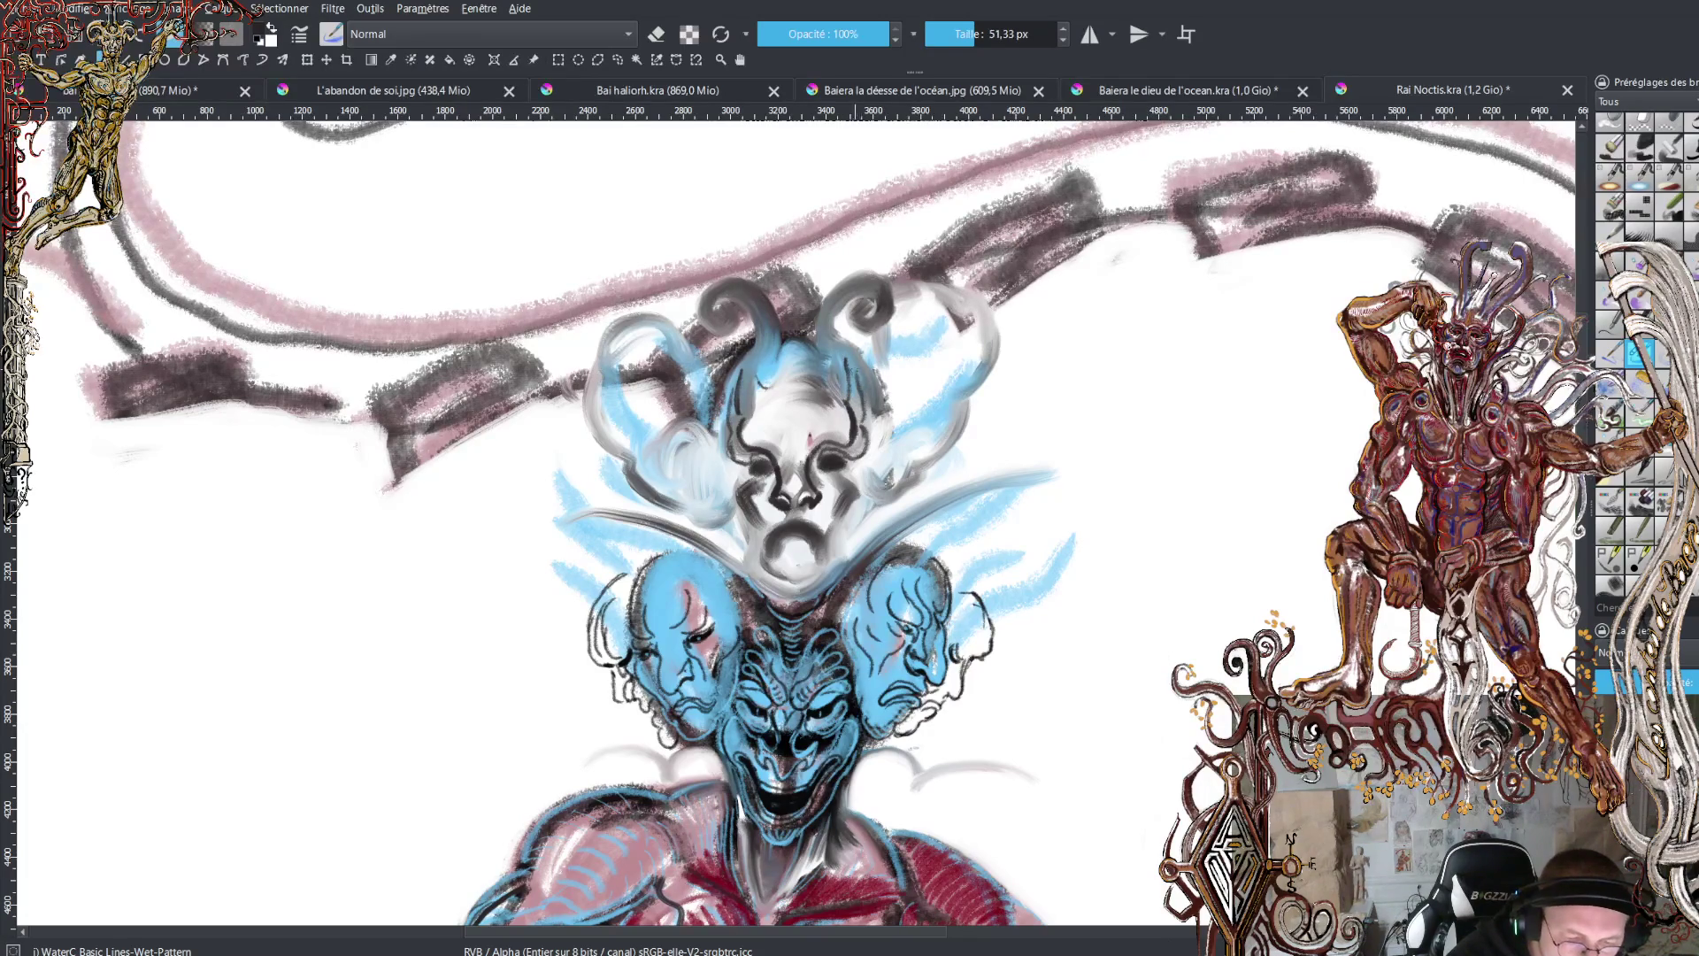
{"action": "mouse_move", "coordinate": [883, 478]}
{"action": "left_mouse_down"}
{"action": "mouse_move", "coordinate": [895, 425]}
{"action": "mouse_move", "coordinate": [907, 477]}
{"action": "left_mouse_up"}
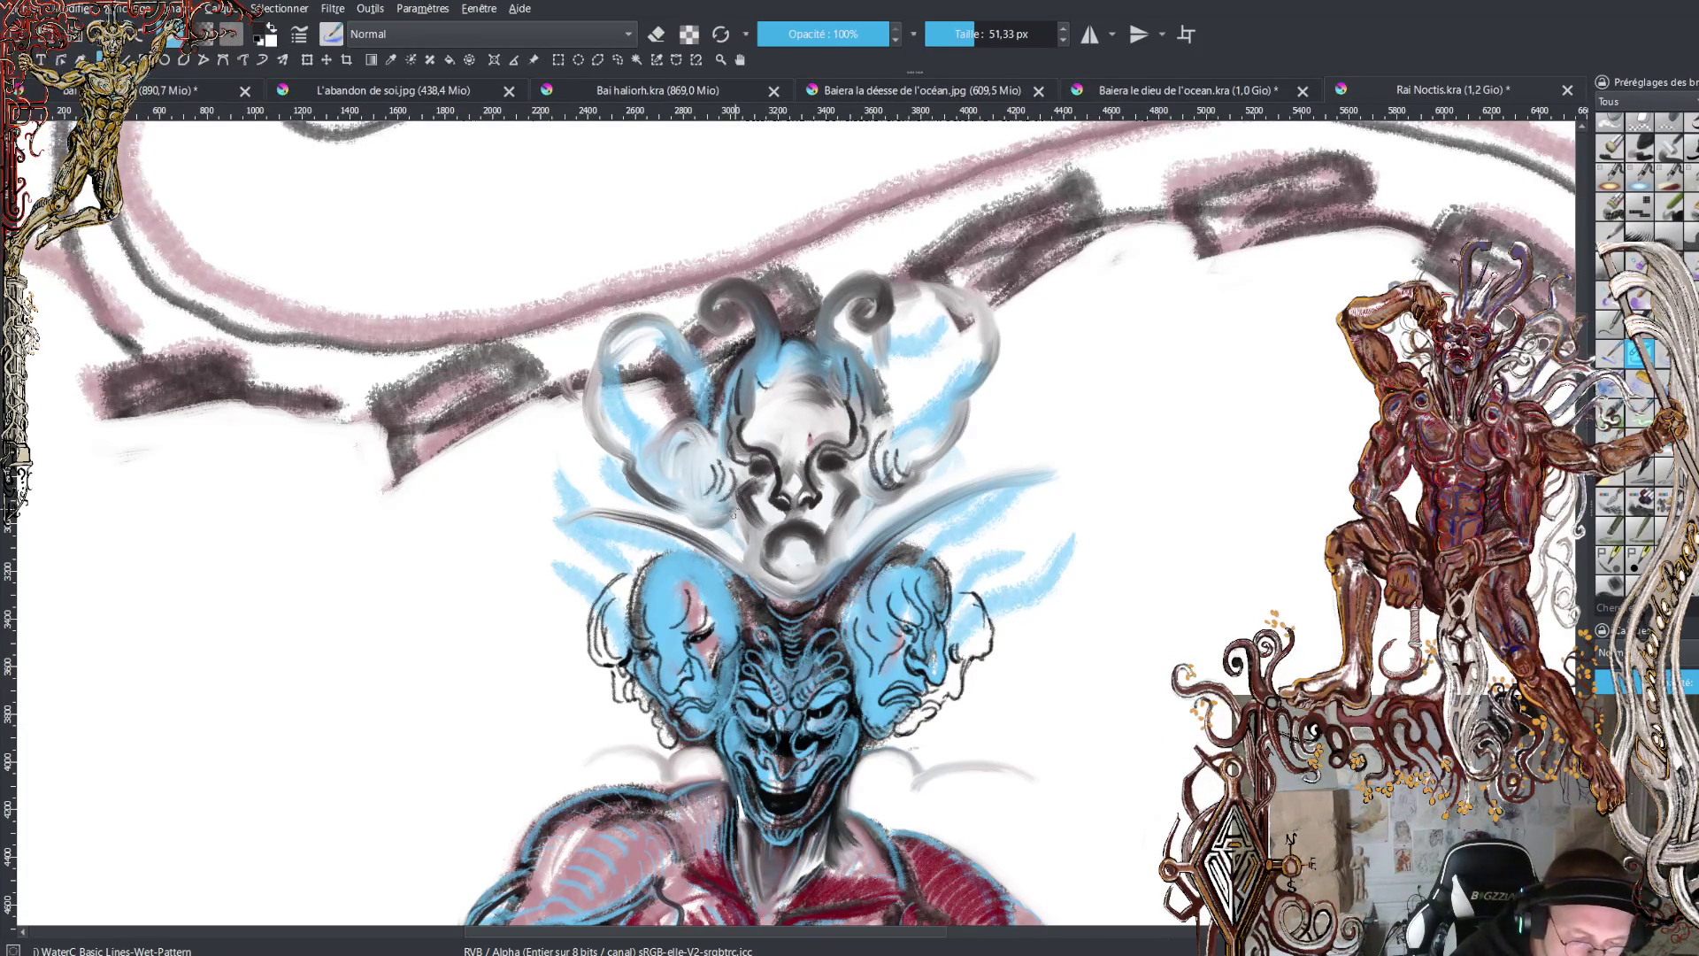
- Shade below the left cheek, line the nose and cheeks, and draw the left brow
{"action": "left_click_drag", "start_coordinate": [733, 513], "coordinate": [698, 523]}
{"action": "mouse_move", "coordinate": [863, 497]}
{"action": "left_mouse_down"}
{"action": "mouse_move", "coordinate": [895, 484]}
{"action": "mouse_move", "coordinate": [849, 545]}
{"action": "left_mouse_up"}
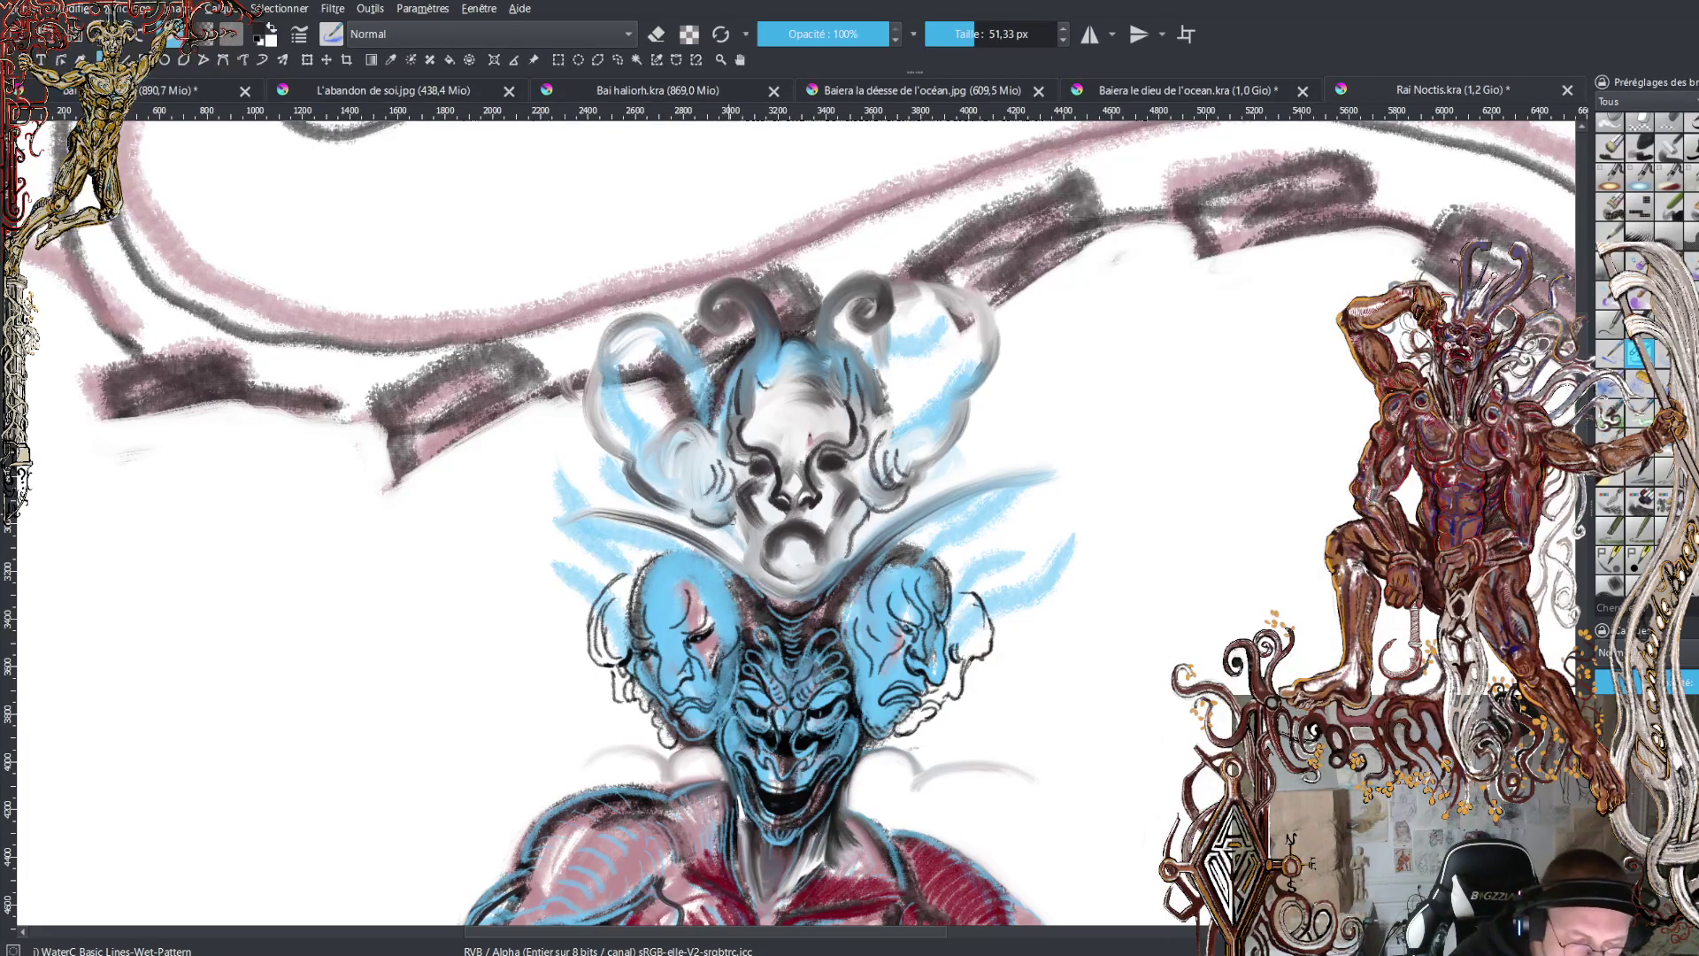
{"action": "mouse_move", "coordinate": [731, 520]}
{"action": "left_mouse_down"}
{"action": "mouse_move", "coordinate": [746, 556]}
{"action": "mouse_move", "coordinate": [825, 557]}
{"action": "left_mouse_up"}
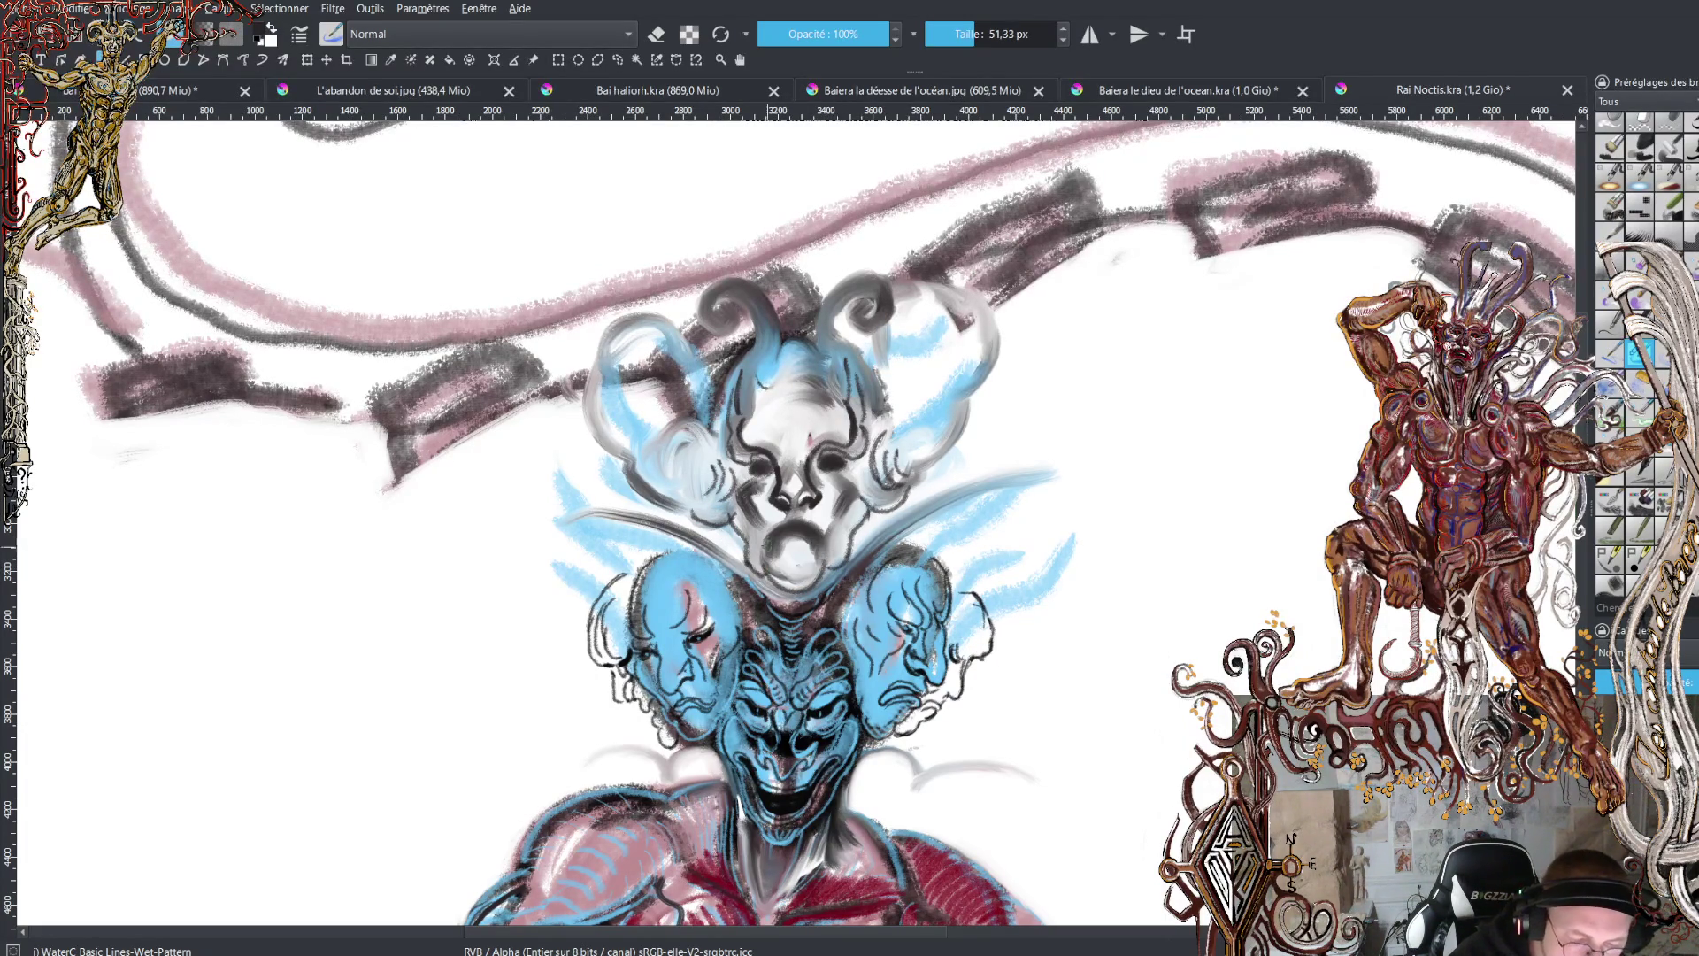
{"action": "mouse_move", "coordinate": [775, 501]}
{"action": "left_mouse_down"}
{"action": "mouse_move", "coordinate": [752, 552]}
{"action": "mouse_move", "coordinate": [824, 549]}
{"action": "left_mouse_up"}
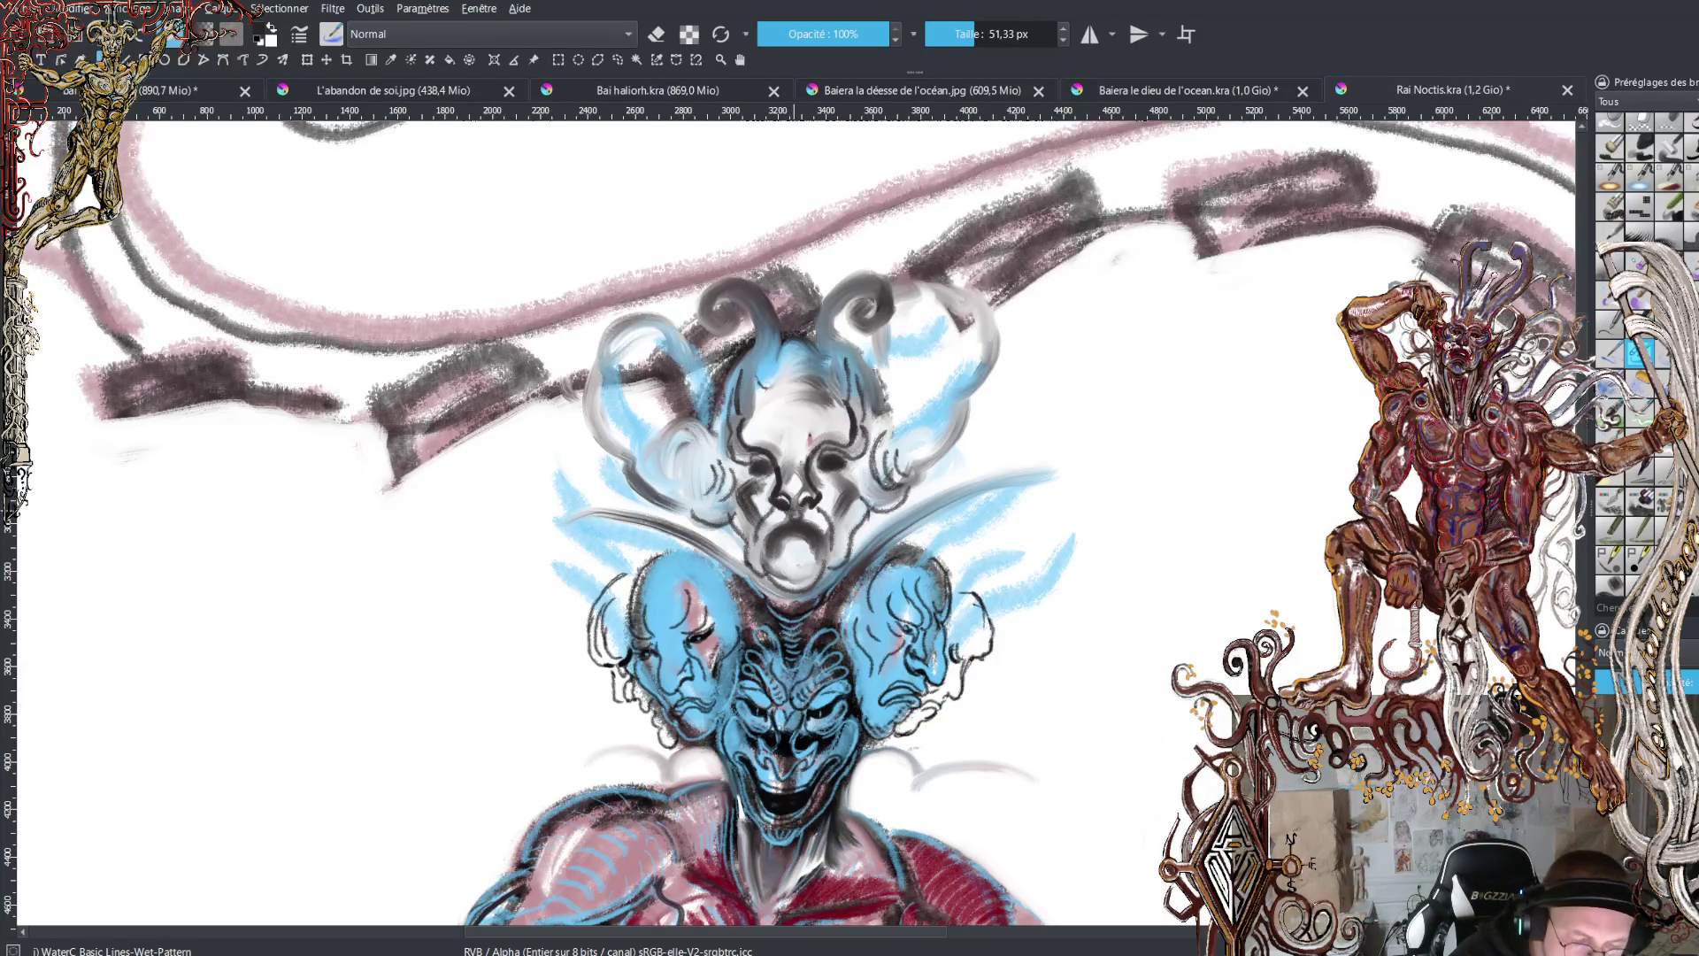
{"action": "left_click_drag", "start_coordinate": [800, 509], "coordinate": [800, 469]}
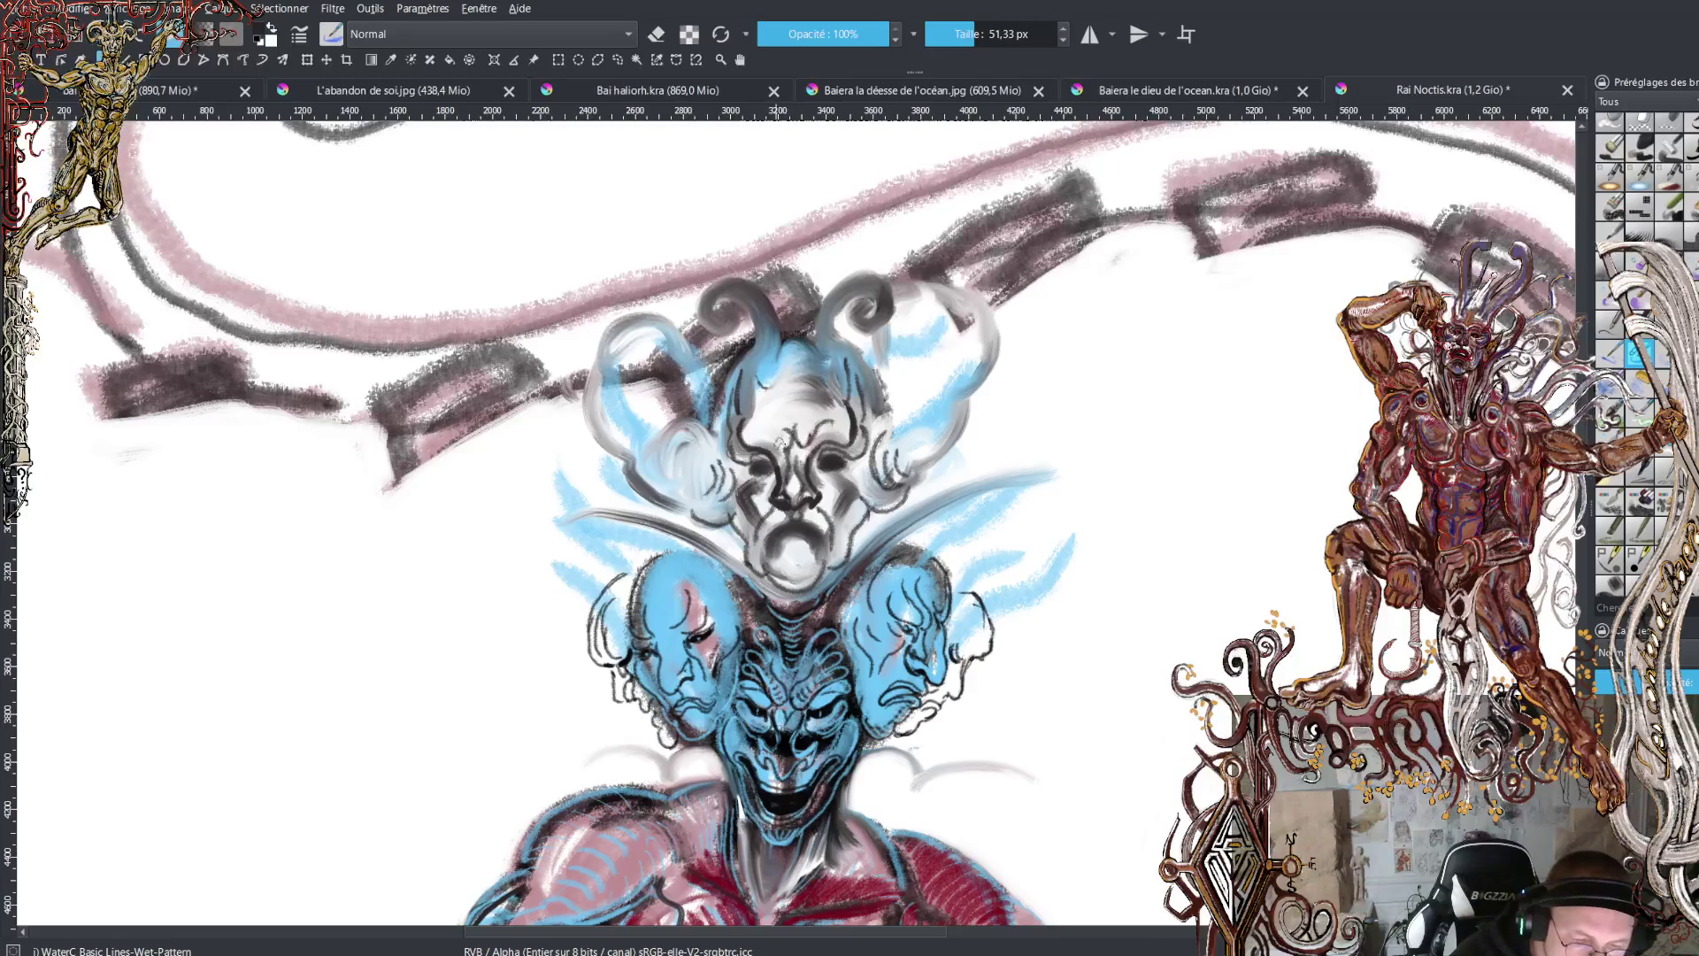
{"action": "mouse_move", "coordinate": [768, 433]}
{"action": "left_mouse_down"}
{"action": "mouse_move", "coordinate": [749, 440]}
{"action": "mouse_move", "coordinate": [825, 389]}
{"action": "mouse_move", "coordinate": [788, 403]}
{"action": "mouse_move", "coordinate": [795, 379]}
{"action": "mouse_move", "coordinate": [773, 397]}
{"action": "mouse_move", "coordinate": [807, 370]}
{"action": "mouse_move", "coordinate": [790, 409]}
{"action": "mouse_move", "coordinate": [767, 398]}
{"action": "mouse_move", "coordinate": [775, 365]}
{"action": "mouse_move", "coordinate": [824, 352]}
{"action": "mouse_move", "coordinate": [862, 276]}
{"action": "mouse_move", "coordinate": [897, 307]}
{"action": "left_mouse_up"}
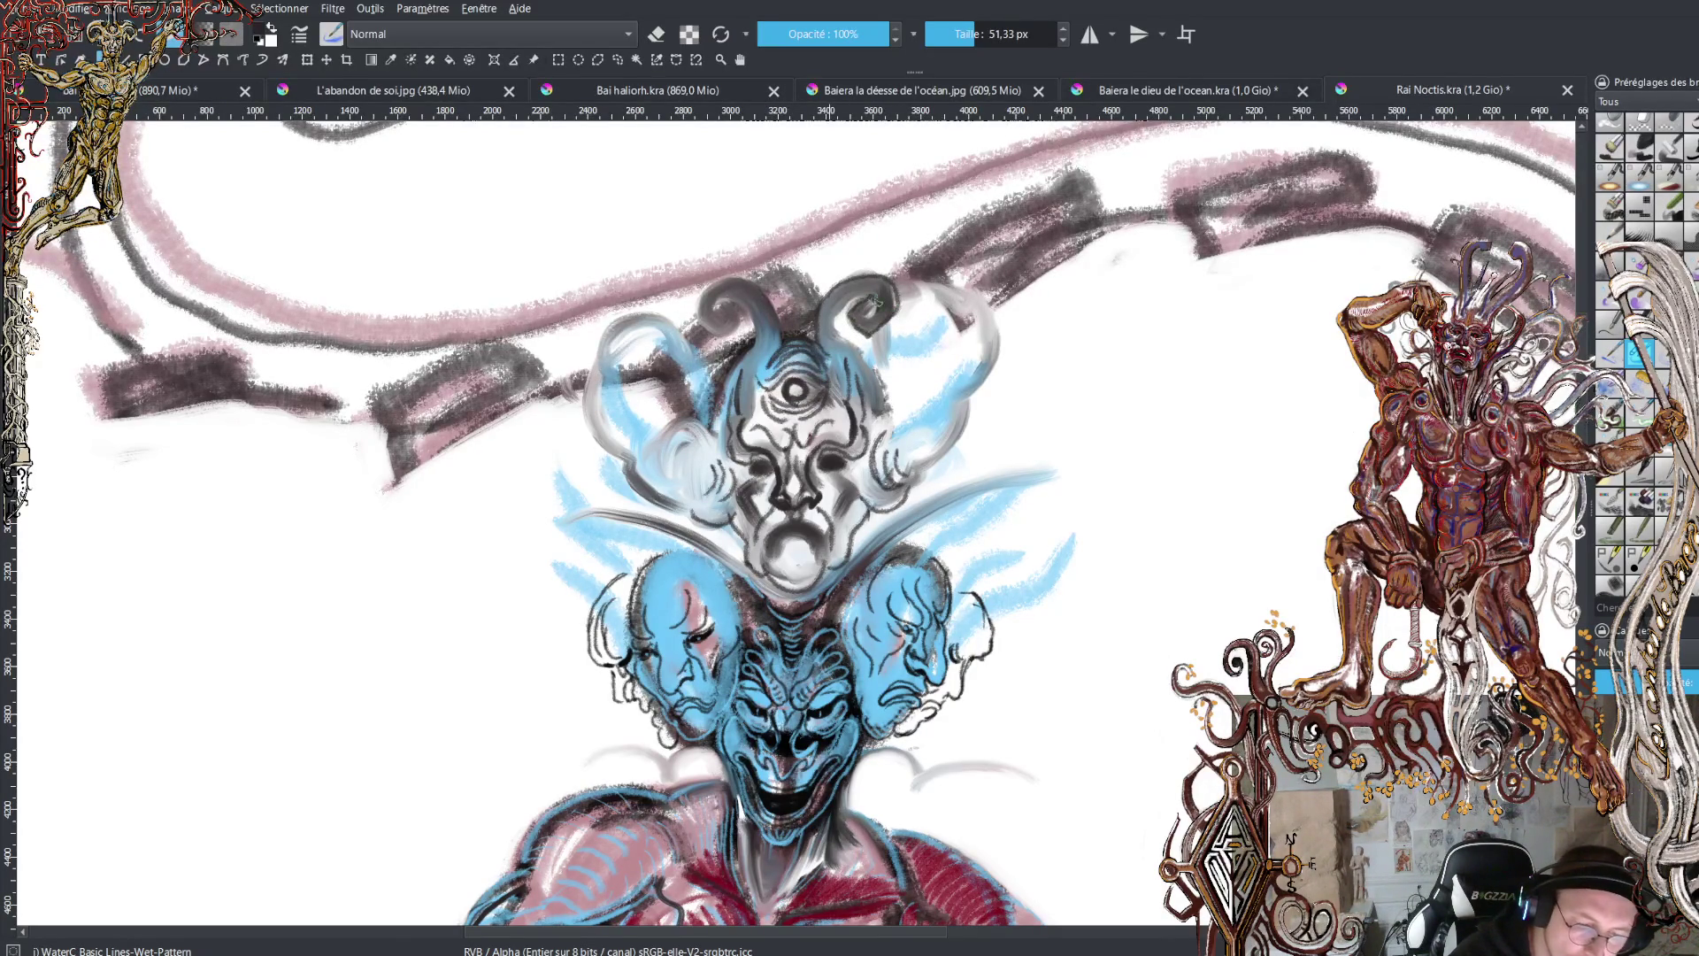
- Ink the right side of the head, the left horn base and the cloud's right edge
{"action": "left_click_drag", "start_coordinate": [841, 299], "coordinate": [890, 414]}
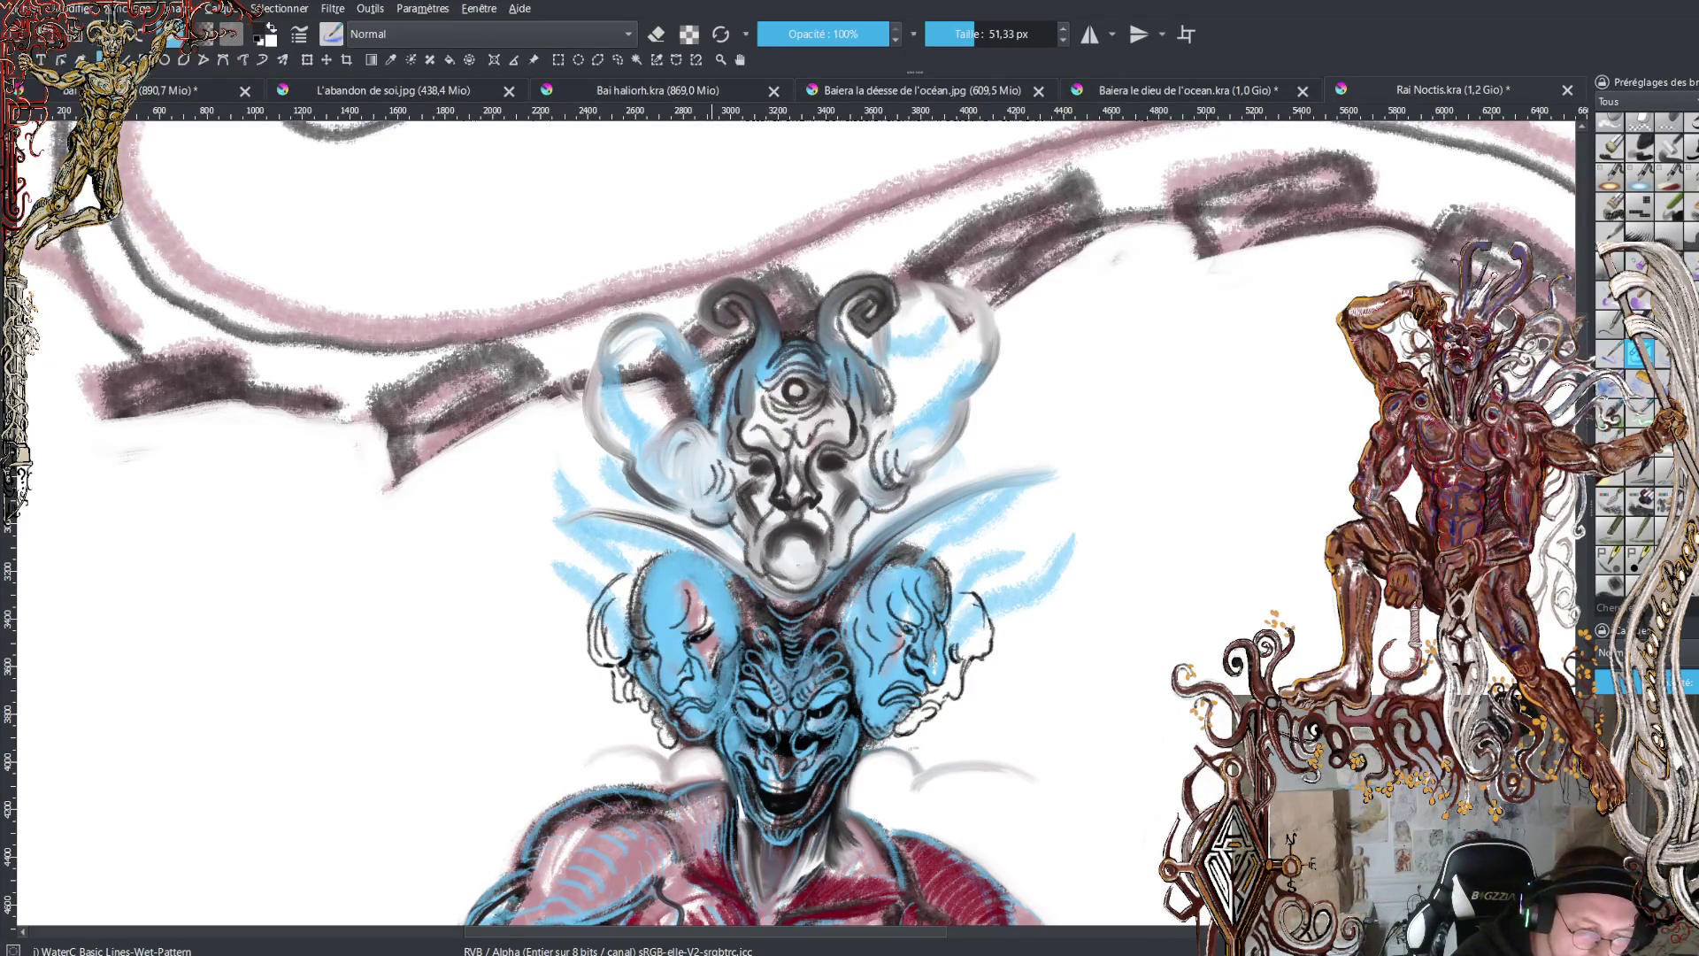
{"action": "mouse_move", "coordinate": [731, 344]}
{"action": "left_mouse_down"}
{"action": "mouse_move", "coordinate": [699, 292]}
{"action": "mouse_move", "coordinate": [783, 329]}
{"action": "left_mouse_up"}
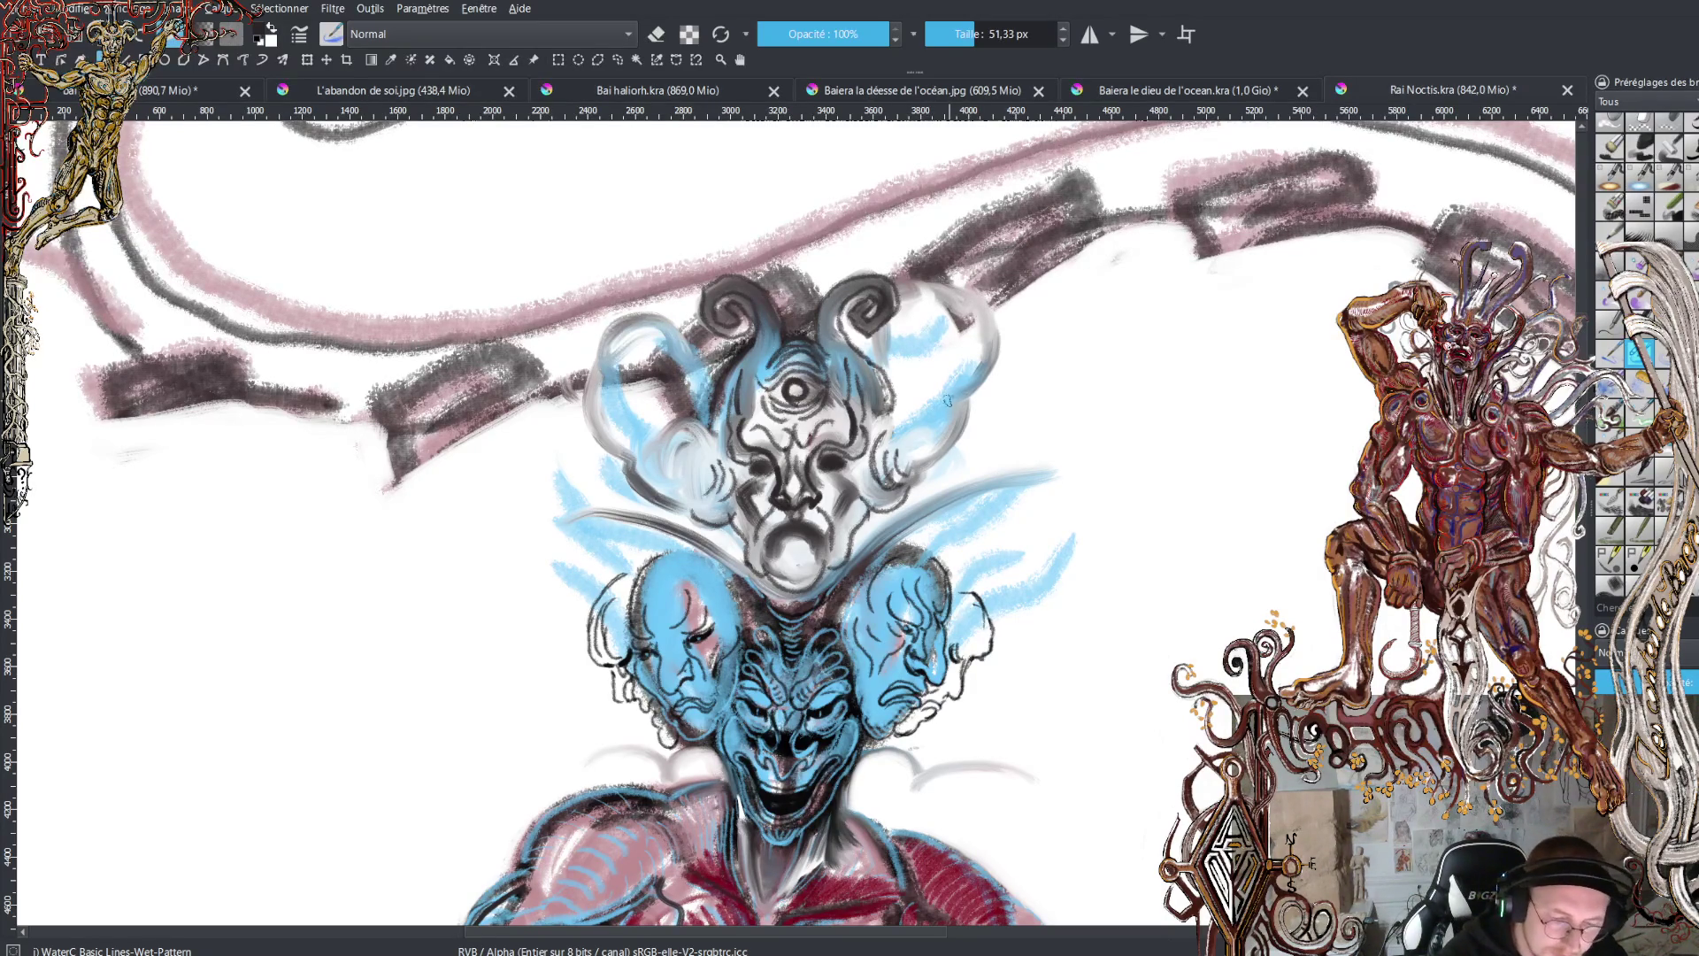
{"action": "mouse_move", "coordinate": [953, 372]}
{"action": "left_mouse_down"}
{"action": "mouse_move", "coordinate": [915, 433]}
{"action": "mouse_move", "coordinate": [951, 352]}
{"action": "mouse_move", "coordinate": [963, 365]}
{"action": "left_mouse_up"}
{"action": "mouse_move", "coordinate": [966, 389]}
{"action": "left_mouse_down"}
{"action": "mouse_move", "coordinate": [989, 362]}
{"action": "mouse_move", "coordinate": [986, 320]}
{"action": "left_mouse_up"}
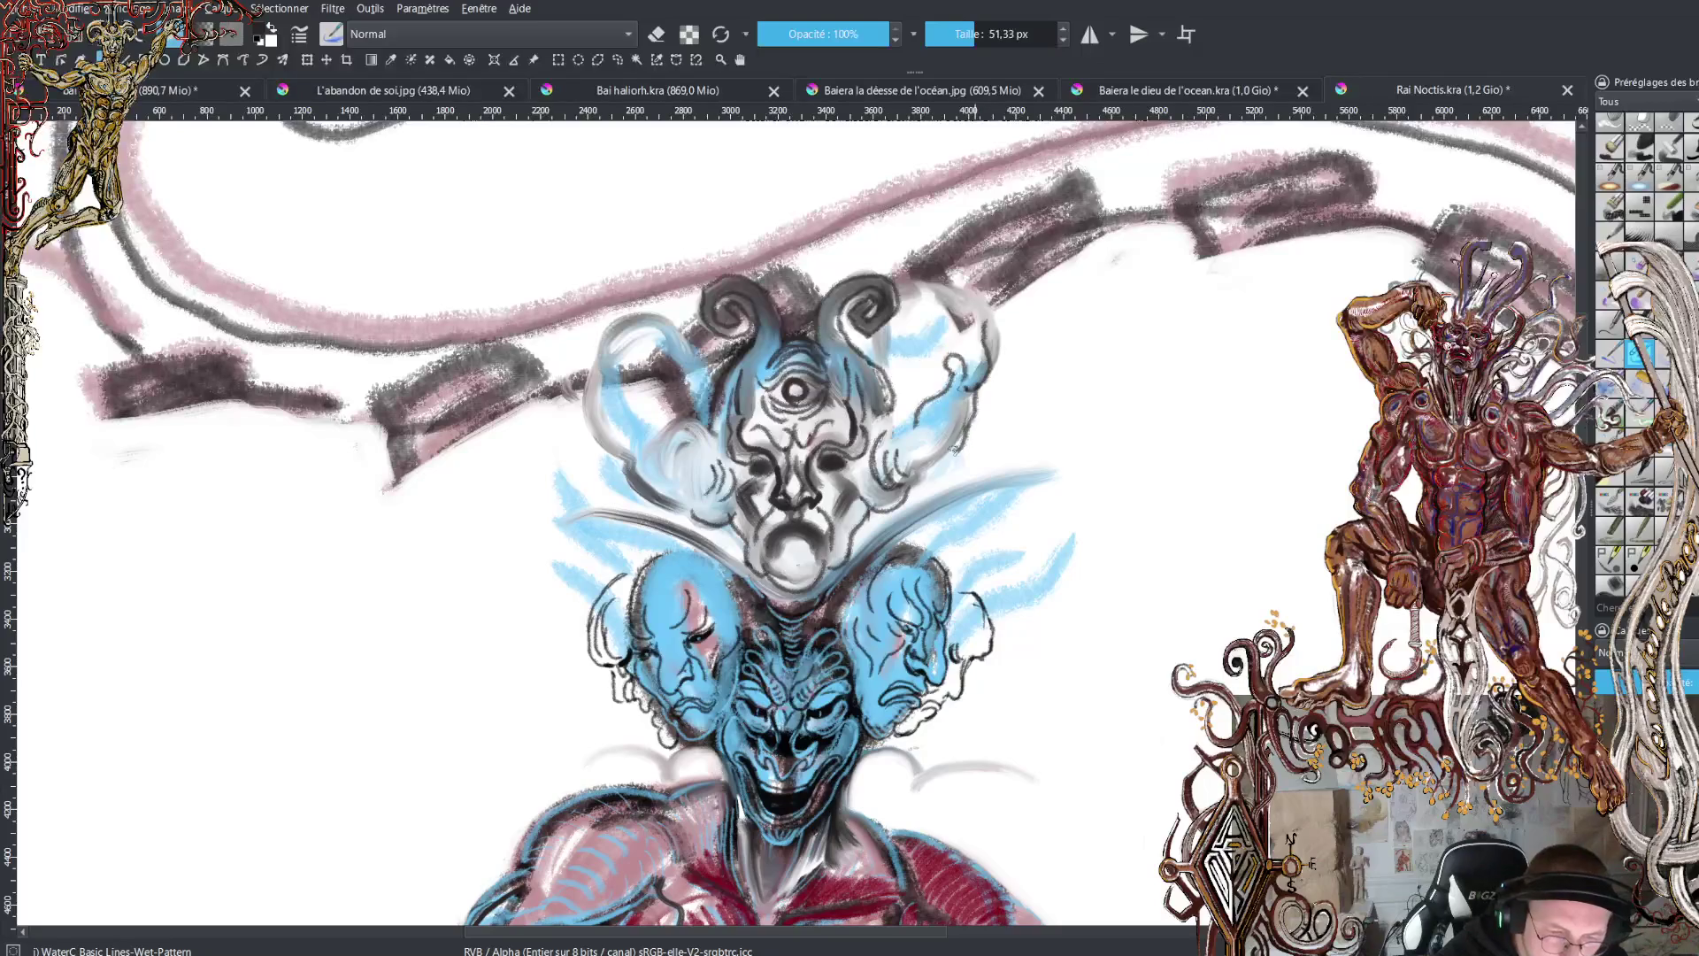
{"action": "mouse_move", "coordinate": [943, 409]}
{"action": "left_mouse_down"}
{"action": "mouse_move", "coordinate": [938, 451]}
{"action": "mouse_move", "coordinate": [887, 451]}
{"action": "left_mouse_up"}
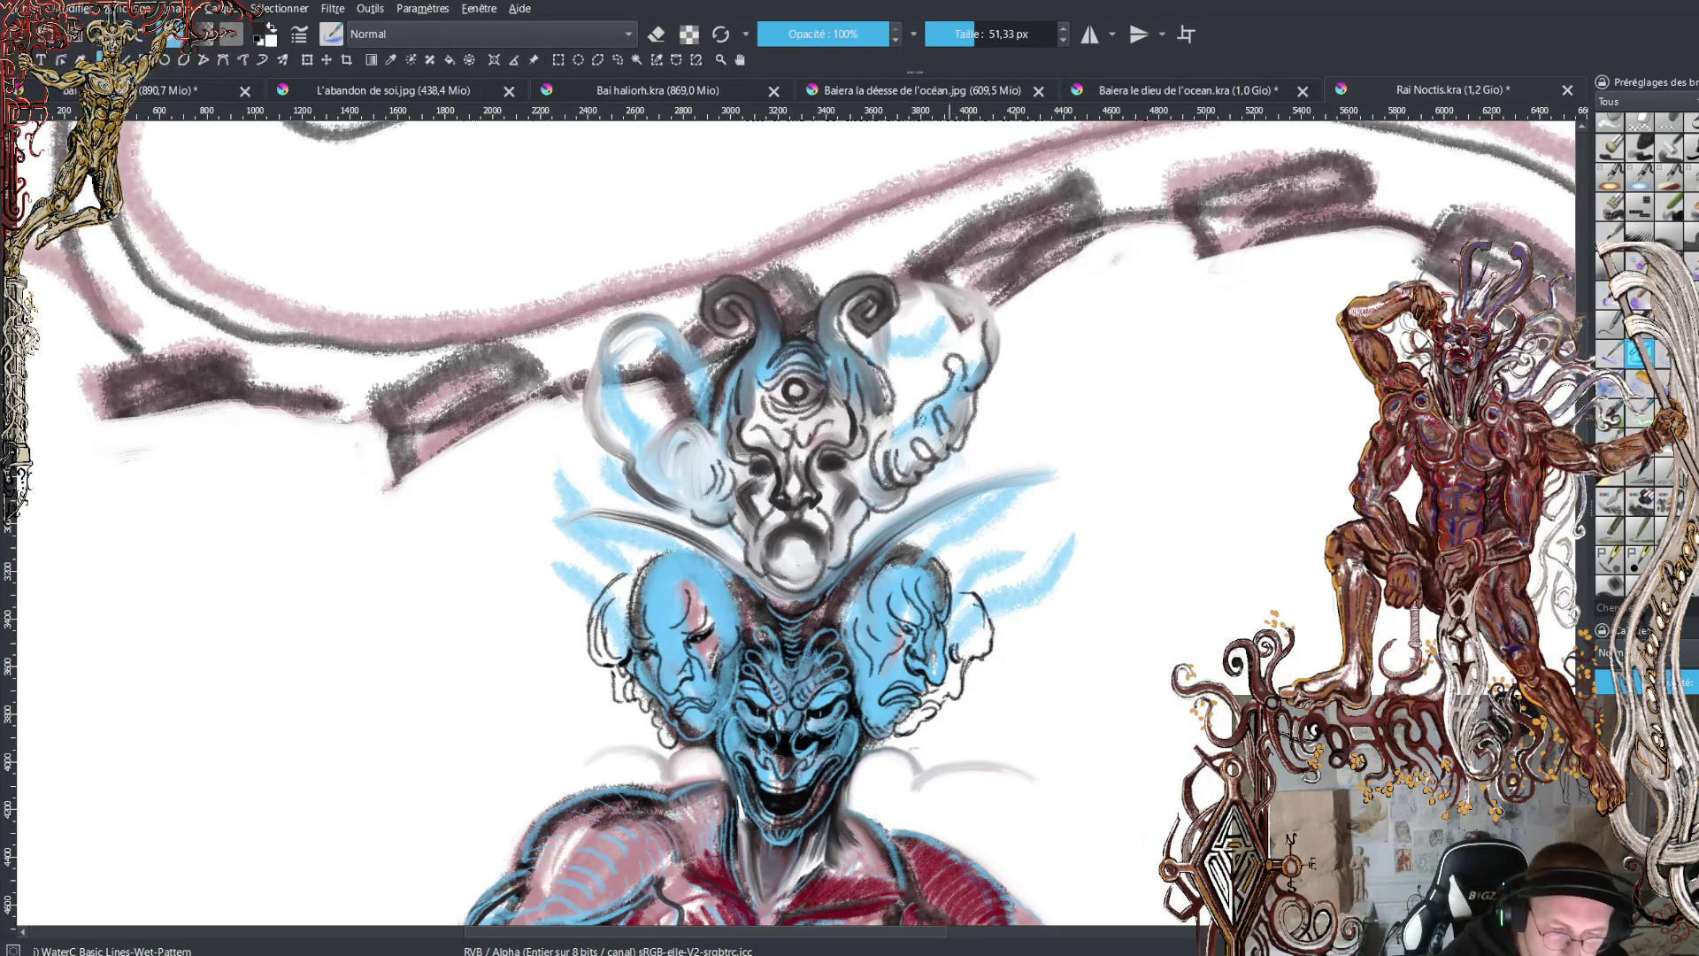
- Draw curls and vertical hatch strokes over the cloud's upper right
{"action": "left_click_drag", "start_coordinate": [917, 361], "coordinate": [896, 430]}
{"action": "mouse_move", "coordinate": [887, 347]}
{"action": "left_mouse_down"}
{"action": "mouse_move", "coordinate": [893, 386]}
{"action": "mouse_move", "coordinate": [931, 270]}
{"action": "left_mouse_up"}
{"action": "left_click_drag", "start_coordinate": [951, 341], "coordinate": [960, 261]}
{"action": "left_click_drag", "start_coordinate": [978, 323], "coordinate": [984, 261]}
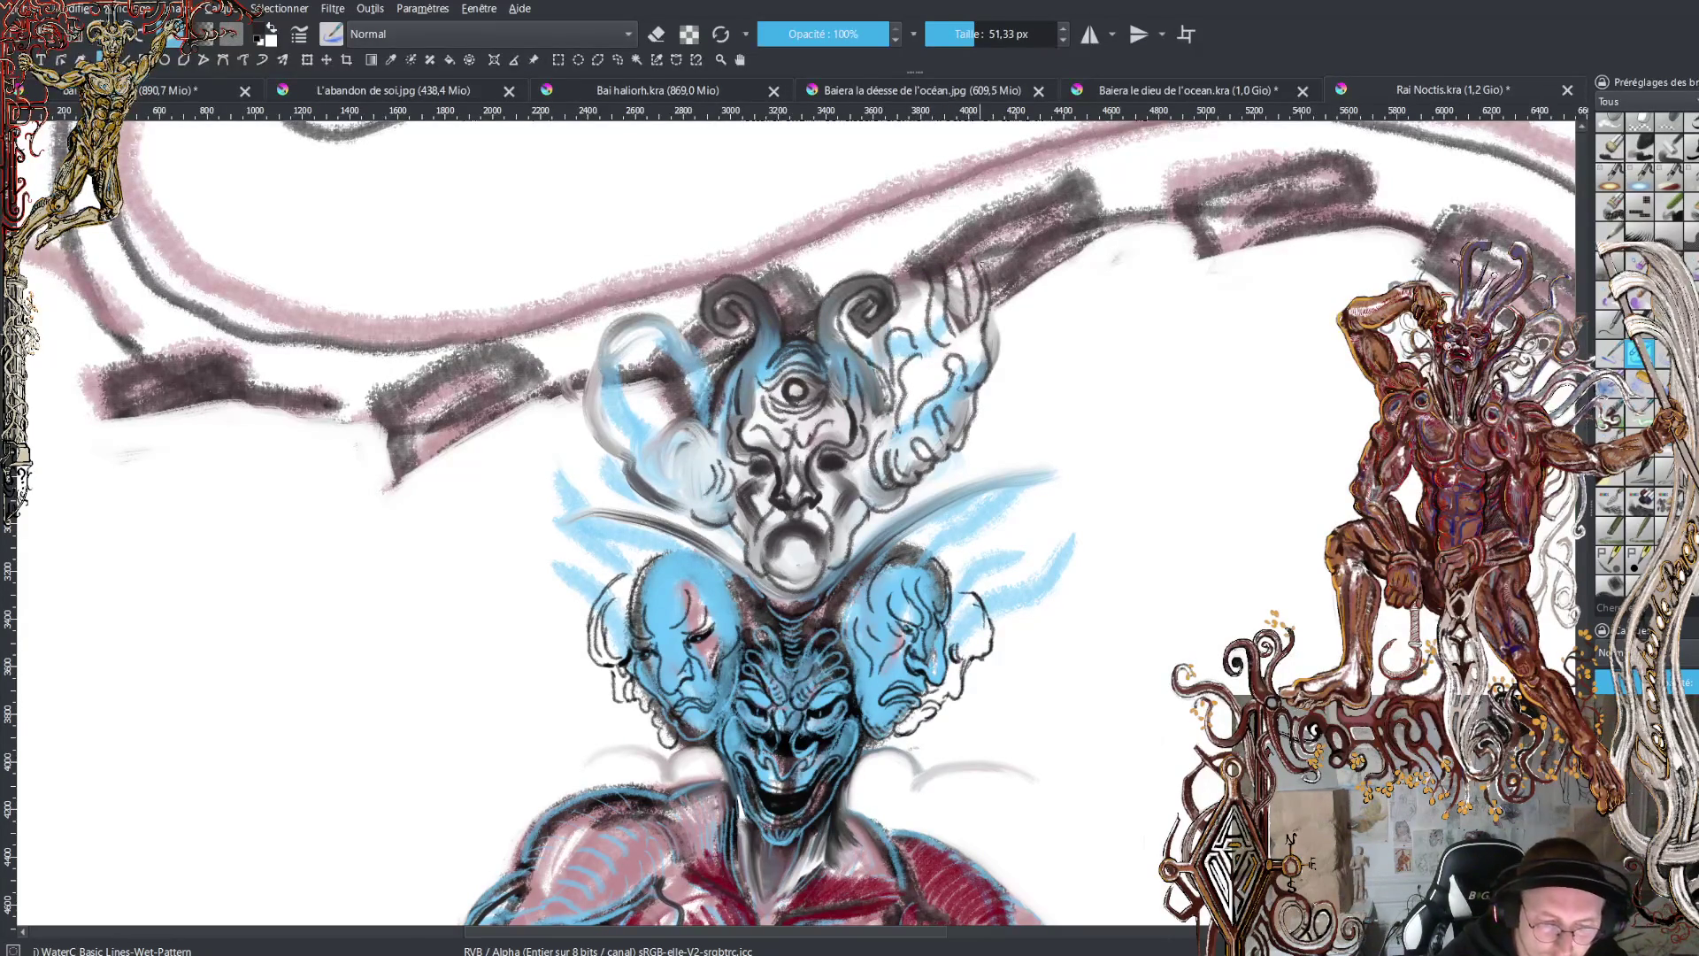
{"action": "left_click_drag", "start_coordinate": [998, 356], "coordinate": [1000, 265]}
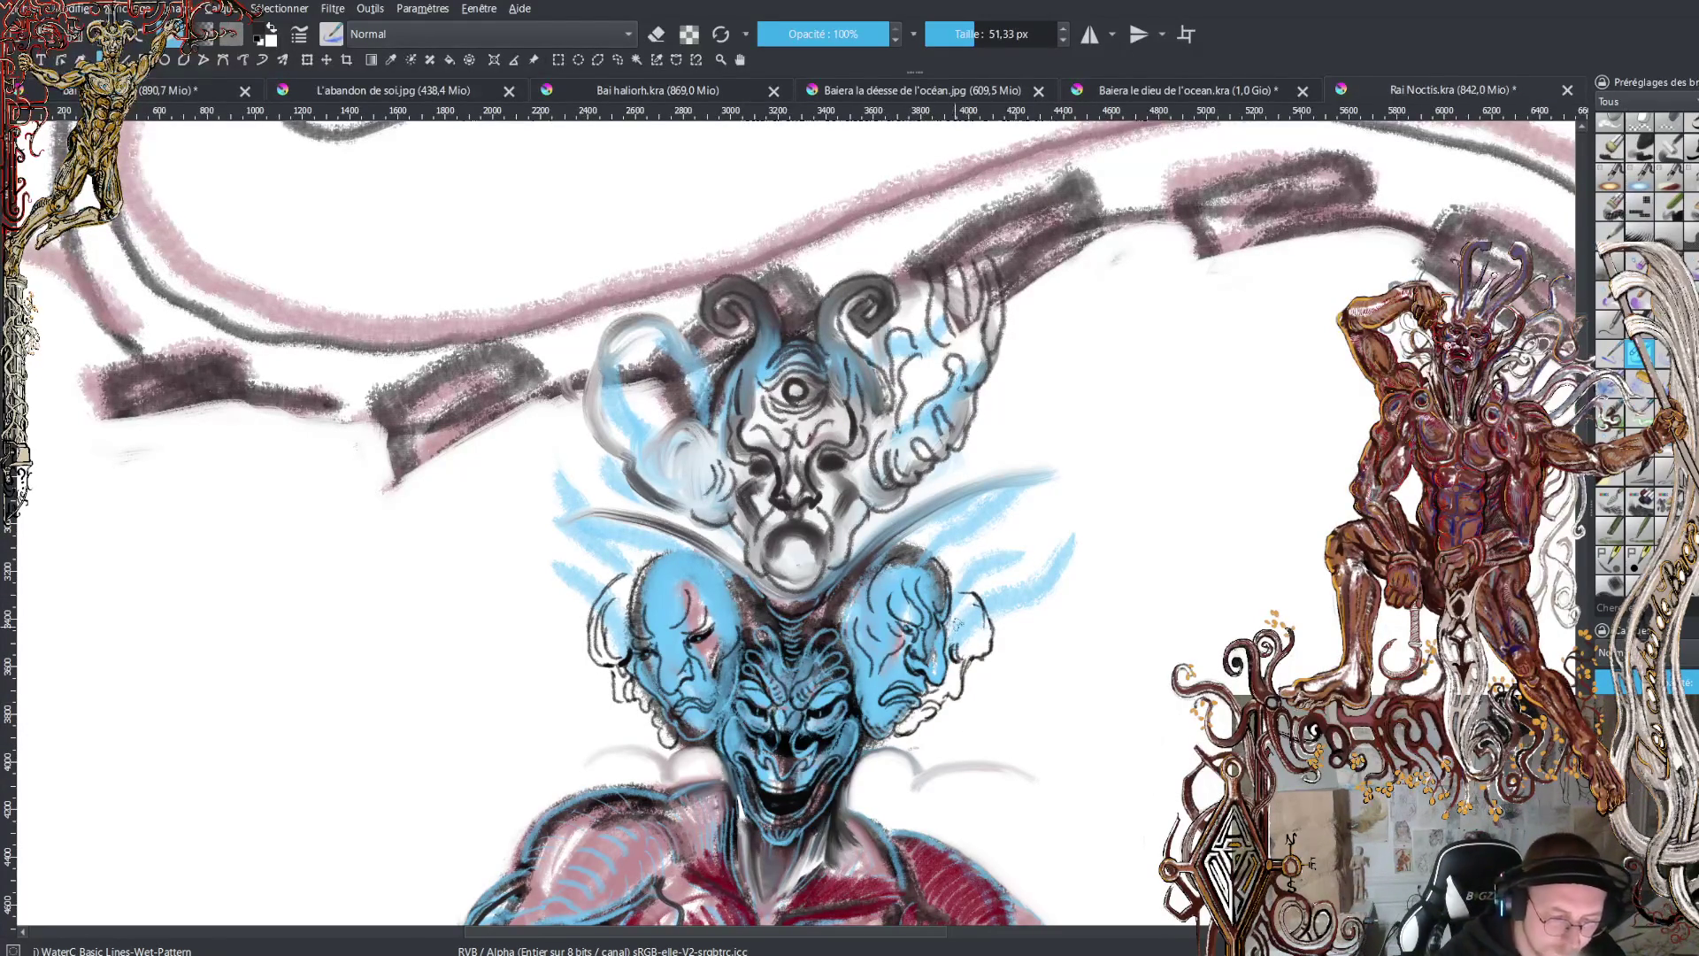
- Paint dark shading by the upper mouth, left of the nose, on the right cheek and beside the left cheek
{"action": "scroll", "coordinate": [796, 522], "scroll_direction": "down", "scroll_amount": 10}
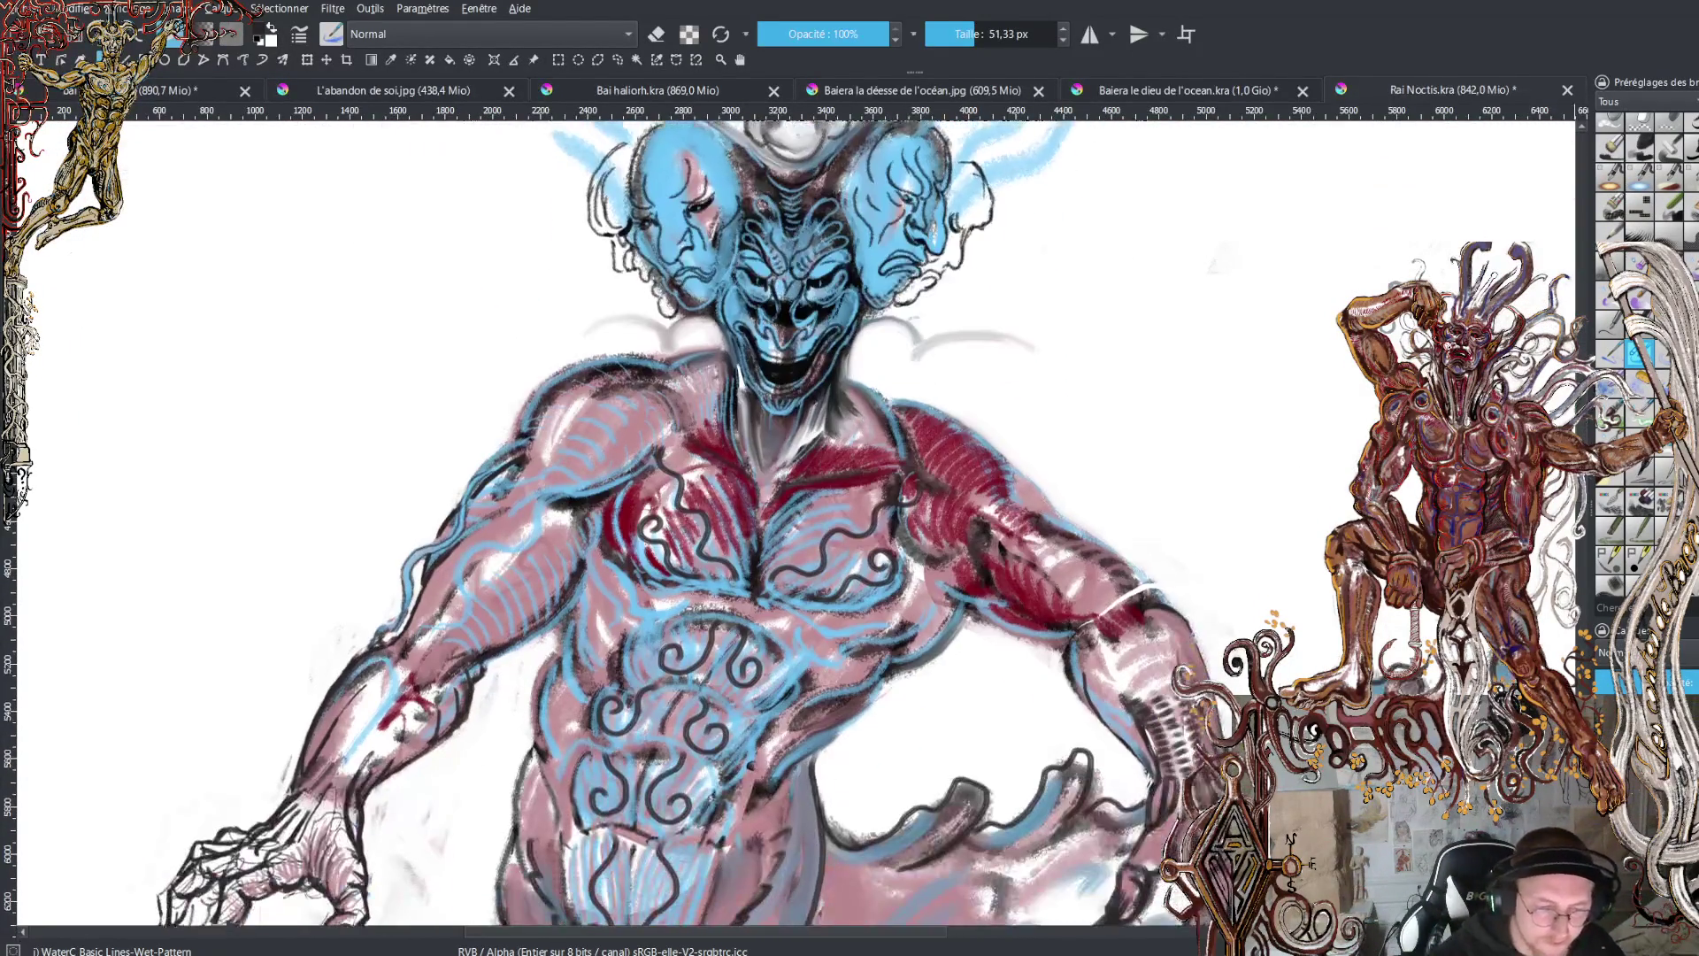
{"action": "scroll", "coordinate": [796, 522], "scroll_direction": "up", "scroll_amount": 10}
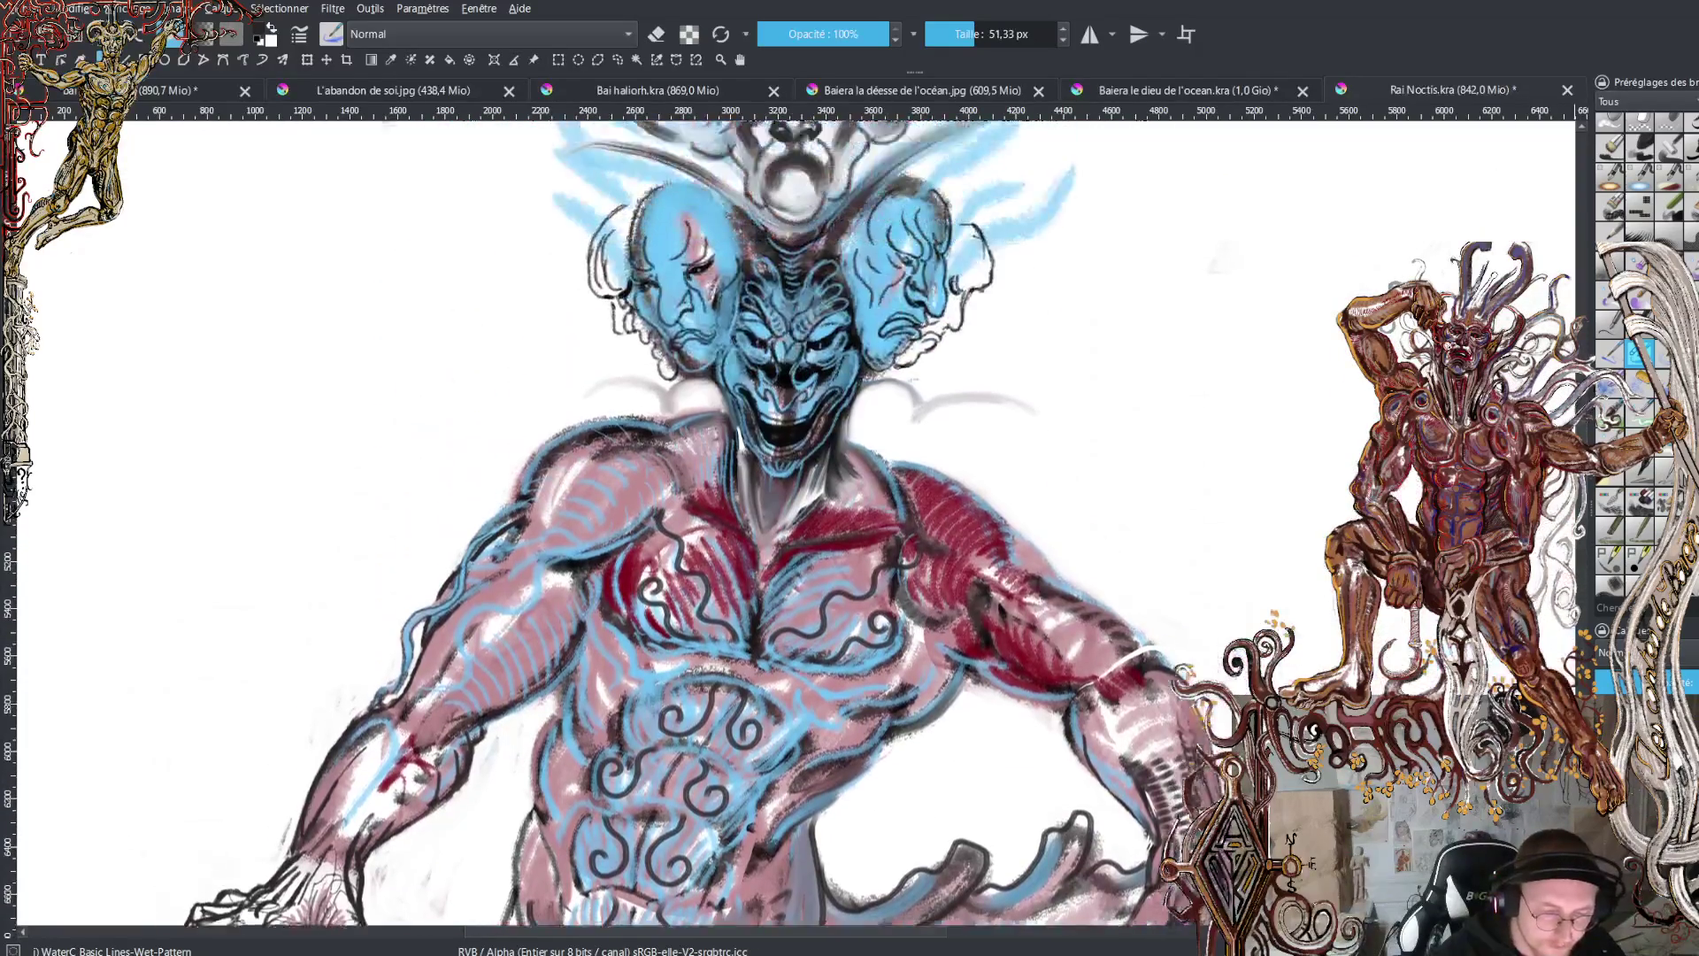
{"action": "scroll", "coordinate": [797, 682], "scroll_direction": "up", "scroll_amount": 3}
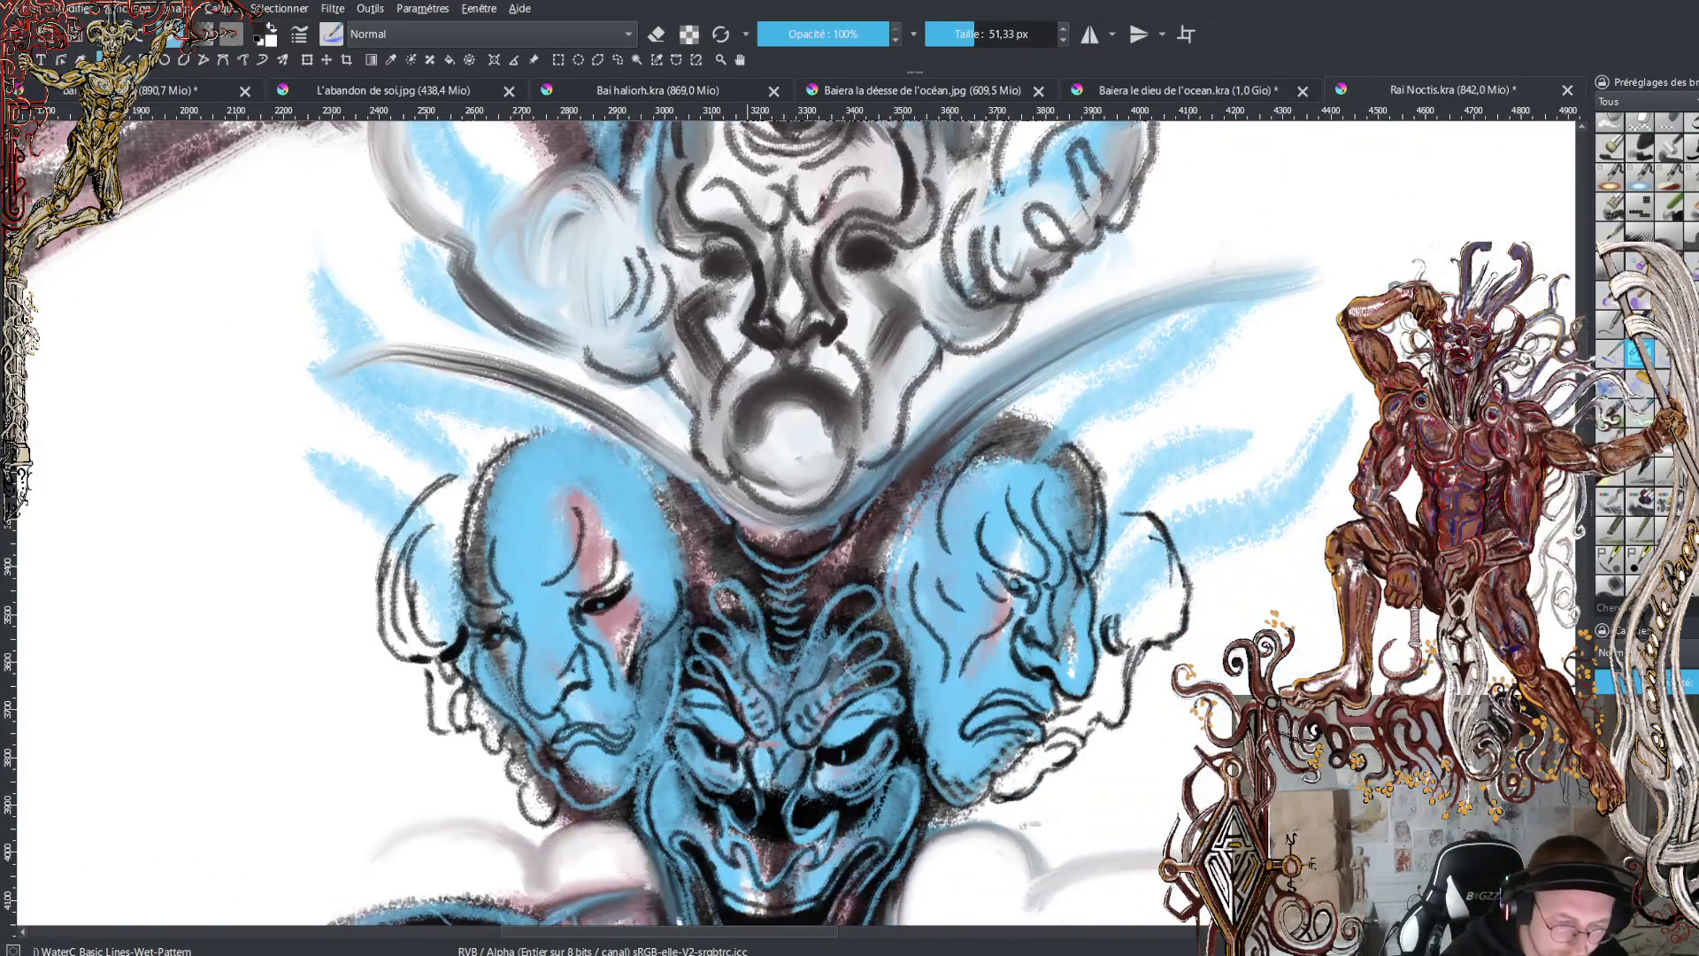
{"action": "mouse_move", "coordinate": [754, 449]}
{"action": "left_mouse_down"}
{"action": "mouse_move", "coordinate": [754, 416]}
{"action": "mouse_move", "coordinate": [831, 405]}
{"action": "mouse_move", "coordinate": [833, 458]}
{"action": "mouse_move", "coordinate": [859, 417]}
{"action": "mouse_move", "coordinate": [839, 379]}
{"action": "mouse_move", "coordinate": [778, 371]}
{"action": "mouse_move", "coordinate": [745, 389]}
{"action": "mouse_move", "coordinate": [734, 442]}
{"action": "mouse_move", "coordinate": [772, 491]}
{"action": "mouse_move", "coordinate": [778, 438]}
{"action": "mouse_move", "coordinate": [775, 455]}
{"action": "mouse_move", "coordinate": [788, 434]}
{"action": "mouse_move", "coordinate": [814, 440]}
{"action": "left_mouse_up"}
{"action": "mouse_move", "coordinate": [721, 398]}
{"action": "left_mouse_down"}
{"action": "mouse_move", "coordinate": [726, 354]}
{"action": "mouse_move", "coordinate": [699, 315]}
{"action": "mouse_move", "coordinate": [739, 287]}
{"action": "left_mouse_up"}
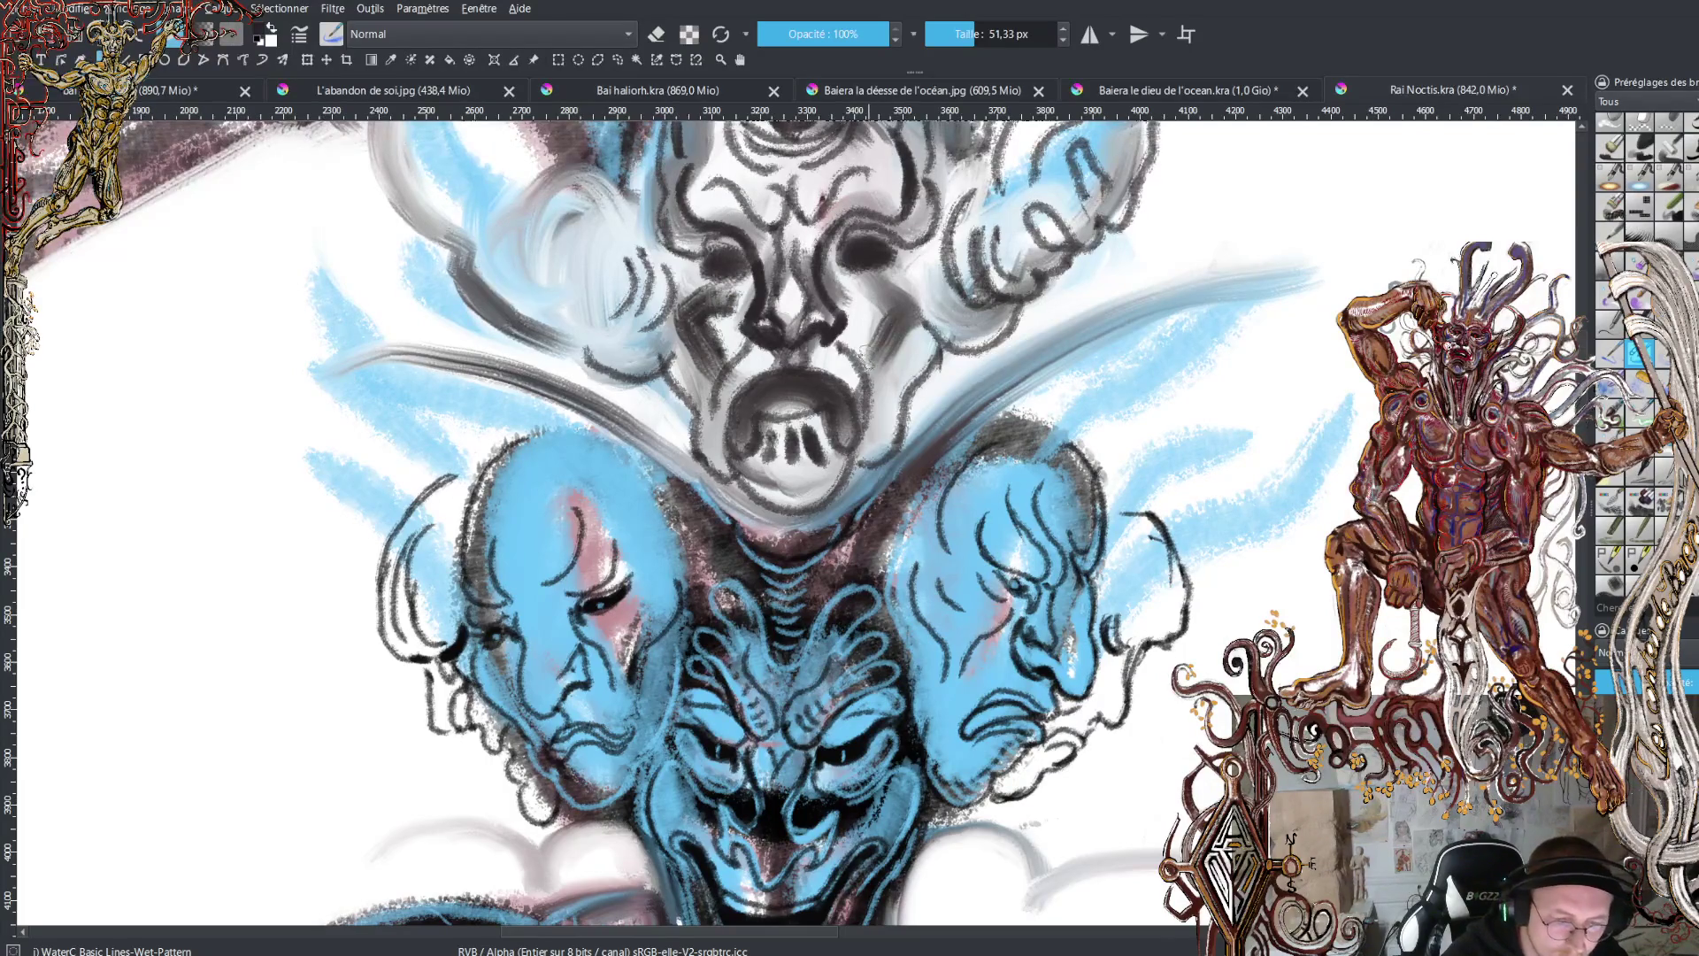
{"action": "mouse_move", "coordinate": [865, 352]}
{"action": "left_mouse_down"}
{"action": "mouse_move", "coordinate": [895, 314]}
{"action": "mouse_move", "coordinate": [872, 296]}
{"action": "mouse_move", "coordinate": [876, 380]}
{"action": "mouse_move", "coordinate": [899, 397]}
{"action": "left_mouse_up"}
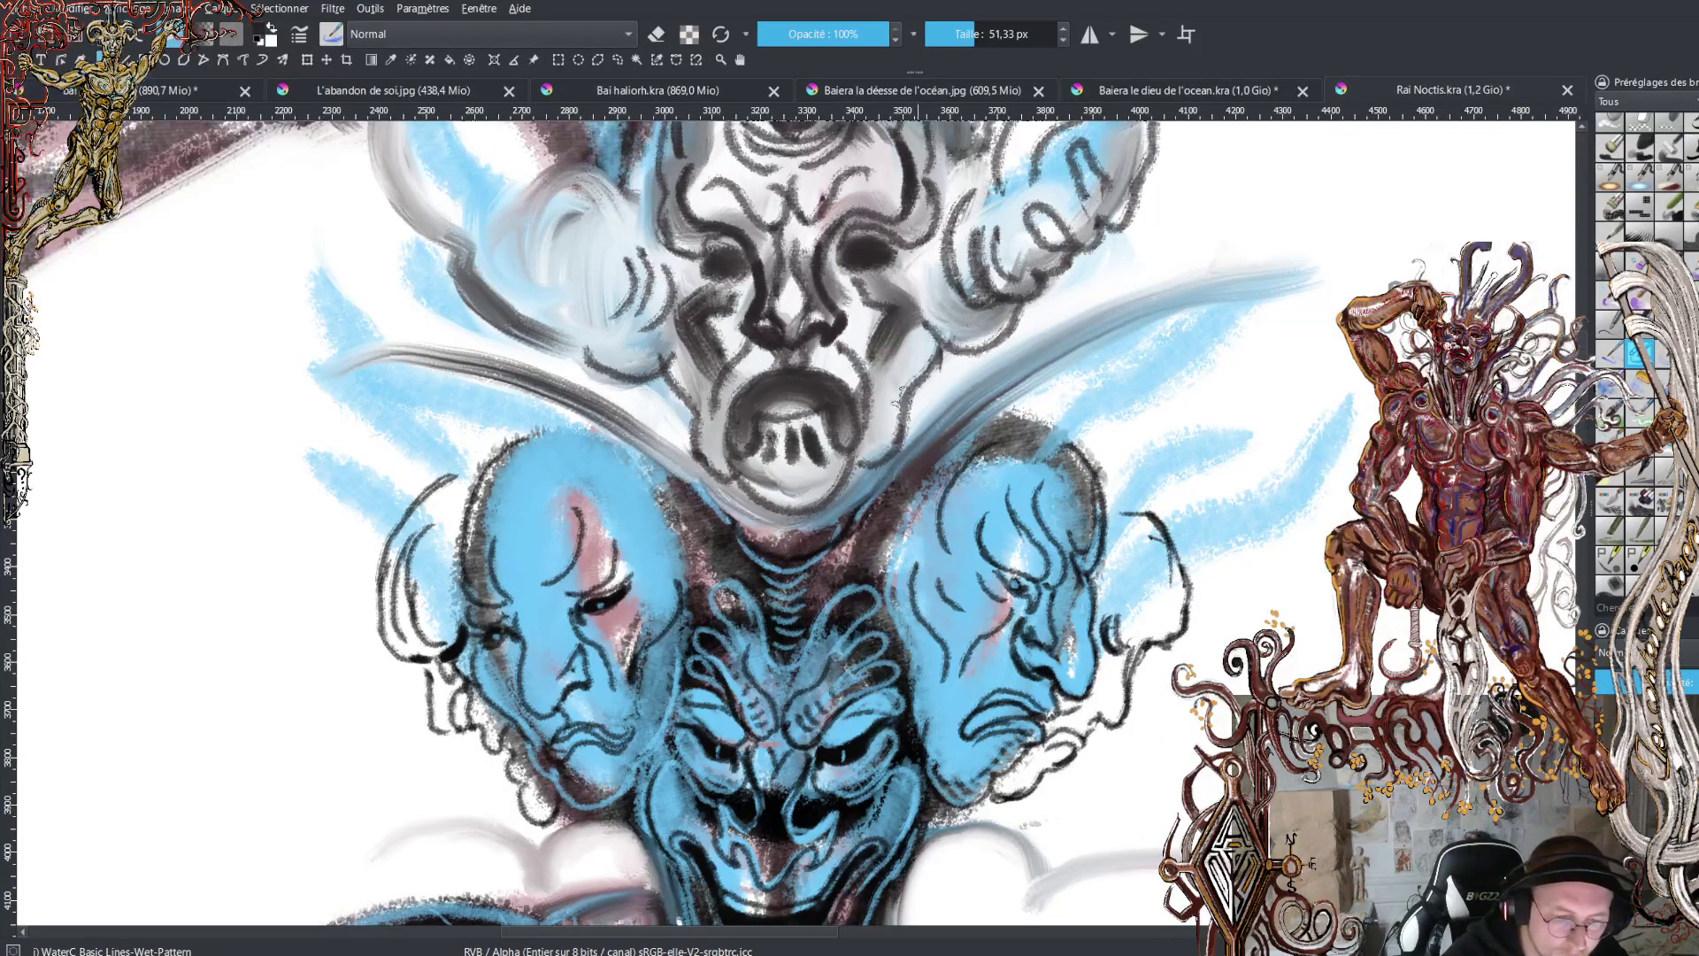
{"action": "mouse_move", "coordinate": [929, 319]}
{"action": "left_mouse_down"}
{"action": "mouse_move", "coordinate": [922, 299]}
{"action": "mouse_move", "coordinate": [936, 345]}
{"action": "left_mouse_up"}
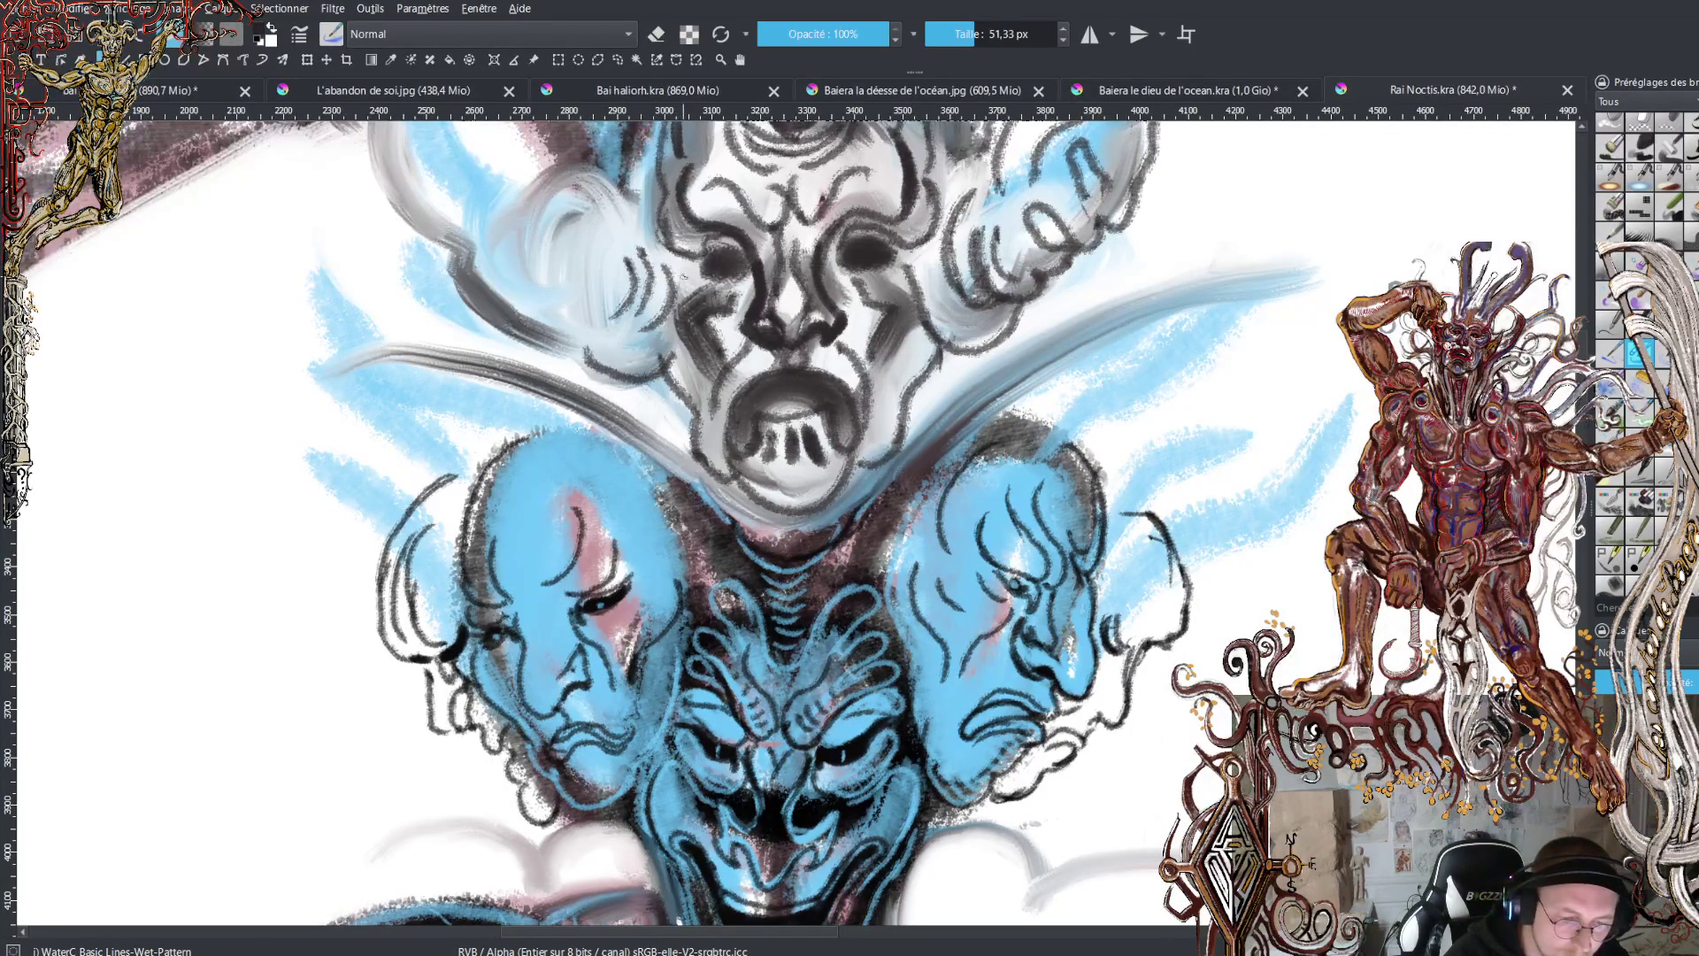
{"action": "left_click_drag", "start_coordinate": [683, 276], "coordinate": [661, 352]}
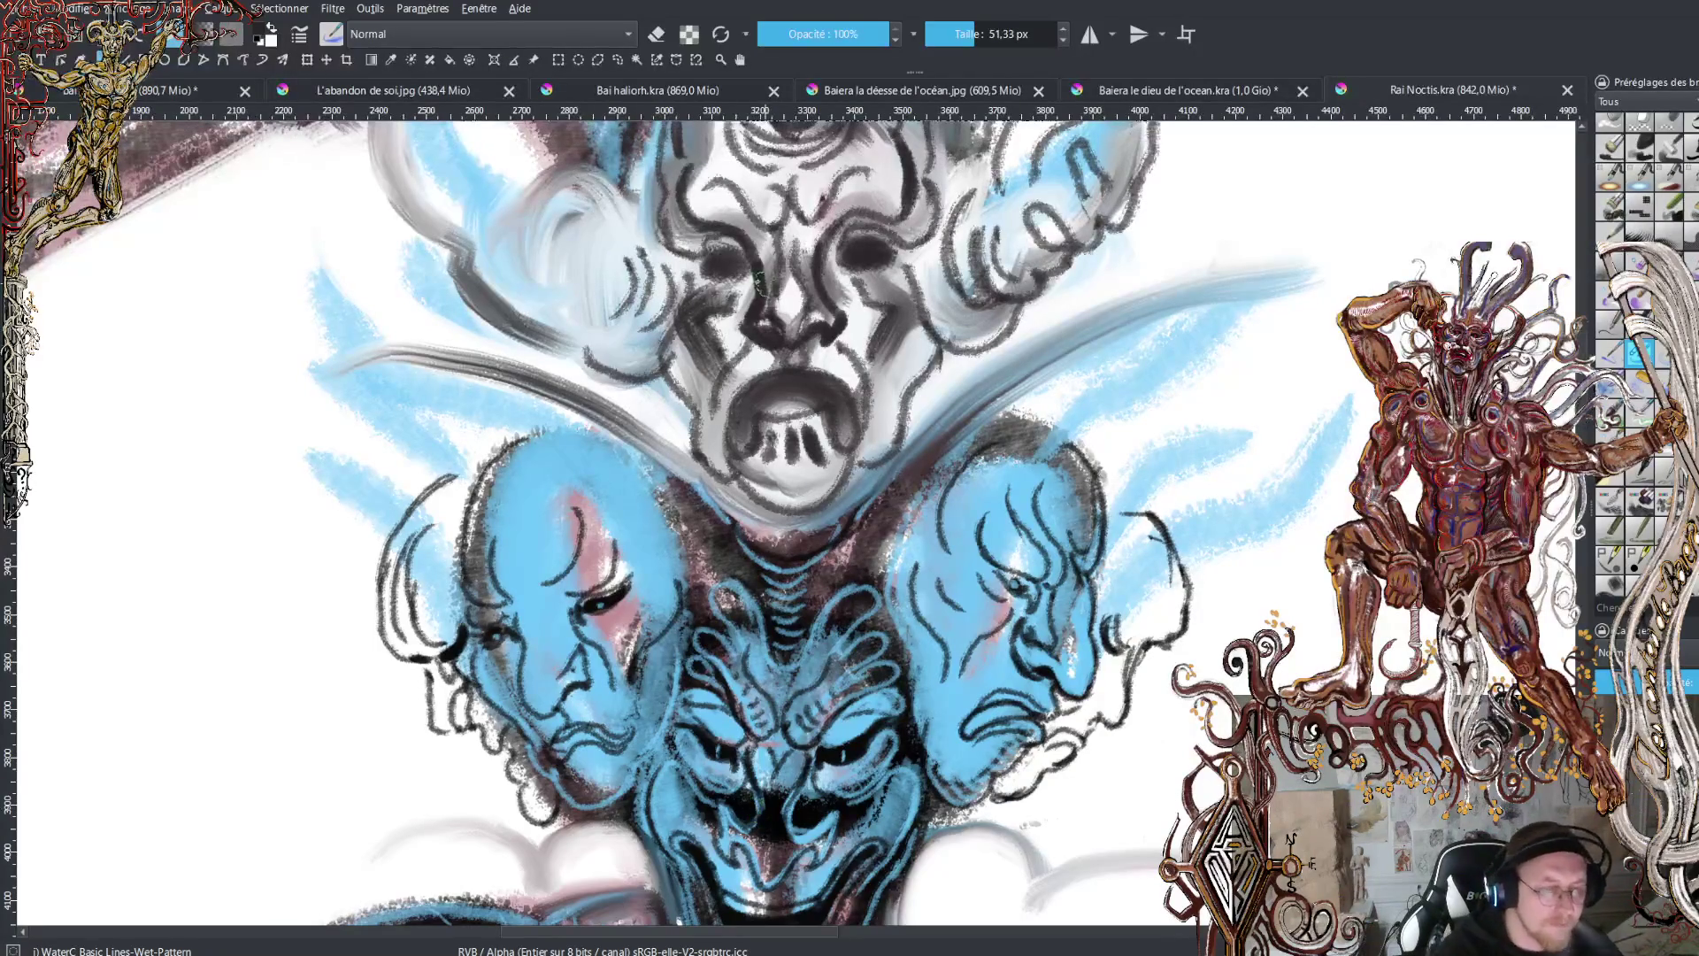
- Dab white highlights into both eyes and darken the top face's nose in black
{"action": "key", "text": "x"}
{"action": "left_click", "coordinate": [727, 266]}
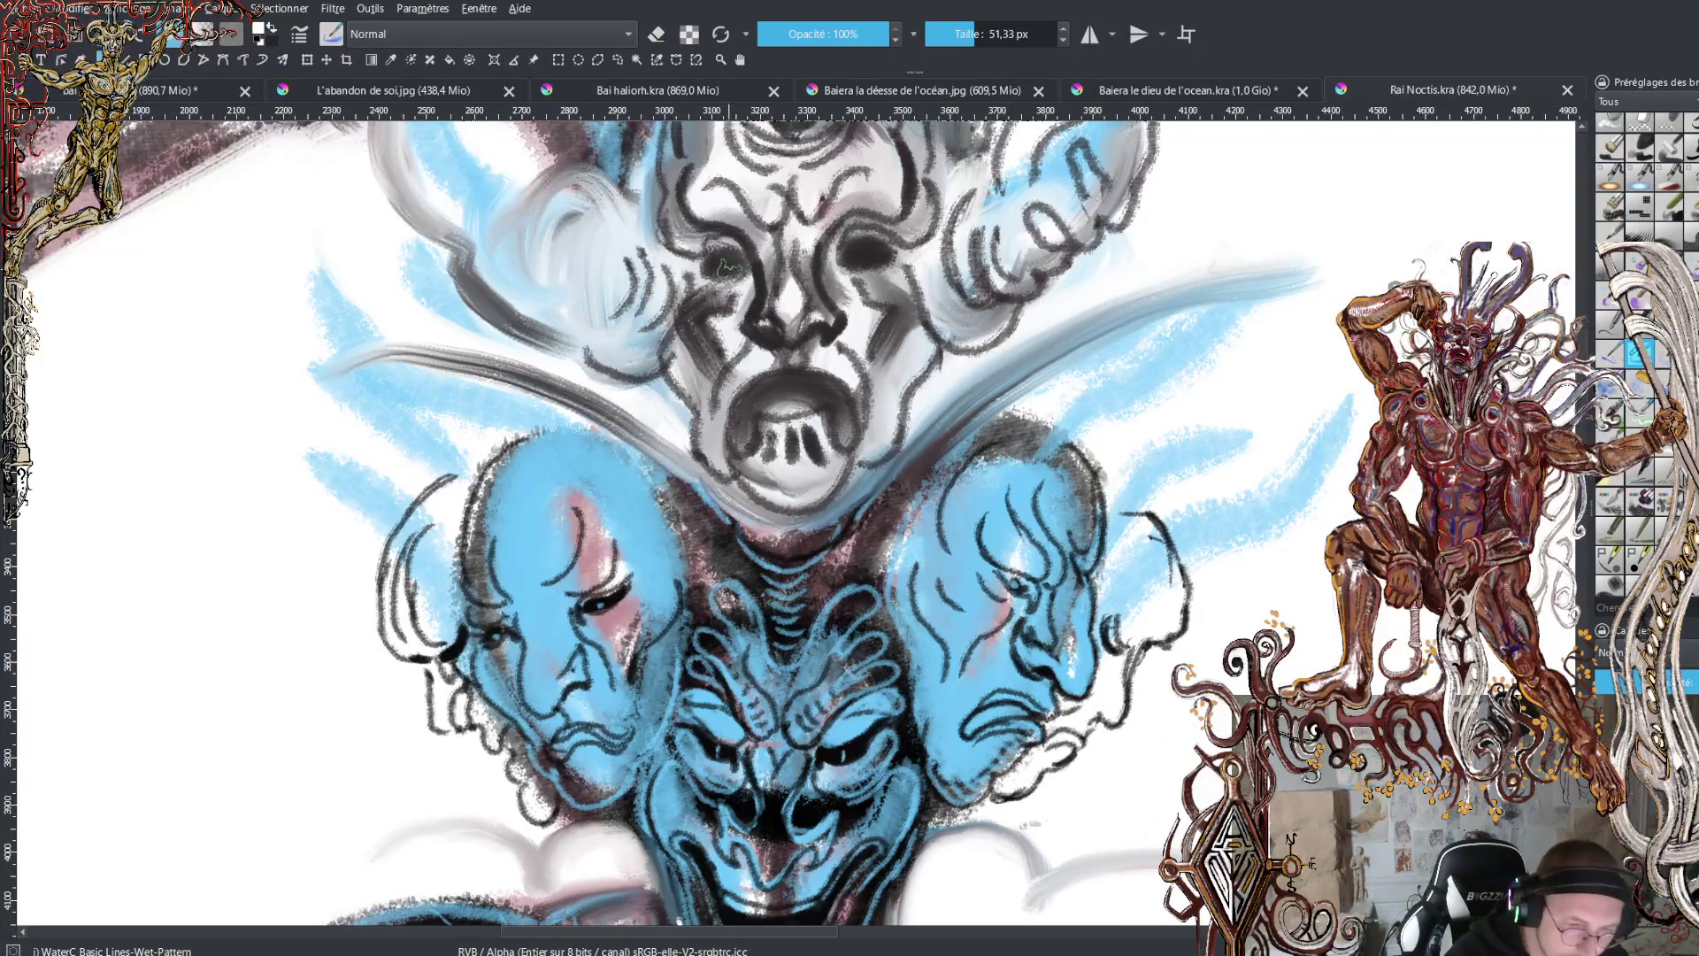
{"action": "left_click", "coordinate": [863, 256]}
{"action": "left_click", "coordinate": [863, 257]}
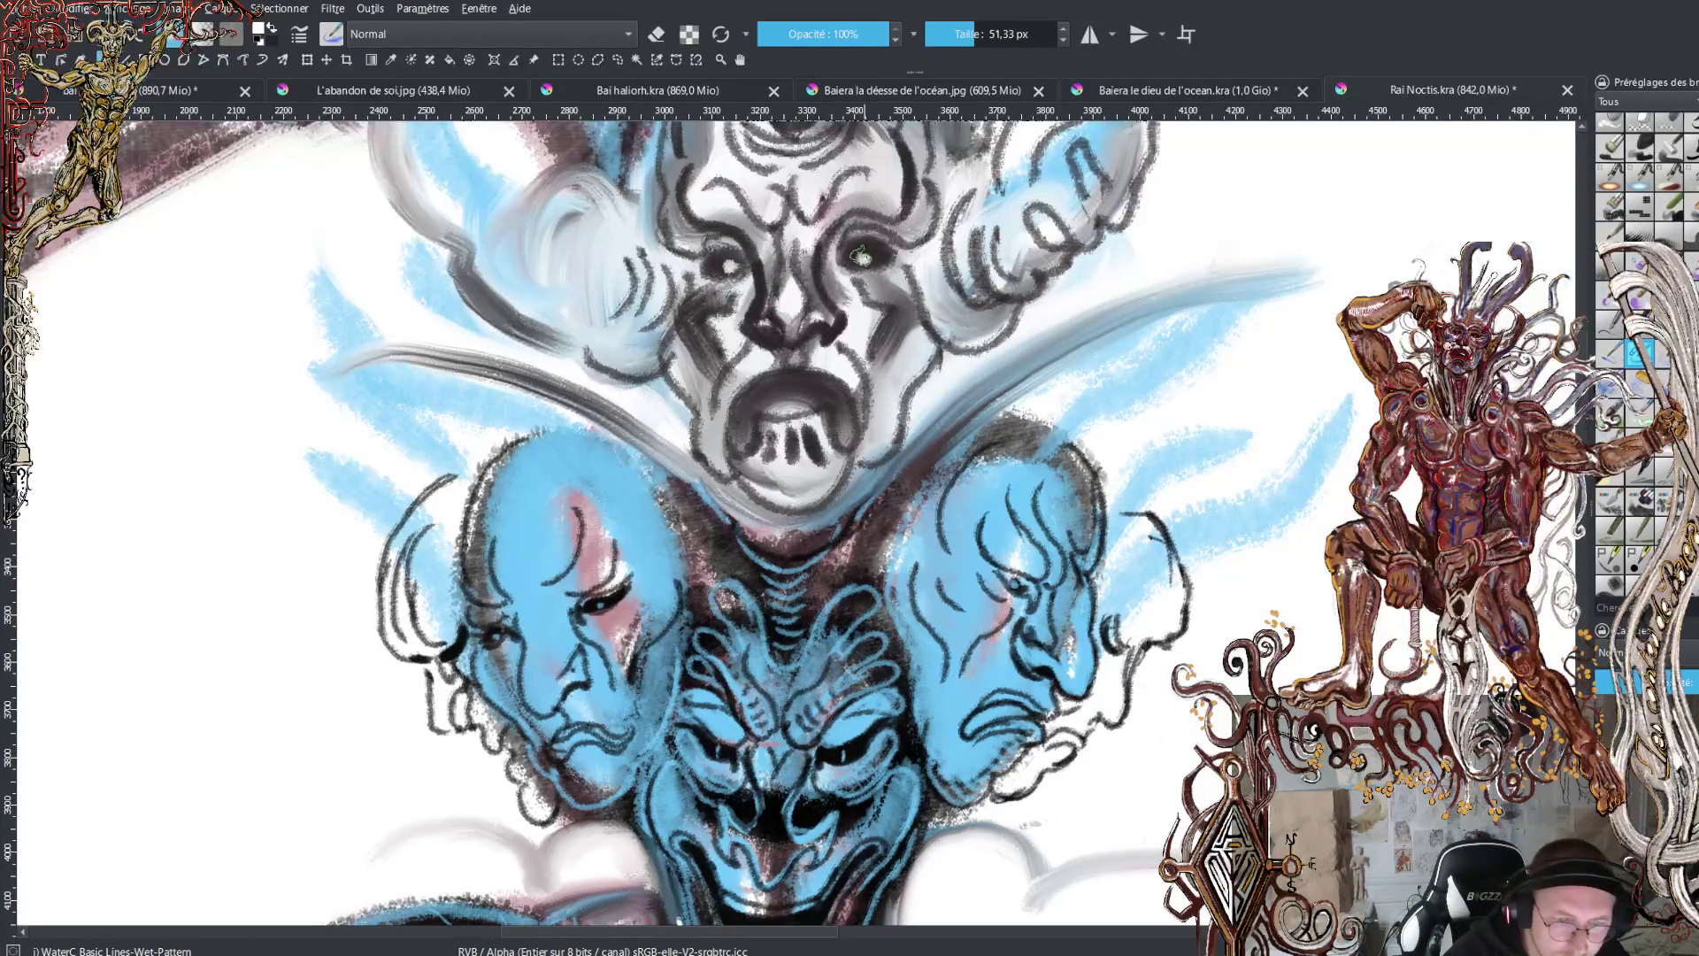
{"action": "key", "text": "x"}
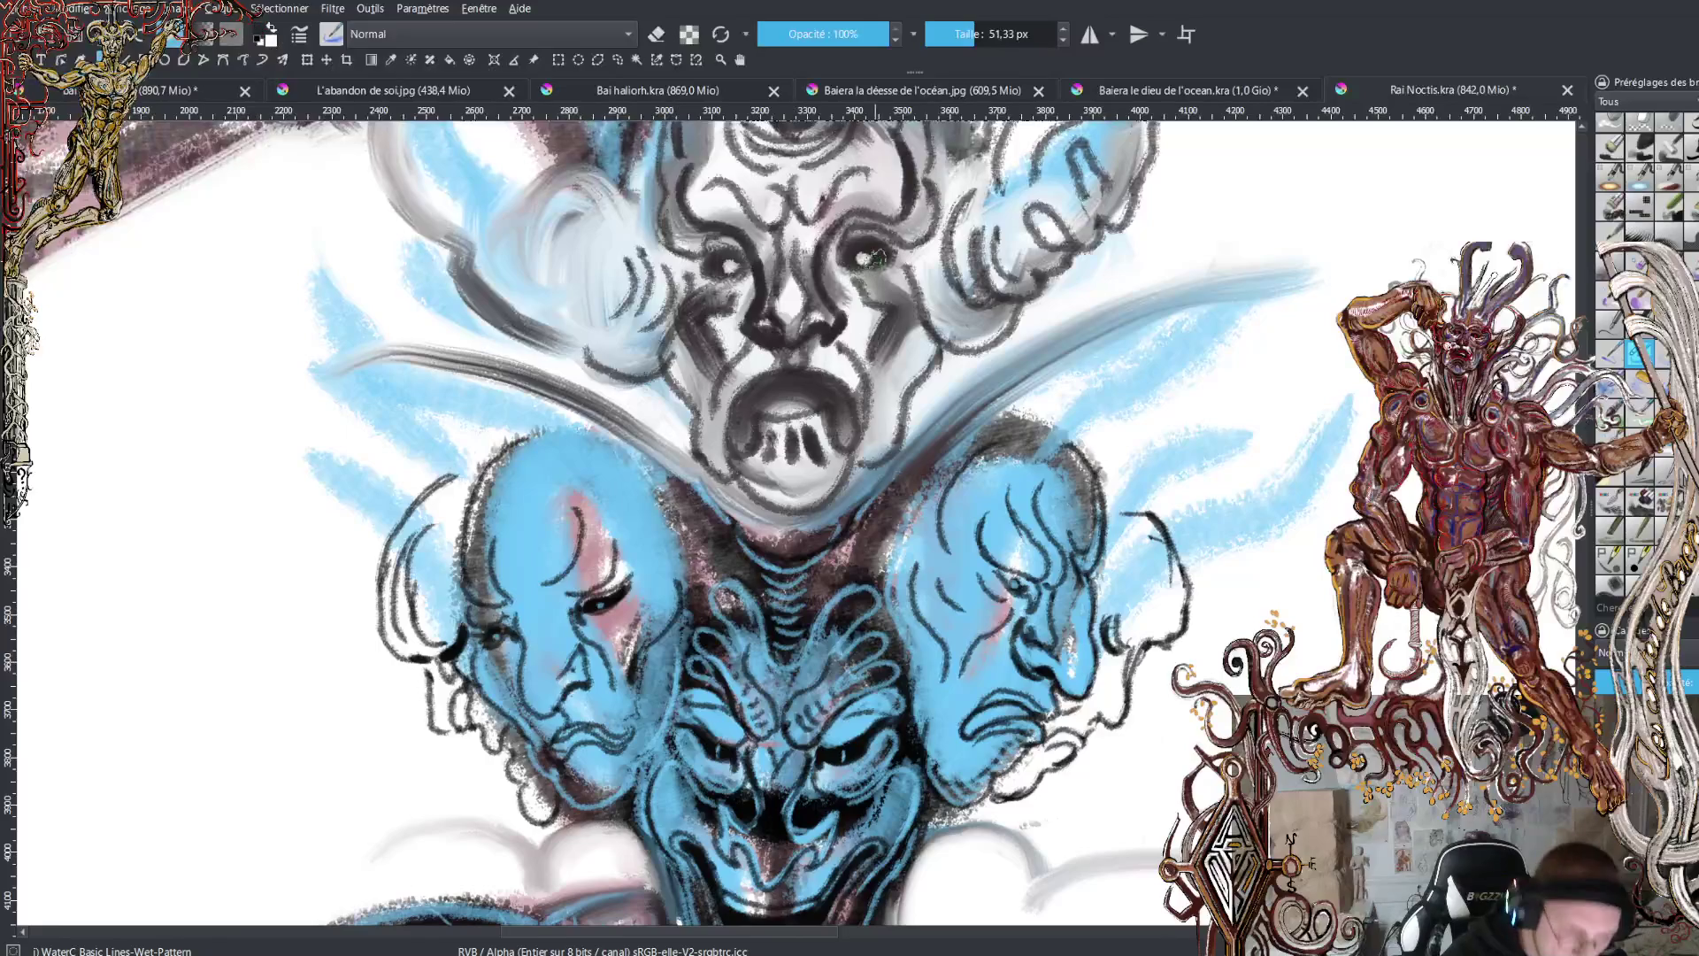
{"action": "left_click", "coordinate": [863, 258]}
{"action": "left_click", "coordinate": [773, 331]}
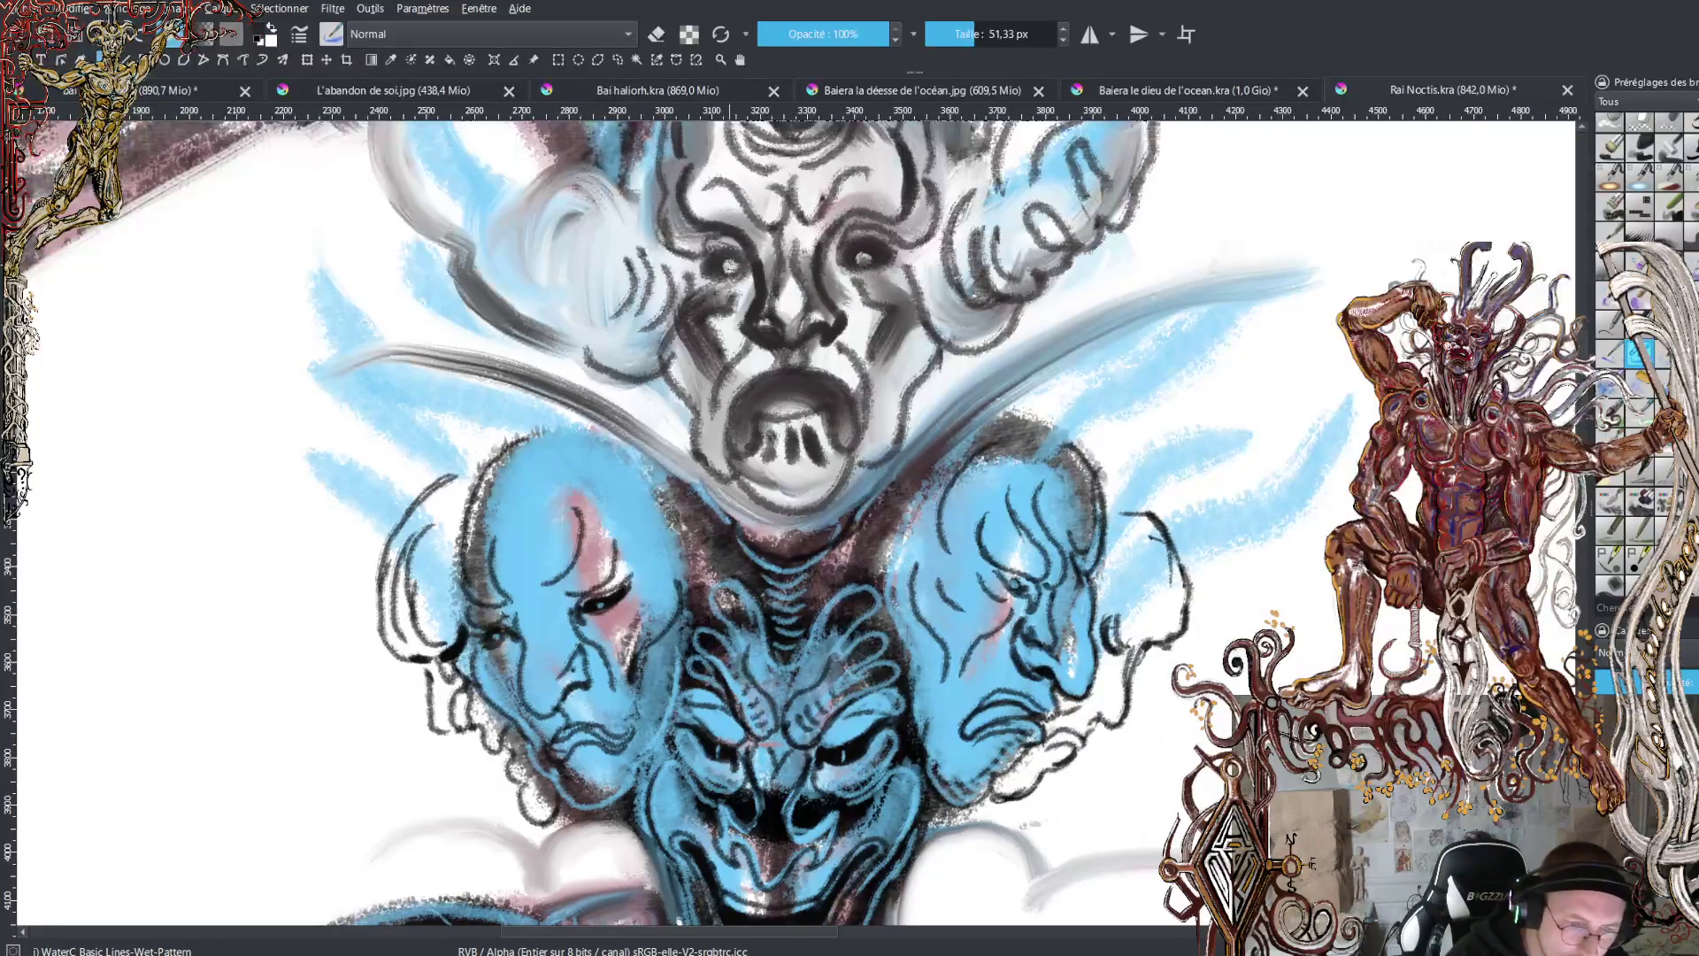
{"action": "left_click", "coordinate": [731, 264]}
- Paint light strokes down the left side of the nose and the right side of the face
{"action": "key", "text": "x"}
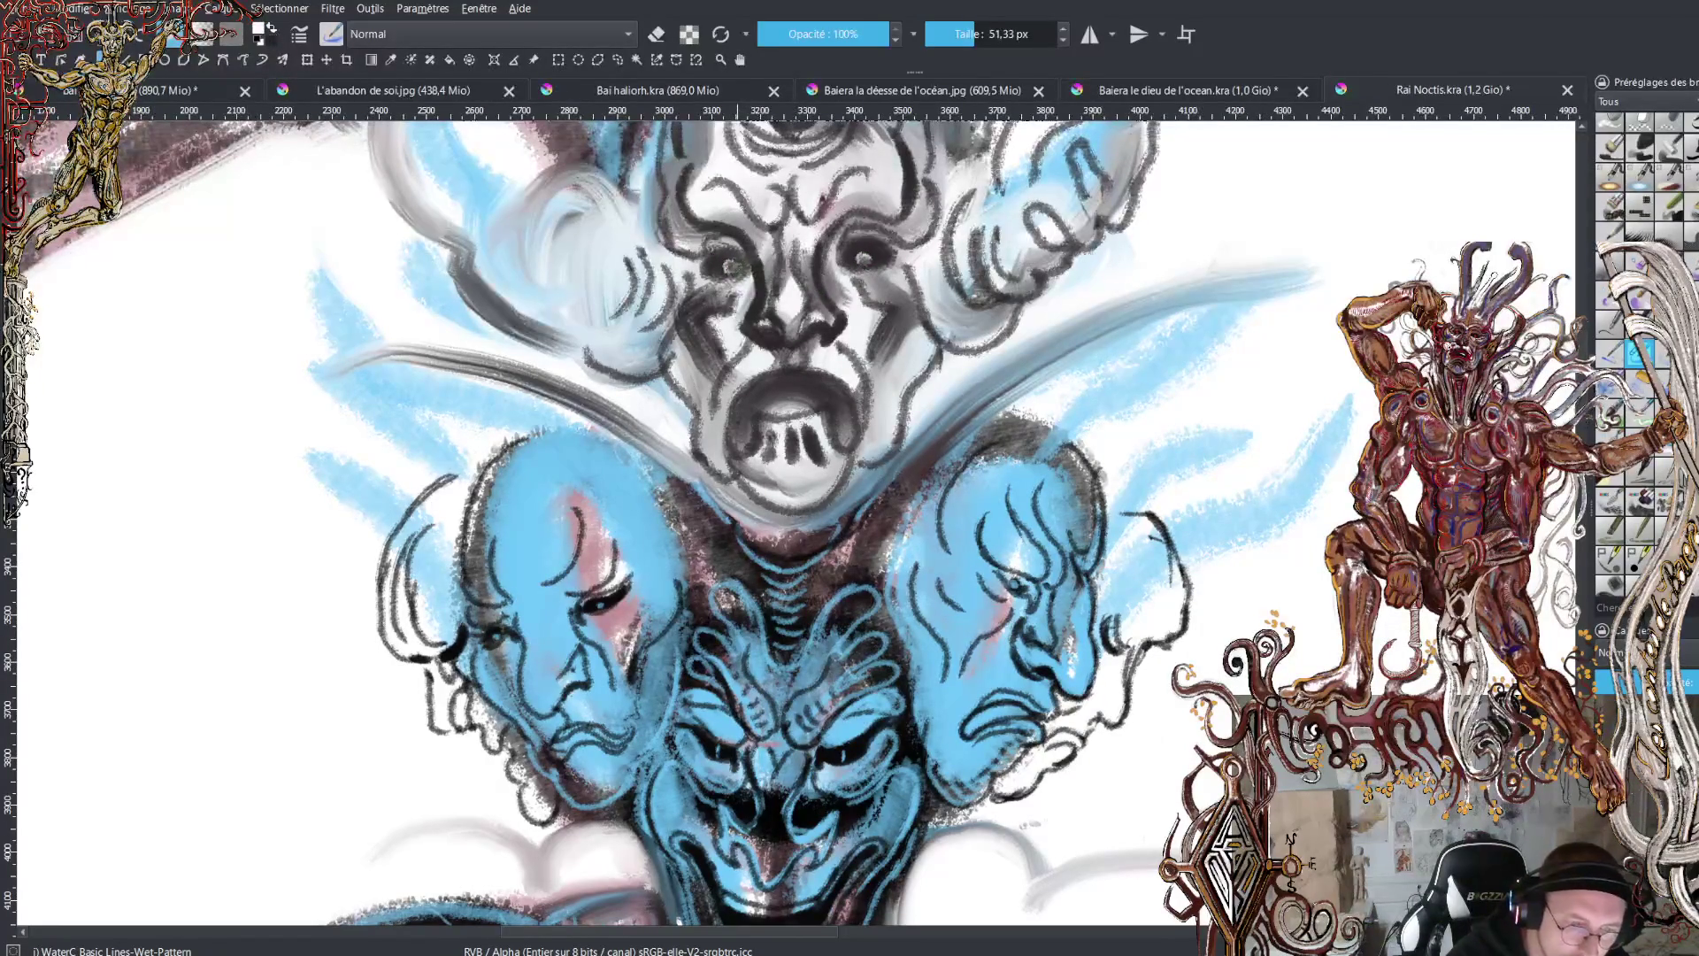
{"action": "left_click", "coordinate": [863, 260]}
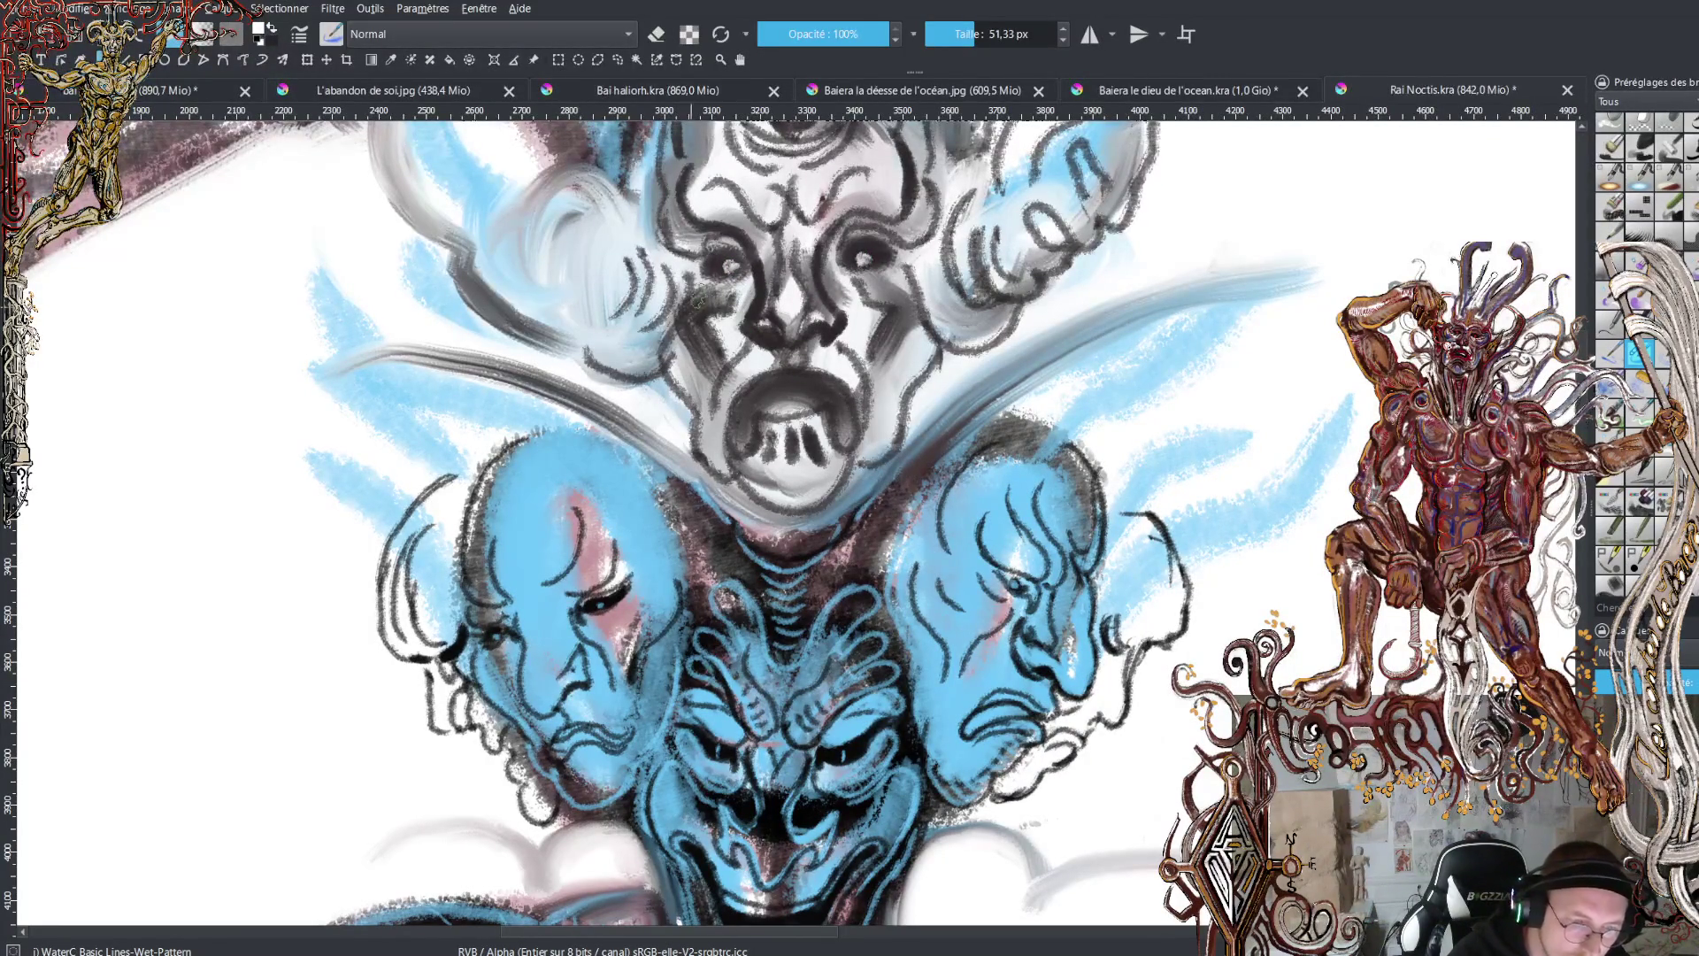
{"action": "left_click_drag", "start_coordinate": [699, 287], "coordinate": [690, 347]}
{"action": "left_click_drag", "start_coordinate": [900, 268], "coordinate": [891, 394]}
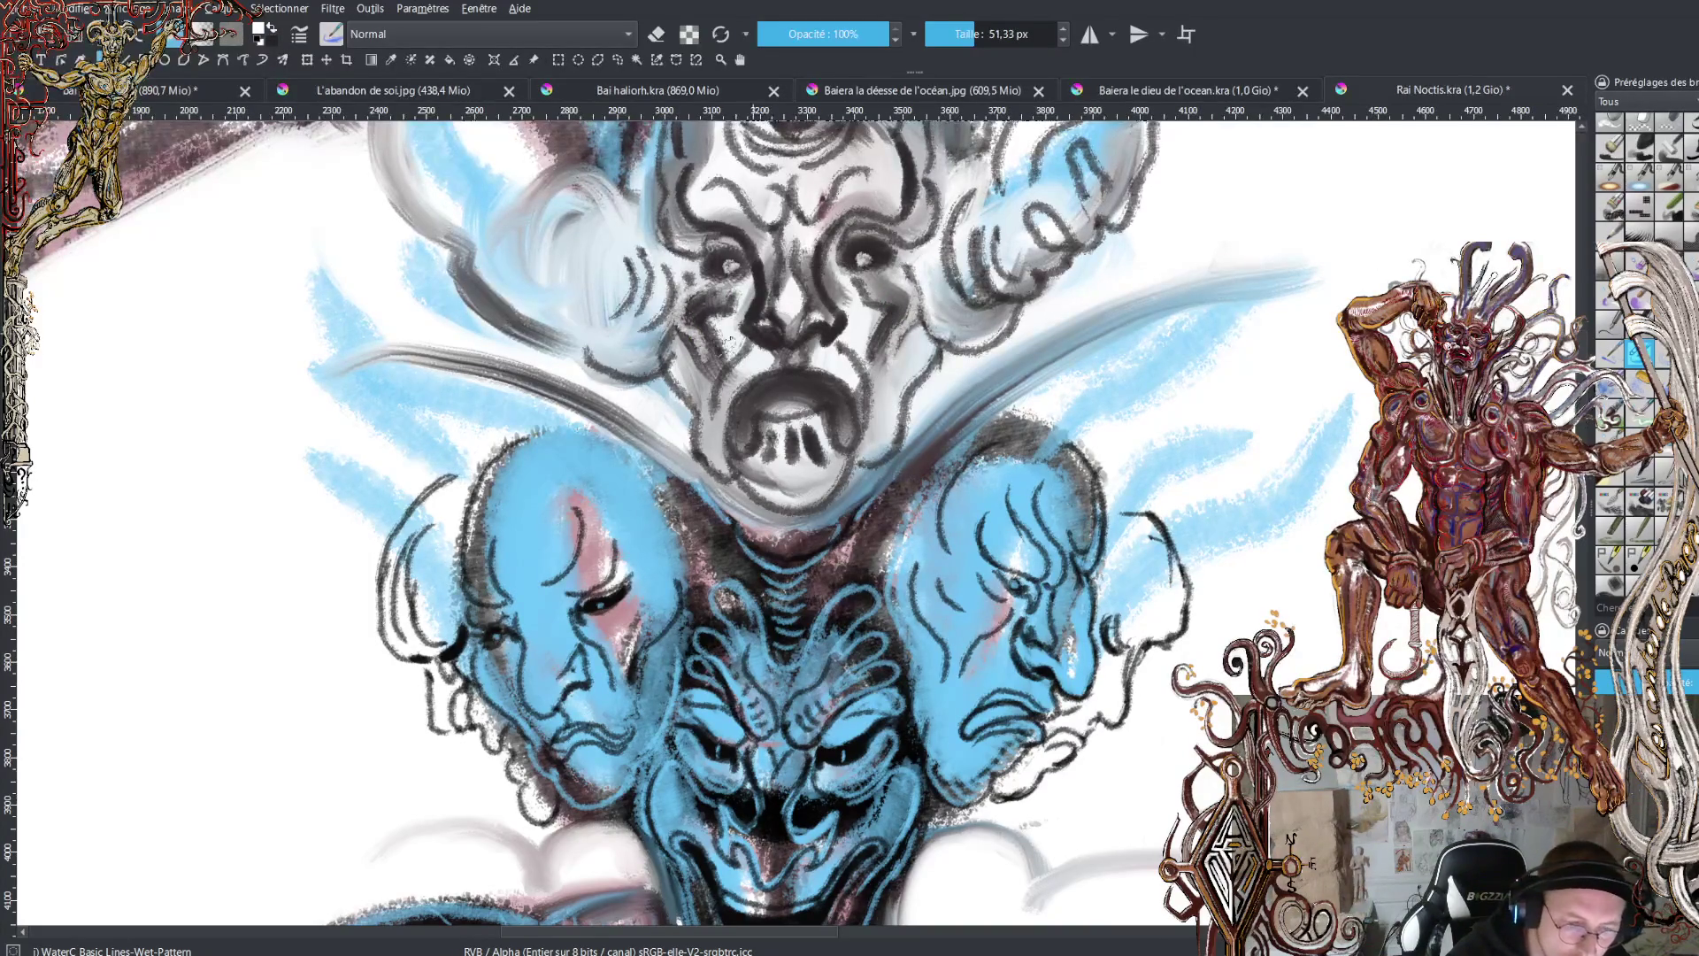
{"action": "mouse_move", "coordinate": [668, 323]}
{"action": "left_mouse_down"}
{"action": "mouse_move", "coordinate": [642, 354]}
{"action": "mouse_move", "coordinate": [722, 456]}
{"action": "mouse_move", "coordinate": [778, 487]}
{"action": "mouse_move", "coordinate": [752, 496]}
{"action": "mouse_move", "coordinate": [790, 509]}
{"action": "mouse_move", "coordinate": [845, 478]}
{"action": "mouse_move", "coordinate": [840, 491]}
{"action": "mouse_move", "coordinate": [819, 485]}
{"action": "mouse_move", "coordinate": [863, 425]}
{"action": "mouse_move", "coordinate": [854, 363]}
{"action": "left_mouse_up"}
{"action": "key", "text": "x"}
{"action": "key", "text": "x"}
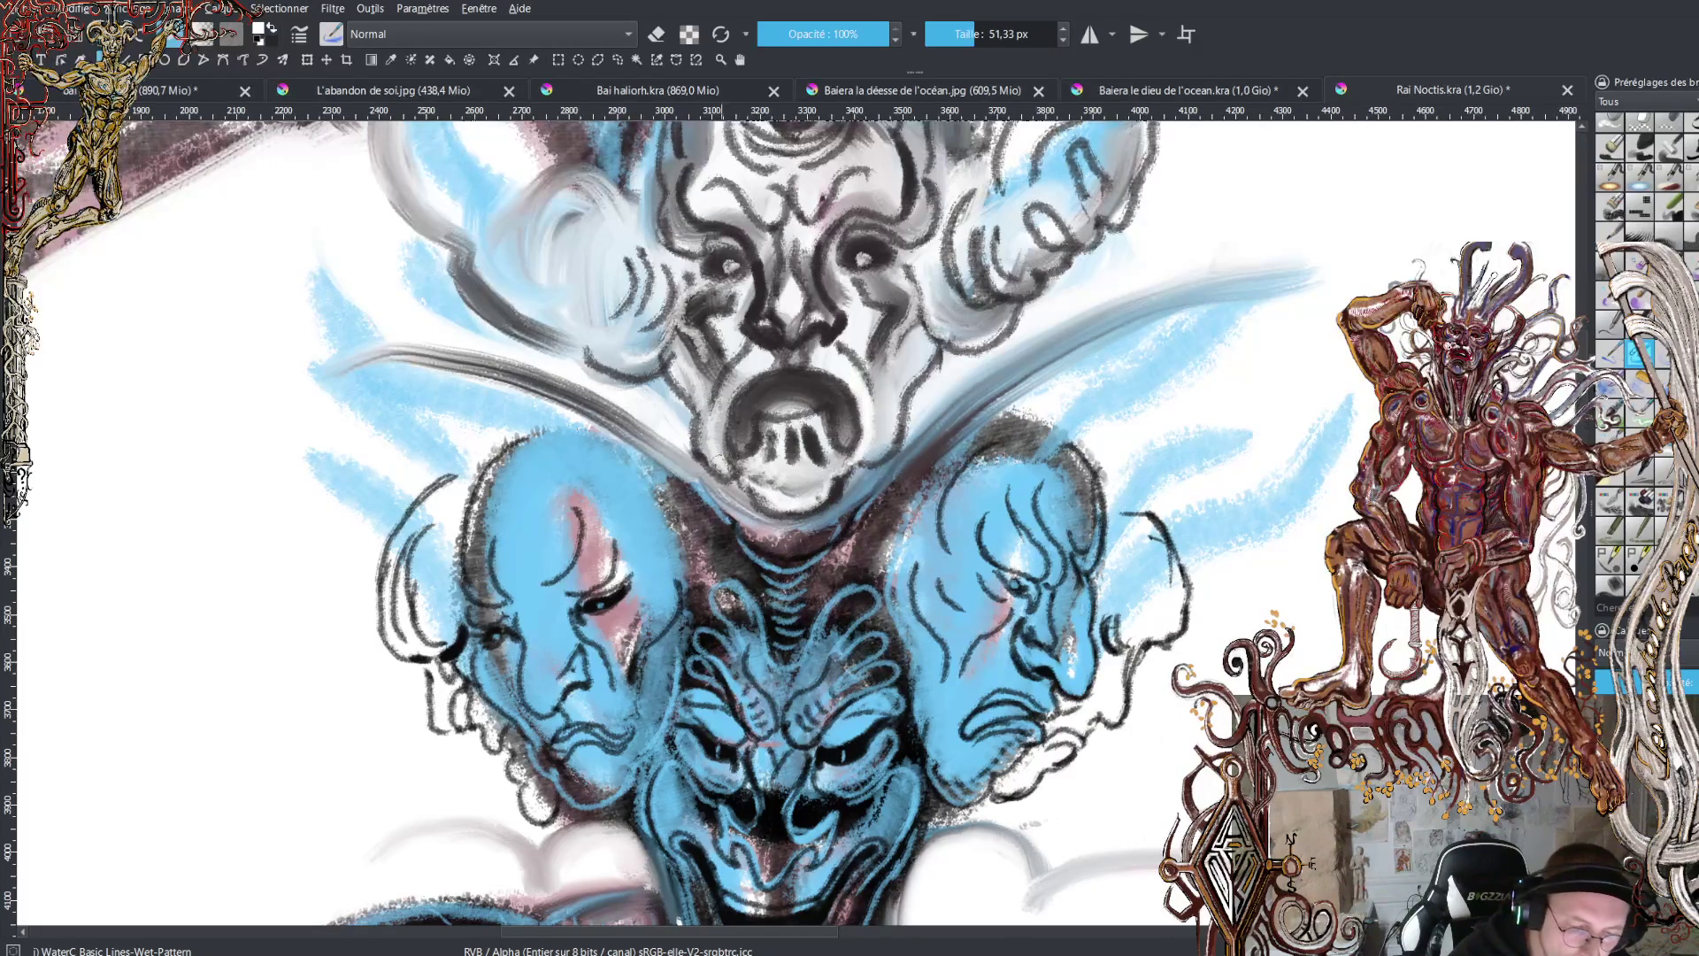
- Brighten the grey shading left of the chin, beside the nose and around the eyes with white
{"action": "mouse_move", "coordinate": [721, 451]}
{"action": "left_mouse_down"}
{"action": "mouse_move", "coordinate": [727, 394]}
{"action": "mouse_move", "coordinate": [752, 469]}
{"action": "left_mouse_up"}
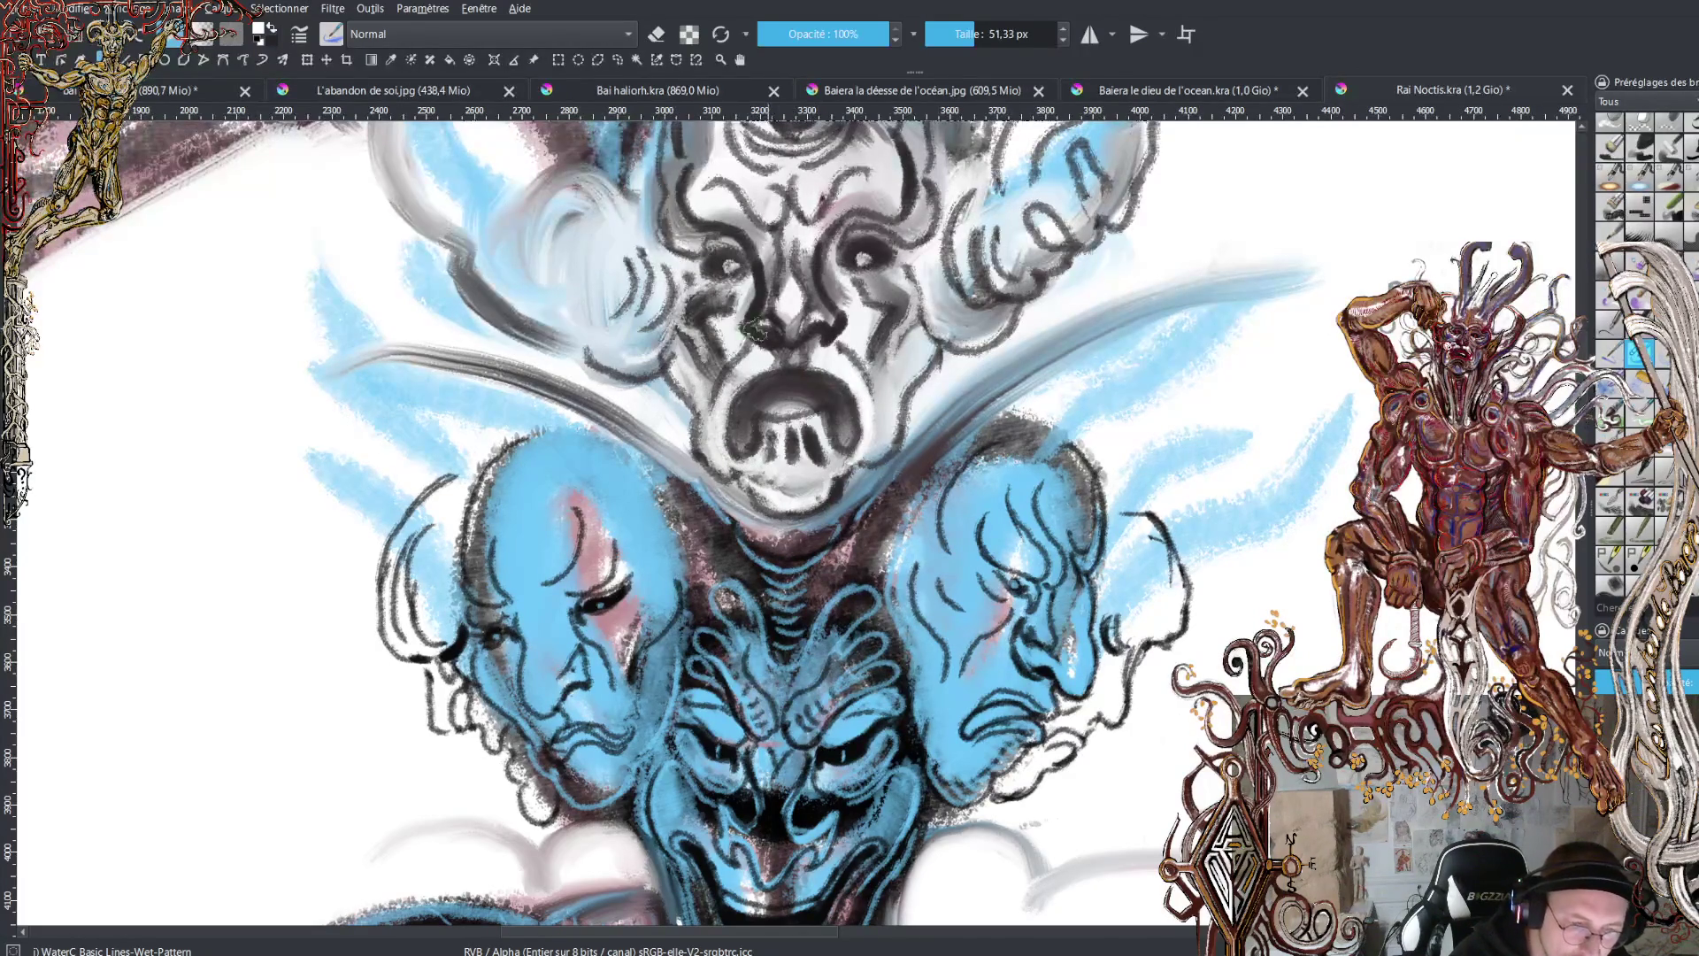
{"action": "left_click_drag", "start_coordinate": [718, 367], "coordinate": [729, 330]}
{"action": "mouse_move", "coordinate": [862, 352]}
{"action": "left_mouse_down"}
{"action": "mouse_move", "coordinate": [876, 321]}
{"action": "mouse_move", "coordinate": [847, 279]}
{"action": "mouse_move", "coordinate": [730, 221]}
{"action": "mouse_move", "coordinate": [699, 177]}
{"action": "mouse_move", "coordinate": [747, 237]}
{"action": "mouse_move", "coordinate": [876, 208]}
{"action": "mouse_move", "coordinate": [889, 177]}
{"action": "mouse_move", "coordinate": [712, 274]}
{"action": "mouse_move", "coordinate": [707, 222]}
{"action": "mouse_move", "coordinate": [681, 191]}
{"action": "mouse_move", "coordinate": [681, 230]}
{"action": "left_mouse_up"}
{"action": "mouse_move", "coordinate": [885, 208]}
{"action": "left_mouse_down"}
{"action": "mouse_move", "coordinate": [902, 168]}
{"action": "mouse_move", "coordinate": [881, 133]}
{"action": "left_mouse_up"}
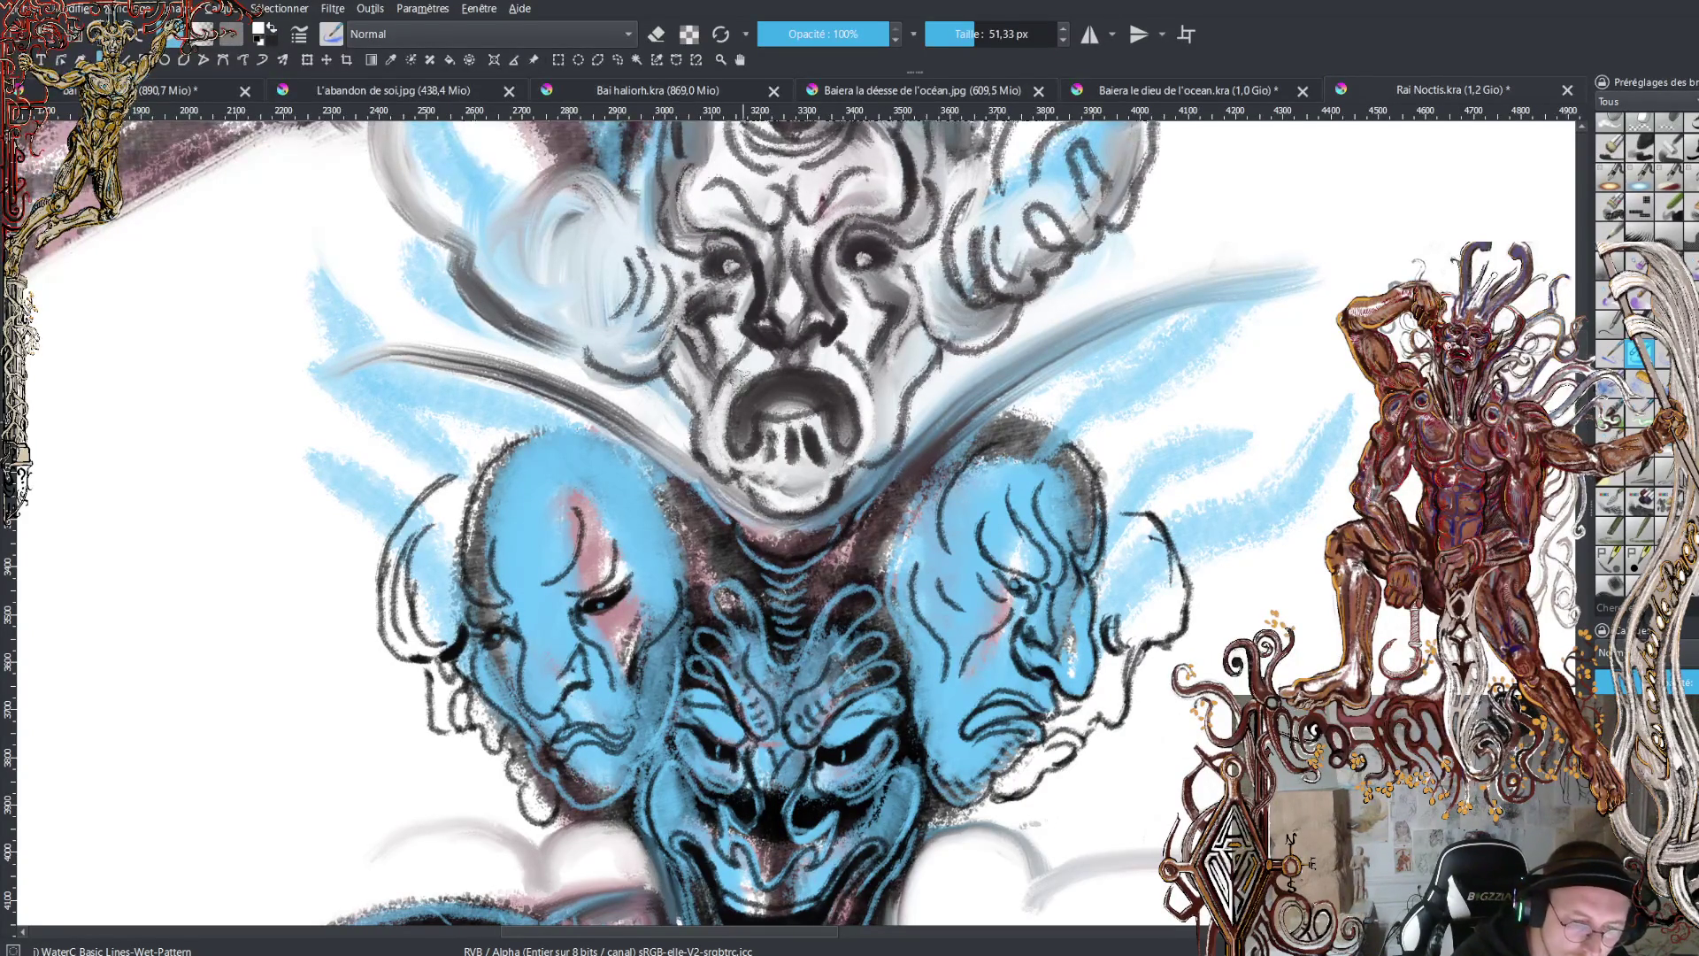
- Darken the shading around both eyes and the upper-left of the face in black
{"action": "key", "text": "x"}
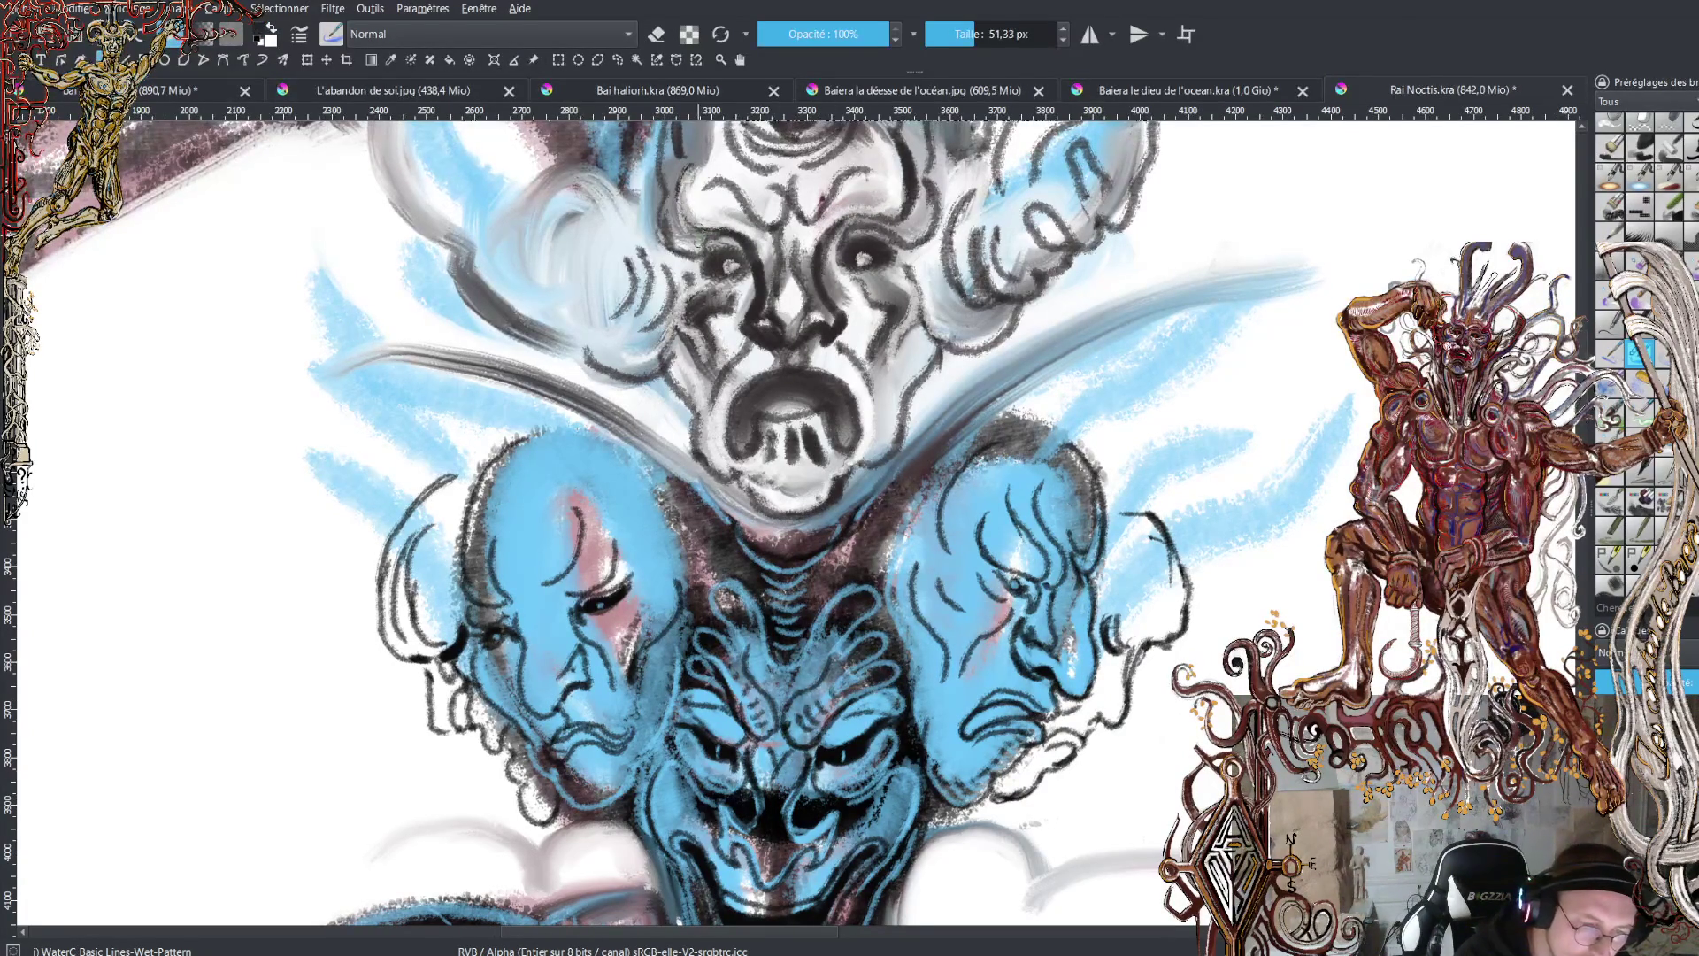
{"action": "left_click_drag", "start_coordinate": [698, 204], "coordinate": [683, 243]}
{"action": "mouse_move", "coordinate": [916, 199]}
{"action": "left_mouse_down"}
{"action": "mouse_move", "coordinate": [912, 226]}
{"action": "mouse_move", "coordinate": [901, 141]}
{"action": "left_mouse_up"}
{"action": "left_click_drag", "start_coordinate": [681, 203], "coordinate": [688, 133]}
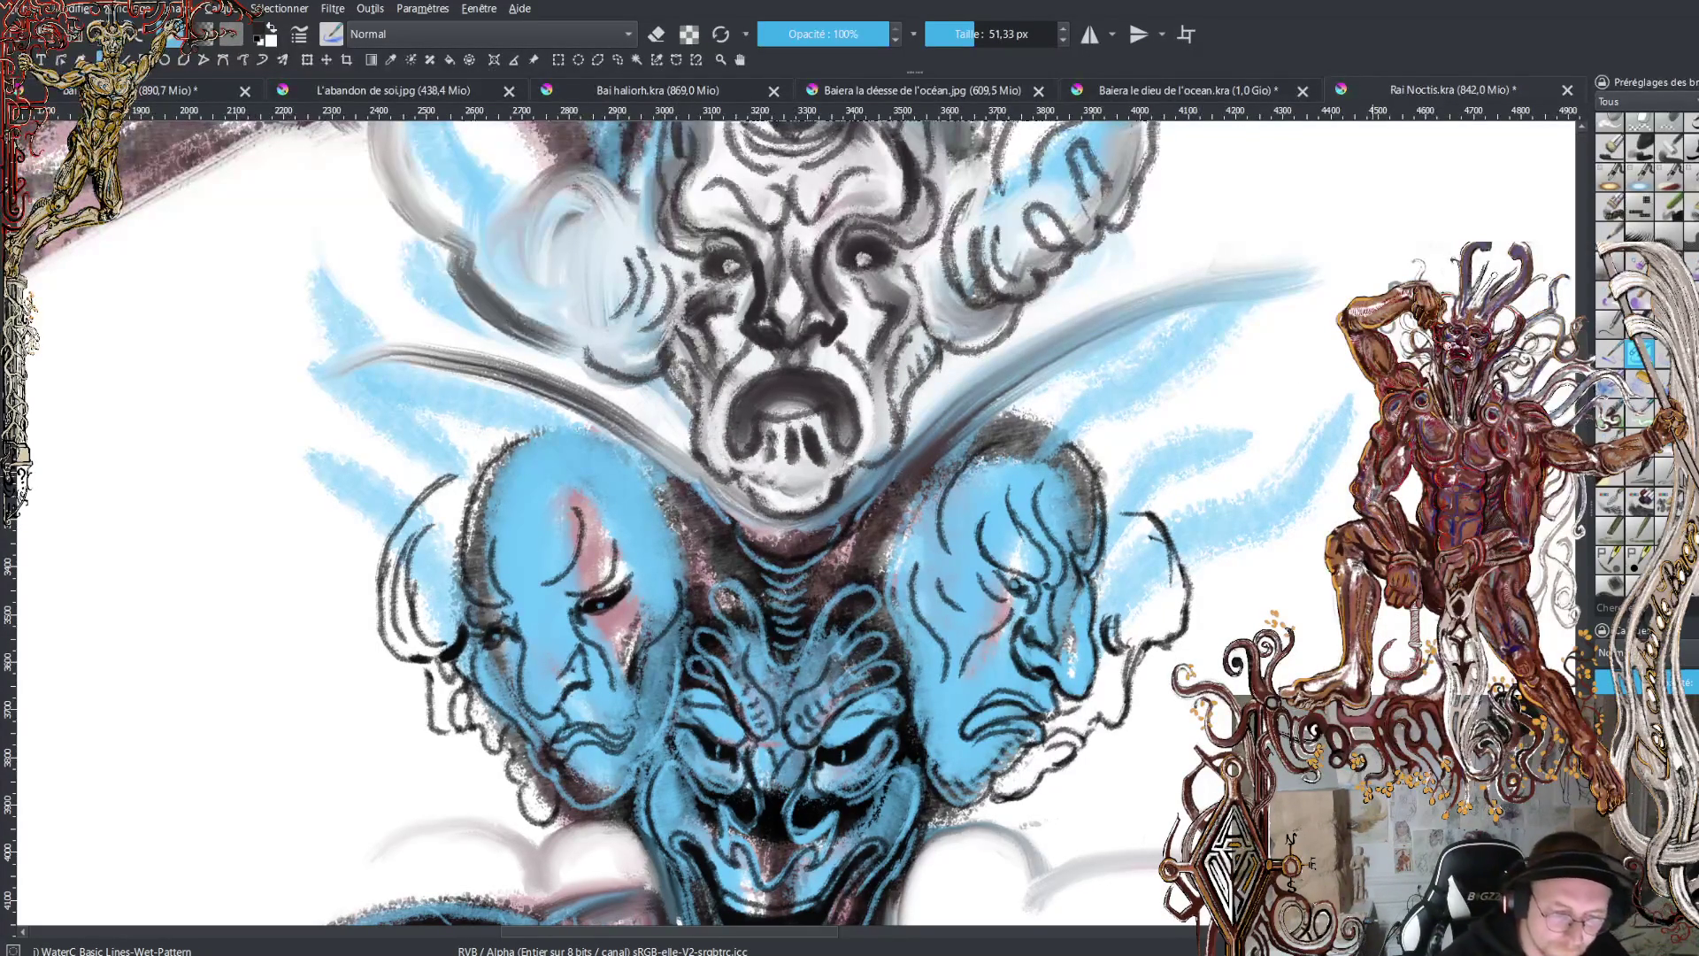
- Zoom out to view the whole creature, zoom back in, and sample a lower face's blue
{"action": "key", "text": "minus"}
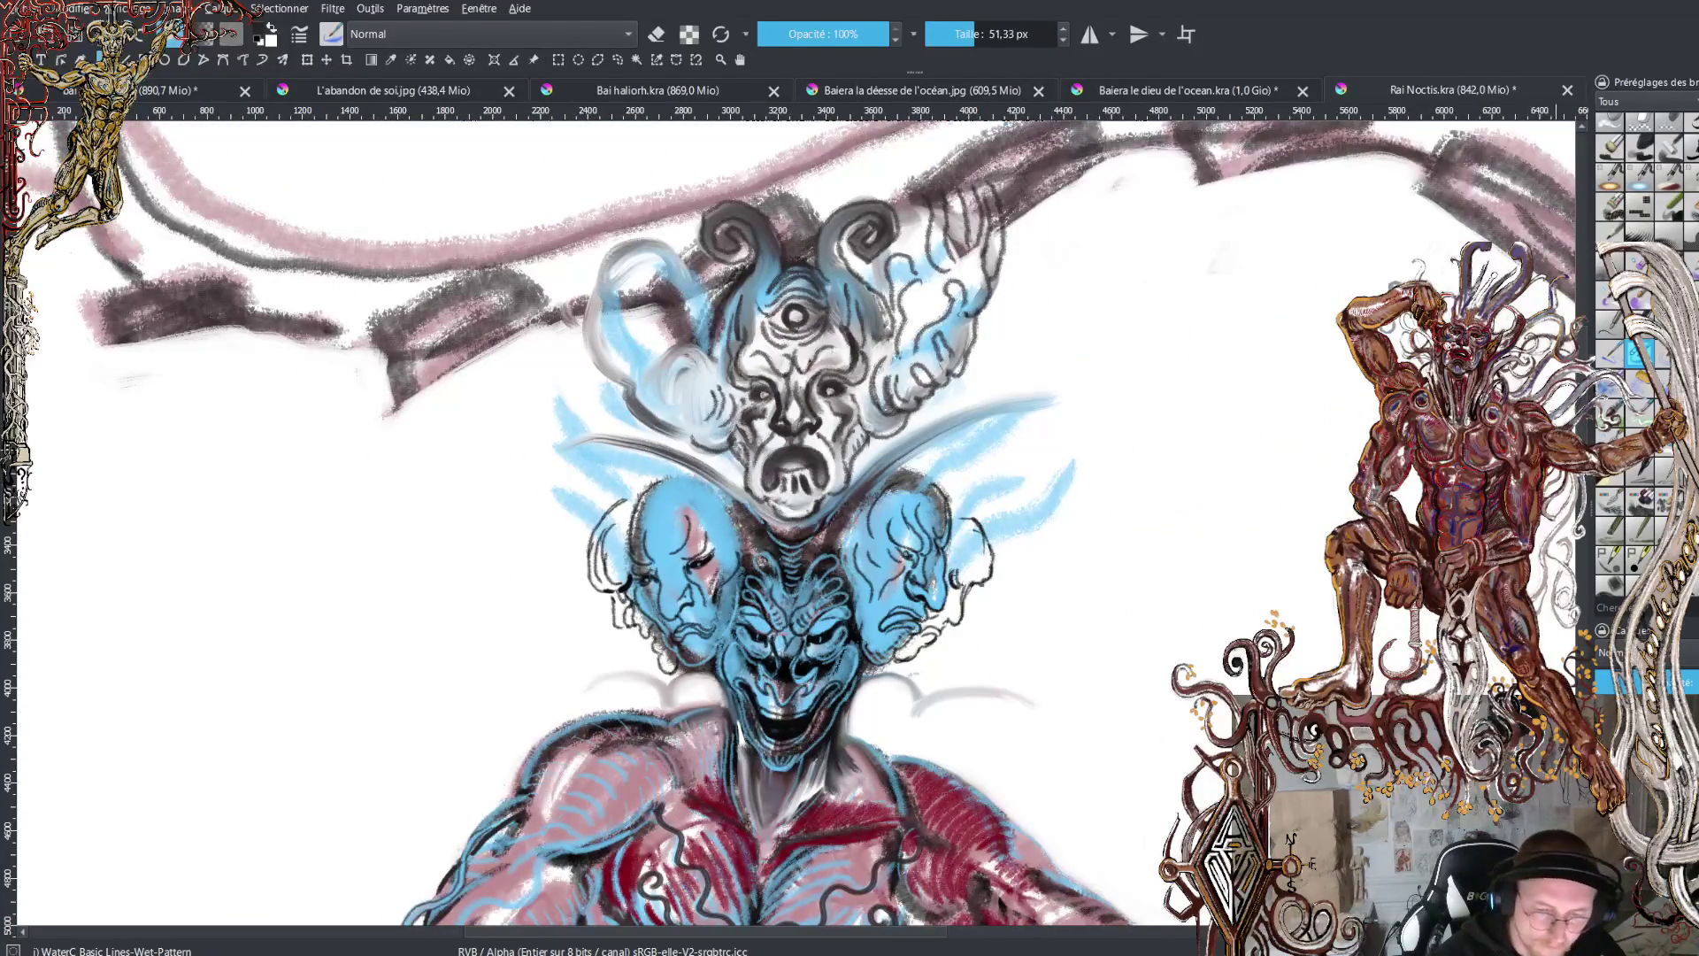
{"action": "scroll", "coordinate": [619, 522], "scroll_direction": "down", "scroll_amount": 2}
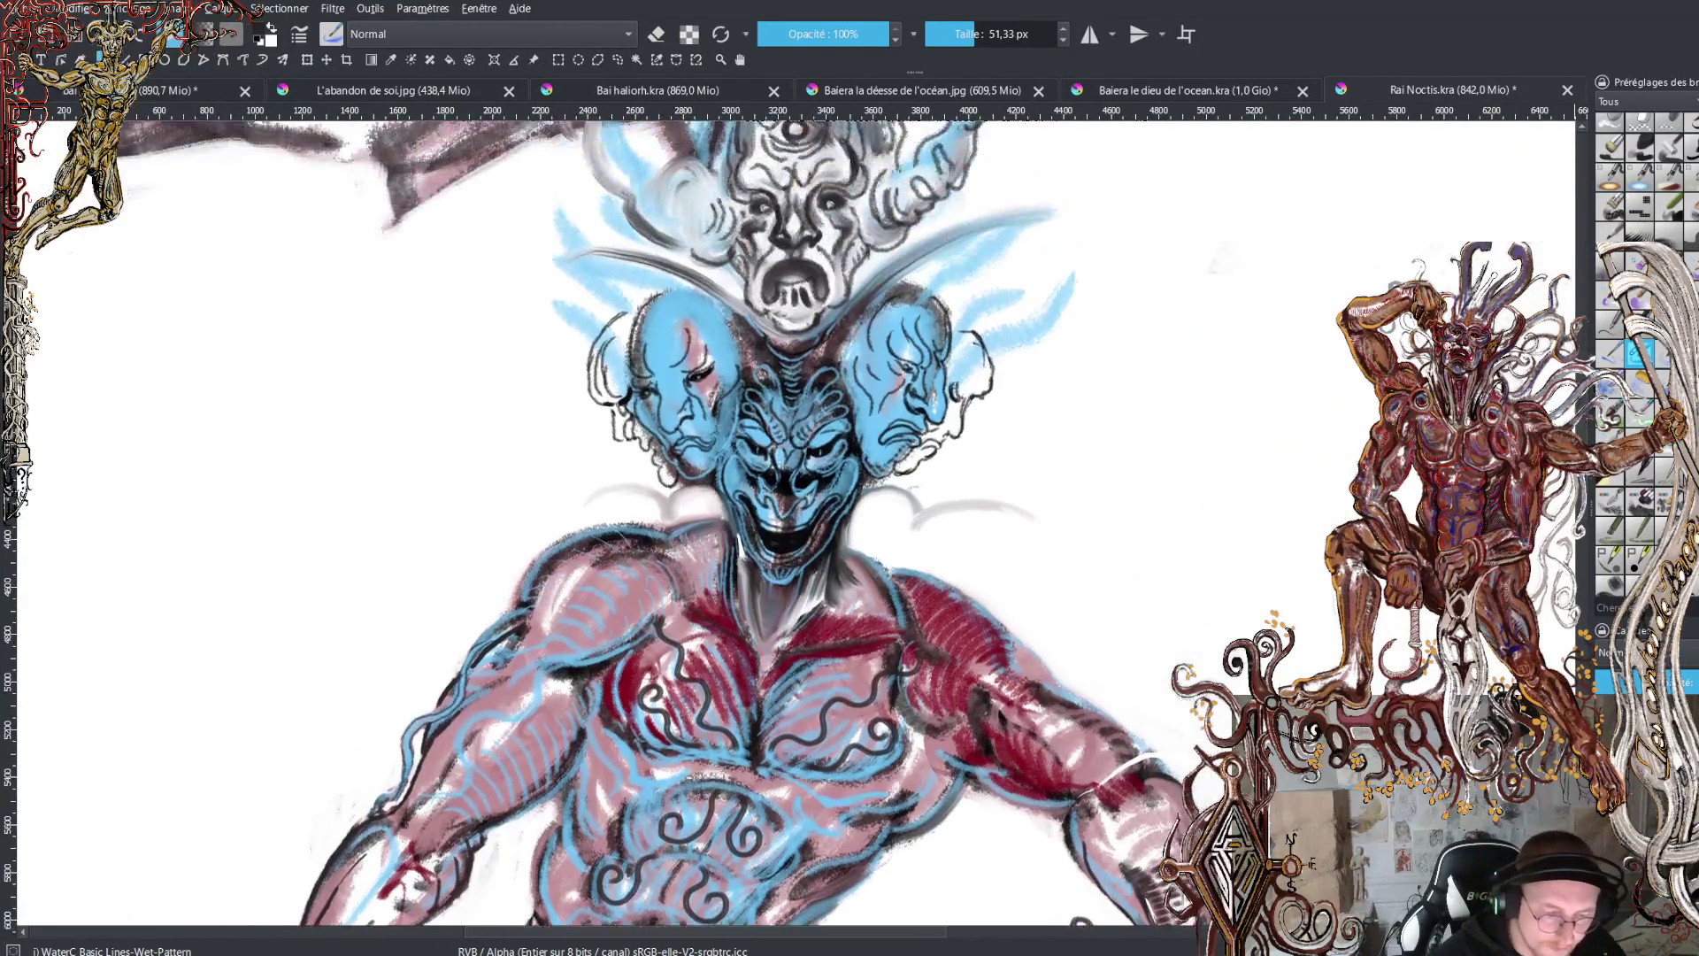
{"action": "key", "text": "plus"}
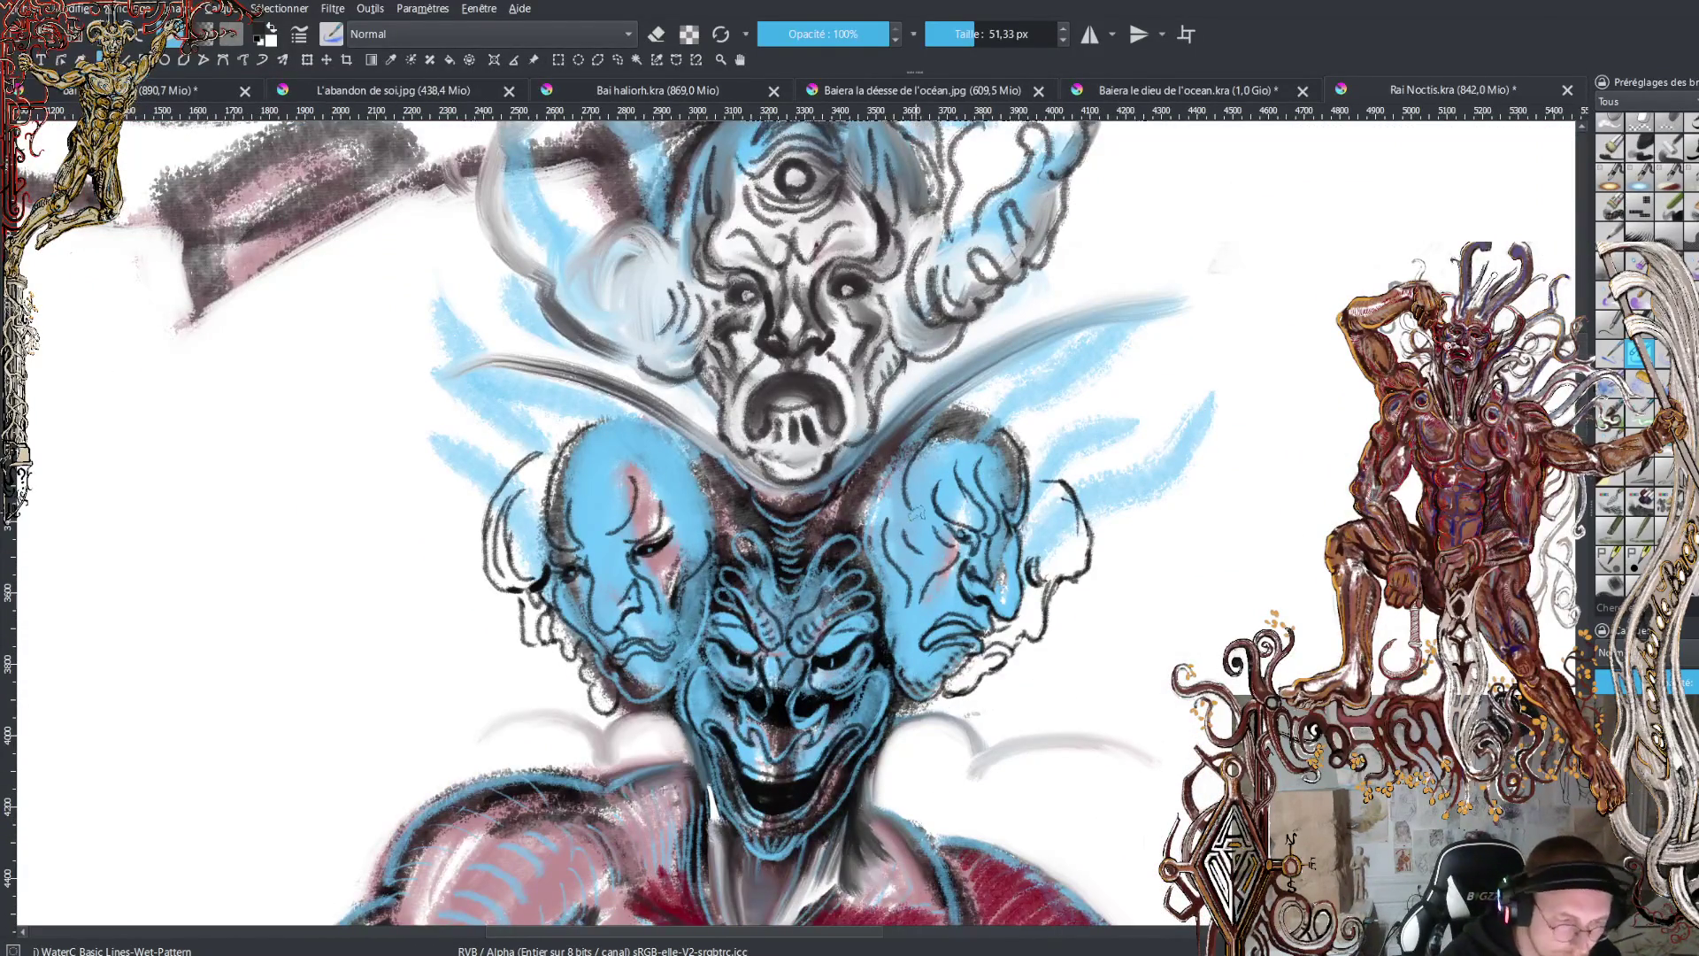
{"action": "left_click", "coordinate": [915, 514], "text": "ctrl"}
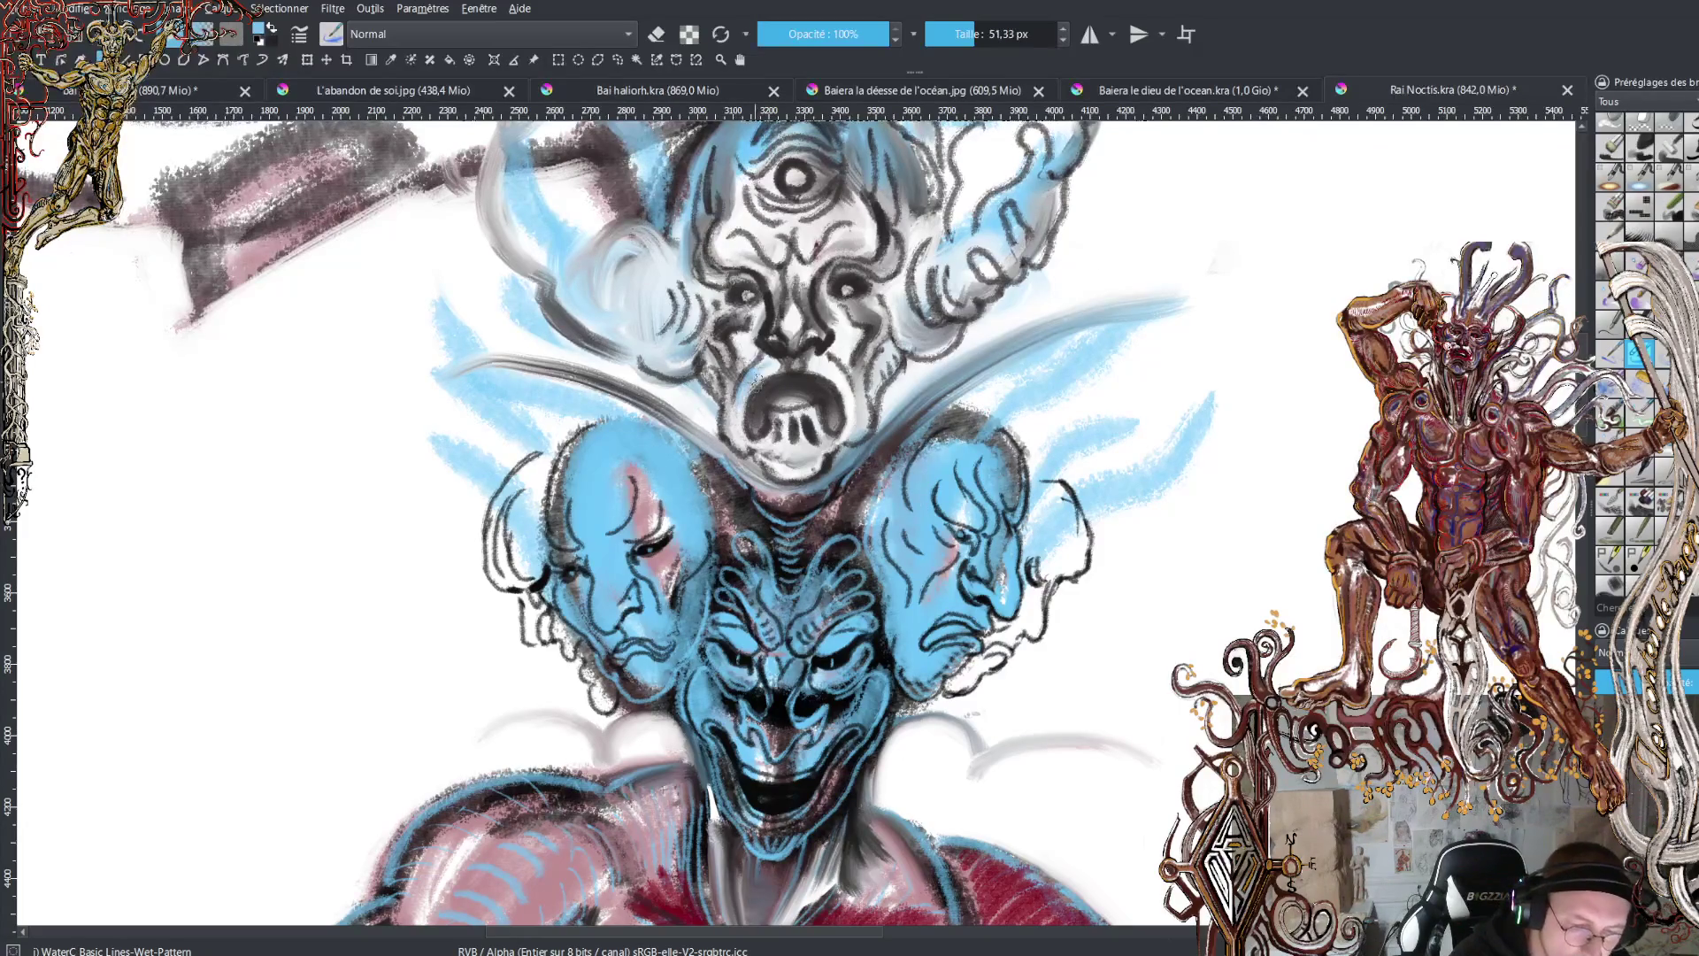
- Tint the top face's cheeks and forehead blue, adding dark touches on brow, nose, right cheek and chin
{"action": "left_click_drag", "start_coordinate": [746, 354], "coordinate": [743, 336]}
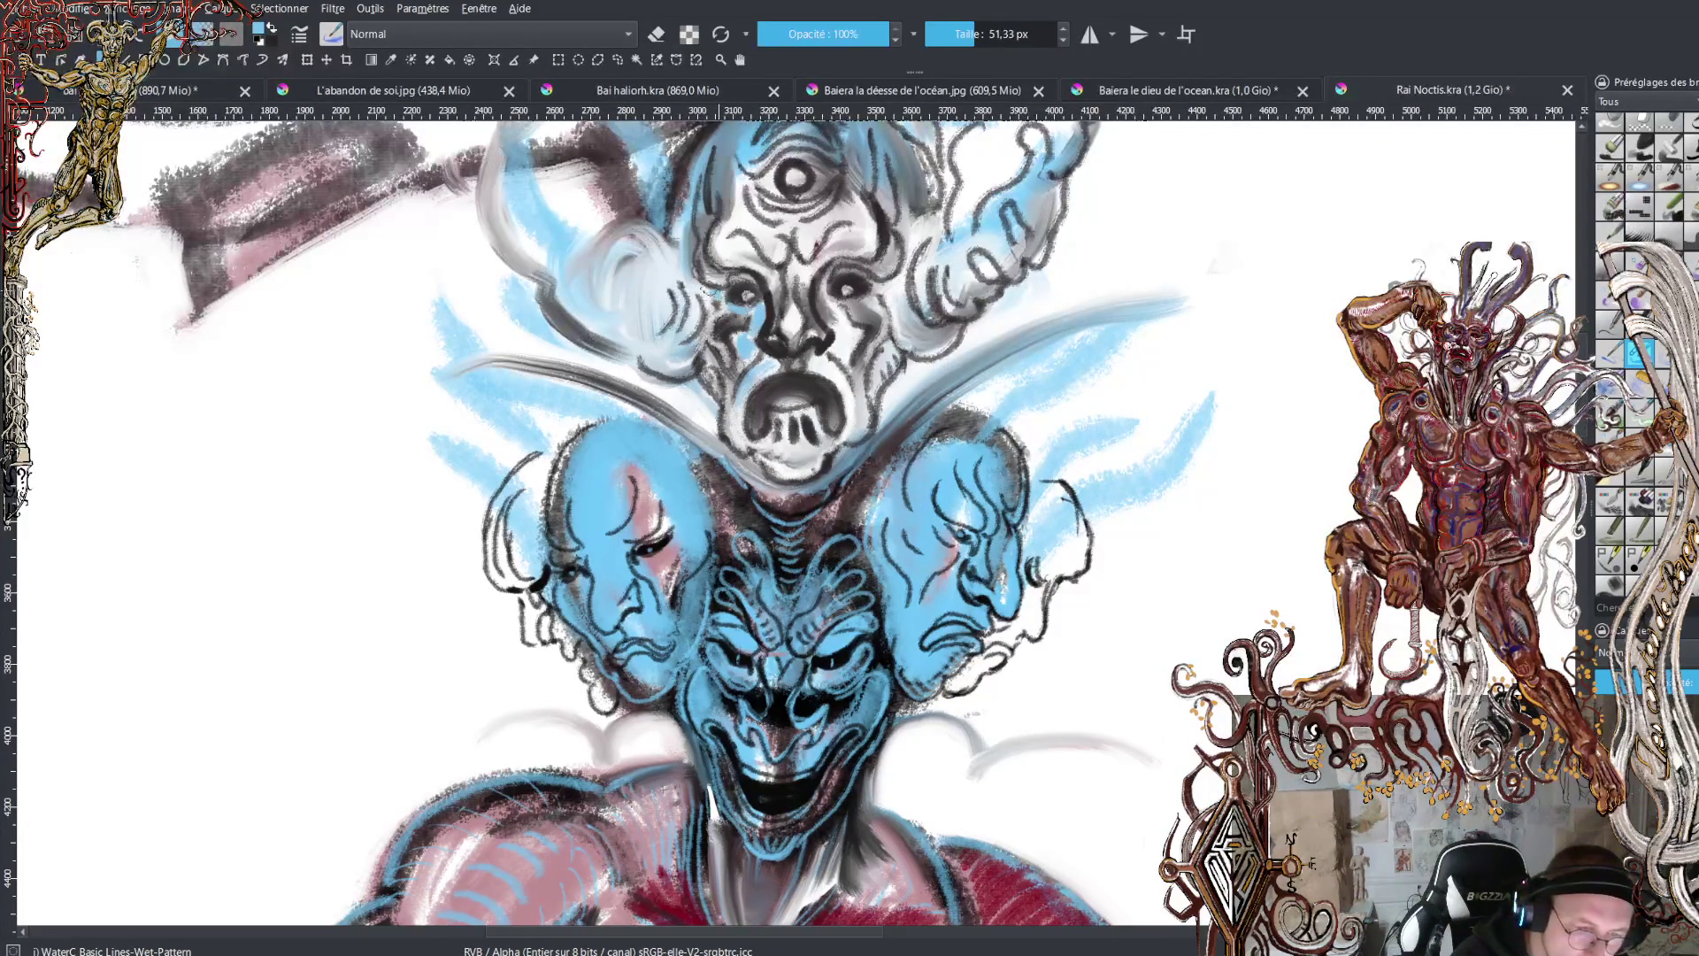
{"action": "mouse_move", "coordinate": [706, 323]}
{"action": "left_mouse_down"}
{"action": "mouse_move", "coordinate": [699, 285]}
{"action": "mouse_move", "coordinate": [725, 248]}
{"action": "mouse_move", "coordinate": [771, 246]}
{"action": "mouse_move", "coordinate": [743, 212]}
{"action": "mouse_move", "coordinate": [752, 188]}
{"action": "left_mouse_up"}
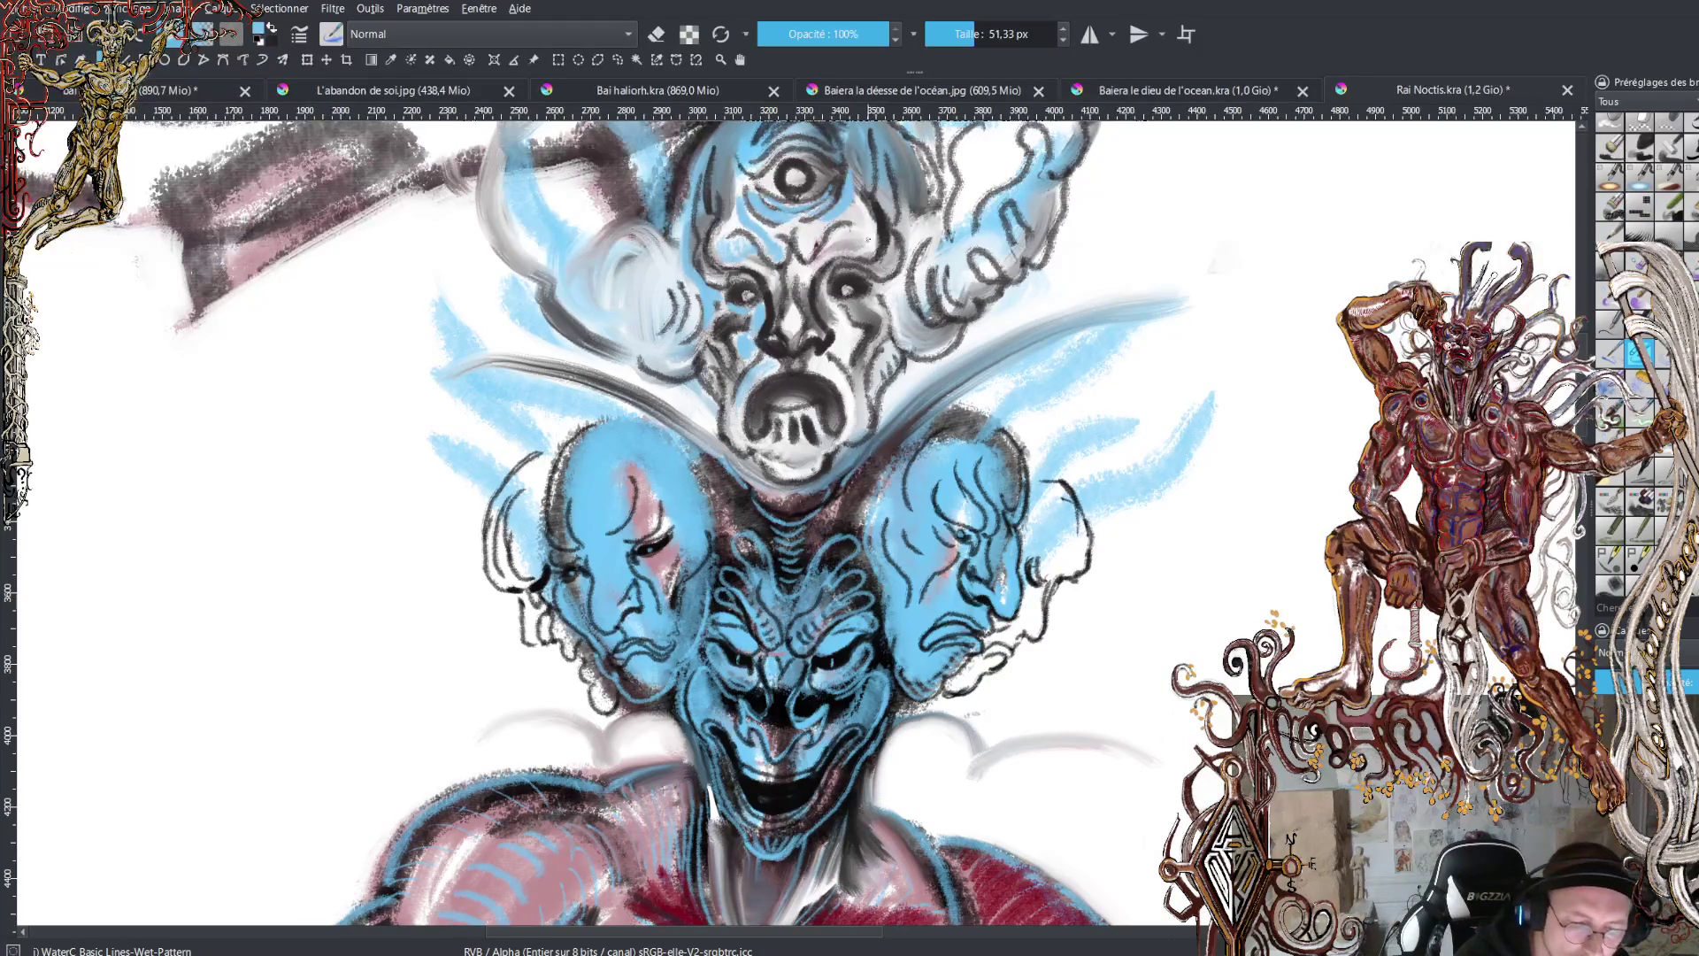
{"action": "mouse_move", "coordinate": [839, 233]}
{"action": "left_mouse_down"}
{"action": "mouse_move", "coordinate": [871, 232]}
{"action": "mouse_move", "coordinate": [860, 177]}
{"action": "left_mouse_up"}
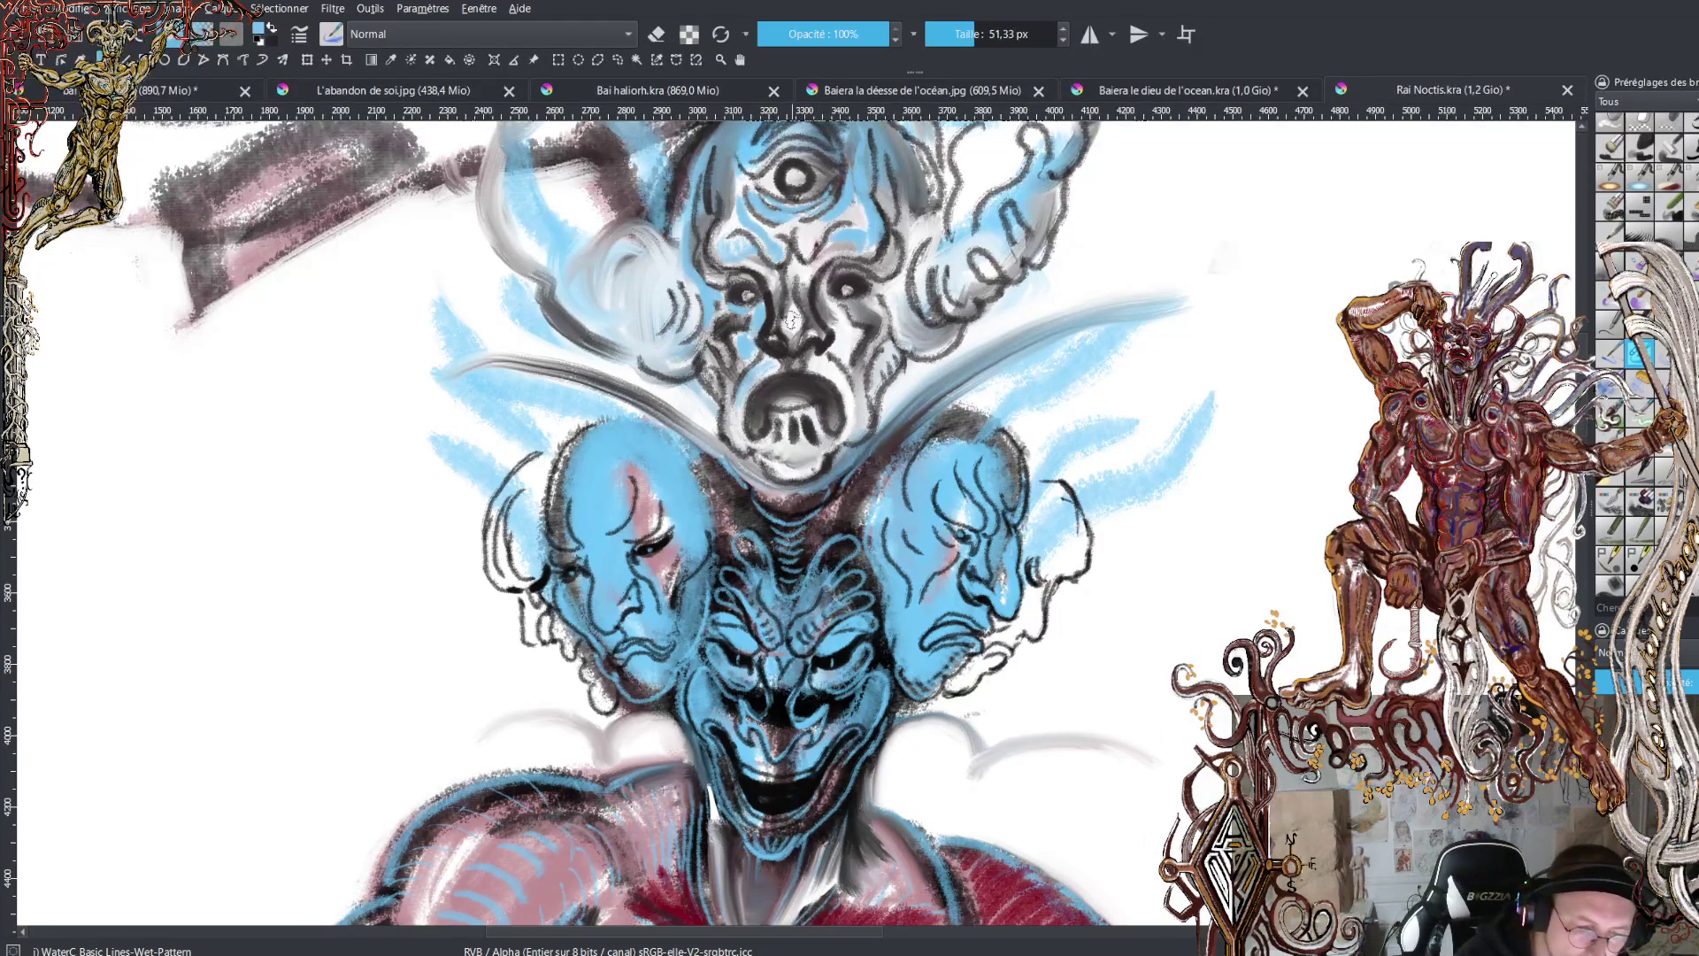
{"action": "left_click_drag", "start_coordinate": [791, 319], "coordinate": [788, 331]}
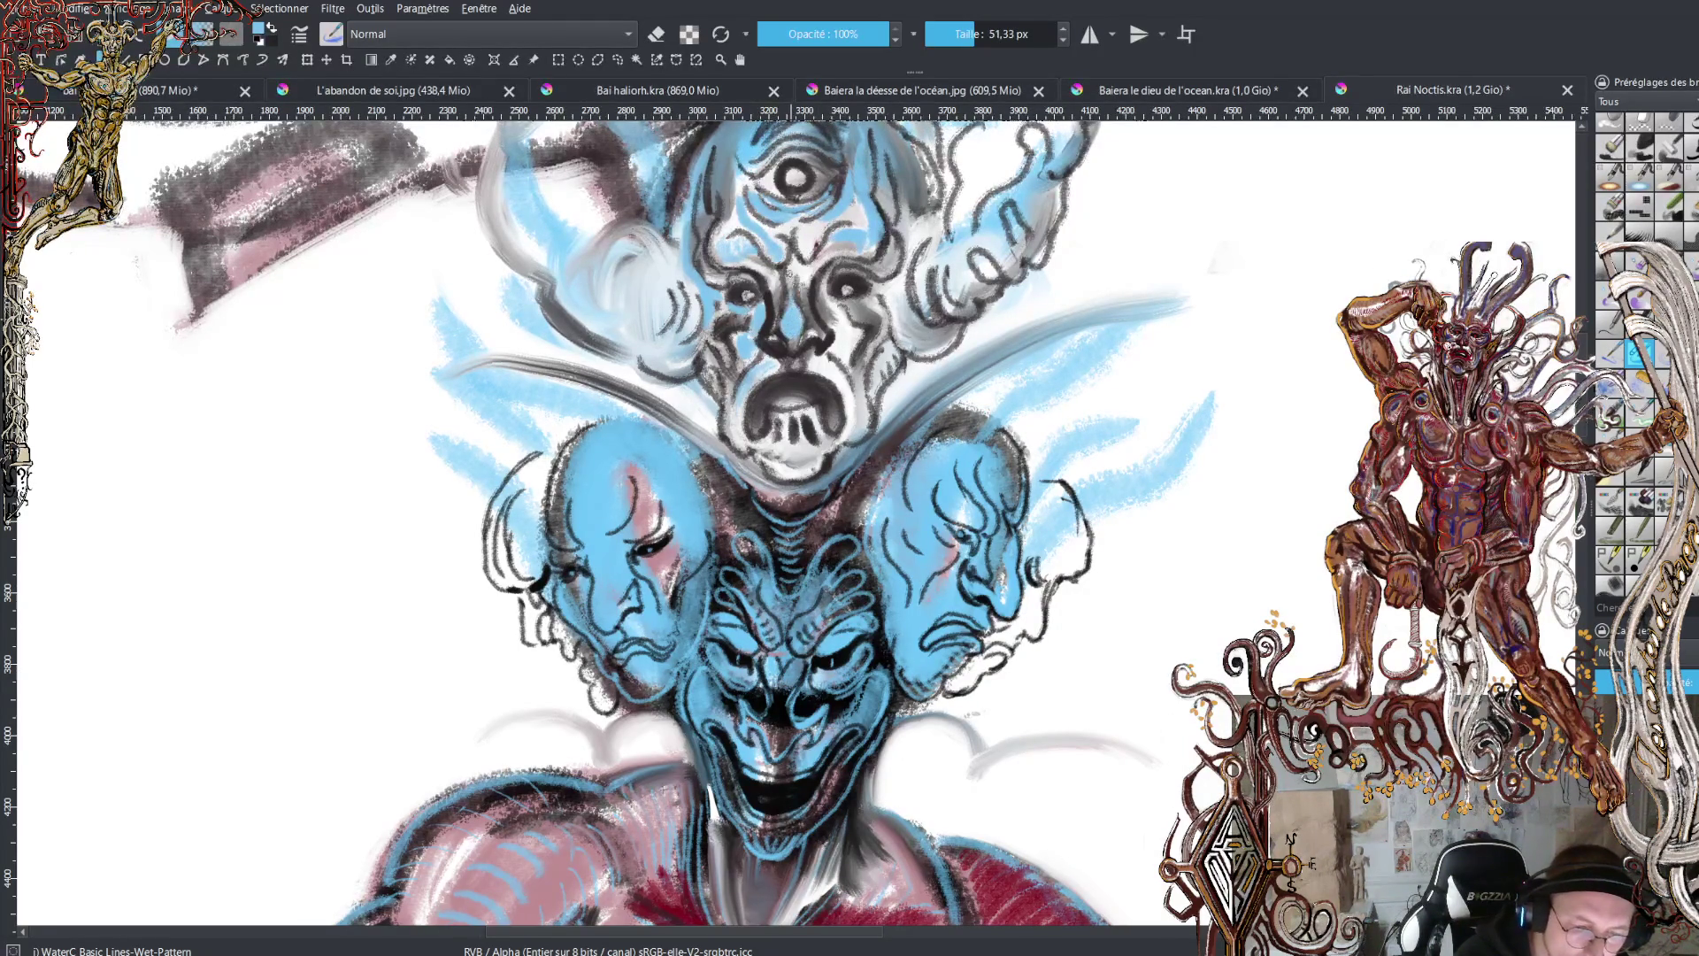
{"action": "mouse_move", "coordinate": [770, 273]}
{"action": "left_mouse_down"}
{"action": "mouse_move", "coordinate": [742, 260]}
{"action": "mouse_move", "coordinate": [845, 246]}
{"action": "left_mouse_up"}
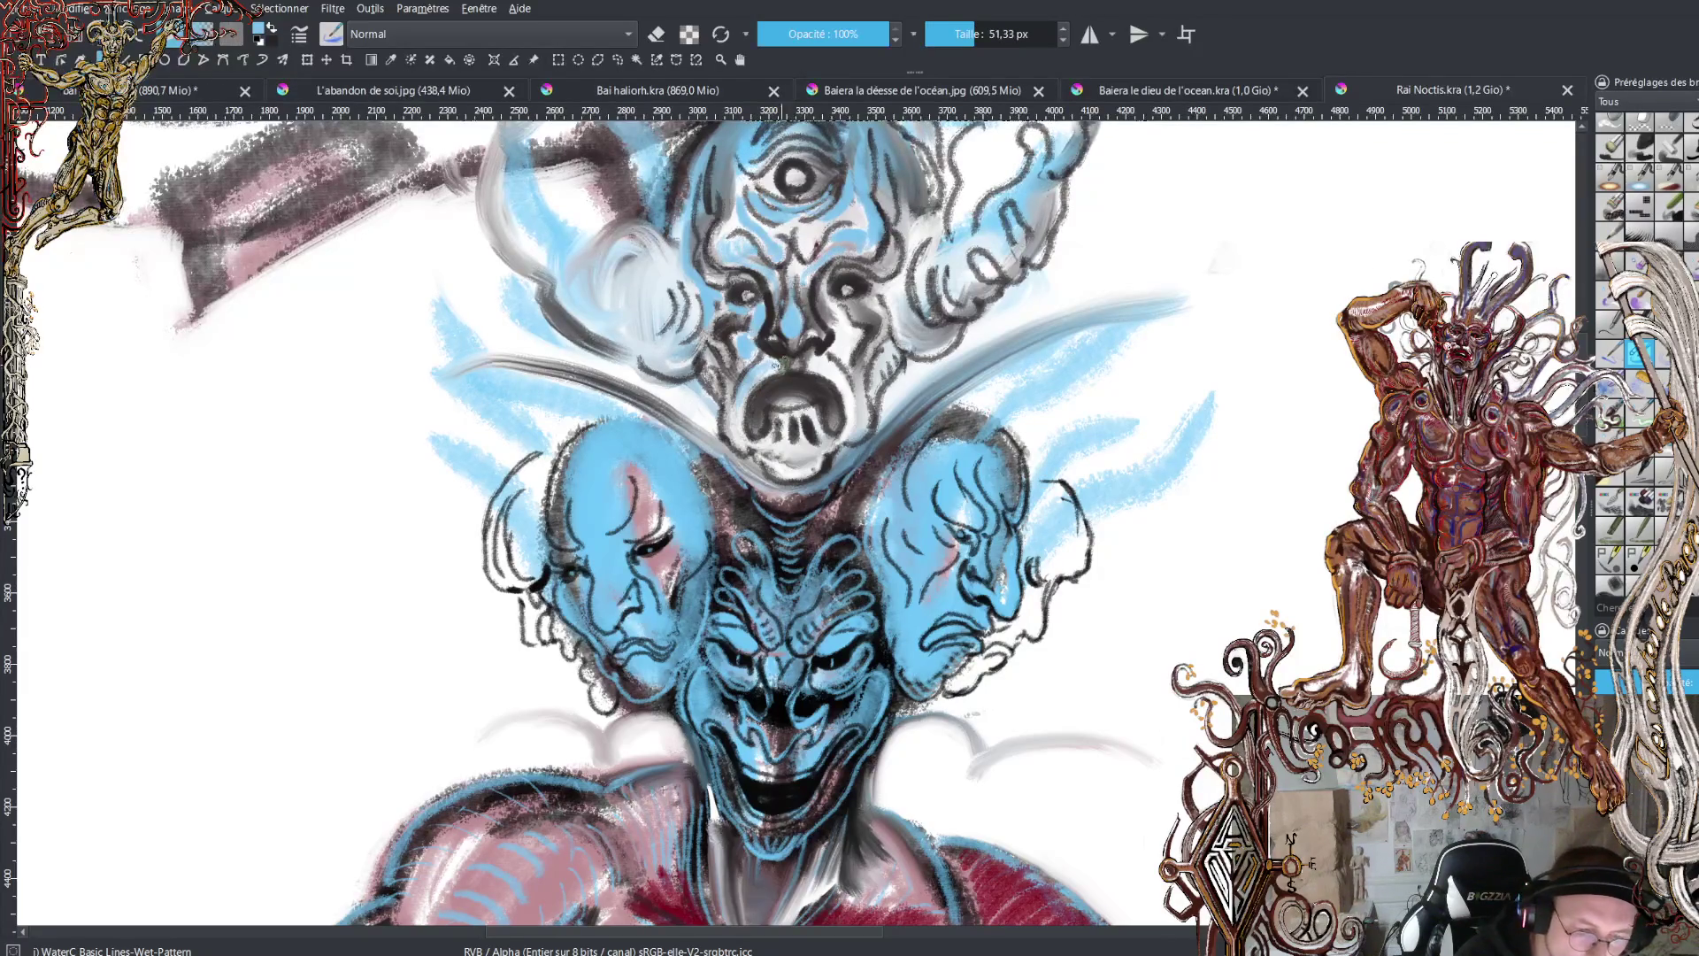
{"action": "mouse_move", "coordinate": [777, 365]}
{"action": "left_mouse_down"}
{"action": "mouse_move", "coordinate": [836, 379]}
{"action": "mouse_move", "coordinate": [836, 312]}
{"action": "mouse_move", "coordinate": [845, 326]}
{"action": "mouse_move", "coordinate": [893, 310]}
{"action": "mouse_move", "coordinate": [895, 292]}
{"action": "mouse_move", "coordinate": [902, 317]}
{"action": "left_mouse_up"}
{"action": "left_click_drag", "start_coordinate": [927, 257], "coordinate": [927, 274]}
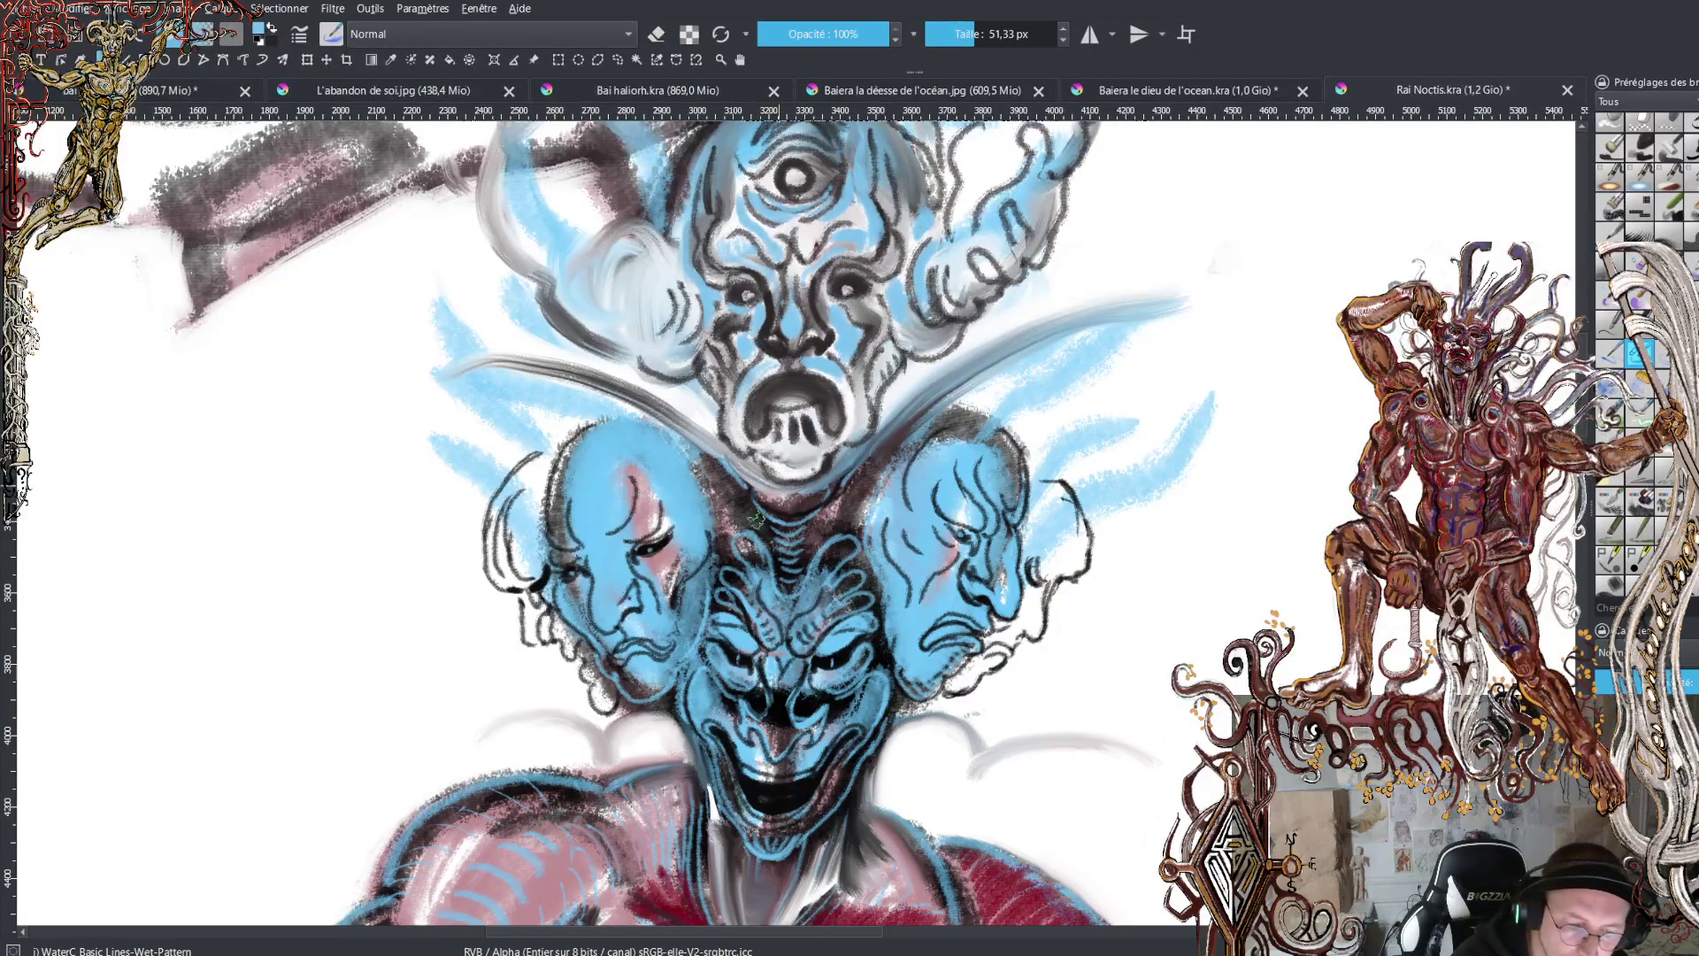
{"action": "mouse_move", "coordinate": [775, 449]}
{"action": "left_mouse_down"}
{"action": "mouse_move", "coordinate": [781, 469]}
{"action": "mouse_move", "coordinate": [812, 466]}
{"action": "left_mouse_up"}
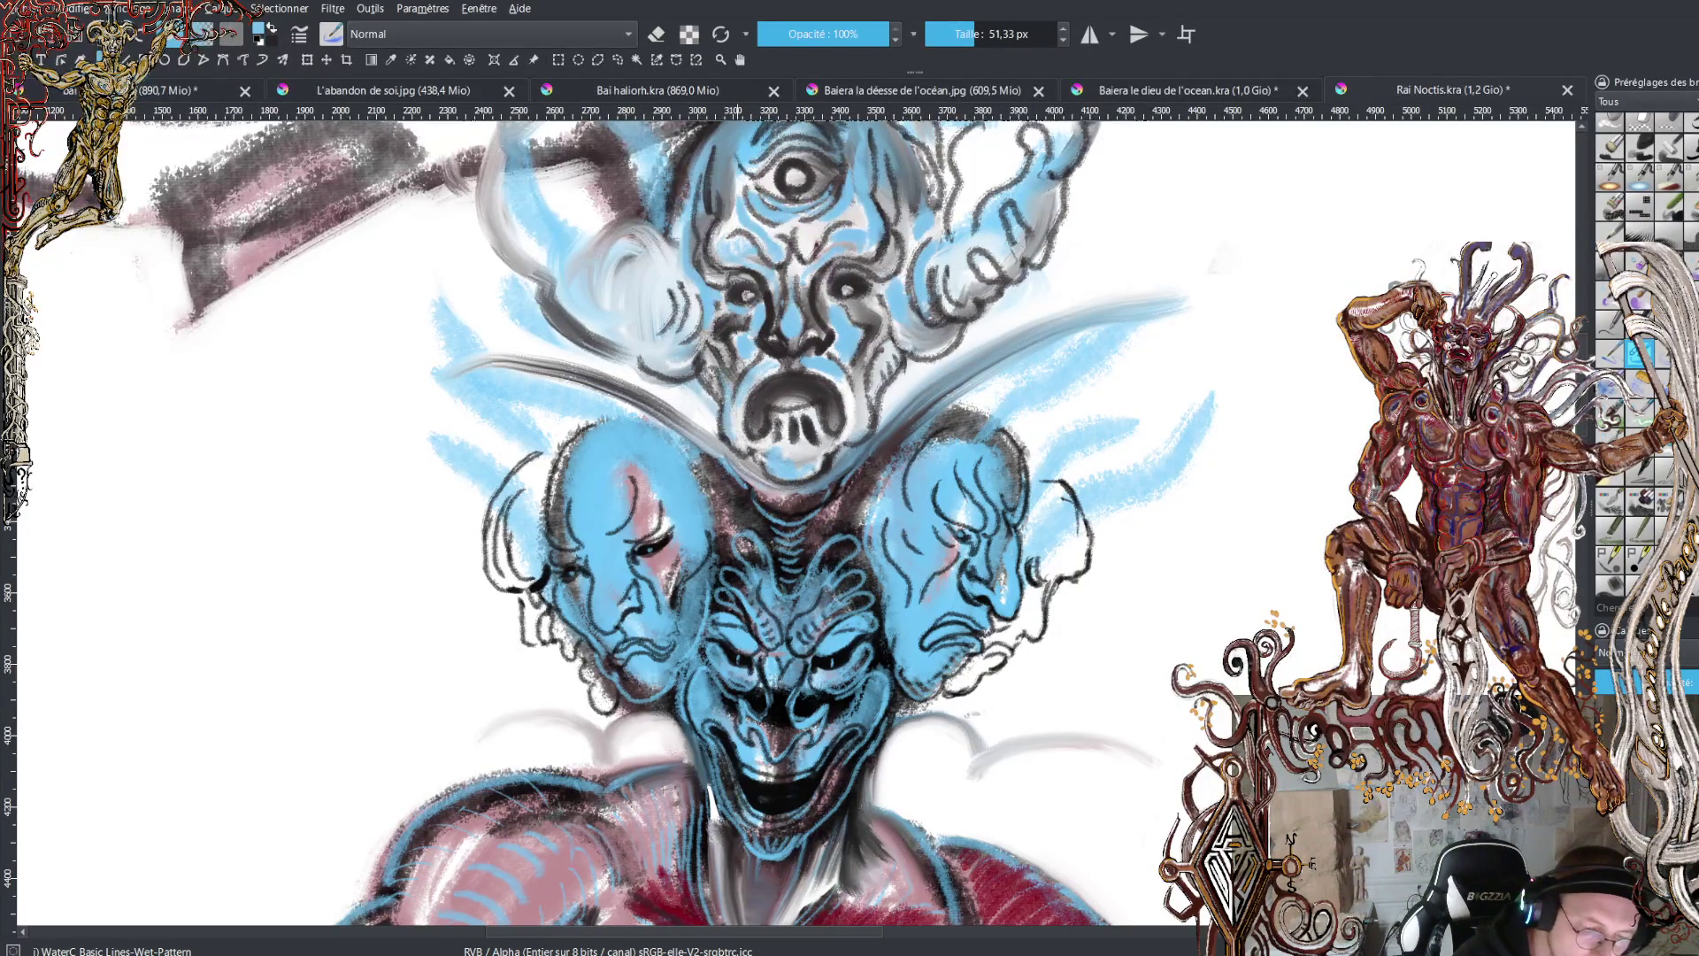
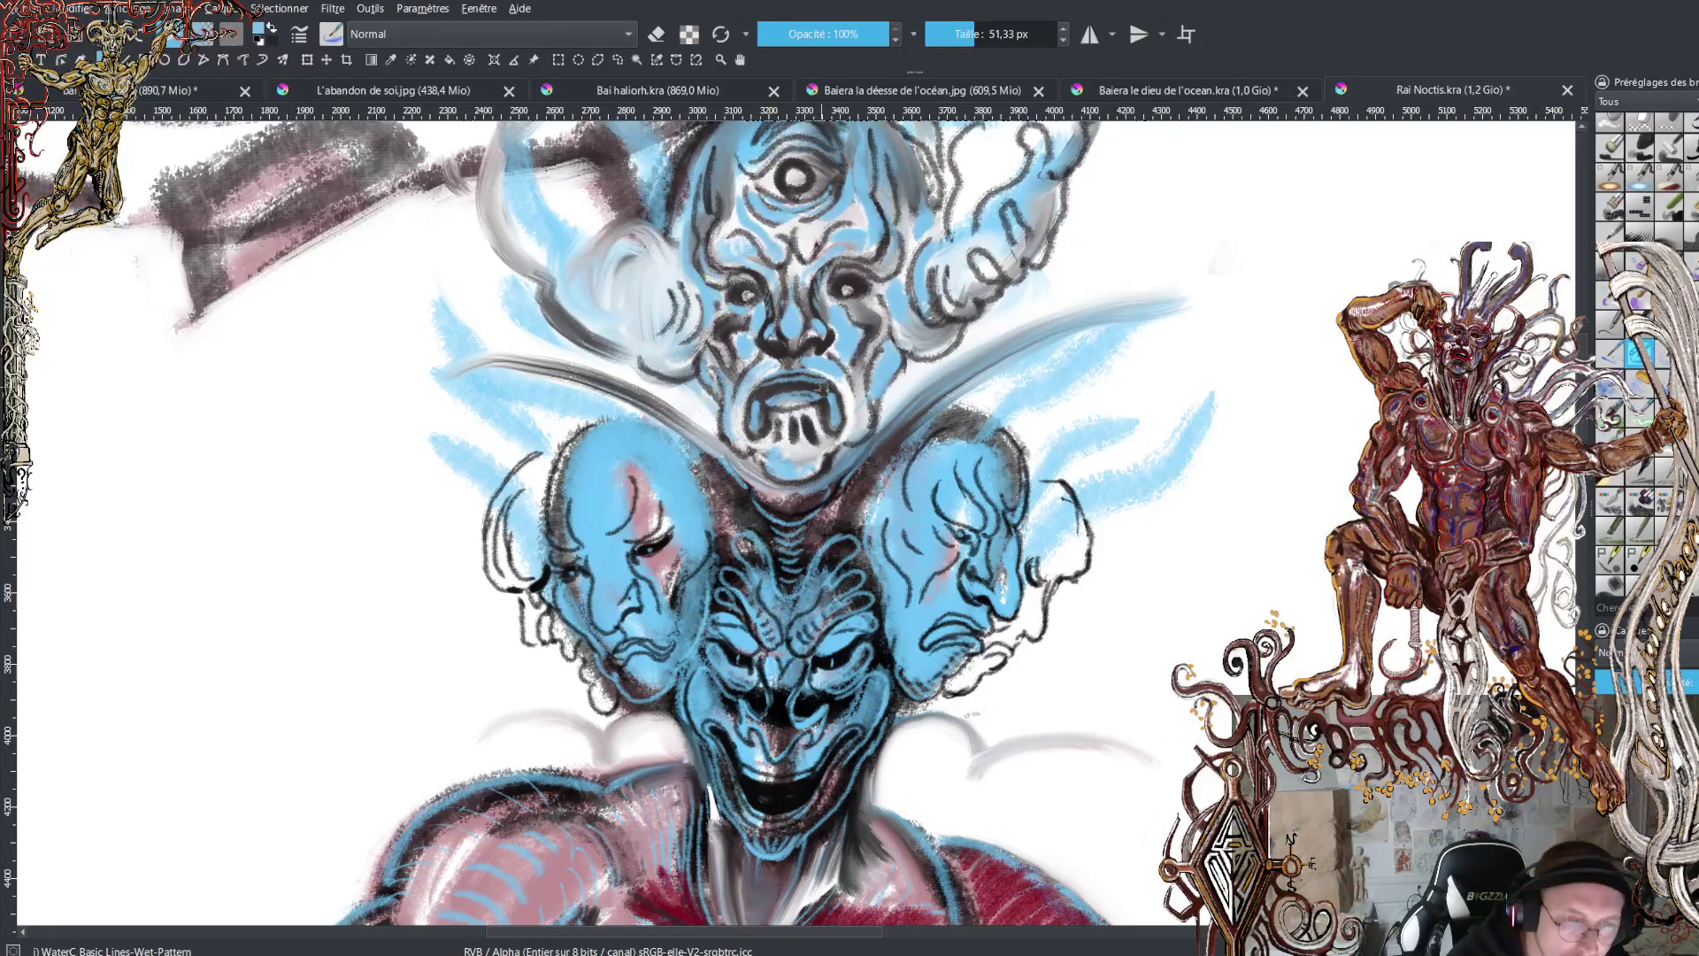
- Zoom out and paint light-blue wisps beside the upper face, darkening the cloud to its right
{"action": "key", "text": "minus"}
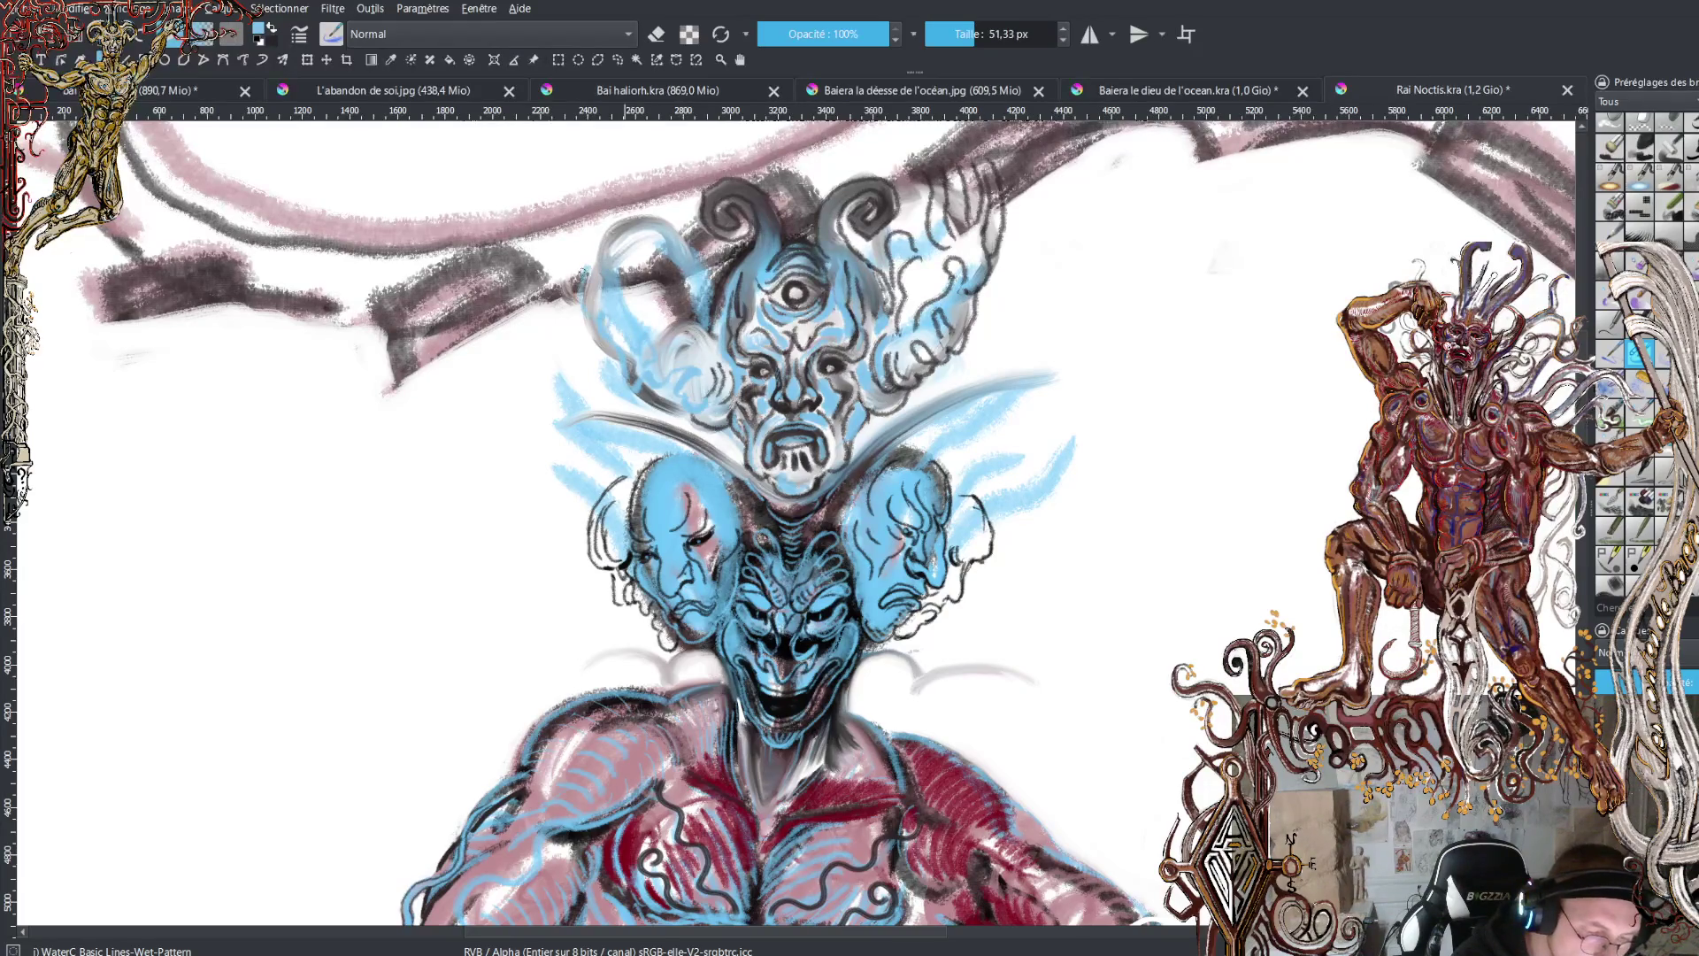
{"action": "mouse_move", "coordinate": [579, 301]}
{"action": "left_mouse_down"}
{"action": "mouse_move", "coordinate": [577, 220]}
{"action": "mouse_move", "coordinate": [571, 257]}
{"action": "left_mouse_up"}
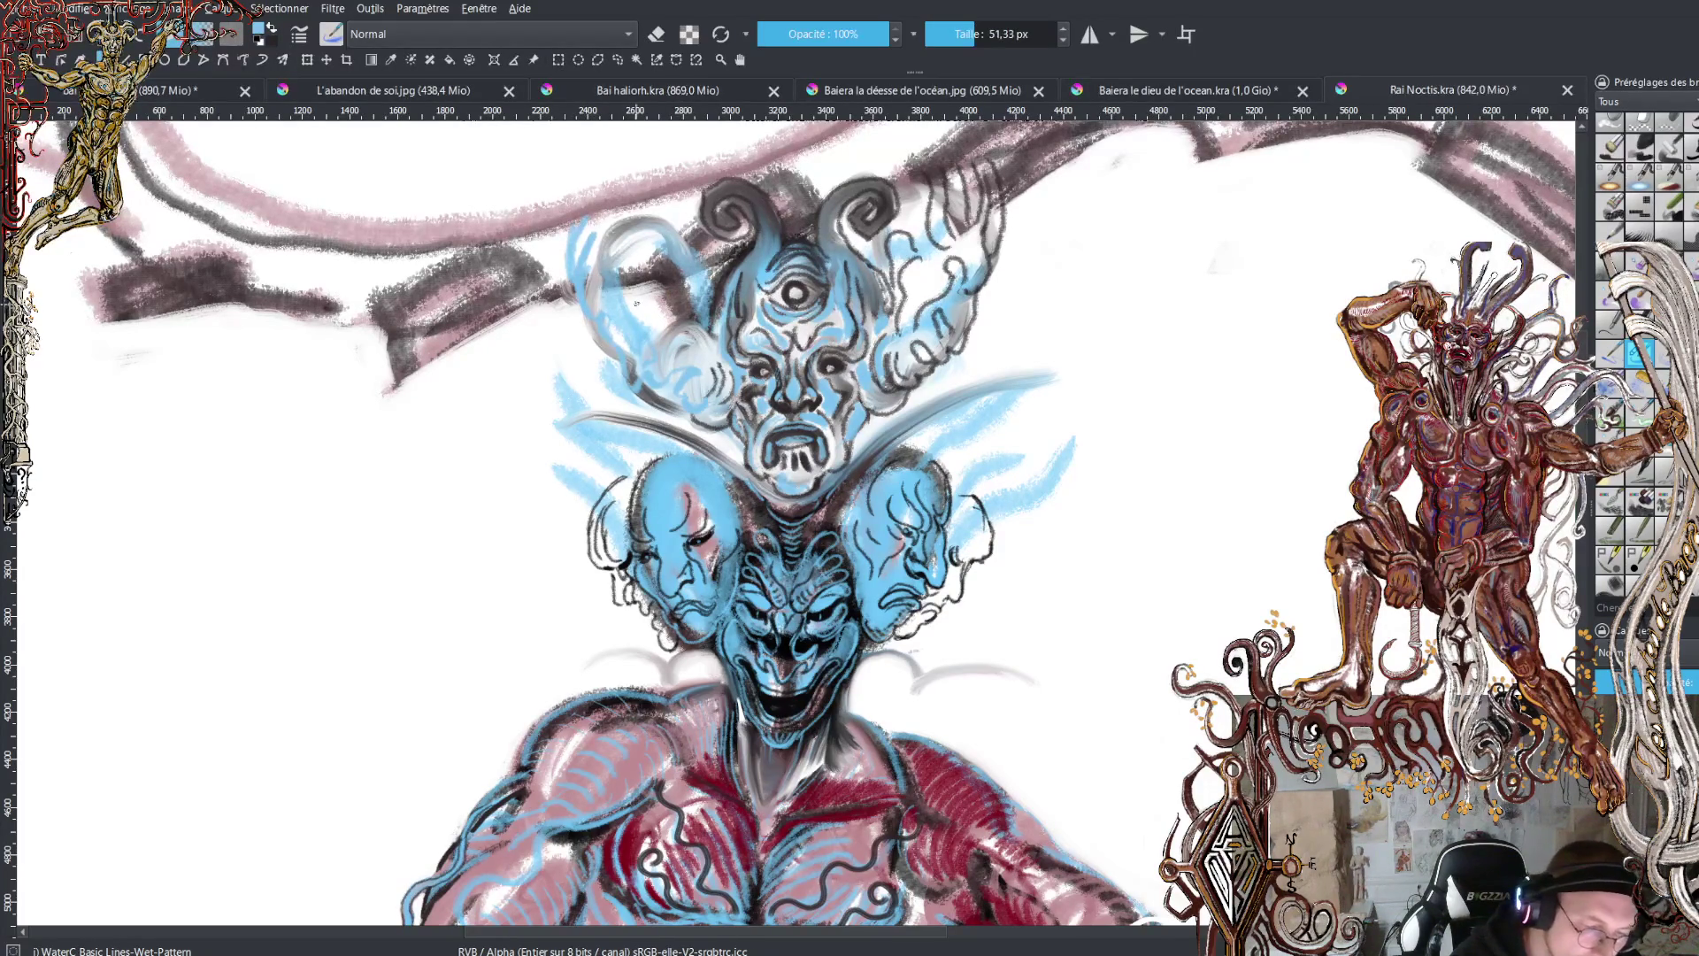
{"action": "mouse_move", "coordinate": [623, 309]}
{"action": "left_mouse_down"}
{"action": "mouse_move", "coordinate": [624, 323]}
{"action": "mouse_move", "coordinate": [659, 266]}
{"action": "mouse_move", "coordinate": [648, 315]}
{"action": "left_mouse_up"}
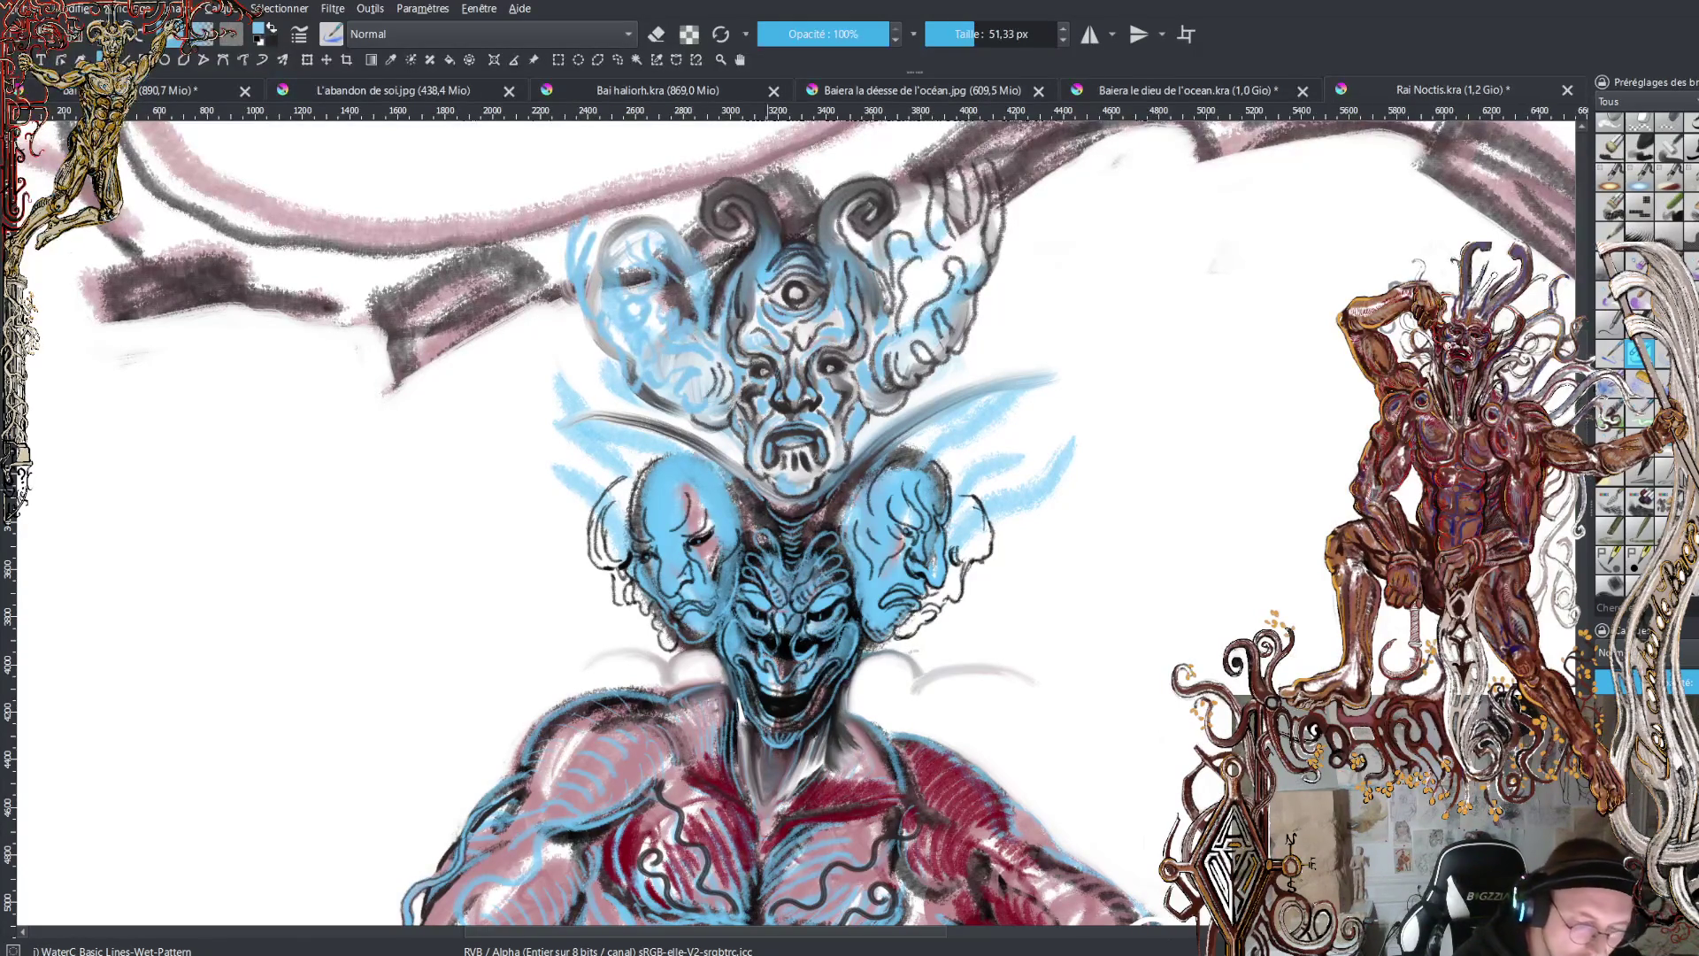
{"action": "left_click_drag", "start_coordinate": [913, 266], "coordinate": [908, 345]}
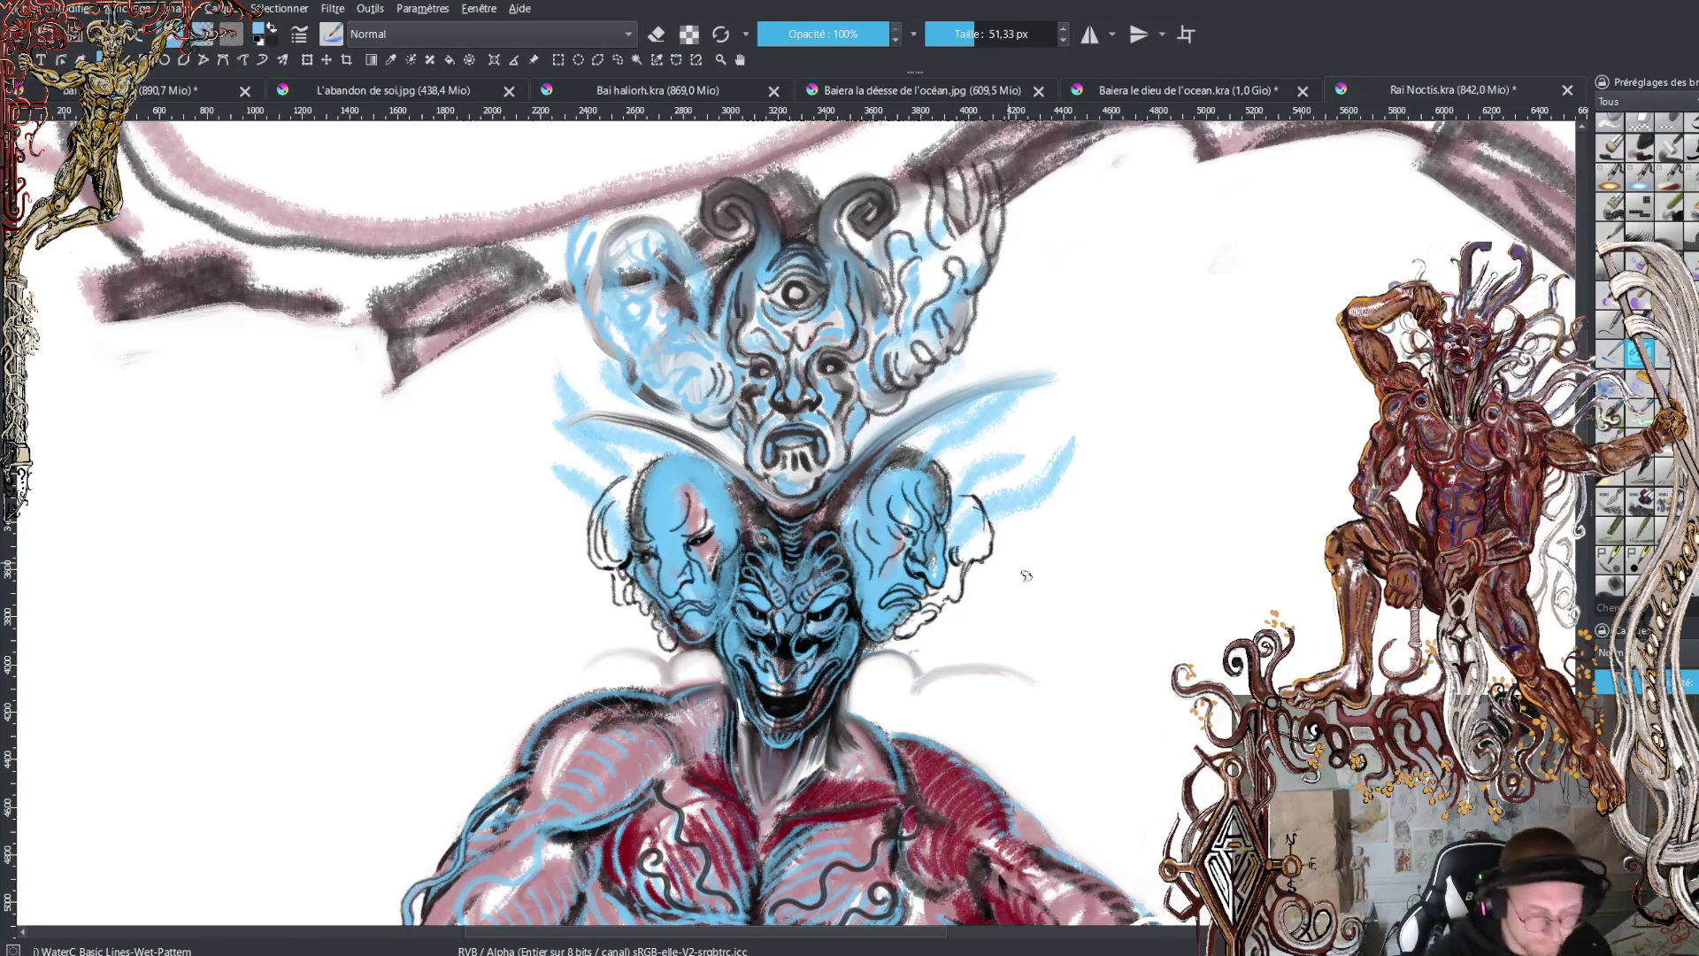
- Add dark grey strokes along the collar and light-blue curls and wisps around it and the lower faces
{"action": "mouse_move", "coordinate": [708, 432]}
{"action": "left_mouse_down"}
{"action": "mouse_move", "coordinate": [521, 404]}
{"action": "mouse_move", "coordinate": [562, 432]}
{"action": "left_mouse_up"}
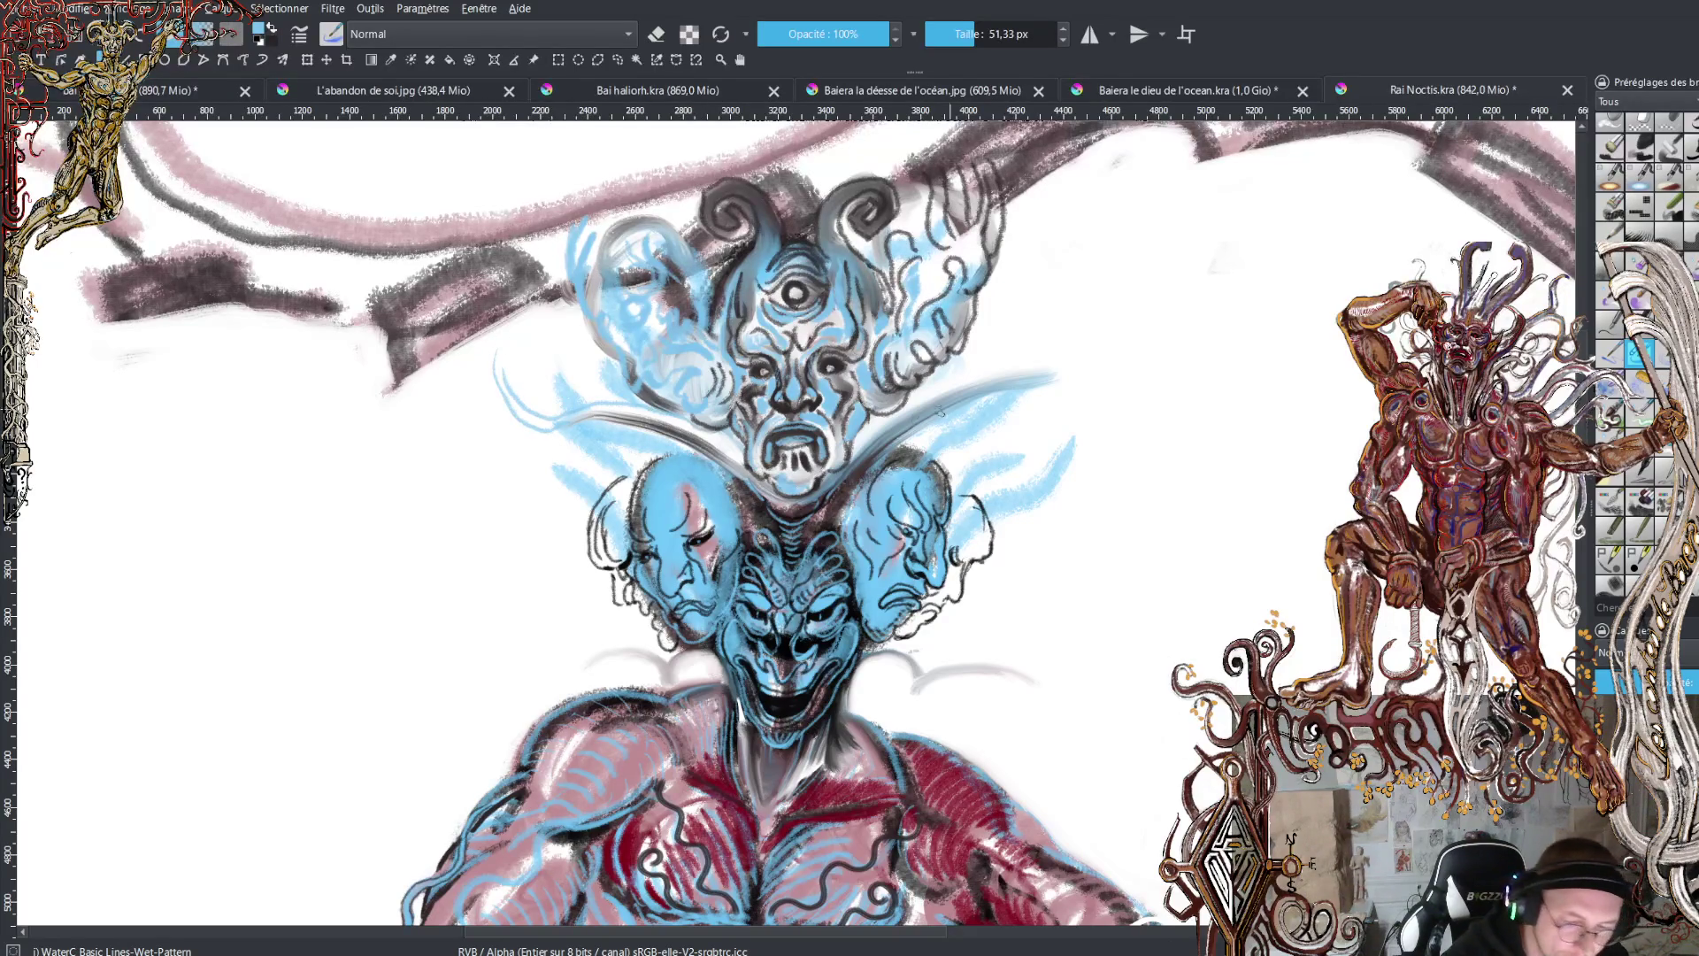
{"action": "mouse_move", "coordinate": [941, 411]}
{"action": "left_mouse_down"}
{"action": "mouse_move", "coordinate": [893, 393]}
{"action": "mouse_move", "coordinate": [1081, 352]}
{"action": "mouse_move", "coordinate": [1087, 314]}
{"action": "left_mouse_up"}
{"action": "left_click_drag", "start_coordinate": [1040, 394], "coordinate": [1071, 376]}
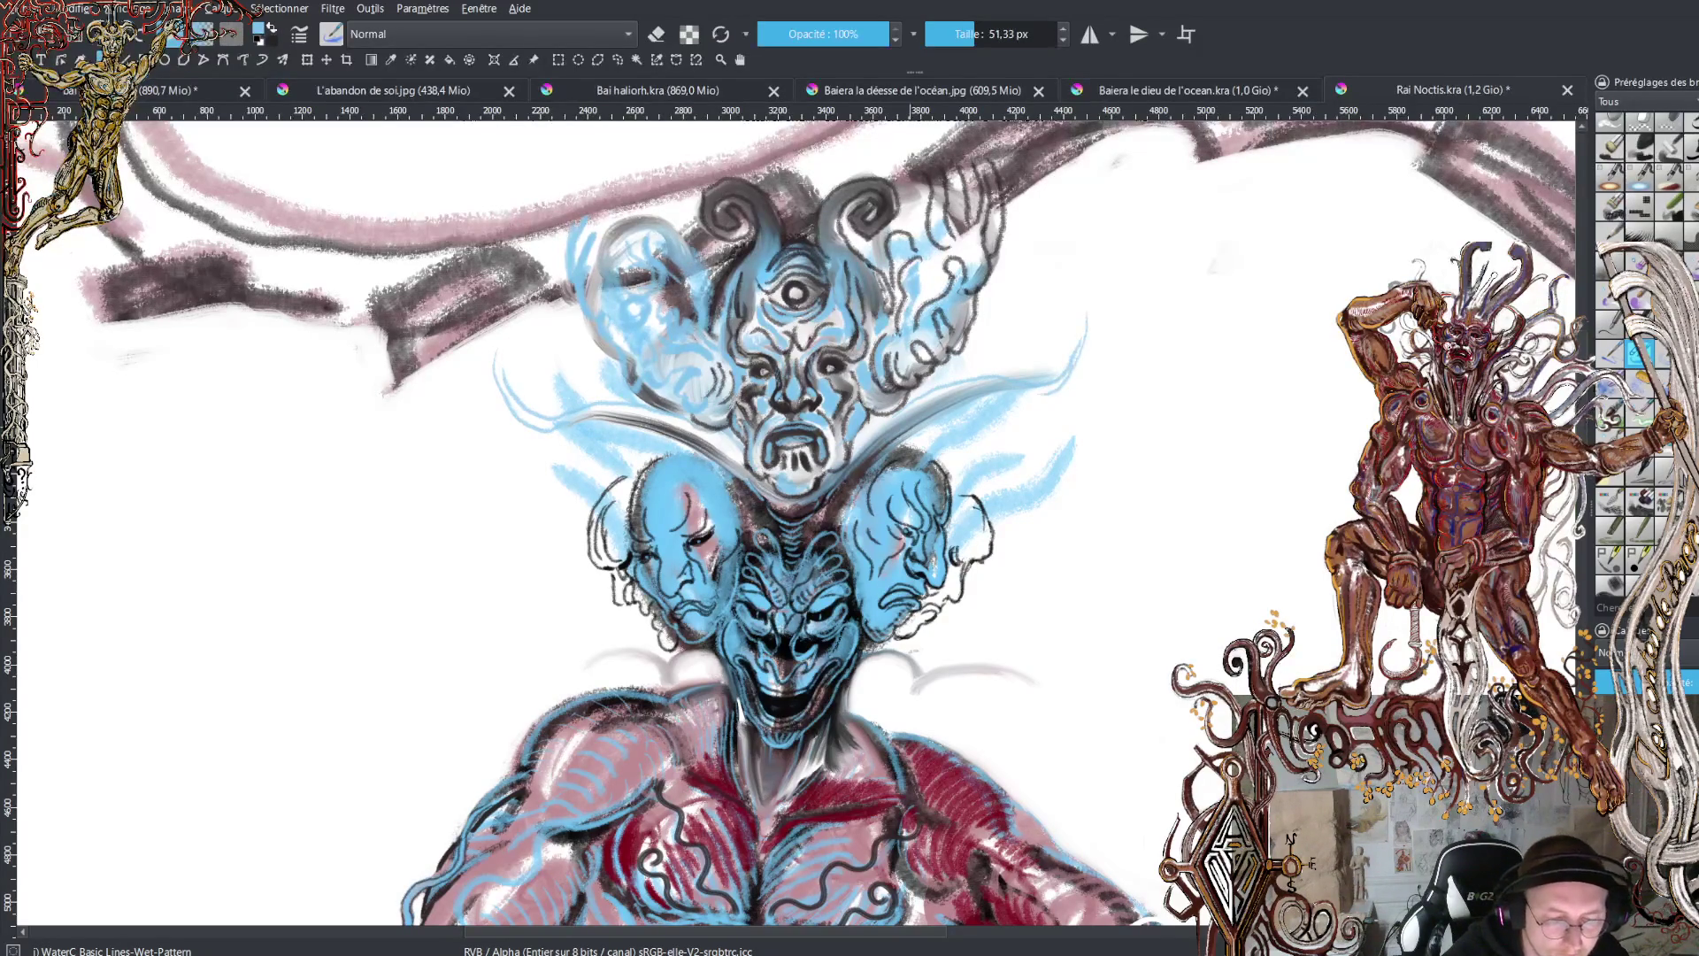
{"action": "mouse_move", "coordinate": [605, 440]}
{"action": "left_mouse_down"}
{"action": "mouse_move", "coordinate": [509, 462]}
{"action": "mouse_move", "coordinate": [557, 477]}
{"action": "left_mouse_up"}
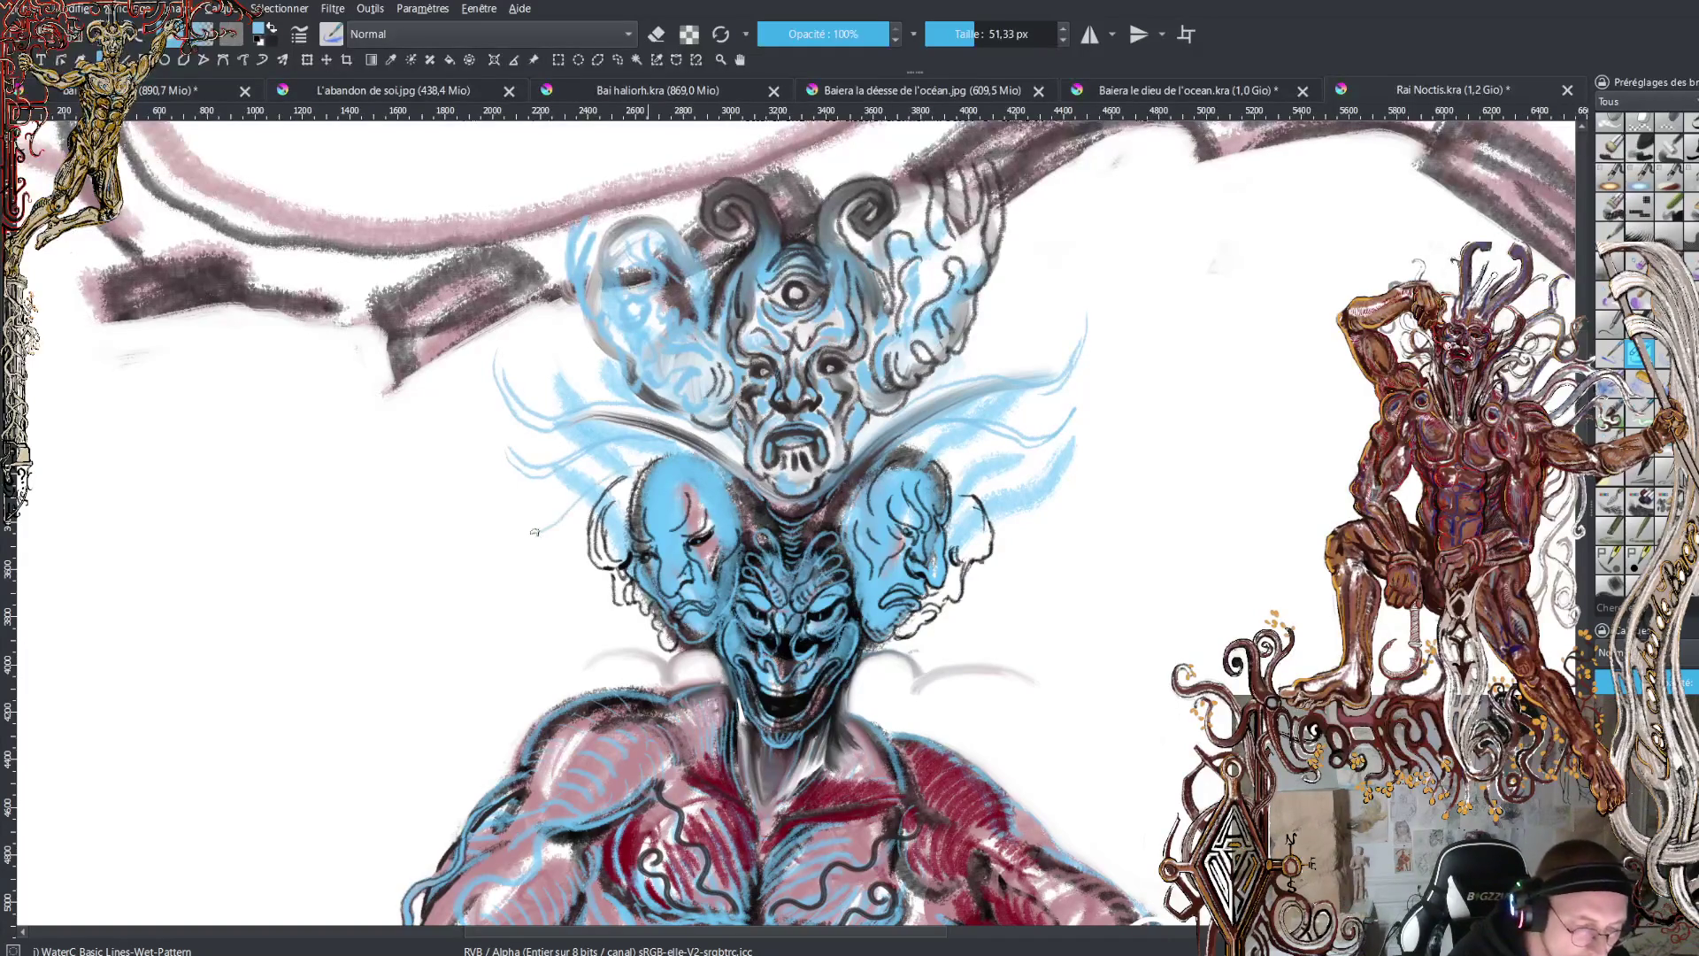
{"action": "left_click_drag", "start_coordinate": [504, 522], "coordinate": [546, 534]}
{"action": "left_click_drag", "start_coordinate": [906, 455], "coordinate": [1052, 480]}
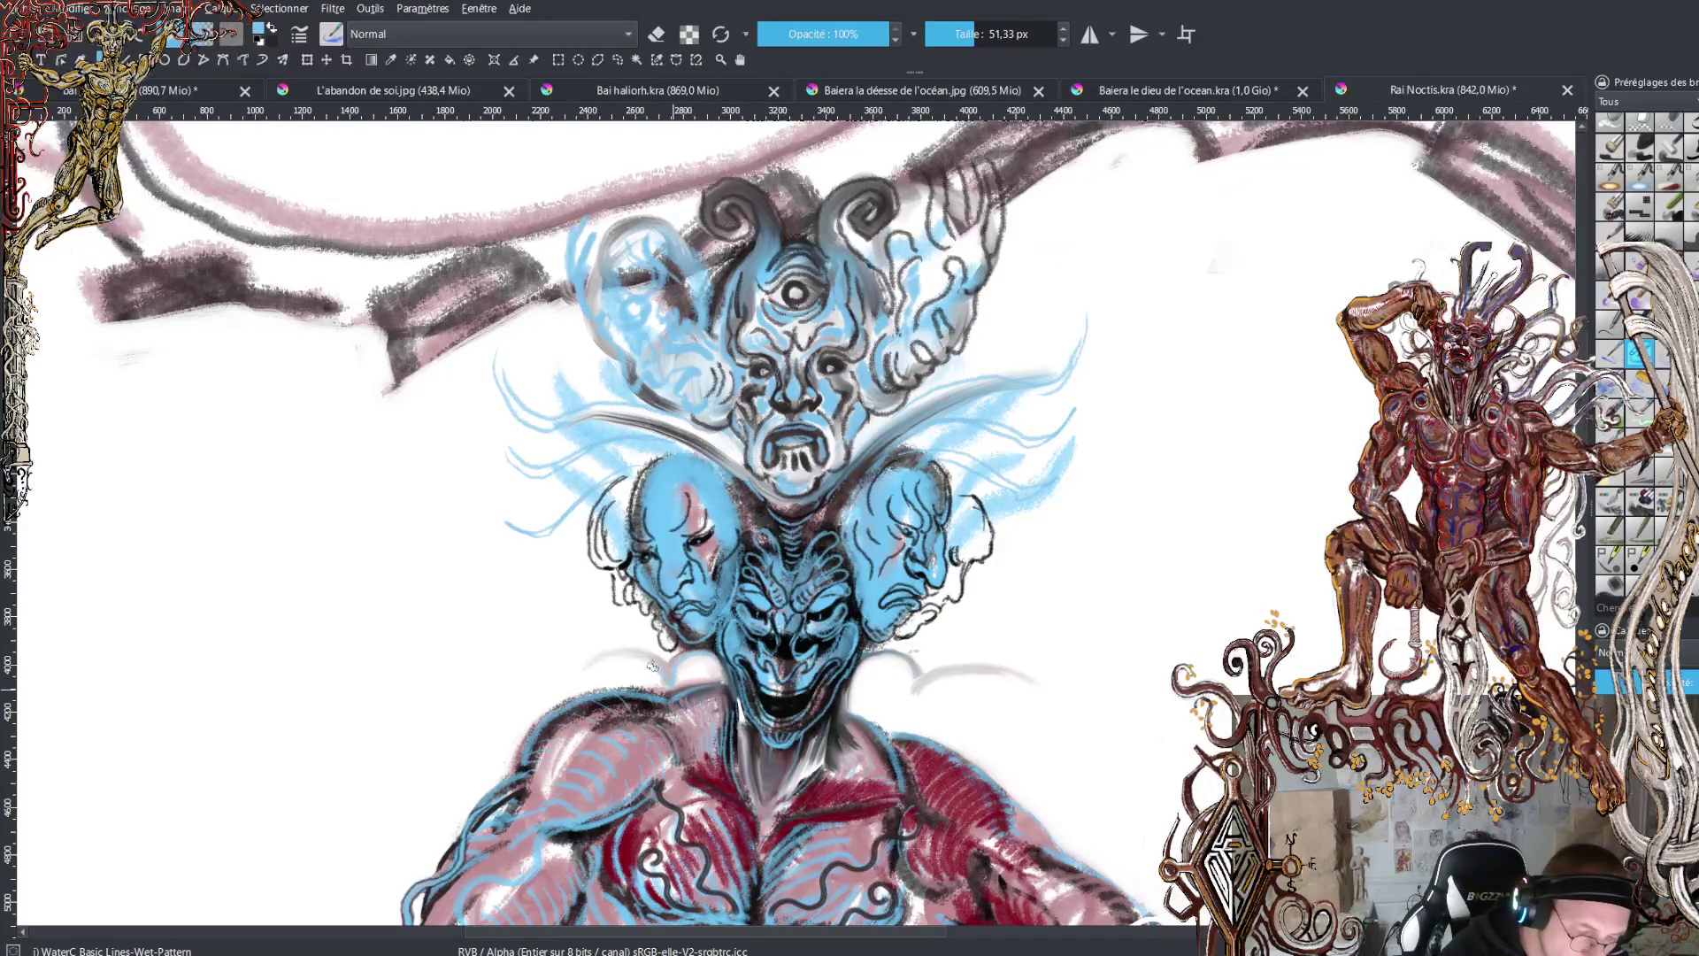
{"action": "mouse_move", "coordinate": [652, 665]}
{"action": "left_mouse_down"}
{"action": "mouse_move", "coordinate": [579, 672]}
{"action": "mouse_move", "coordinate": [583, 607]}
{"action": "mouse_move", "coordinate": [591, 634]}
{"action": "left_mouse_up"}
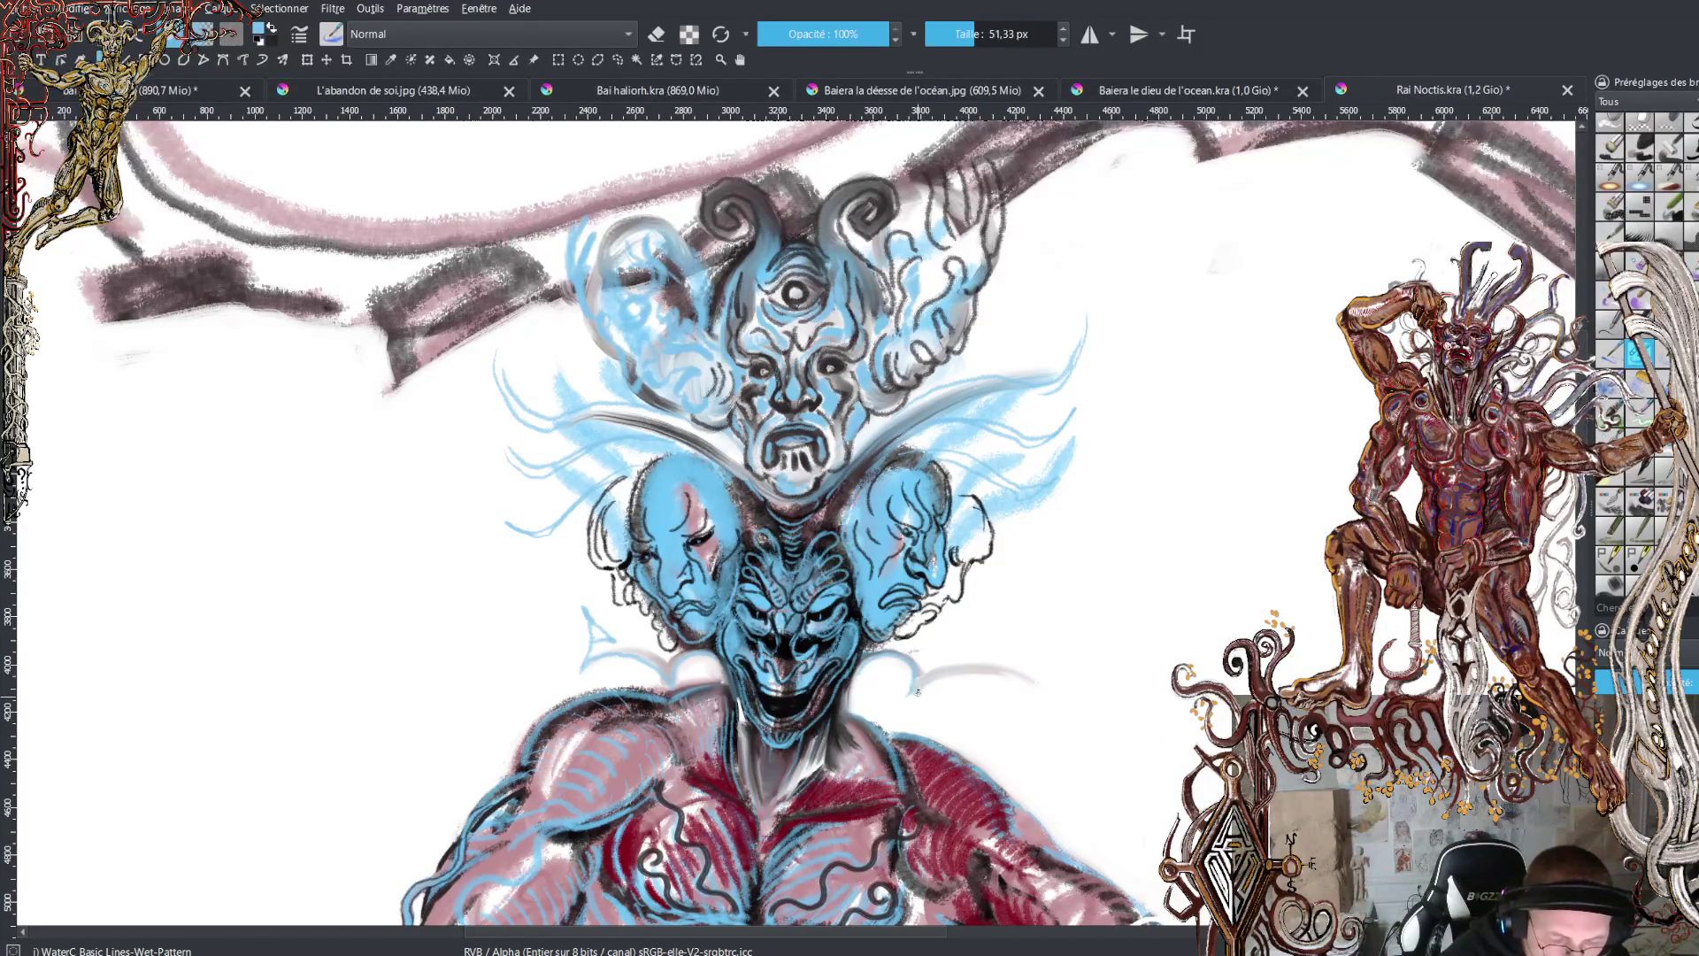
{"action": "mouse_move", "coordinate": [1006, 682]}
{"action": "left_mouse_down"}
{"action": "mouse_move", "coordinate": [1019, 709]}
{"action": "mouse_move", "coordinate": [1045, 647]}
{"action": "mouse_move", "coordinate": [1022, 681]}
{"action": "left_mouse_up"}
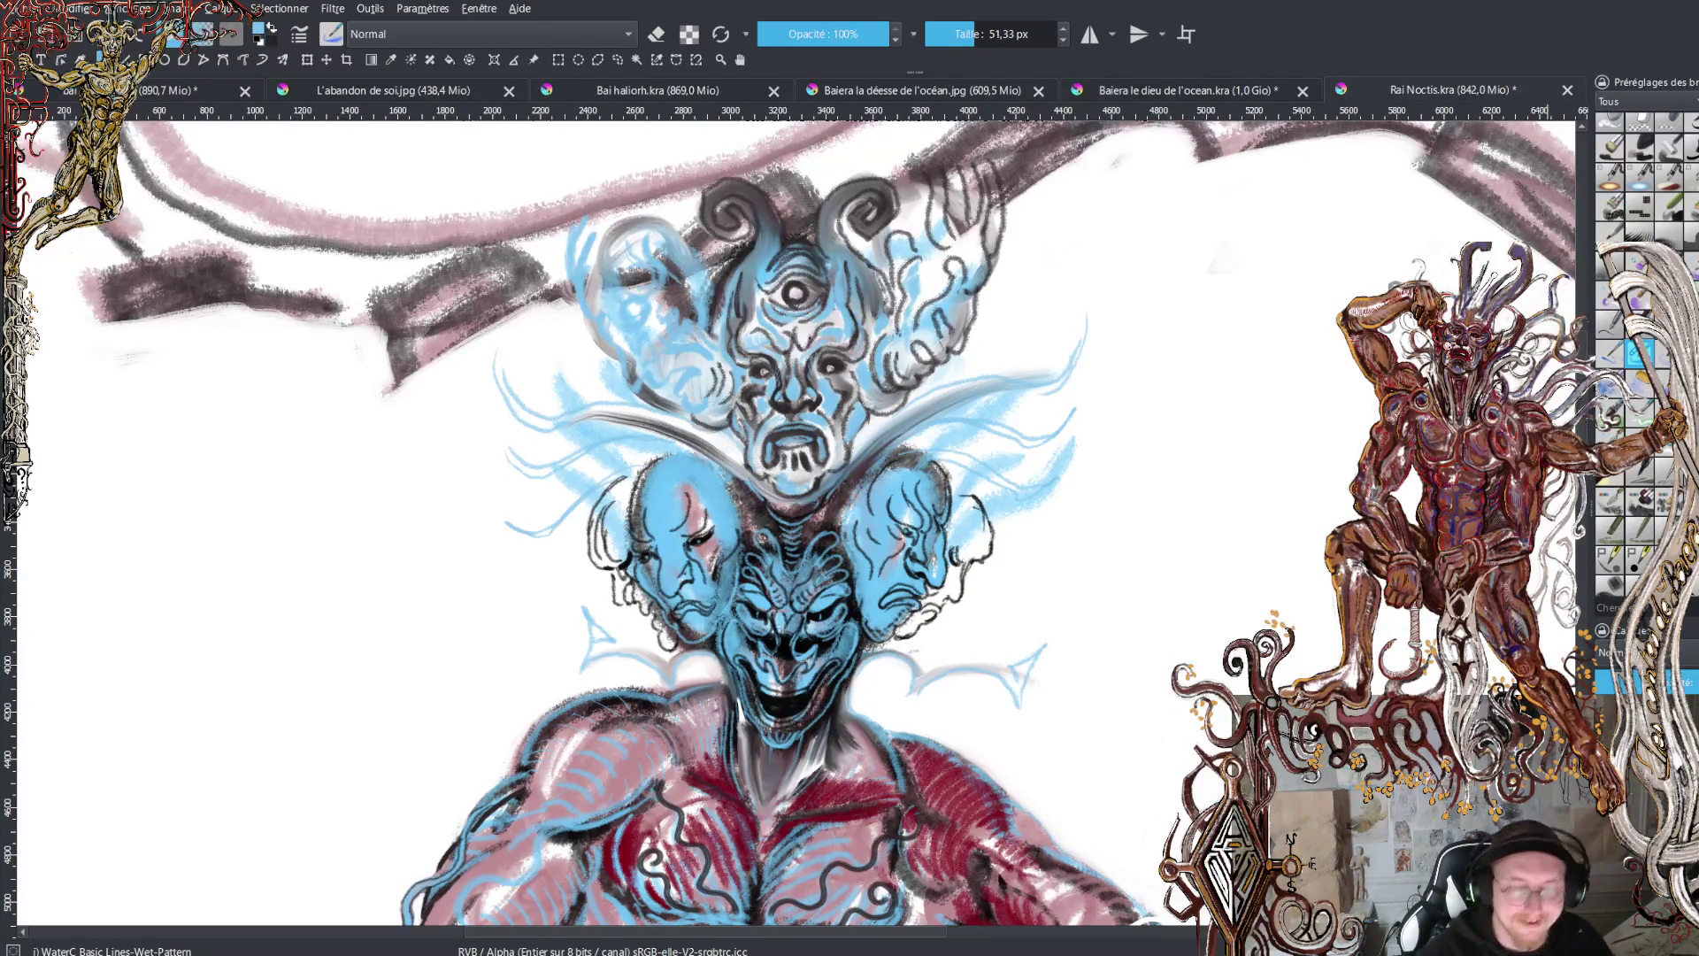
- Sample the shoulder's dark red, set the brush to 92.79 px and streak the belly red
{"action": "scroll", "coordinate": [619, 522], "scroll_direction": "down", "scroll_amount": 5}
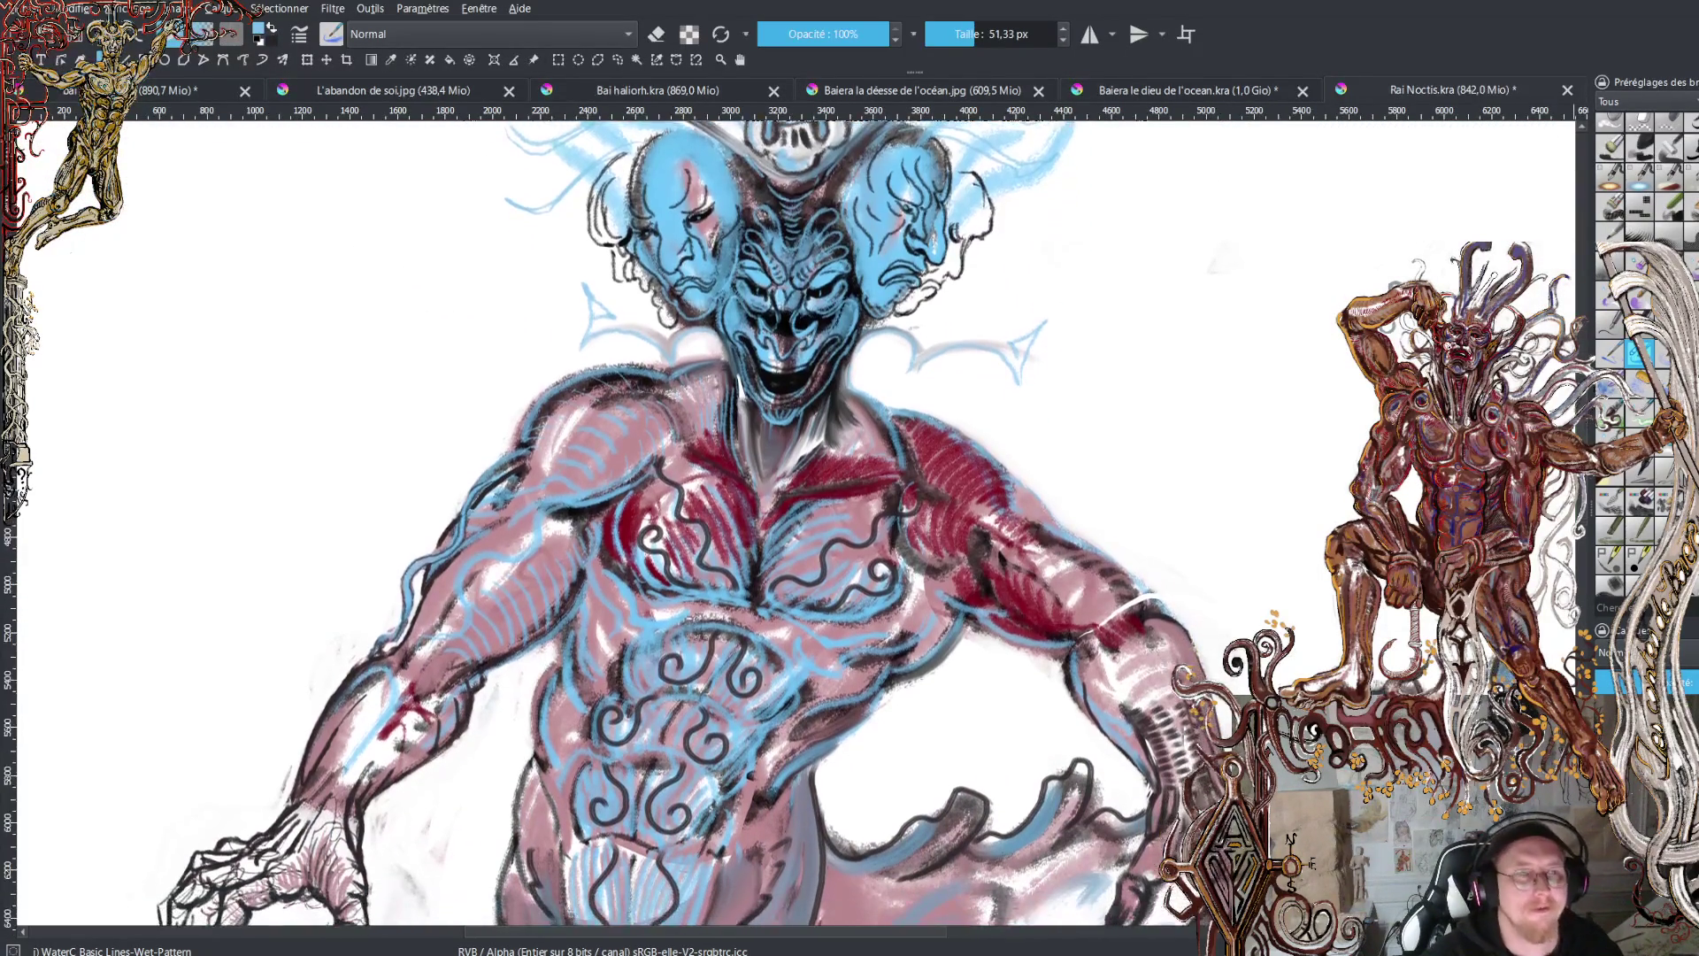
{"action": "scroll", "coordinate": [960, 606], "scroll_direction": "down", "scroll_amount": 3}
{"action": "scroll", "coordinate": [961, 606], "scroll_direction": "up", "scroll_amount": 2}
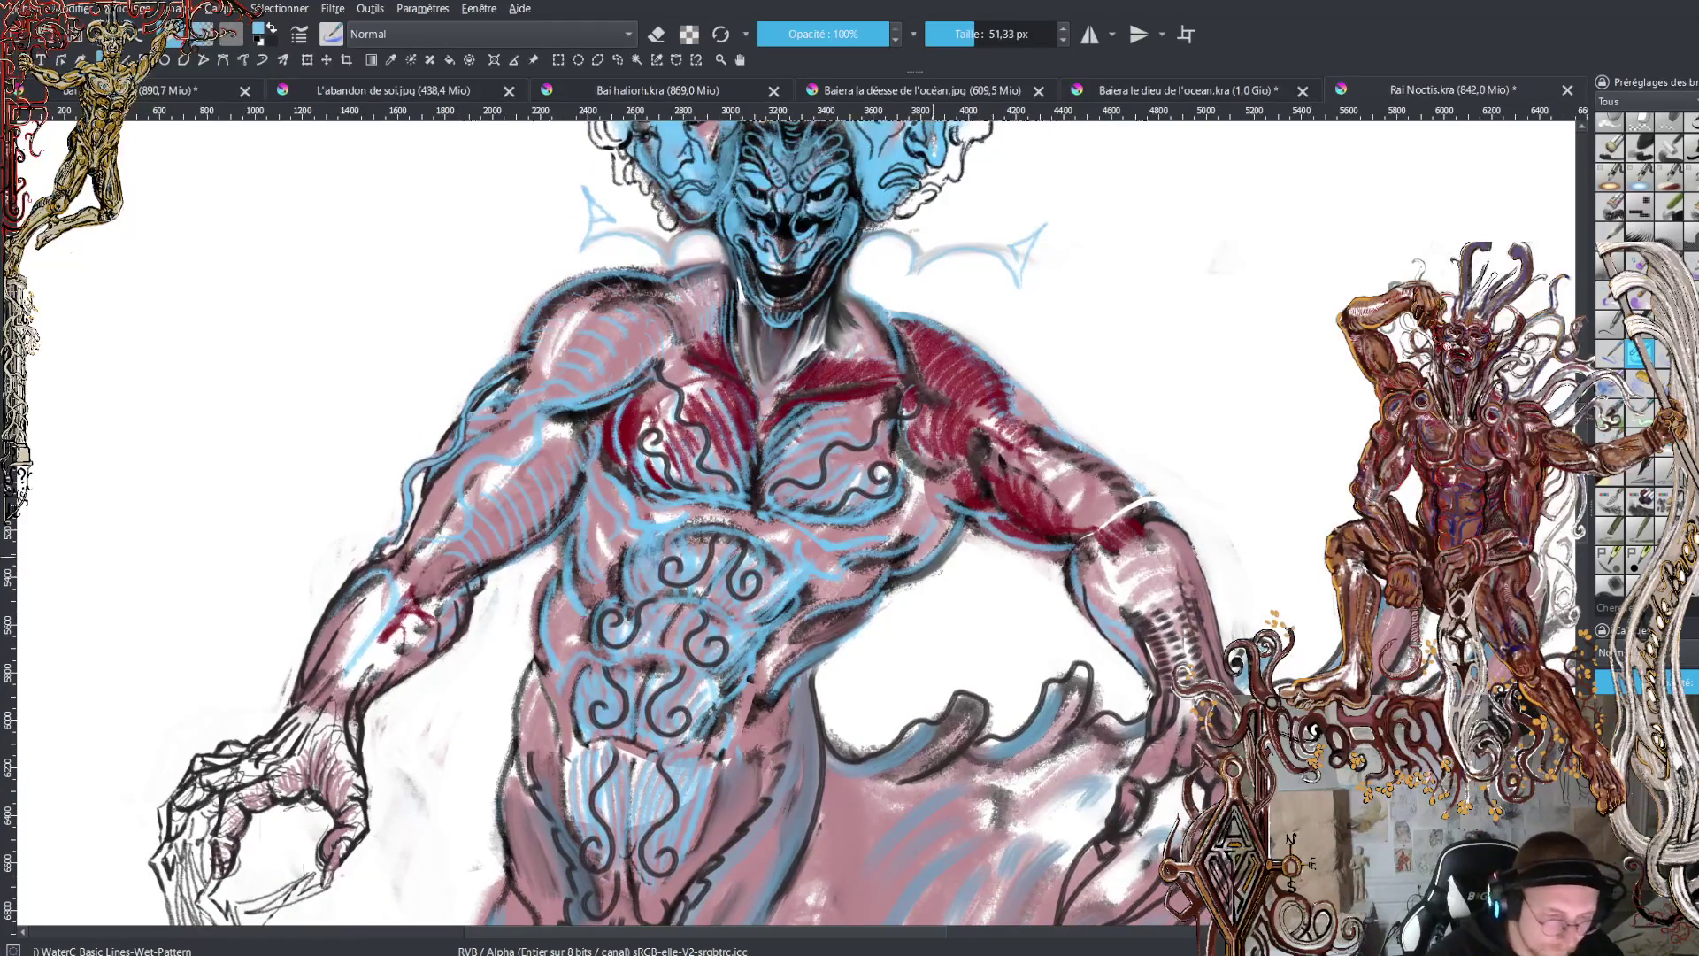
{"action": "left_click", "coordinate": [949, 434], "text": "ctrl"}
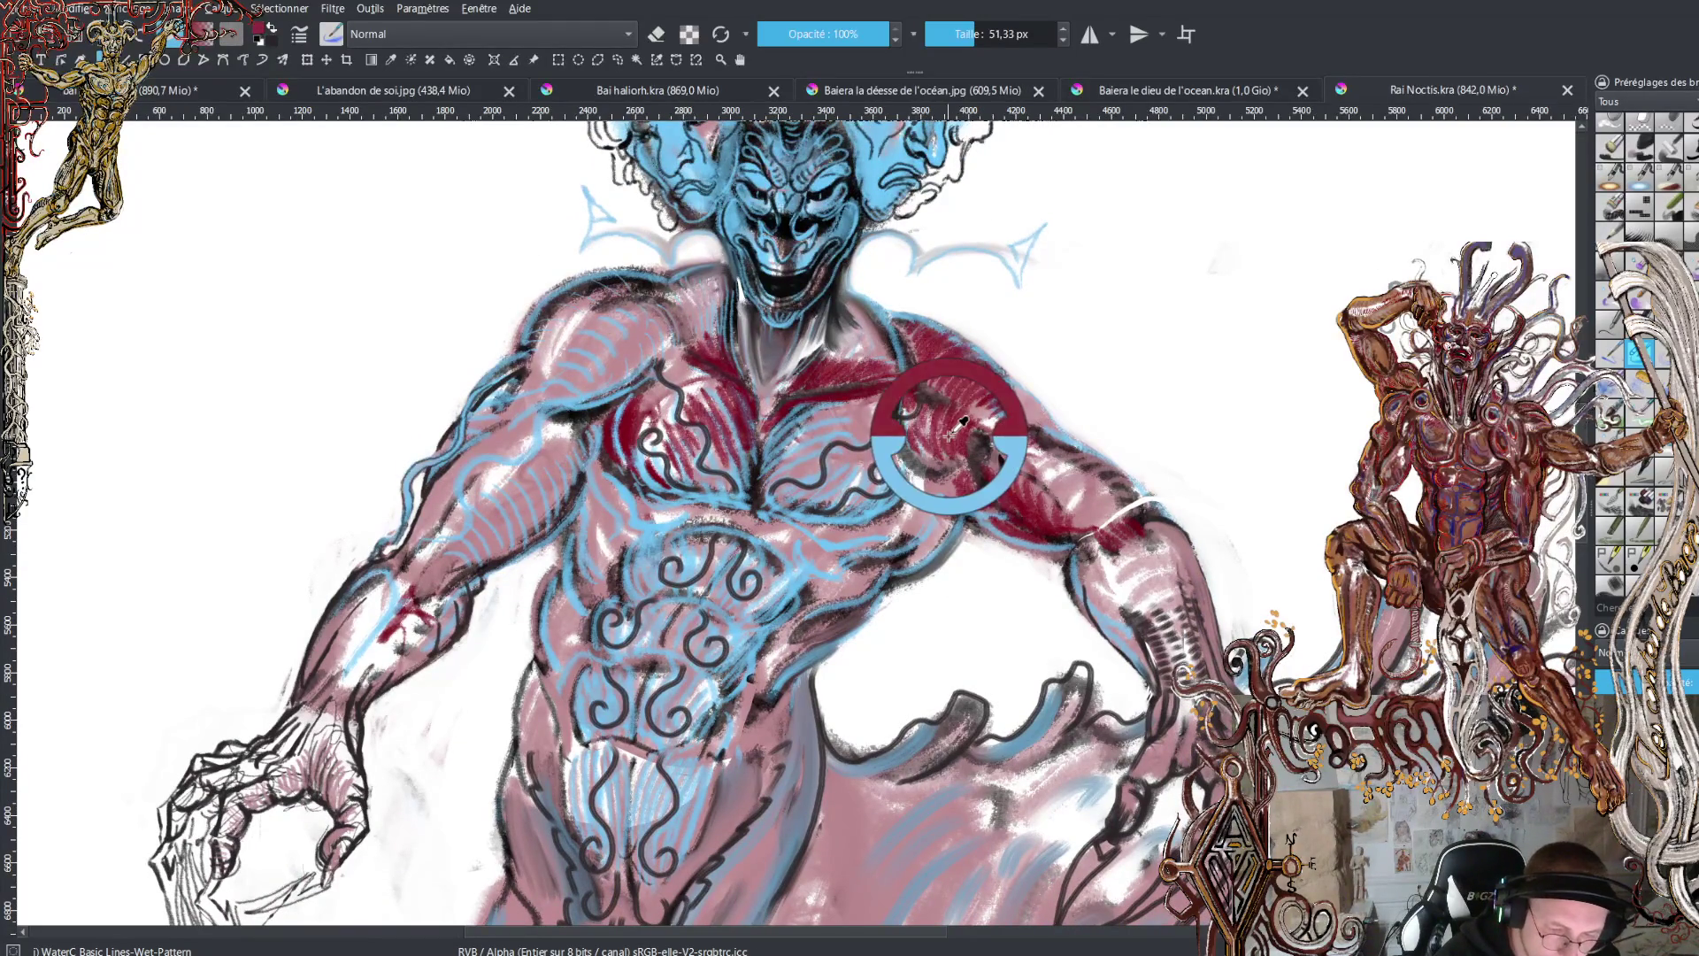
{"action": "left_click", "coordinate": [986, 37]}
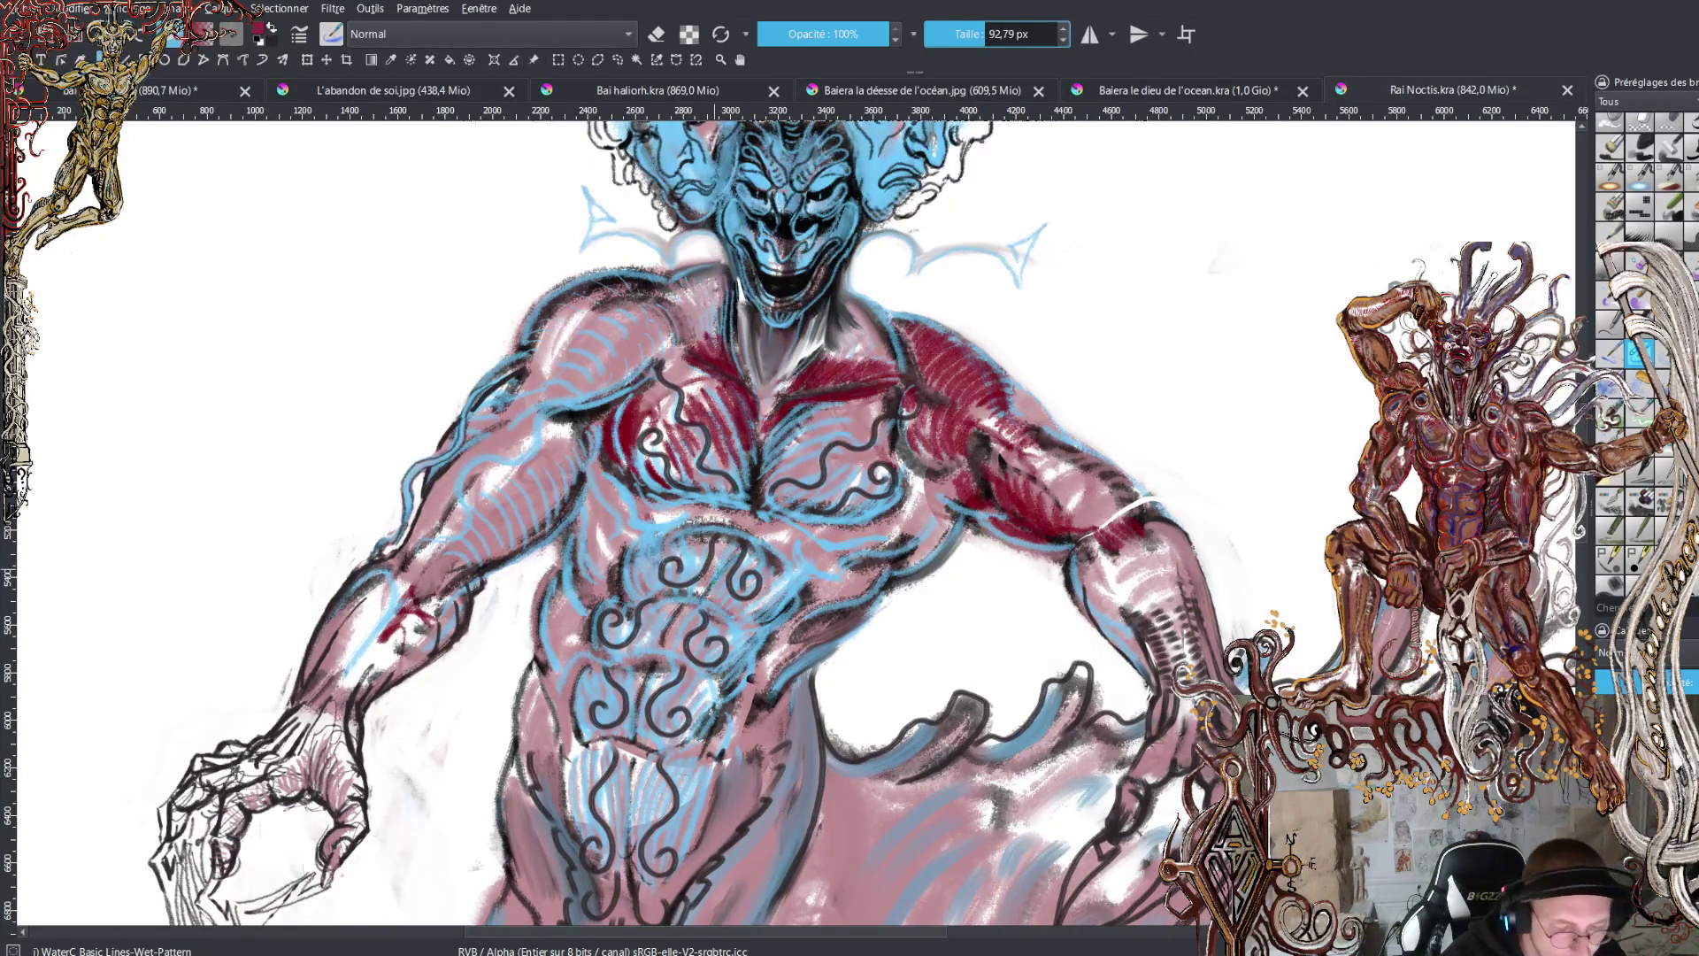
{"action": "mouse_move", "coordinate": [730, 548]}
{"action": "left_mouse_down"}
{"action": "mouse_move", "coordinate": [718, 601]}
{"action": "mouse_move", "coordinate": [756, 620]}
{"action": "mouse_move", "coordinate": [677, 637]}
{"action": "mouse_move", "coordinate": [637, 739]}
{"action": "mouse_move", "coordinate": [673, 743]}
{"action": "mouse_move", "coordinate": [632, 827]}
{"action": "mouse_move", "coordinate": [635, 898]}
{"action": "mouse_move", "coordinate": [659, 889]}
{"action": "mouse_move", "coordinate": [642, 876]}
{"action": "mouse_move", "coordinate": [665, 860]}
{"action": "mouse_move", "coordinate": [685, 788]}
{"action": "mouse_move", "coordinate": [677, 819]}
{"action": "mouse_move", "coordinate": [662, 796]}
{"action": "mouse_move", "coordinate": [640, 832]}
{"action": "mouse_move", "coordinate": [651, 770]}
{"action": "mouse_move", "coordinate": [630, 827]}
{"action": "mouse_move", "coordinate": [610, 826]}
{"action": "mouse_move", "coordinate": [644, 544]}
{"action": "mouse_move", "coordinate": [655, 593]}
{"action": "mouse_move", "coordinate": [685, 588]}
{"action": "mouse_move", "coordinate": [699, 553]}
{"action": "mouse_move", "coordinate": [690, 584]}
{"action": "mouse_move", "coordinate": [611, 485]}
{"action": "mouse_move", "coordinate": [801, 526]}
{"action": "mouse_move", "coordinate": [849, 559]}
{"action": "mouse_move", "coordinate": [823, 531]}
{"action": "mouse_move", "coordinate": [898, 517]}
{"action": "mouse_move", "coordinate": [911, 496]}
{"action": "mouse_move", "coordinate": [943, 547]}
{"action": "mouse_move", "coordinate": [938, 487]}
{"action": "mouse_move", "coordinate": [960, 469]}
{"action": "mouse_move", "coordinate": [902, 442]}
{"action": "mouse_move", "coordinate": [855, 466]}
{"action": "mouse_move", "coordinate": [850, 429]}
{"action": "mouse_move", "coordinate": [876, 409]}
{"action": "mouse_move", "coordinate": [818, 420]}
{"action": "mouse_move", "coordinate": [840, 434]}
{"action": "mouse_move", "coordinate": [814, 477]}
{"action": "mouse_move", "coordinate": [867, 464]}
{"action": "mouse_move", "coordinate": [889, 438]}
{"action": "mouse_move", "coordinate": [876, 423]}
{"action": "mouse_move", "coordinate": [896, 460]}
{"action": "mouse_move", "coordinate": [905, 406]}
{"action": "left_mouse_up"}
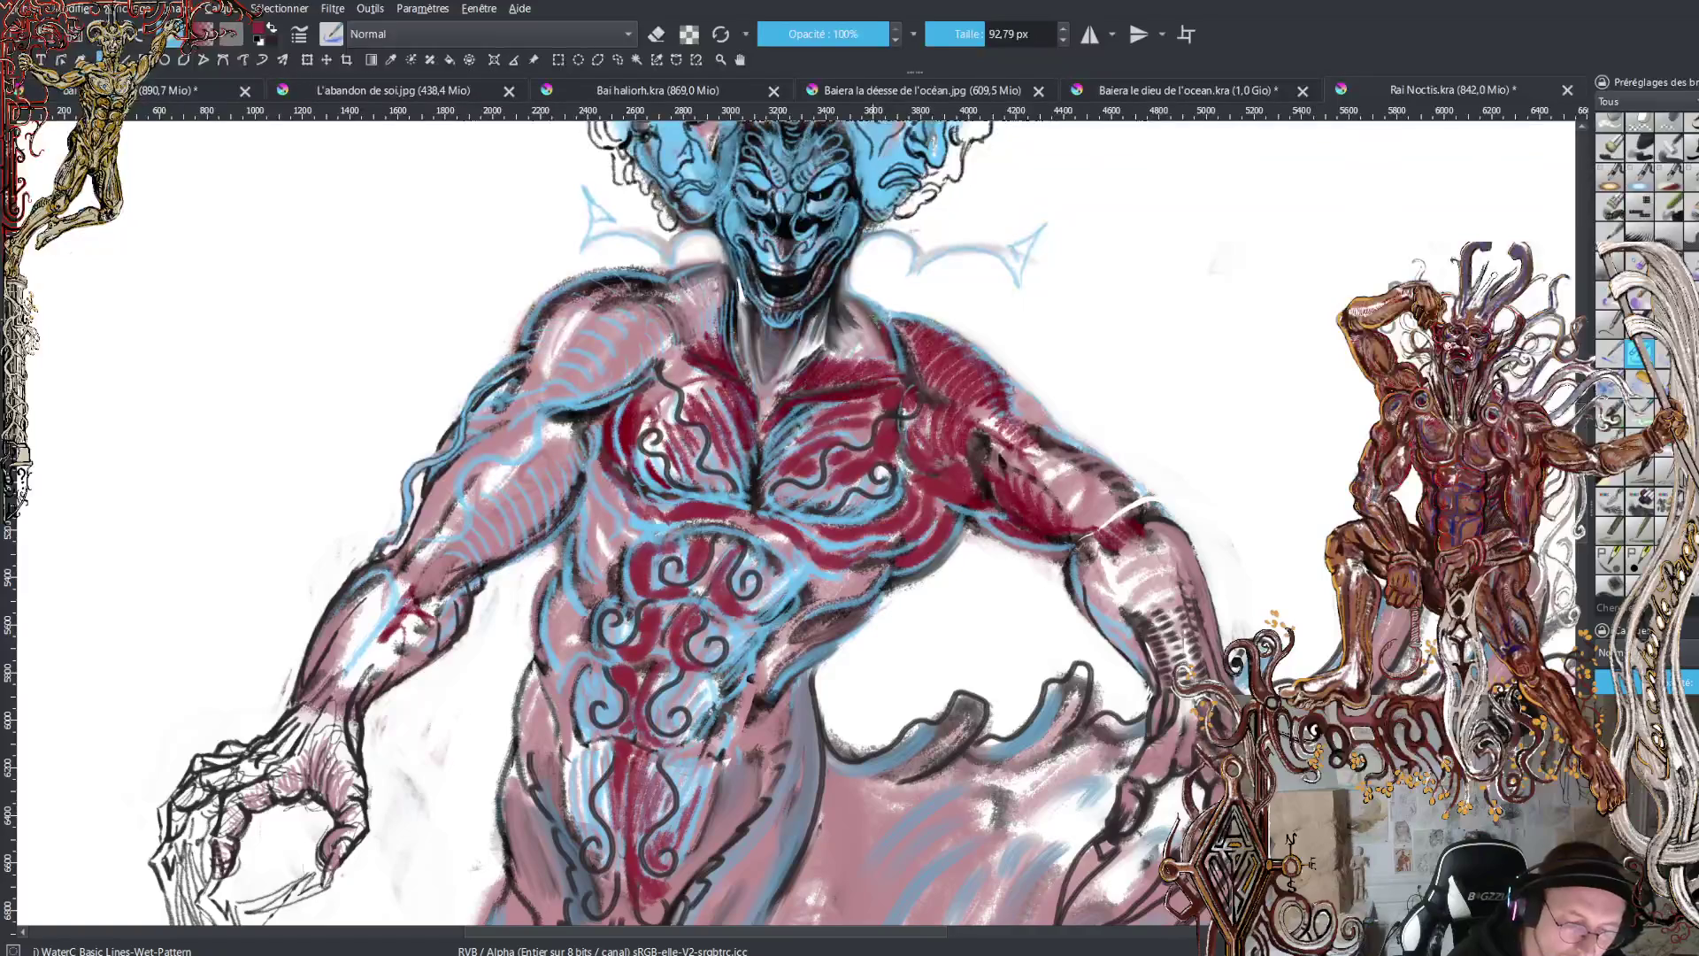
- Paint dark red over both sides of the neck, the shoulders and the upper chest
{"action": "mouse_move", "coordinate": [876, 319]}
{"action": "left_mouse_down"}
{"action": "mouse_move", "coordinate": [867, 358]}
{"action": "mouse_move", "coordinate": [843, 354]}
{"action": "left_mouse_up"}
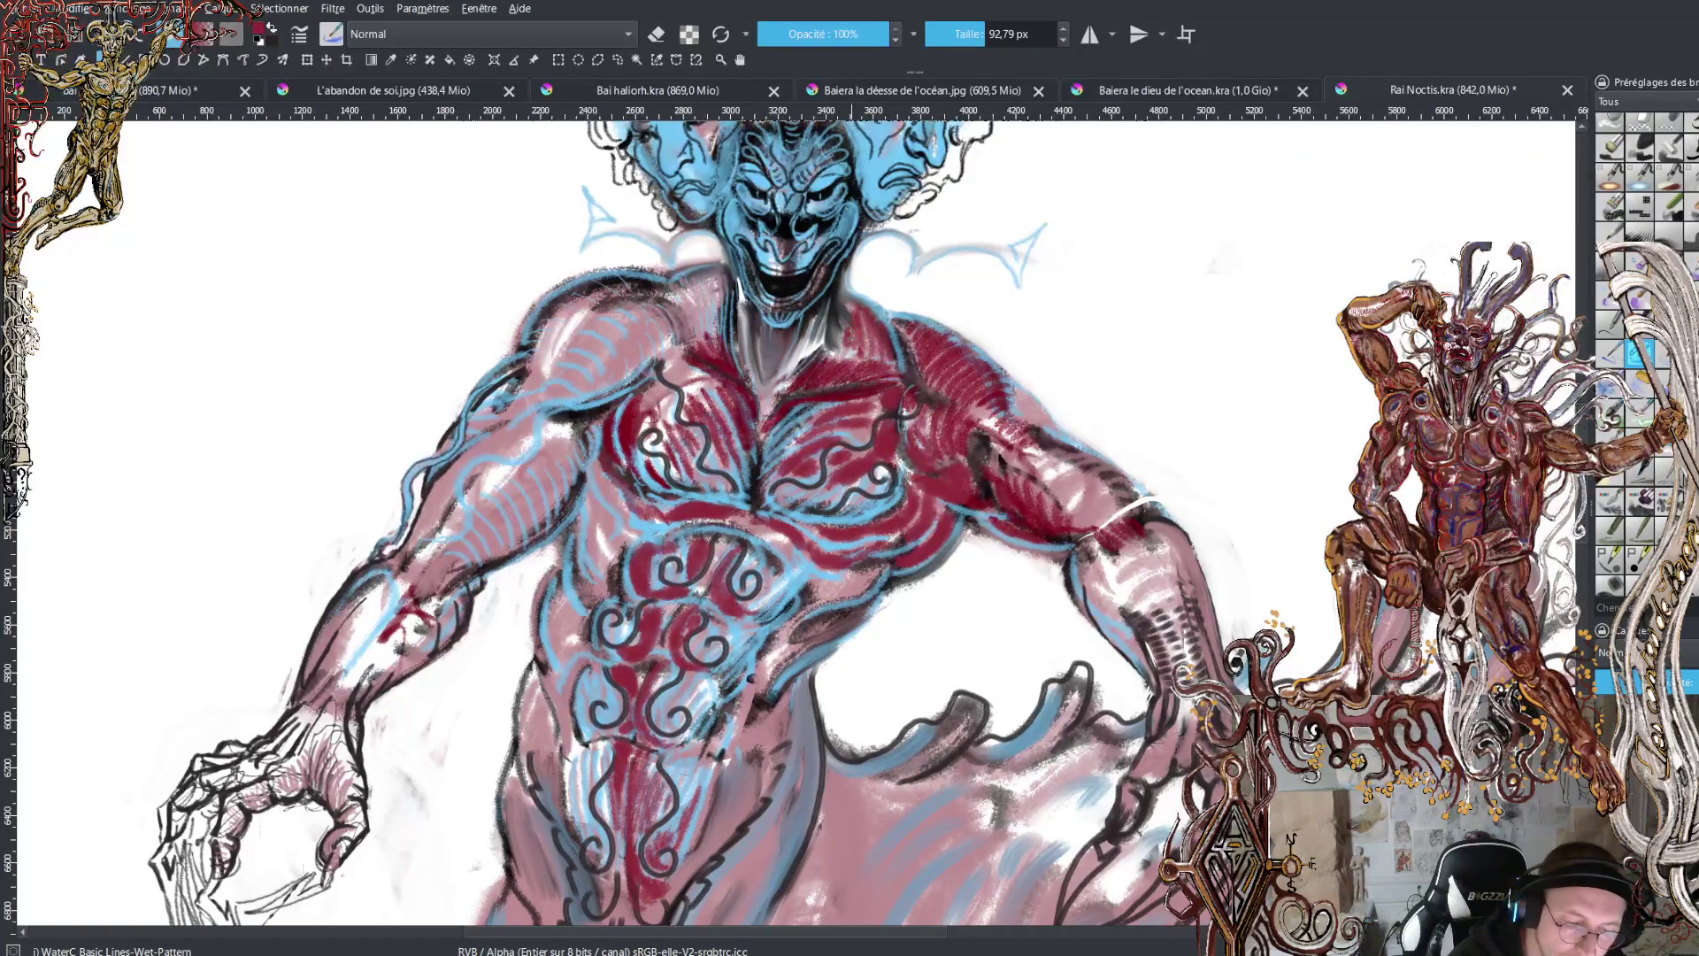
{"action": "mouse_move", "coordinate": [872, 297]}
{"action": "left_mouse_down"}
{"action": "mouse_move", "coordinate": [883, 361]}
{"action": "mouse_move", "coordinate": [847, 370]}
{"action": "mouse_move", "coordinate": [881, 371]}
{"action": "left_mouse_up"}
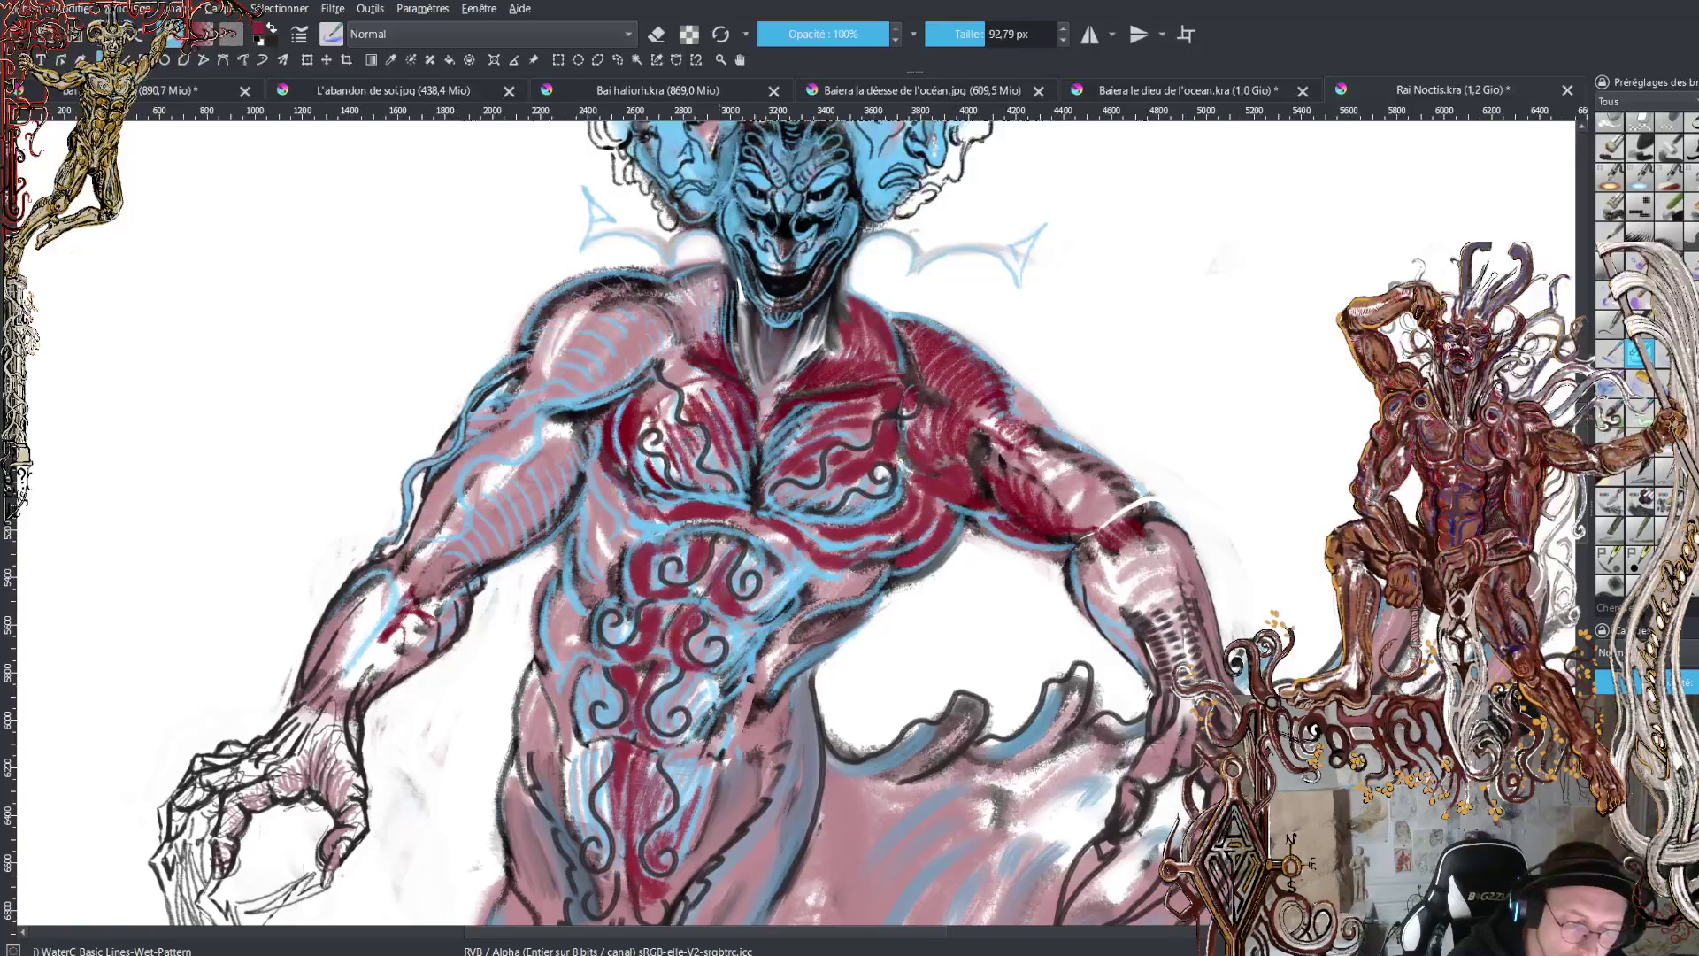
{"action": "mouse_move", "coordinate": [710, 319]}
{"action": "left_mouse_down"}
{"action": "mouse_move", "coordinate": [693, 352]}
{"action": "mouse_move", "coordinate": [666, 336]}
{"action": "left_mouse_up"}
{"action": "left_click_drag", "start_coordinate": [683, 301], "coordinate": [672, 334]}
{"action": "mouse_move", "coordinate": [697, 289]}
{"action": "left_mouse_down"}
{"action": "mouse_move", "coordinate": [684, 315]}
{"action": "mouse_move", "coordinate": [724, 358]}
{"action": "left_mouse_up"}
{"action": "mouse_move", "coordinate": [722, 261]}
{"action": "left_mouse_down"}
{"action": "mouse_move", "coordinate": [731, 300]}
{"action": "mouse_move", "coordinate": [693, 296]}
{"action": "left_mouse_up"}
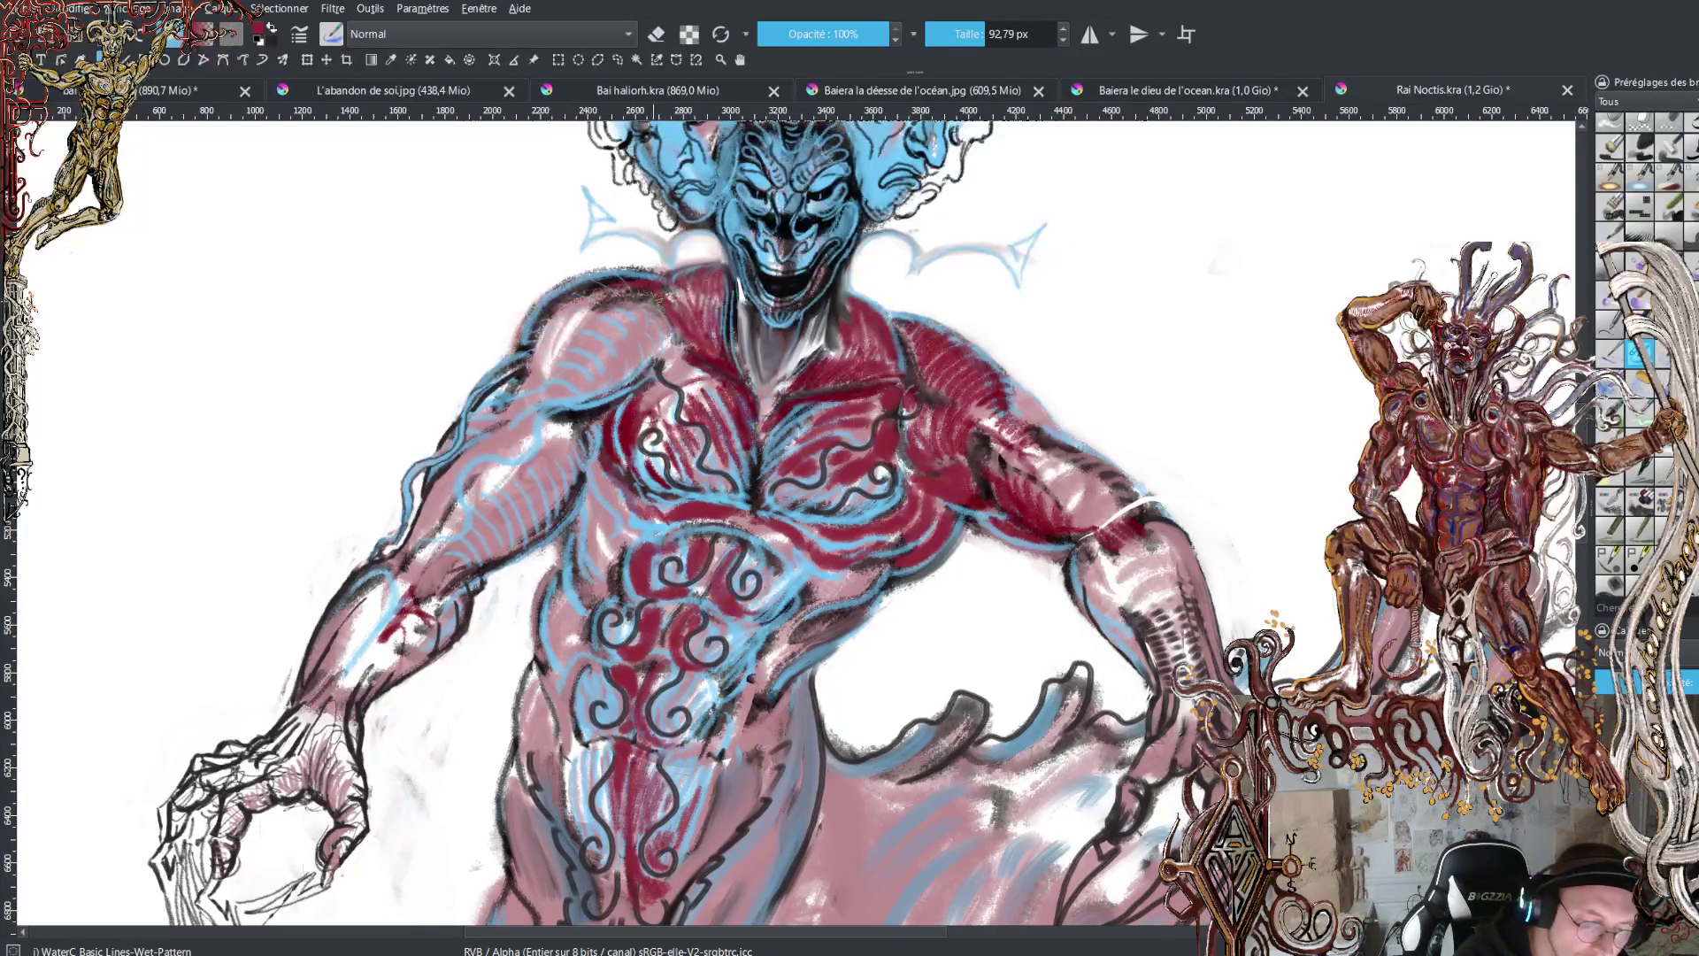
{"action": "mouse_move", "coordinate": [662, 334]}
{"action": "left_mouse_down"}
{"action": "mouse_move", "coordinate": [566, 403]}
{"action": "mouse_move", "coordinate": [591, 345]}
{"action": "mouse_move", "coordinate": [664, 307]}
{"action": "left_mouse_up"}
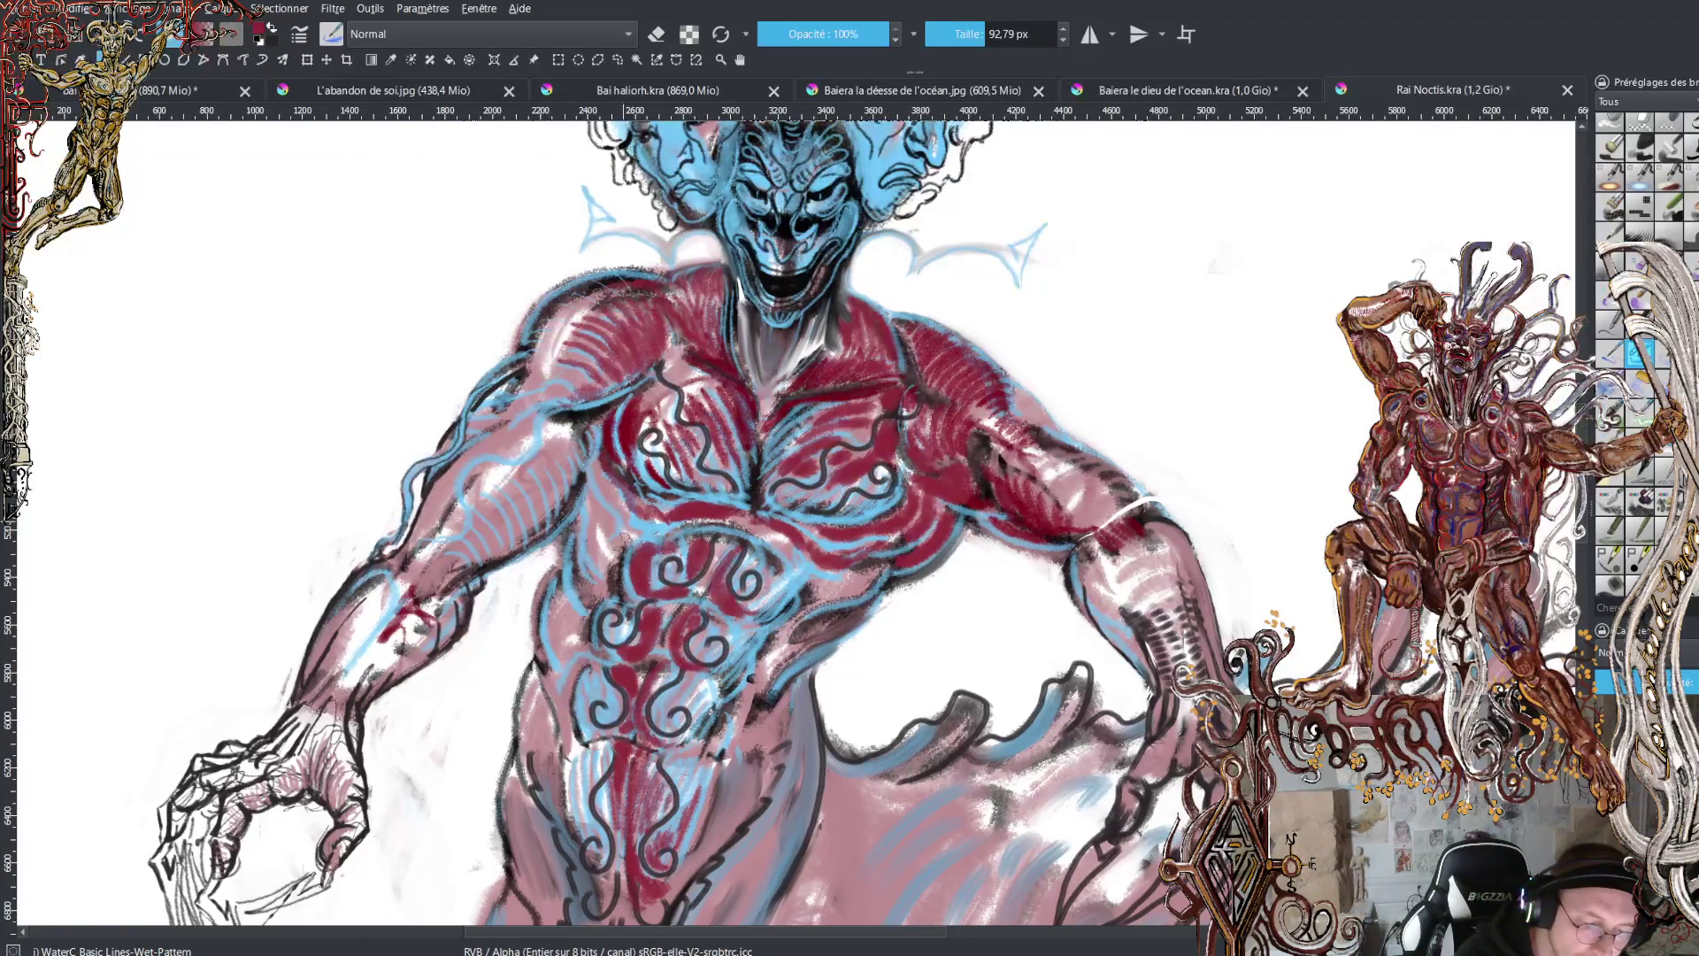
{"action": "mouse_move", "coordinate": [679, 368]}
{"action": "left_mouse_down"}
{"action": "mouse_move", "coordinate": [713, 380]}
{"action": "mouse_move", "coordinate": [669, 371]}
{"action": "mouse_move", "coordinate": [669, 429]}
{"action": "mouse_move", "coordinate": [665, 396]}
{"action": "left_mouse_up"}
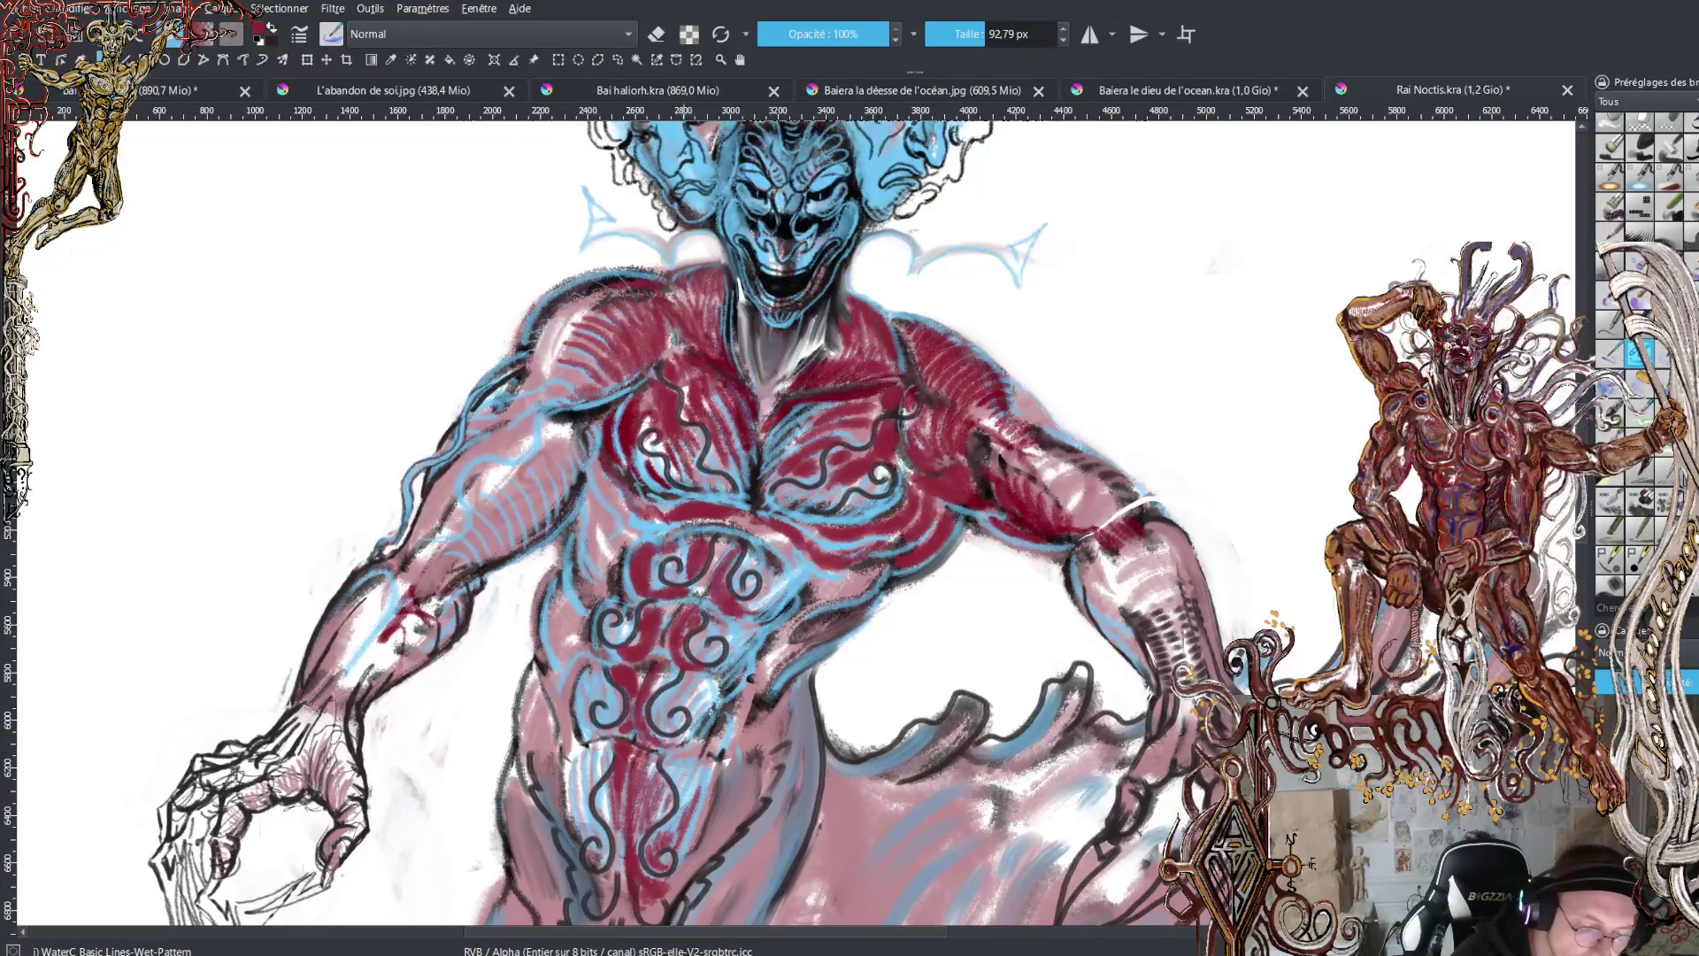
{"action": "mouse_move", "coordinate": [683, 473]}
{"action": "left_mouse_down"}
{"action": "mouse_move", "coordinate": [699, 440]}
{"action": "mouse_move", "coordinate": [695, 491]}
{"action": "mouse_move", "coordinate": [717, 473]}
{"action": "mouse_move", "coordinate": [733, 504]}
{"action": "mouse_move", "coordinate": [719, 479]}
{"action": "left_mouse_up"}
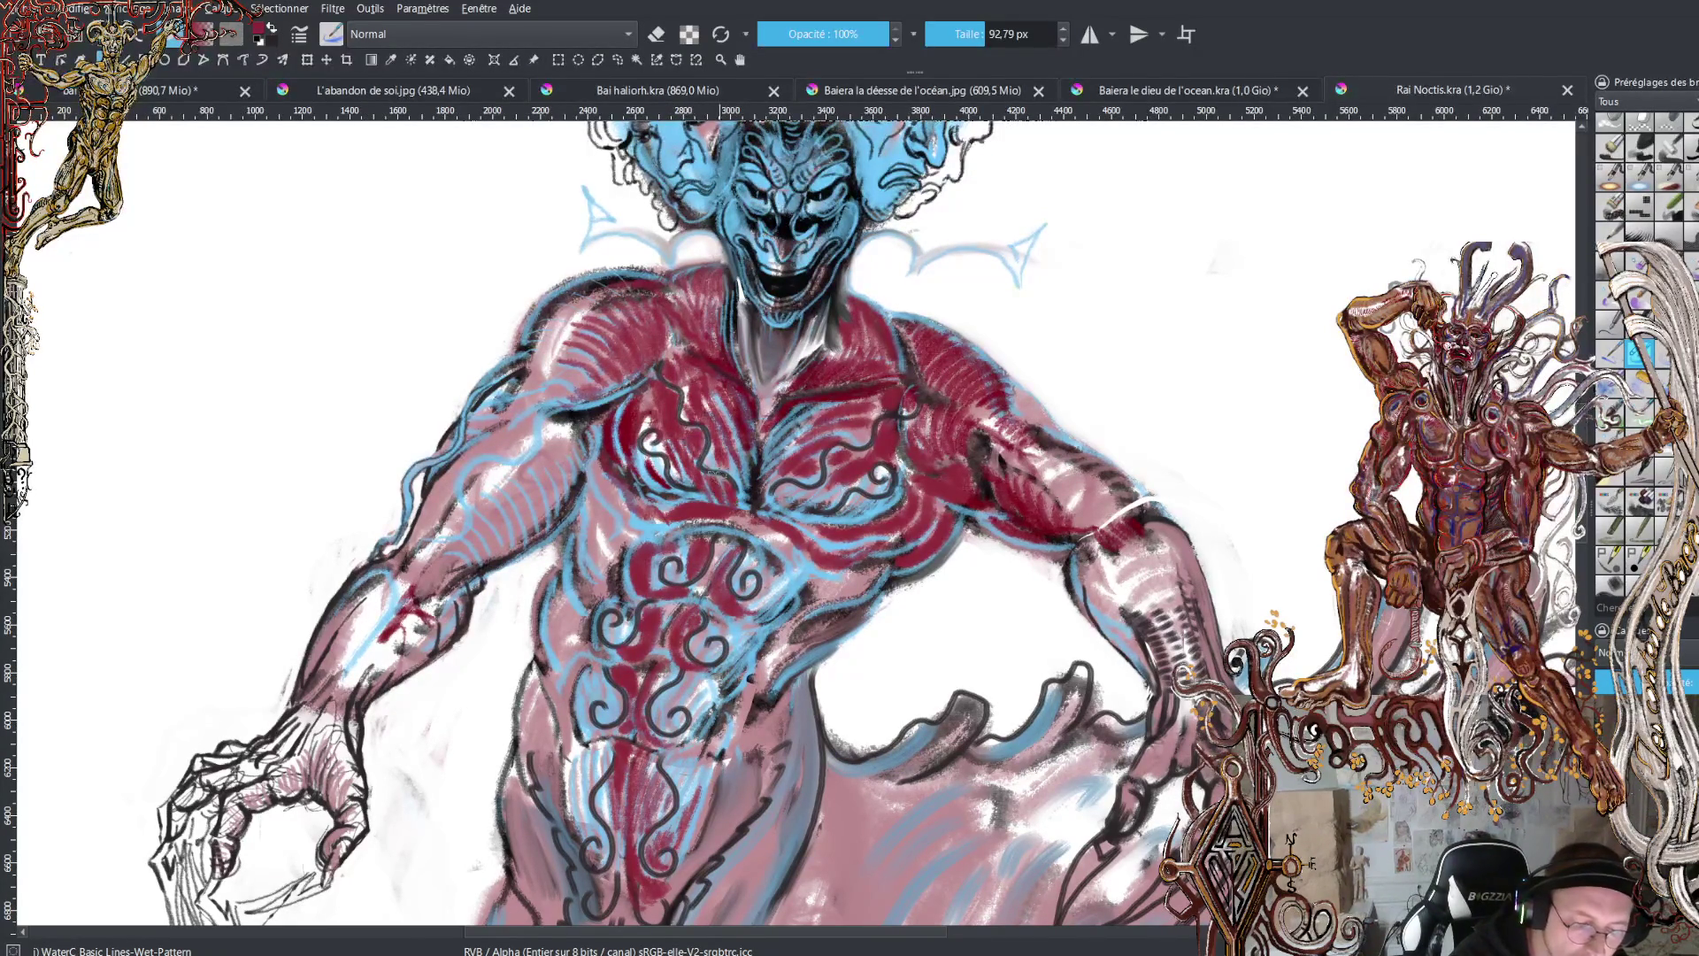
{"action": "mouse_move", "coordinate": [653, 416]}
{"action": "left_mouse_down"}
{"action": "mouse_move", "coordinate": [647, 460]}
{"action": "mouse_move", "coordinate": [662, 455]}
{"action": "mouse_move", "coordinate": [683, 496]}
{"action": "mouse_move", "coordinate": [644, 399]}
{"action": "left_mouse_up"}
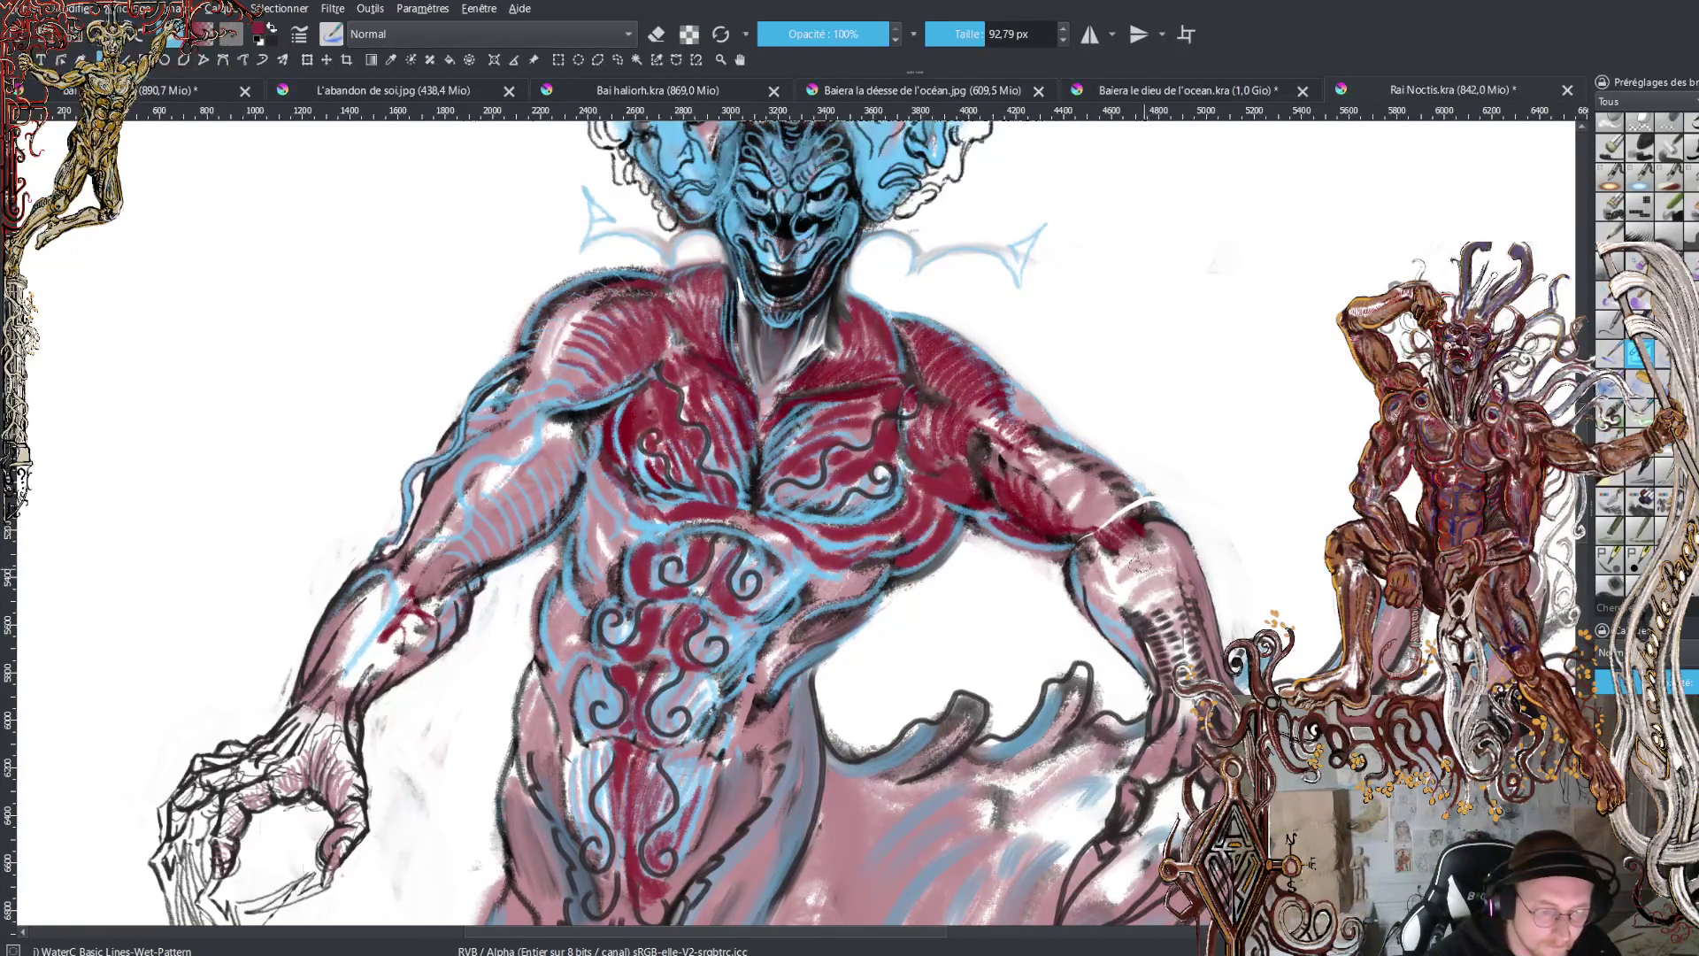
- Fit the whole figure in view and add small dark marks across the abdomen and lower torso
{"action": "key", "text": "2"}
{"action": "key", "text": "plus"}
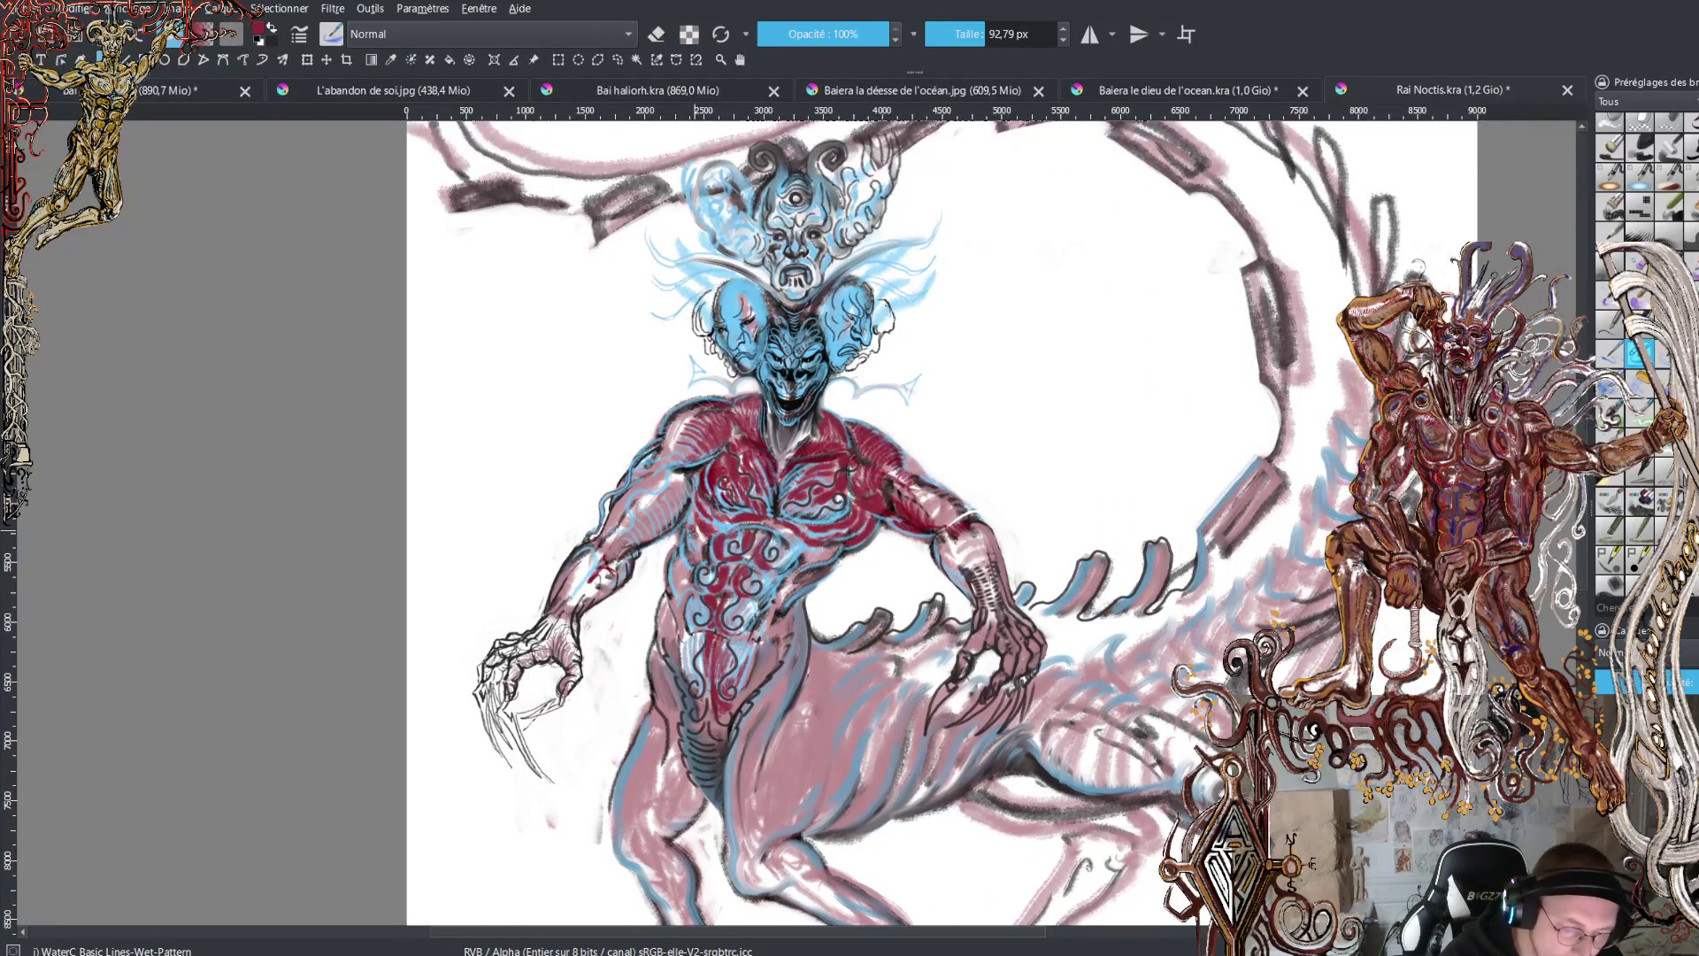
{"action": "mouse_move", "coordinate": [694, 530]}
{"action": "left_mouse_down"}
{"action": "mouse_move", "coordinate": [703, 556]}
{"action": "mouse_move", "coordinate": [699, 526]}
{"action": "left_mouse_up"}
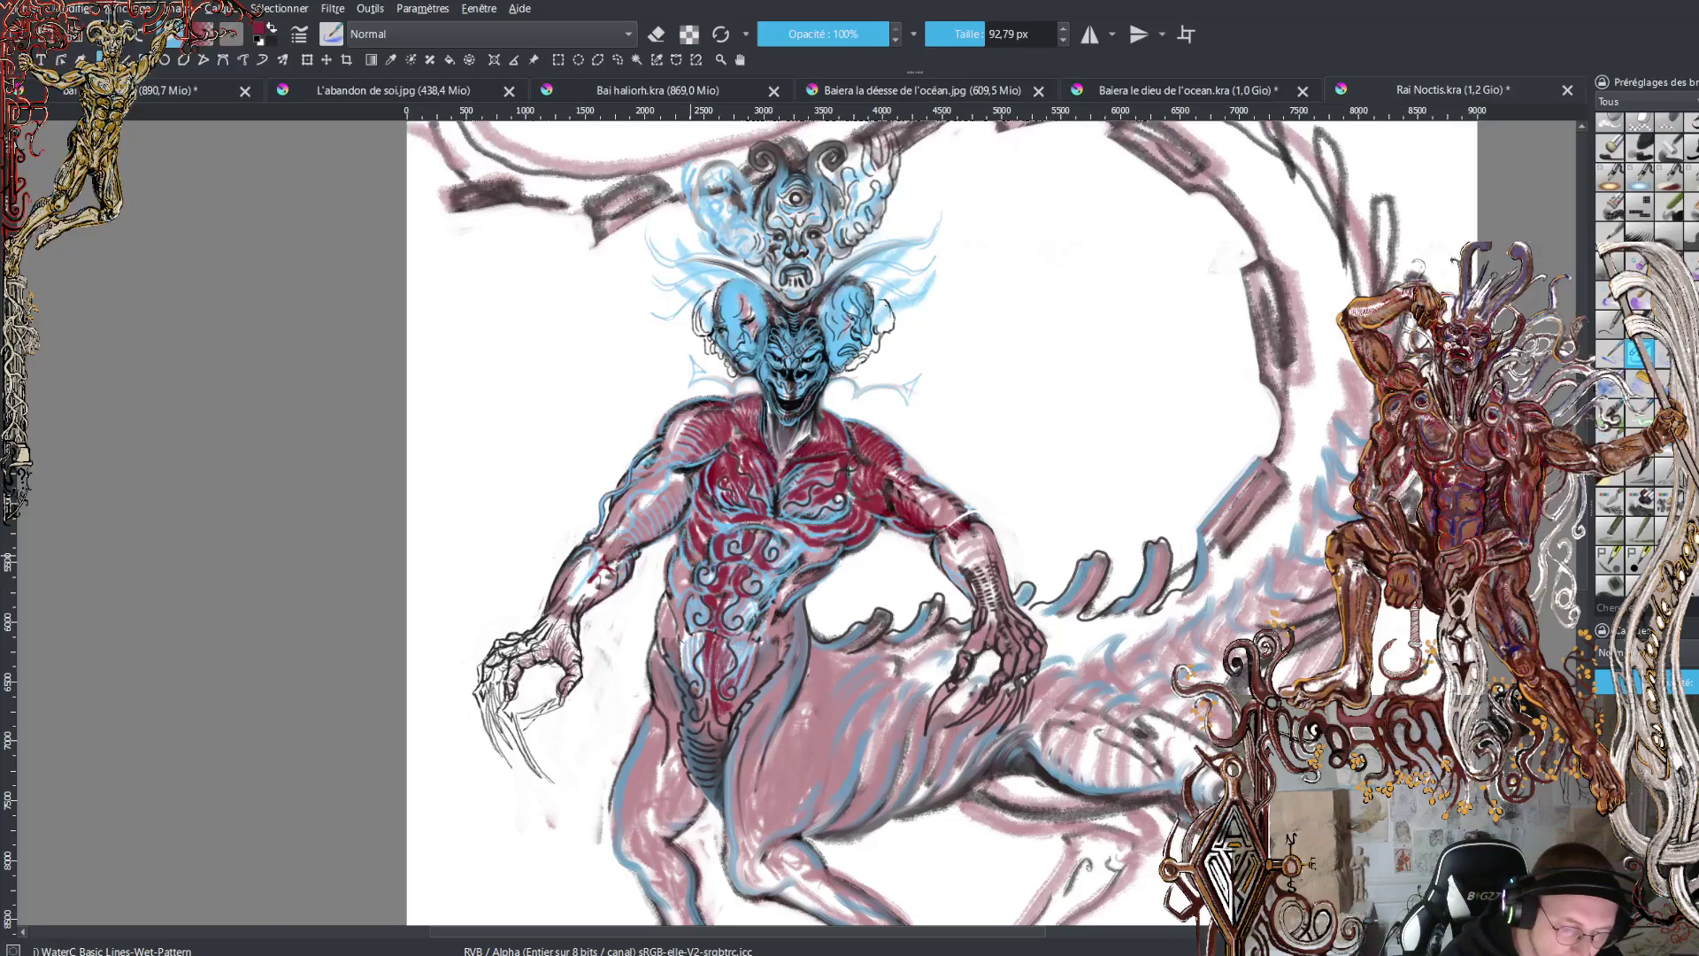
{"action": "mouse_move", "coordinate": [673, 567]}
{"action": "left_mouse_down"}
{"action": "mouse_move", "coordinate": [679, 593]}
{"action": "mouse_move", "coordinate": [686, 573]}
{"action": "mouse_move", "coordinate": [675, 661]}
{"action": "left_mouse_up"}
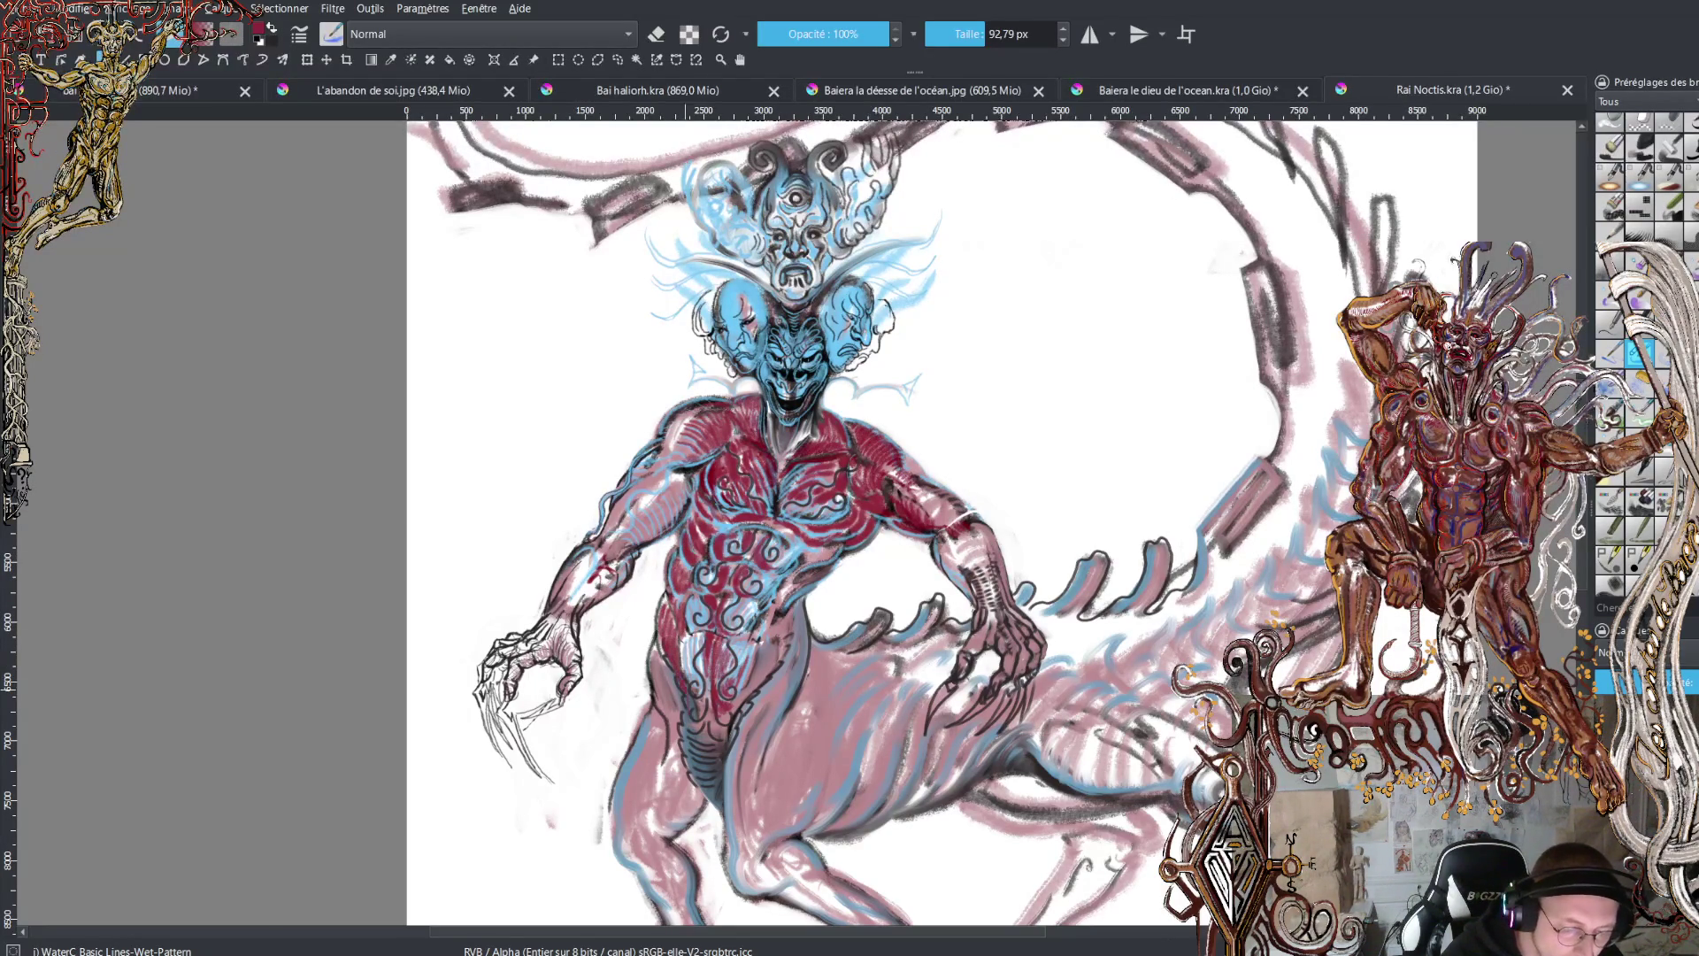
{"action": "mouse_move", "coordinate": [810, 553]}
{"action": "left_mouse_down"}
{"action": "mouse_move", "coordinate": [835, 551]}
{"action": "mouse_move", "coordinate": [792, 592]}
{"action": "mouse_move", "coordinate": [838, 564]}
{"action": "left_mouse_up"}
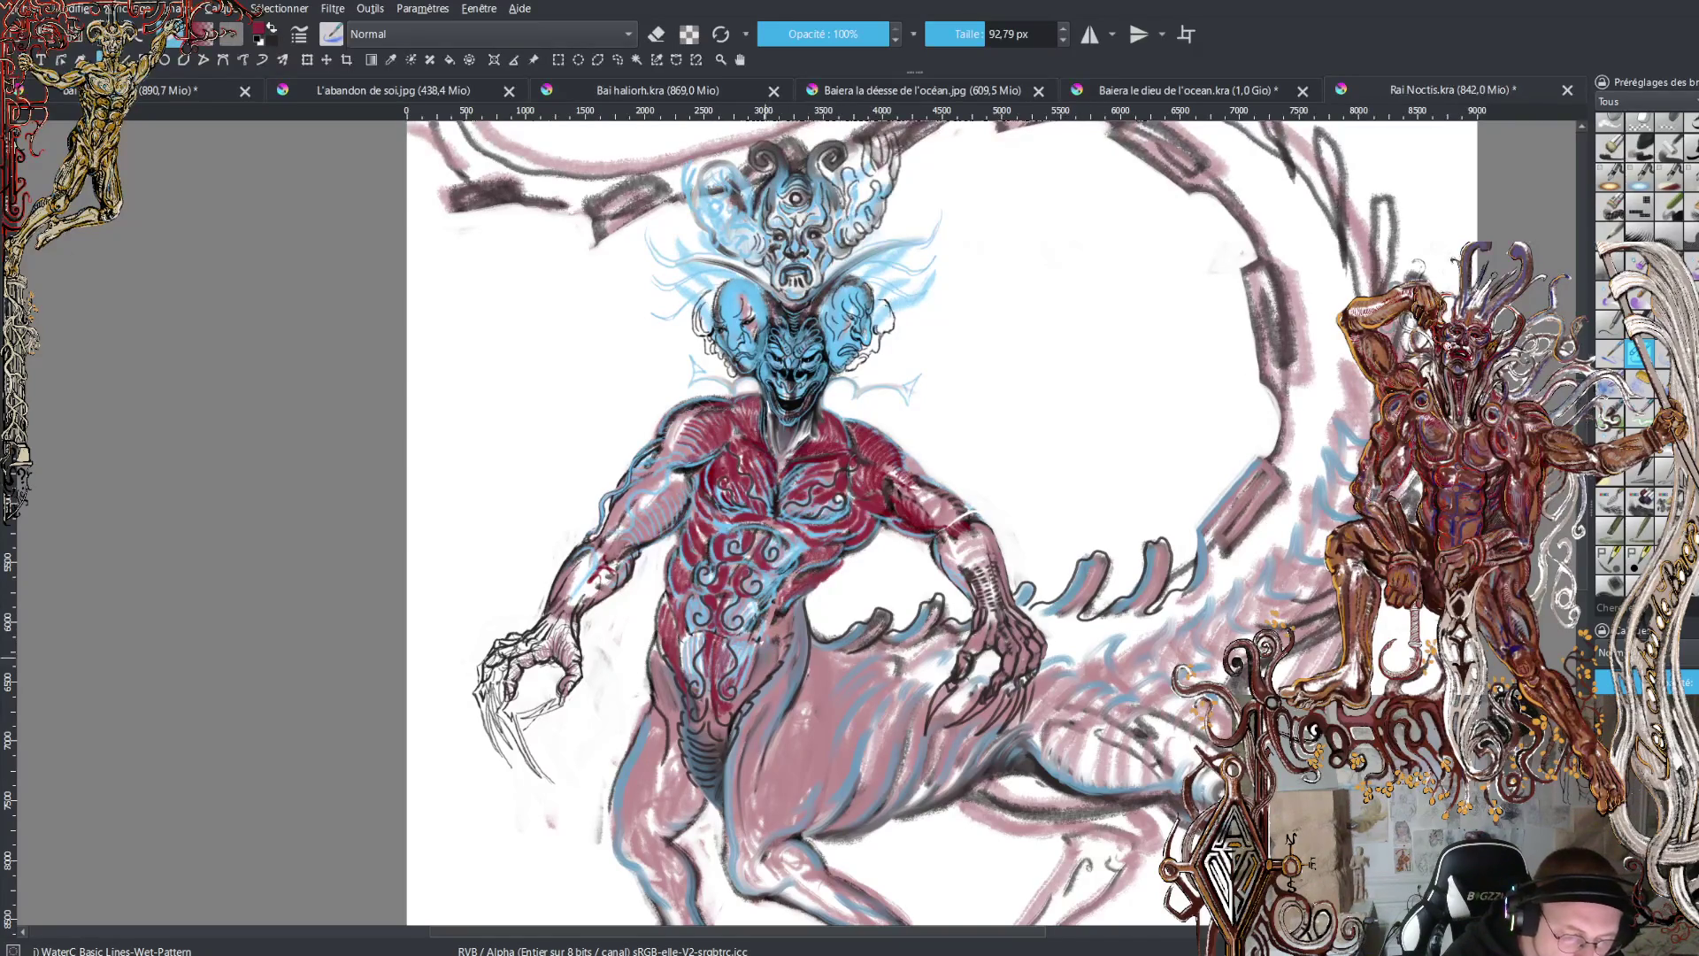
{"action": "mouse_move", "coordinate": [766, 657]}
{"action": "left_mouse_down"}
{"action": "mouse_move", "coordinate": [789, 613]}
{"action": "mouse_move", "coordinate": [808, 631]}
{"action": "mouse_move", "coordinate": [803, 618]}
{"action": "left_mouse_up"}
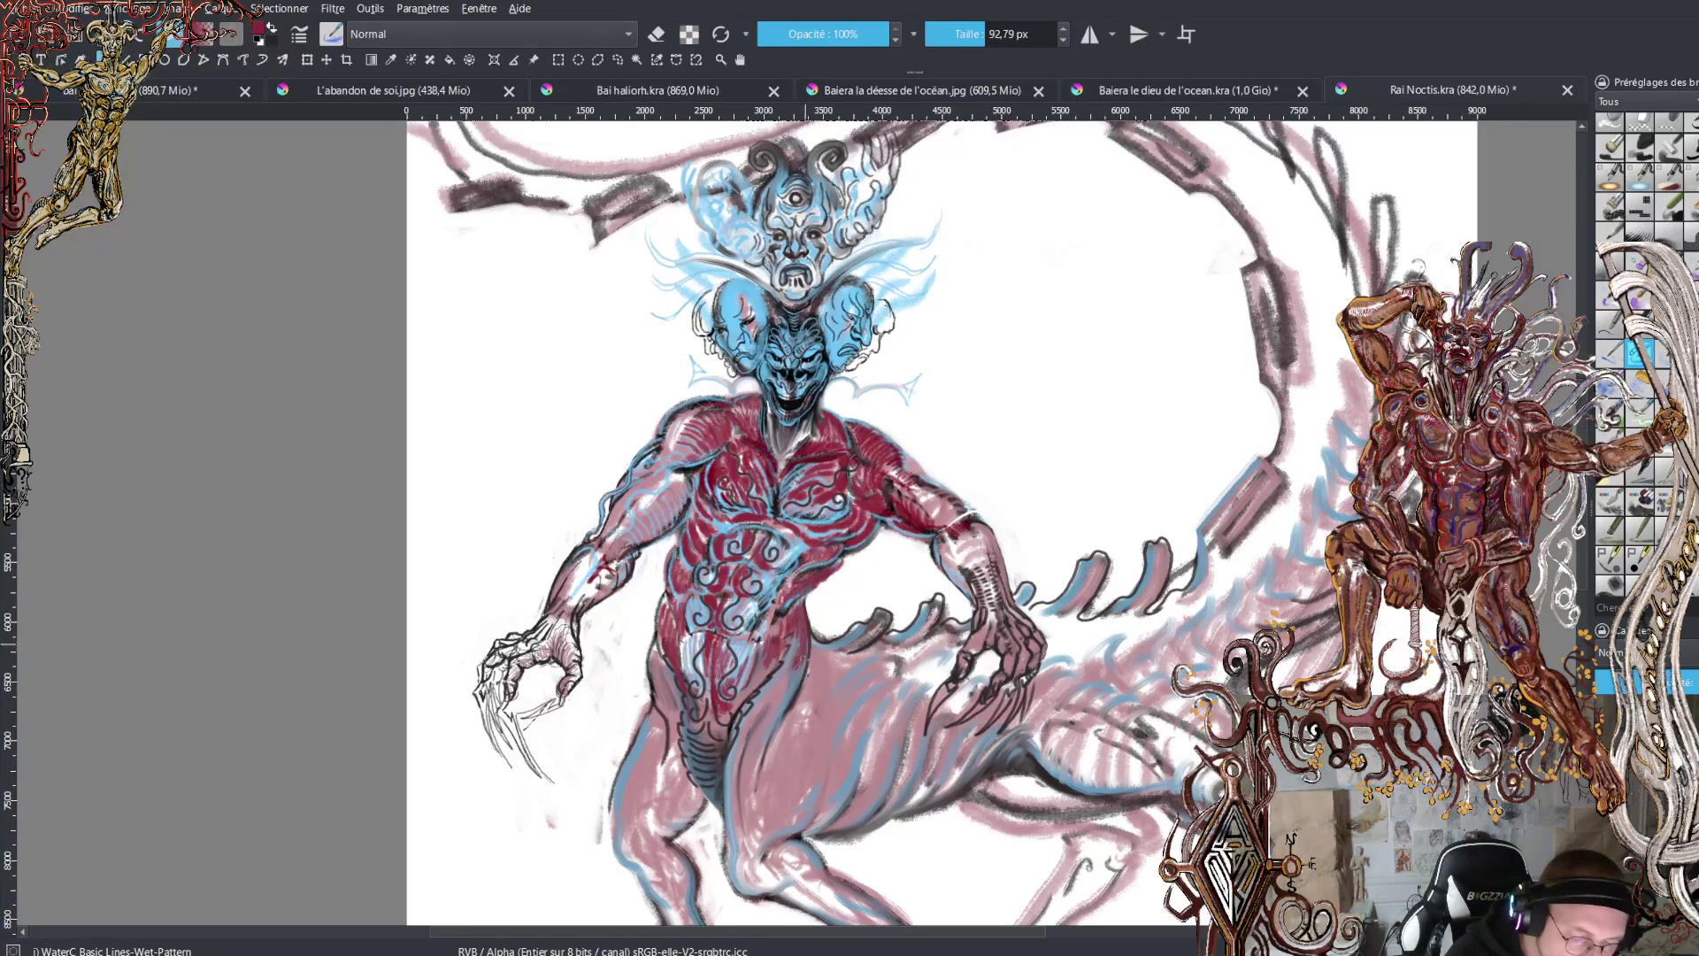
{"action": "left_click_drag", "start_coordinate": [778, 710], "coordinate": [790, 701]}
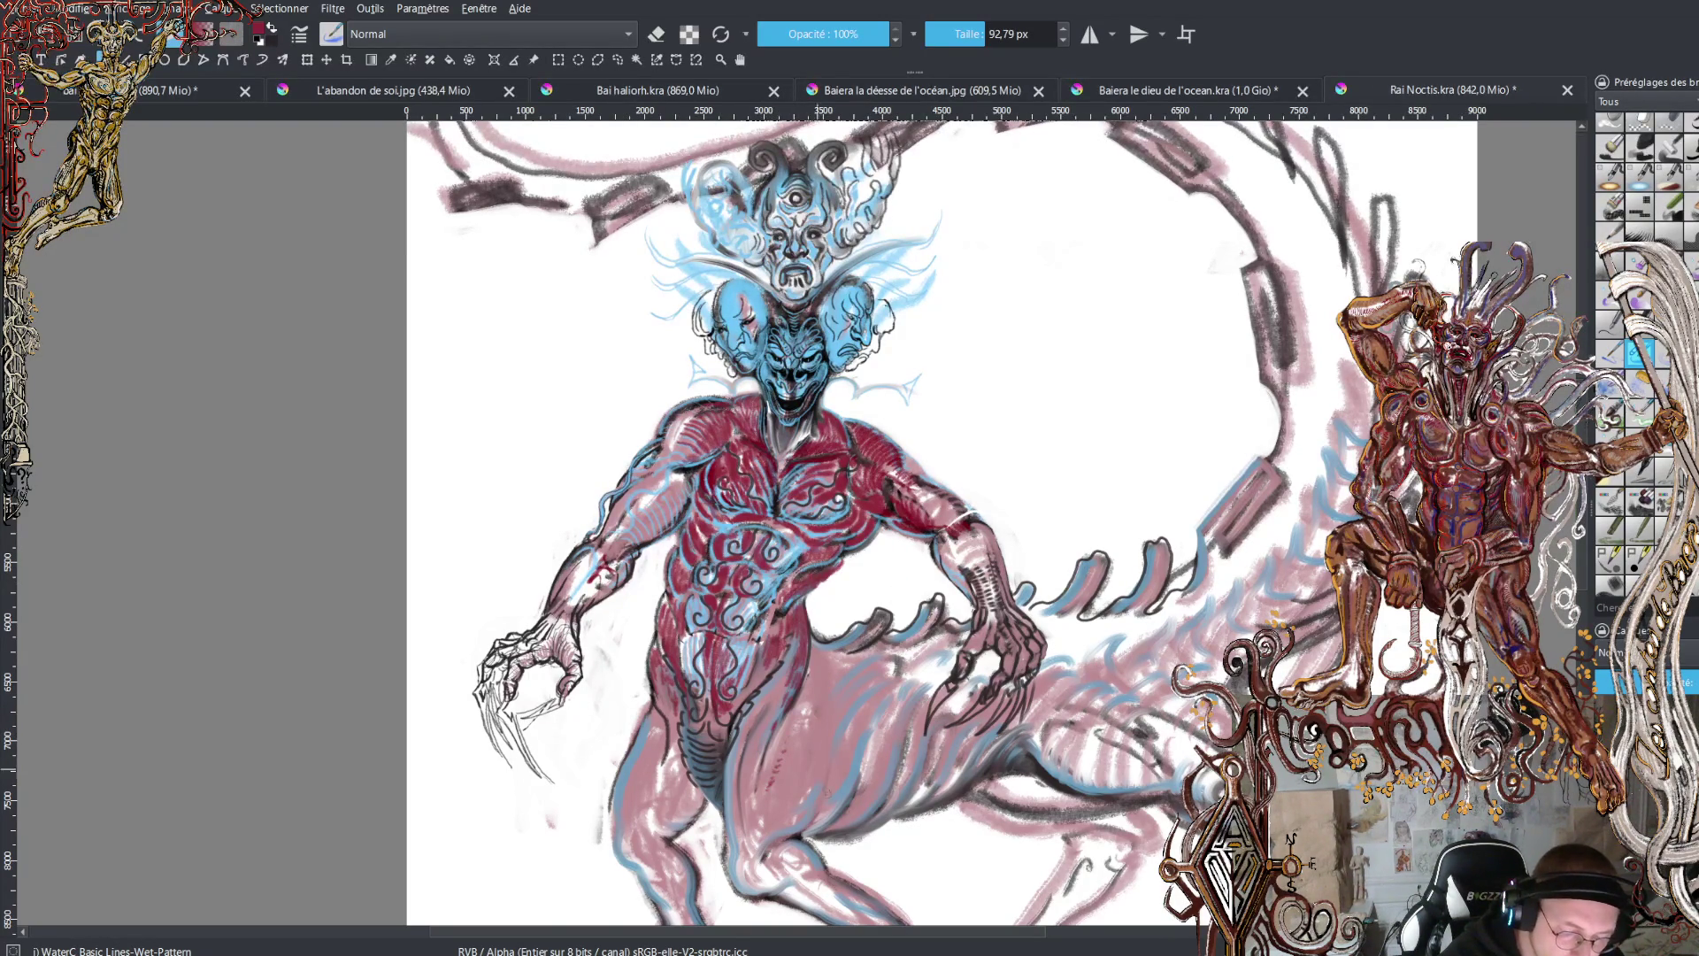
{"action": "mouse_move", "coordinate": [812, 821]}
{"action": "left_mouse_down"}
{"action": "mouse_move", "coordinate": [829, 793]}
{"action": "mouse_move", "coordinate": [834, 818]}
{"action": "mouse_move", "coordinate": [924, 673]}
{"action": "mouse_move", "coordinate": [871, 699]}
{"action": "mouse_move", "coordinate": [827, 792]}
{"action": "mouse_move", "coordinate": [840, 727]}
{"action": "mouse_move", "coordinate": [929, 659]}
{"action": "mouse_move", "coordinate": [840, 734]}
{"action": "mouse_move", "coordinate": [856, 661]}
{"action": "mouse_move", "coordinate": [921, 633]}
{"action": "mouse_move", "coordinate": [857, 677]}
{"action": "left_mouse_up"}
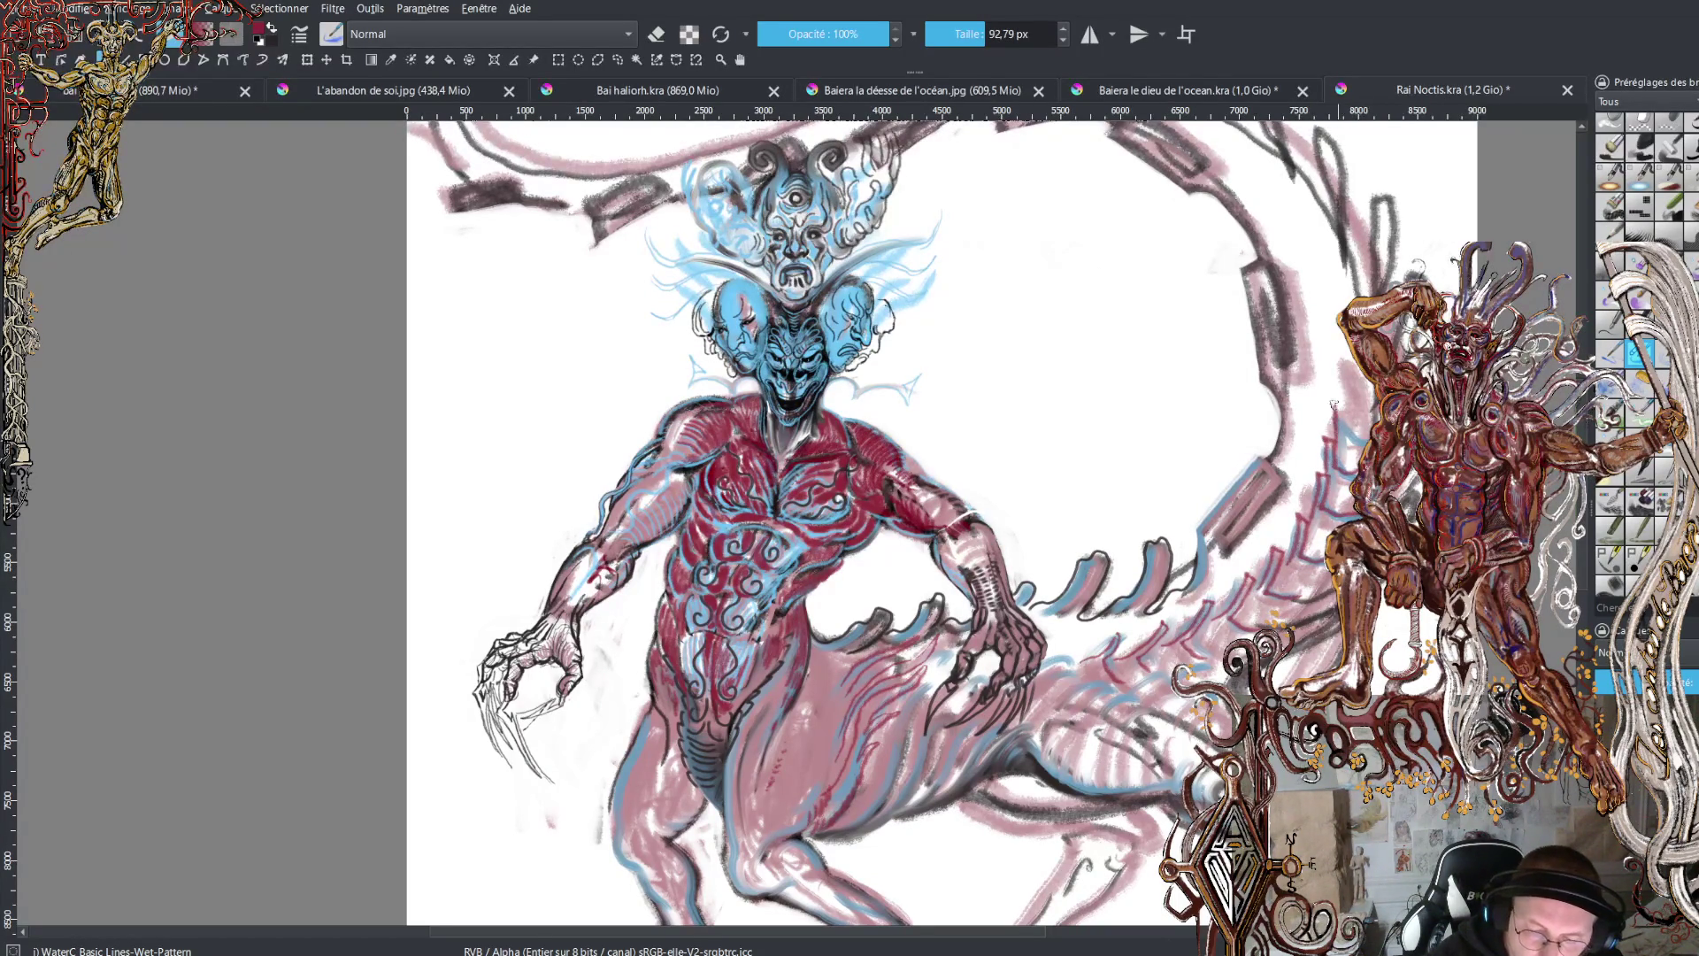
- Outline the right edge of the coiling tail ring with dark strokes
{"action": "mouse_move", "coordinate": [1358, 417]}
{"action": "left_mouse_down"}
{"action": "mouse_move", "coordinate": [1345, 367]}
{"action": "mouse_move", "coordinate": [1367, 395]}
{"action": "left_mouse_up"}
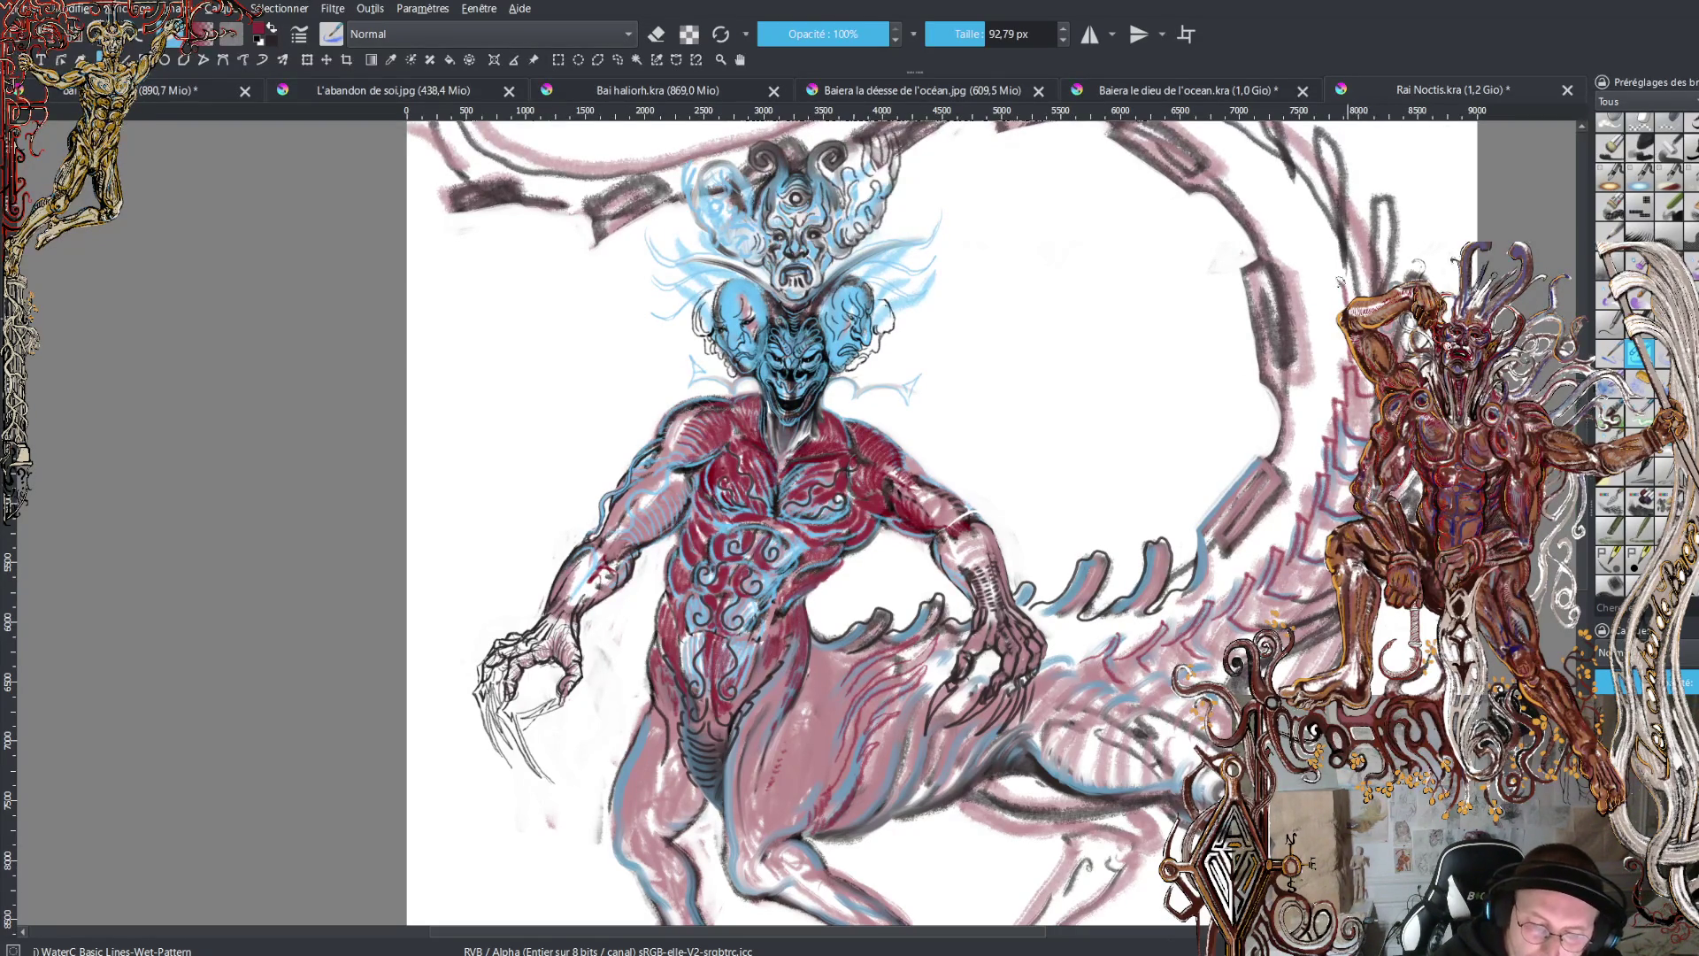
{"action": "mouse_move", "coordinate": [1334, 274]}
{"action": "left_mouse_down"}
{"action": "mouse_move", "coordinate": [1315, 193]}
{"action": "mouse_move", "coordinate": [1322, 225]}
{"action": "mouse_move", "coordinate": [1258, 125]}
{"action": "left_mouse_up"}
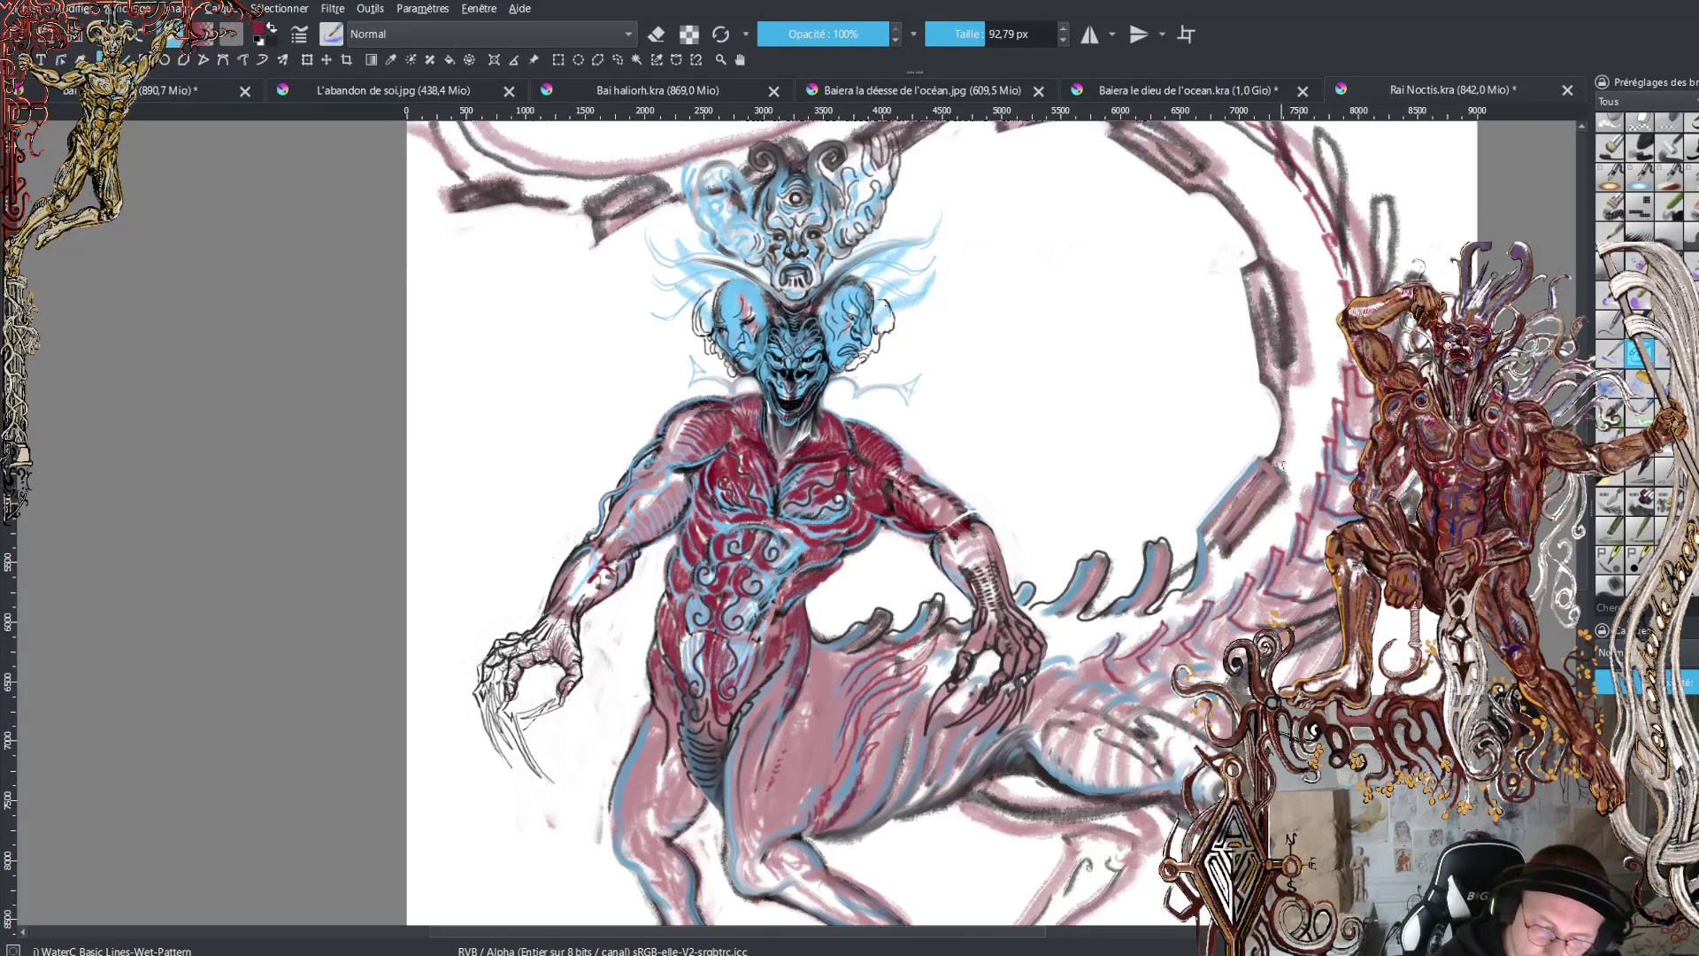
{"action": "mouse_move", "coordinate": [1281, 461]}
{"action": "left_mouse_down"}
{"action": "mouse_move", "coordinate": [1290, 391]}
{"action": "mouse_move", "coordinate": [1250, 270]}
{"action": "left_mouse_up"}
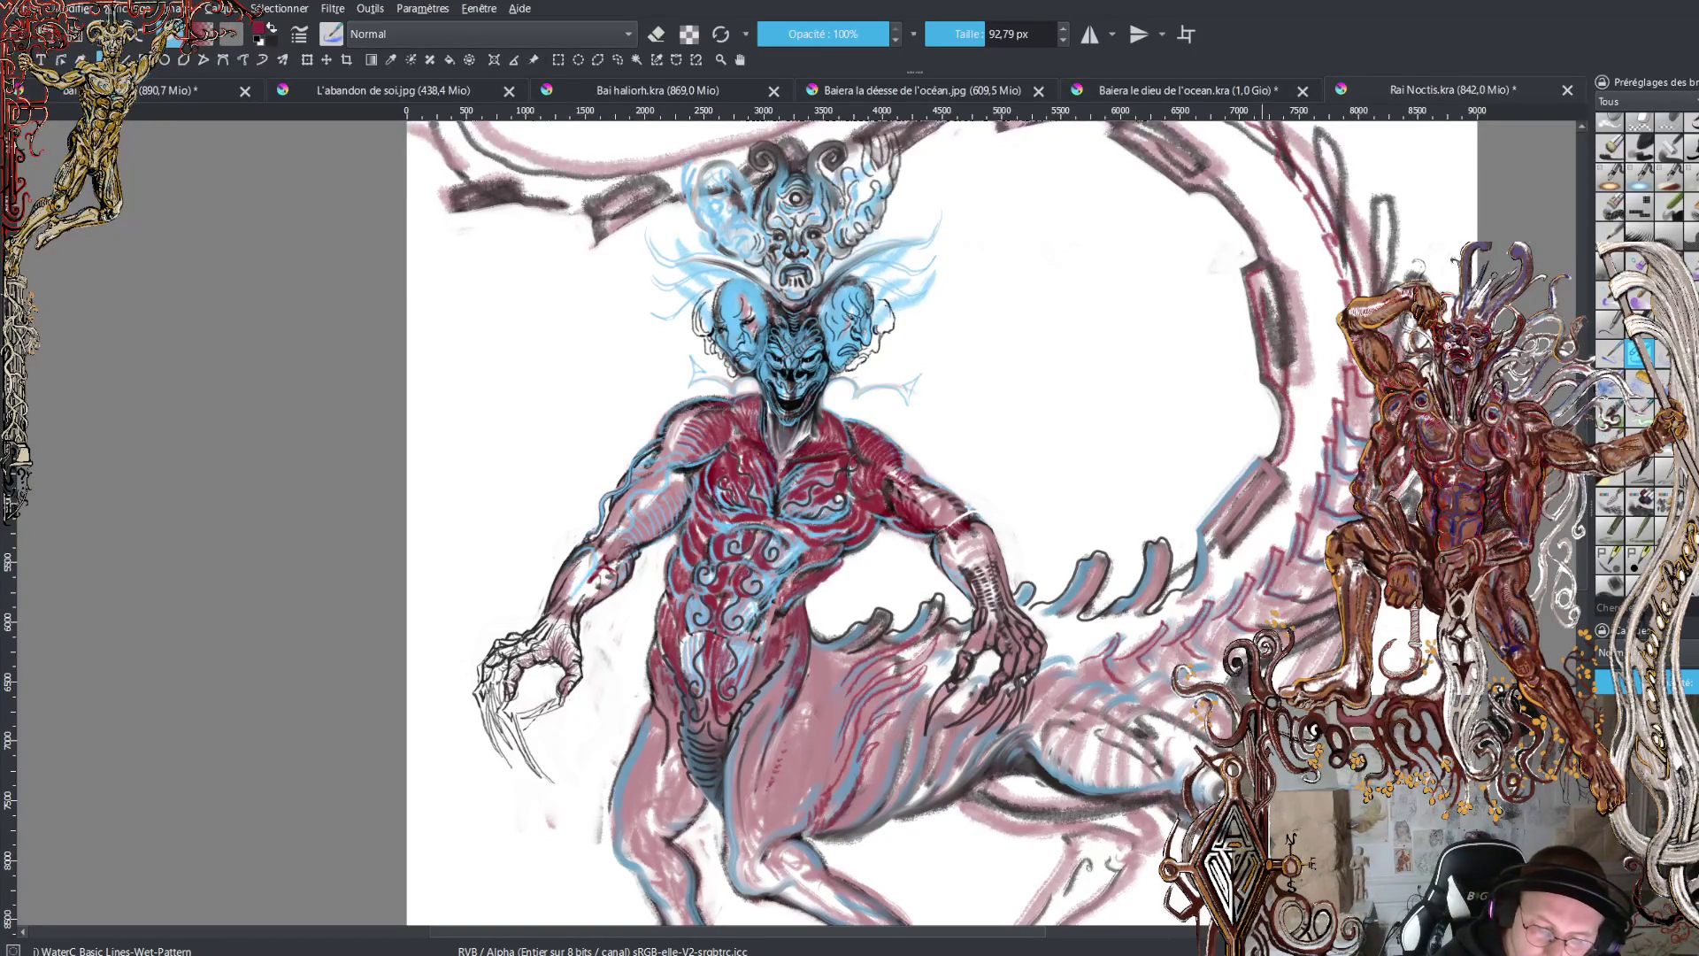
{"action": "mouse_move", "coordinate": [1299, 358]}
{"action": "left_mouse_down"}
{"action": "mouse_move", "coordinate": [1280, 262]}
{"action": "mouse_move", "coordinate": [1256, 264]}
{"action": "mouse_move", "coordinate": [1290, 266]}
{"action": "mouse_move", "coordinate": [1306, 366]}
{"action": "left_mouse_up"}
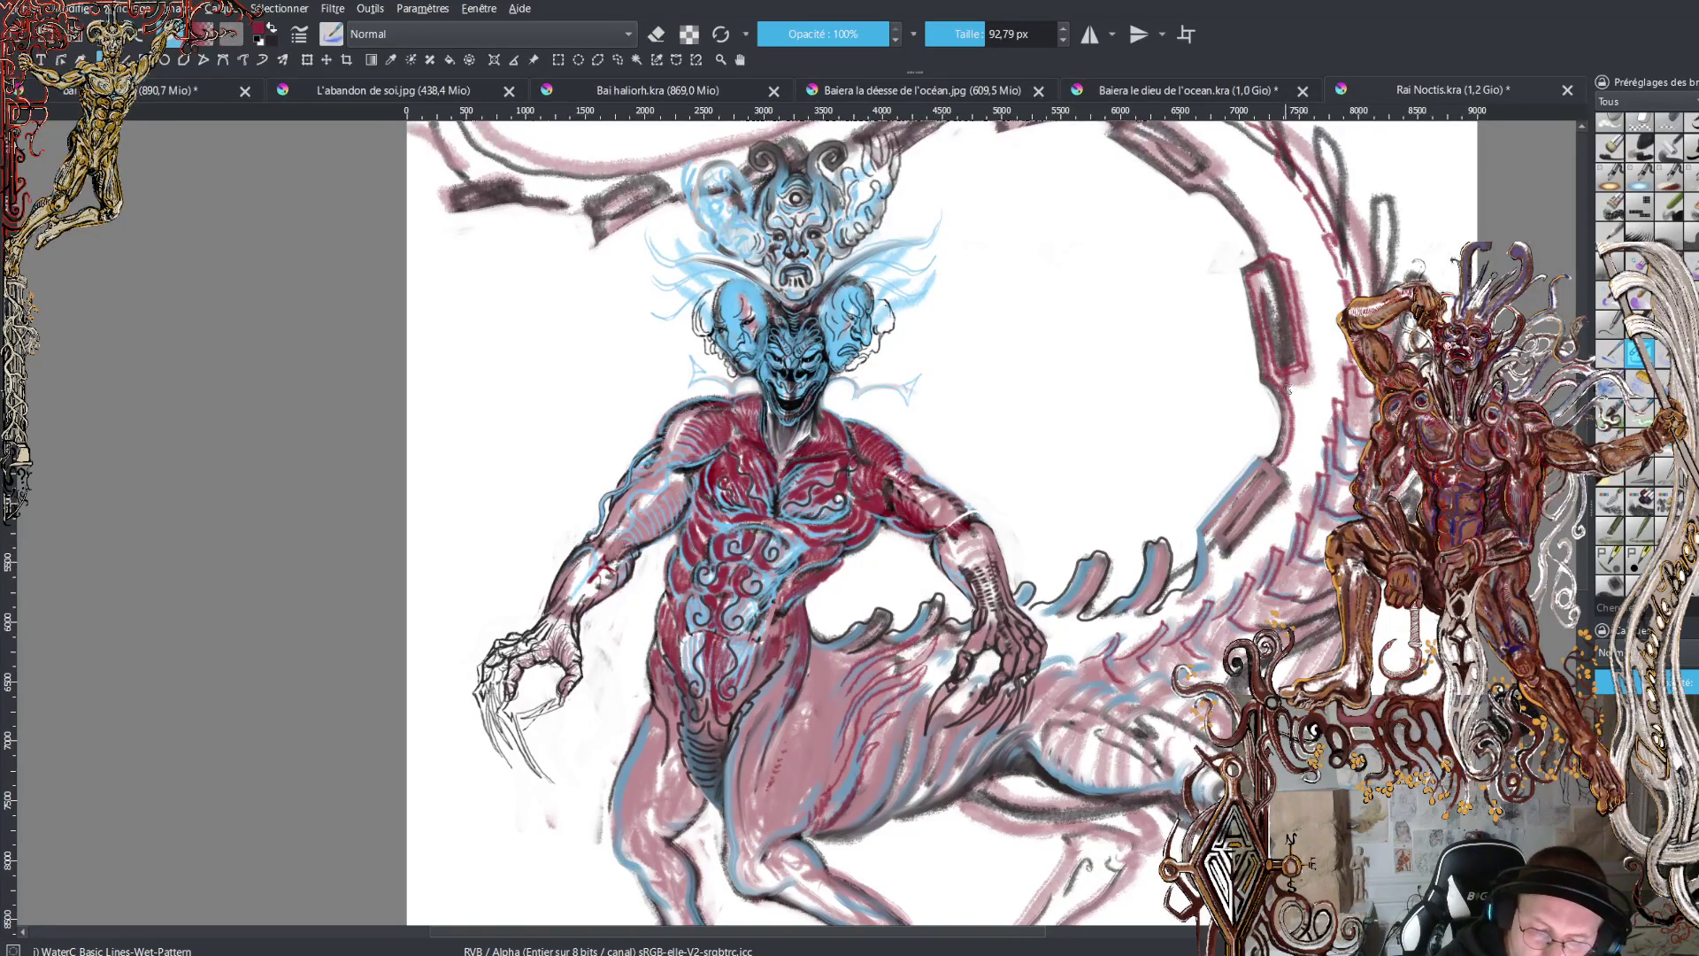
{"action": "left_click_drag", "start_coordinate": [1287, 389], "coordinate": [1290, 462]}
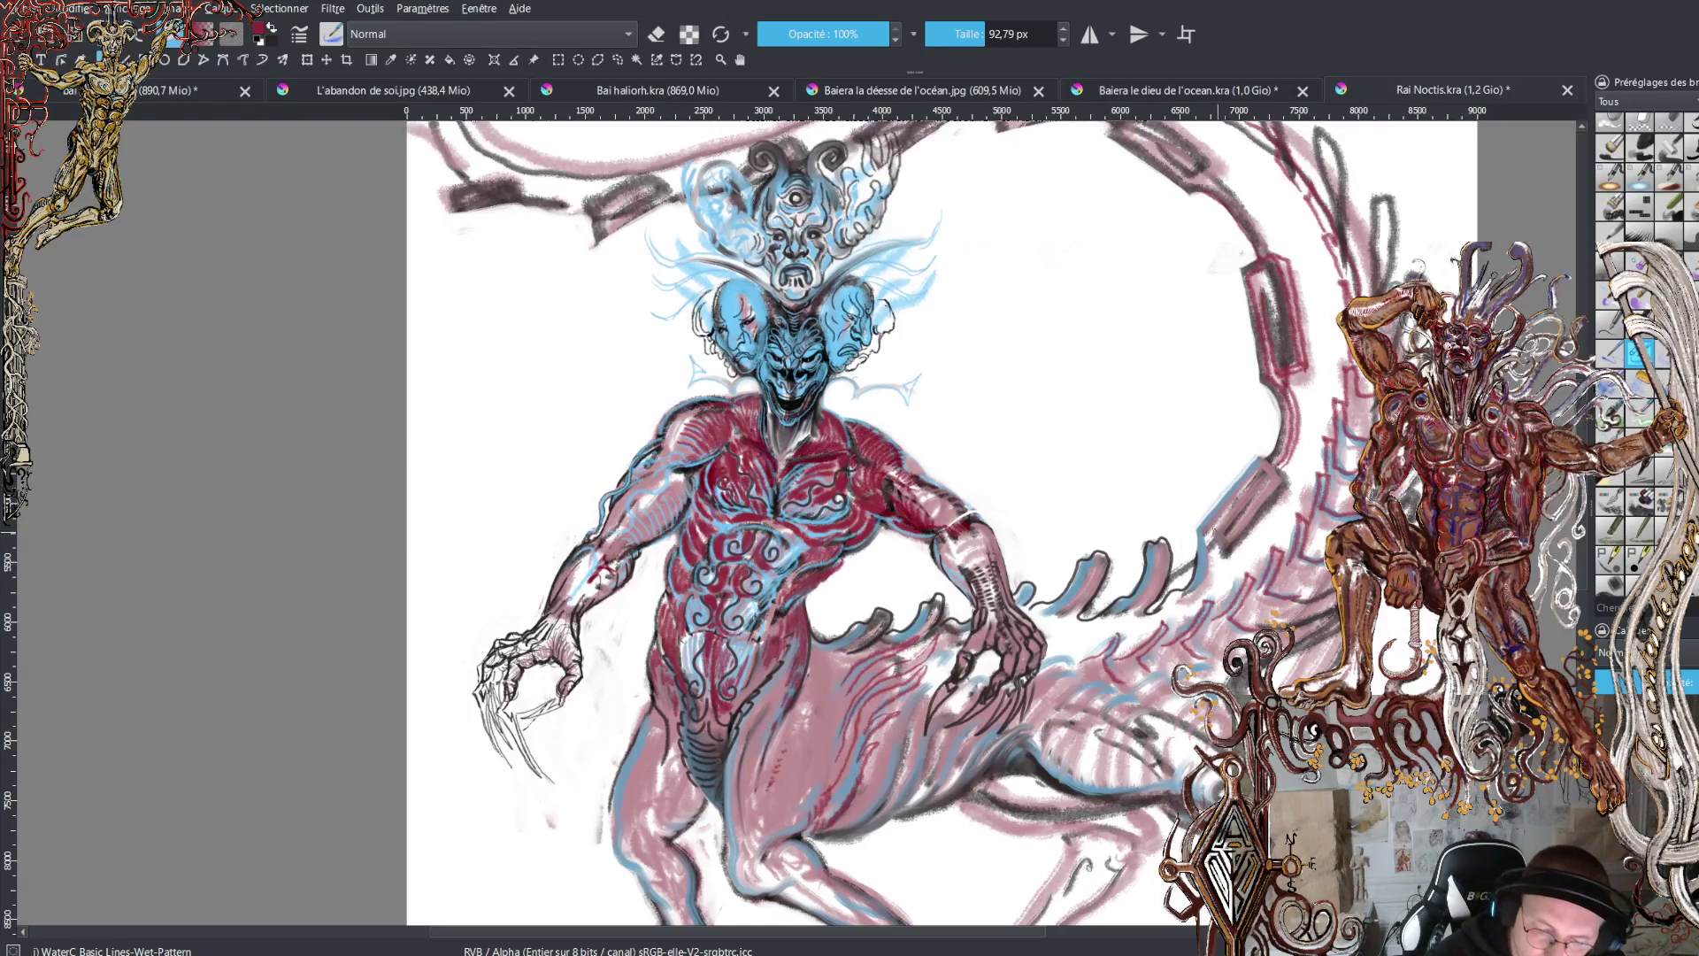
- Trace a dark outline along the serpent body's edge below the ring, then zoom out
{"action": "left_click_drag", "start_coordinate": [1226, 531], "coordinate": [1214, 553]}
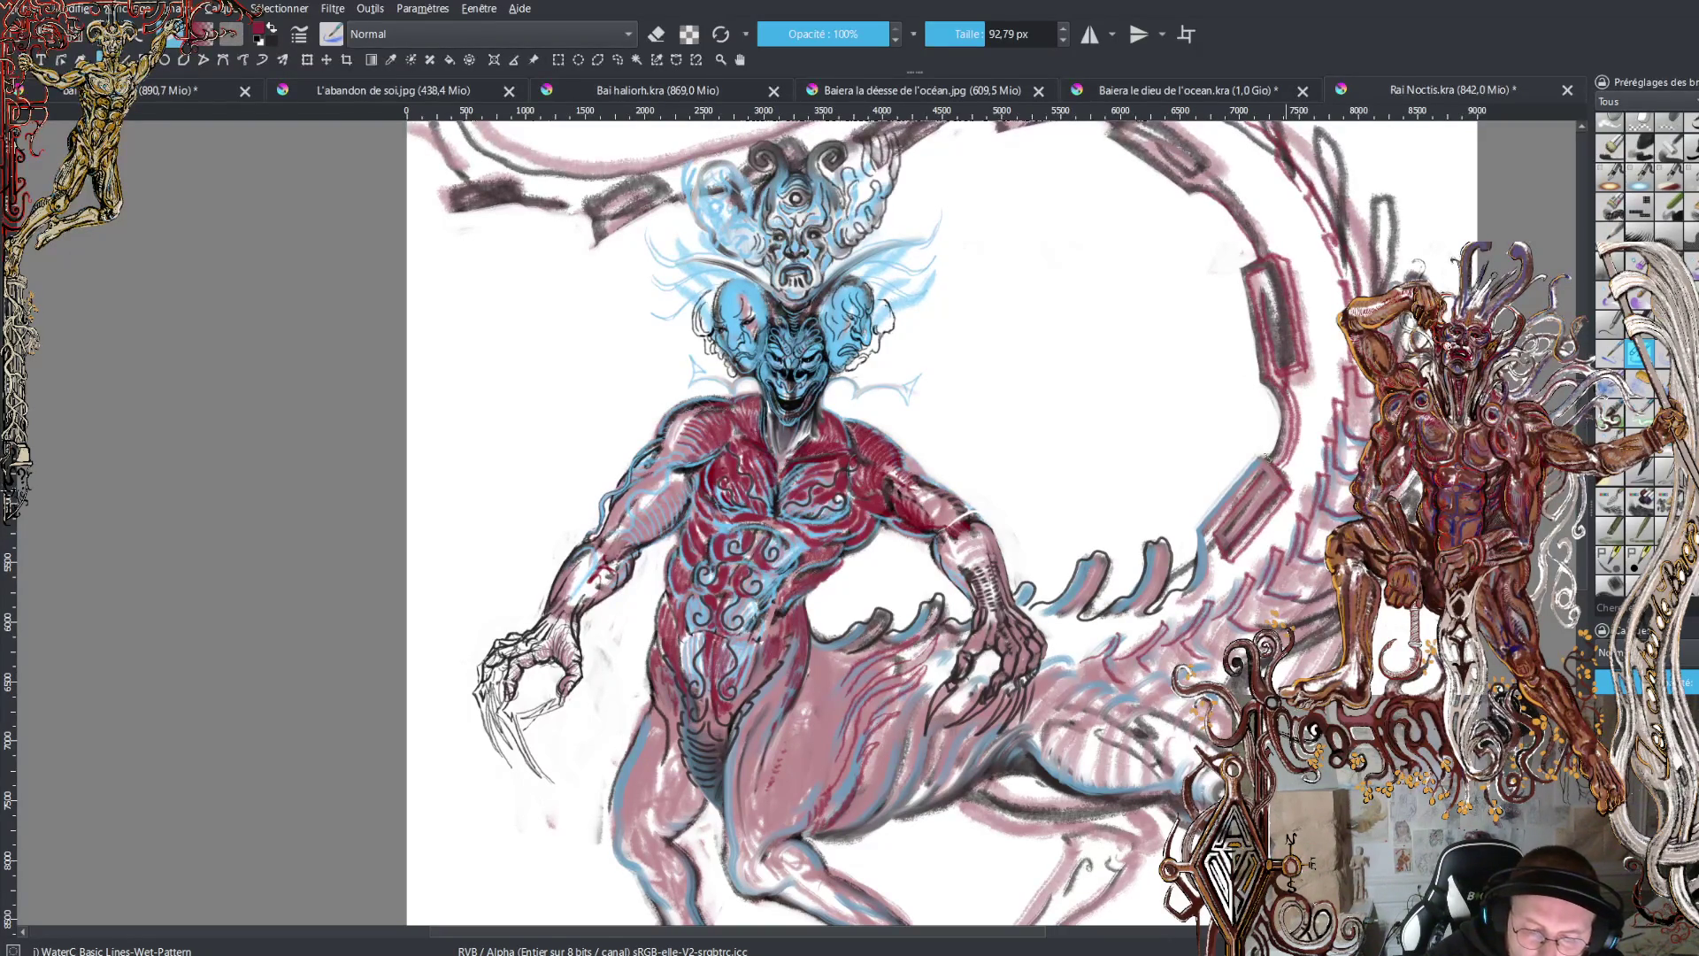
{"action": "left_click_drag", "start_coordinate": [1211, 537], "coordinate": [1187, 600]}
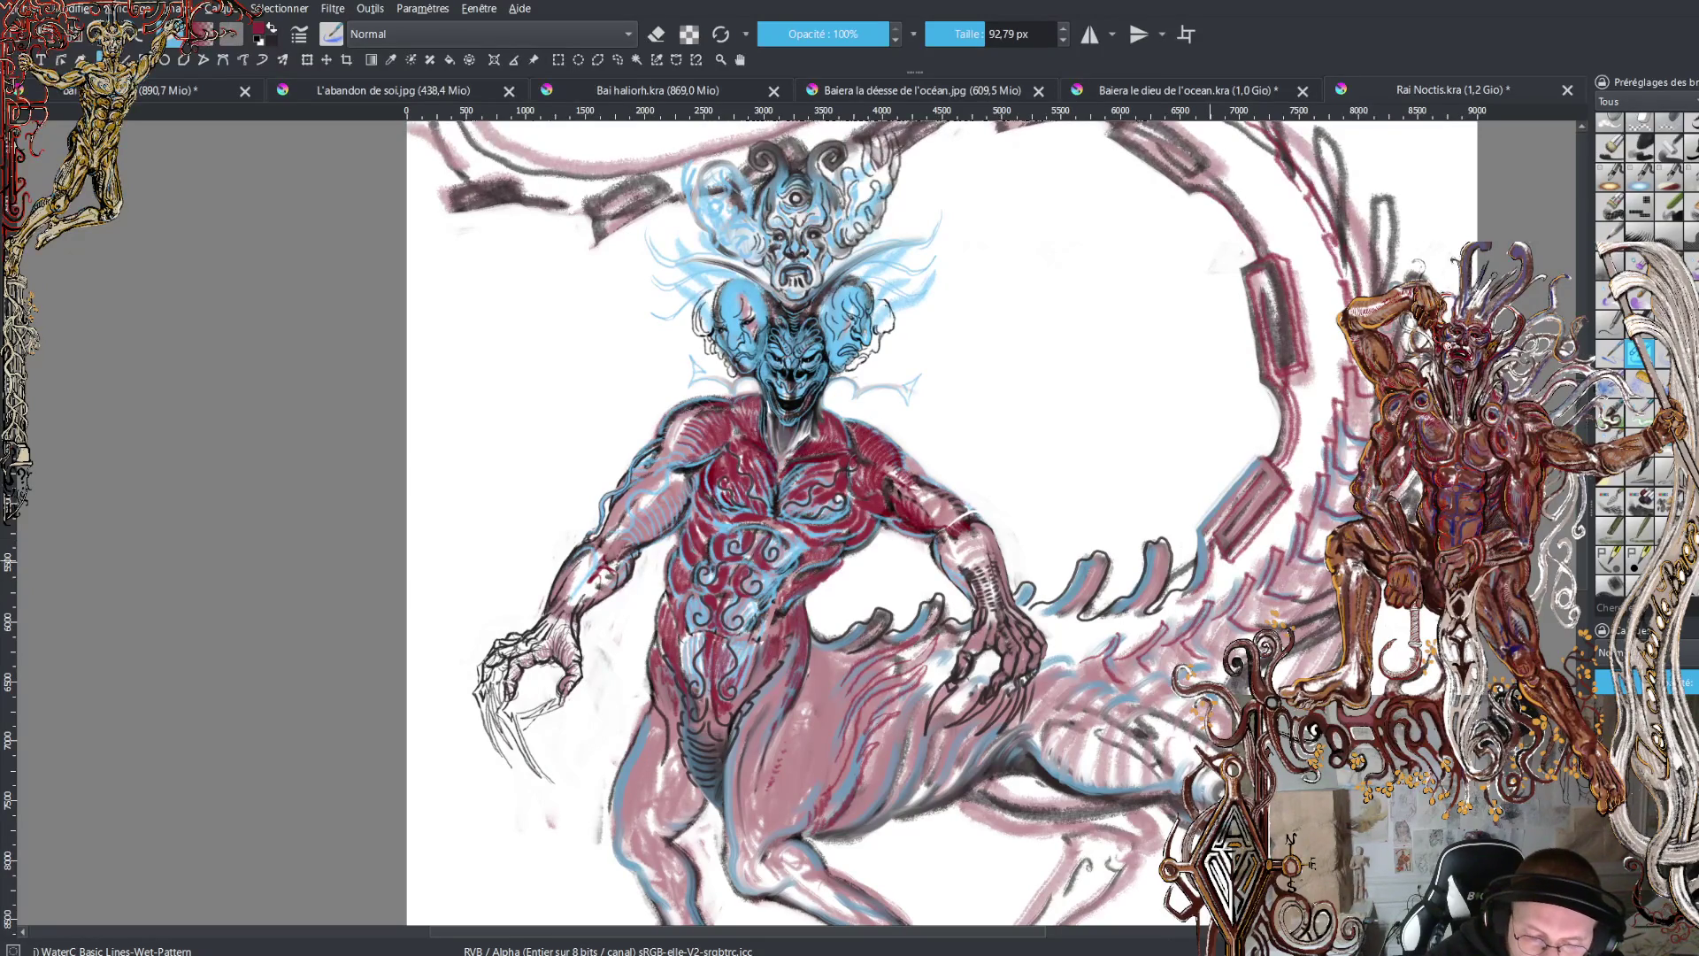
{"action": "left_click_drag", "start_coordinate": [1210, 535], "coordinate": [1260, 474]}
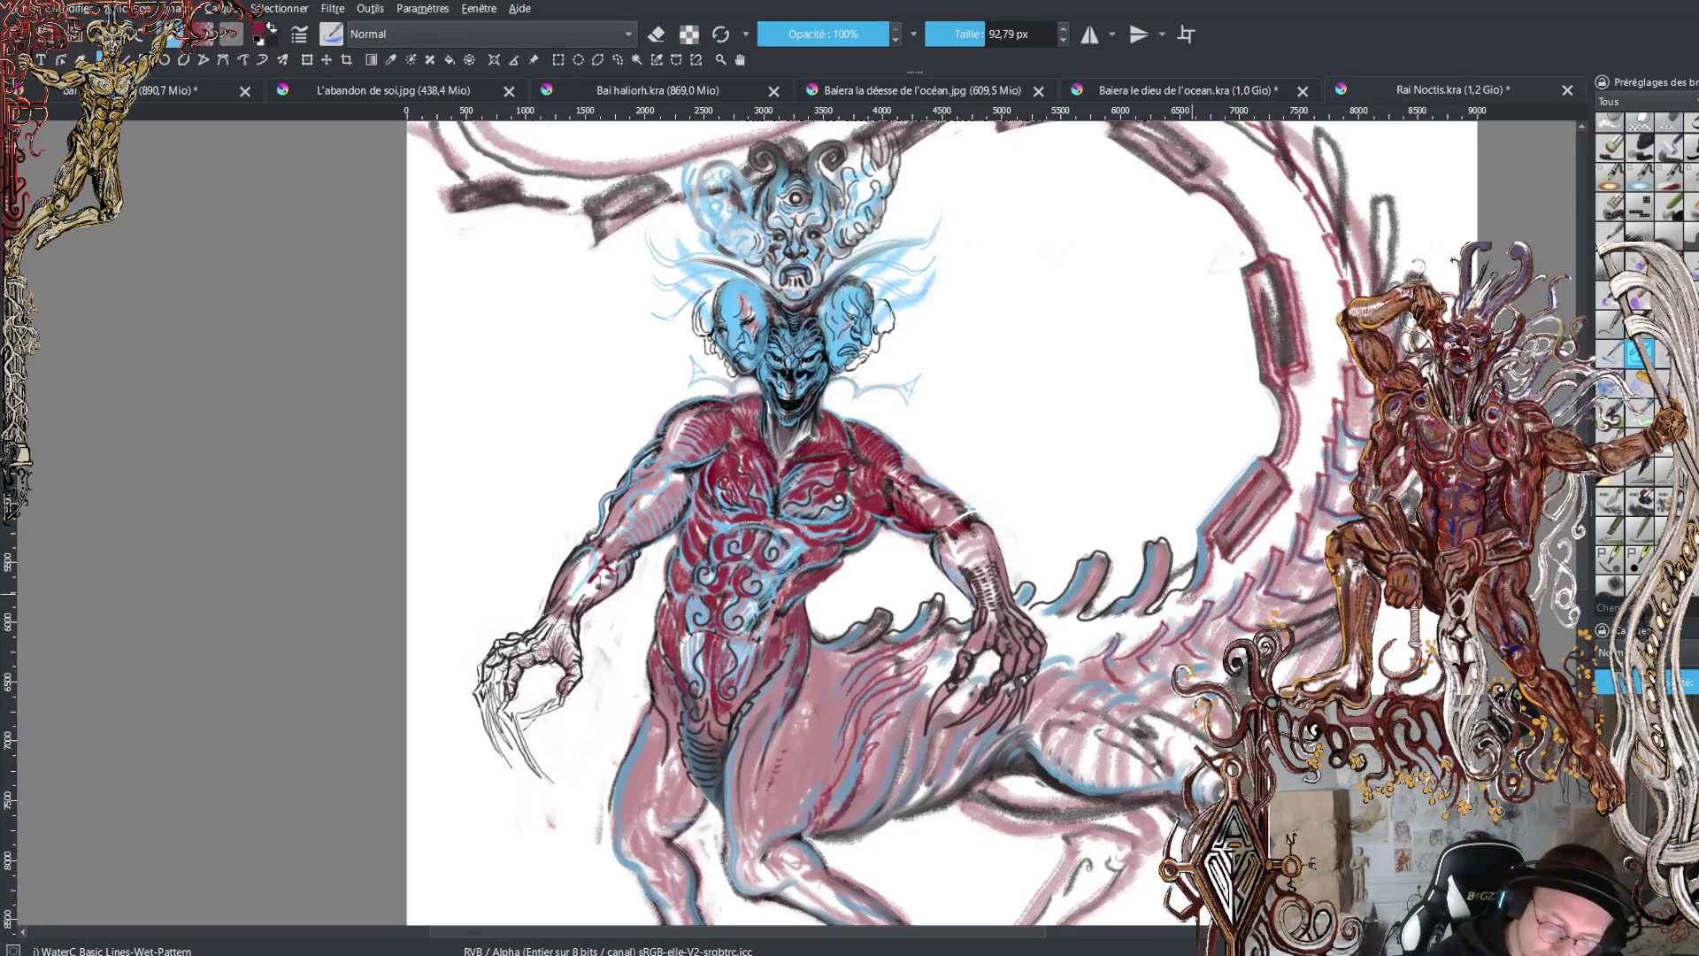
{"action": "key", "text": "minus"}
{"action": "key", "text": "minus"}
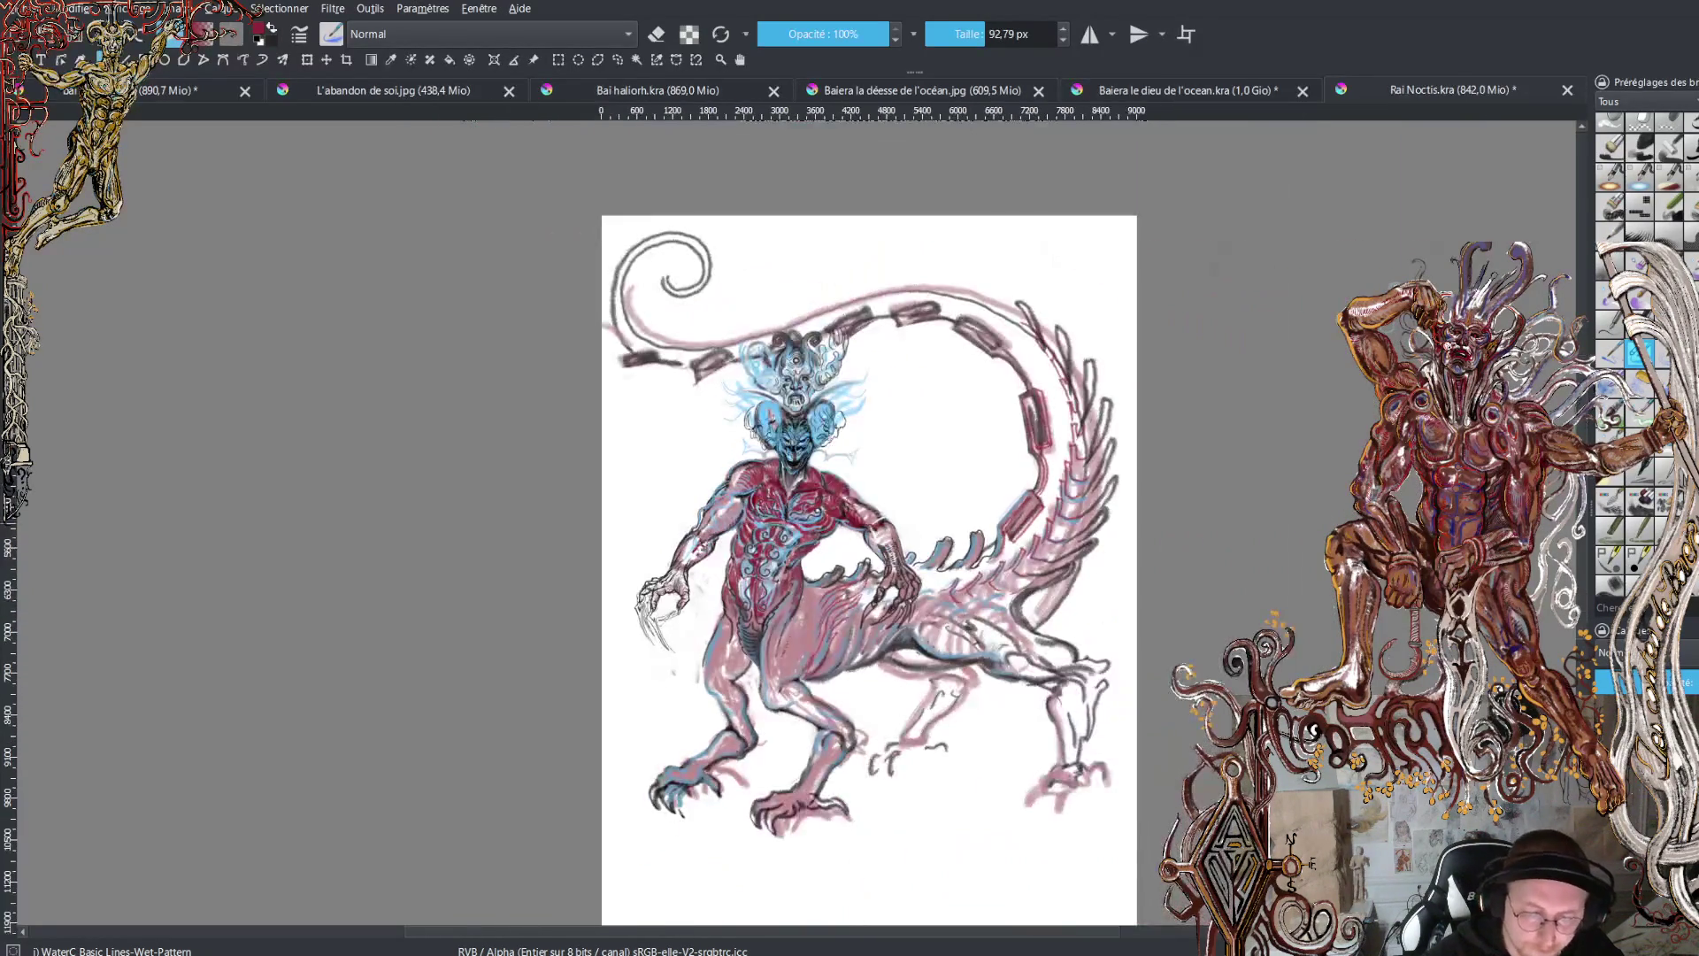
- Zoom in on the heads and paint dark-red curls on a tail segment's edges
{"action": "key", "text": "plus"}
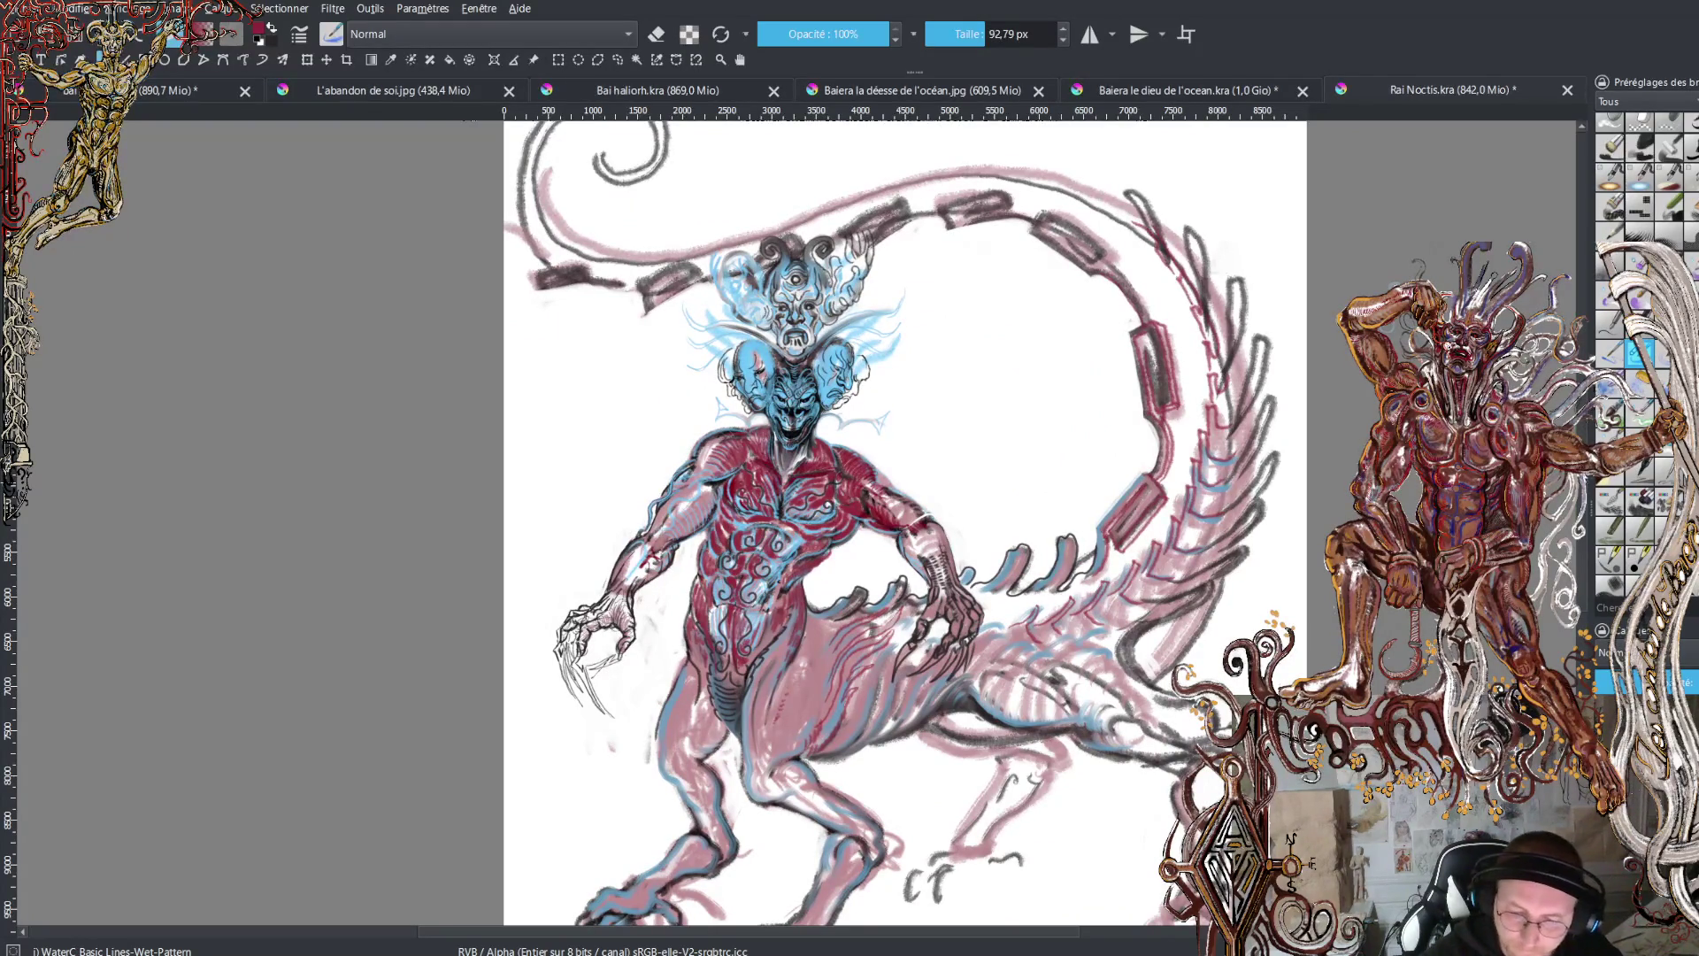
{"action": "scroll", "coordinate": [1142, 727], "scroll_direction": "up", "scroll_amount": 2}
{"action": "scroll", "coordinate": [989, 931], "scroll_direction": "right", "scroll_amount": 3}
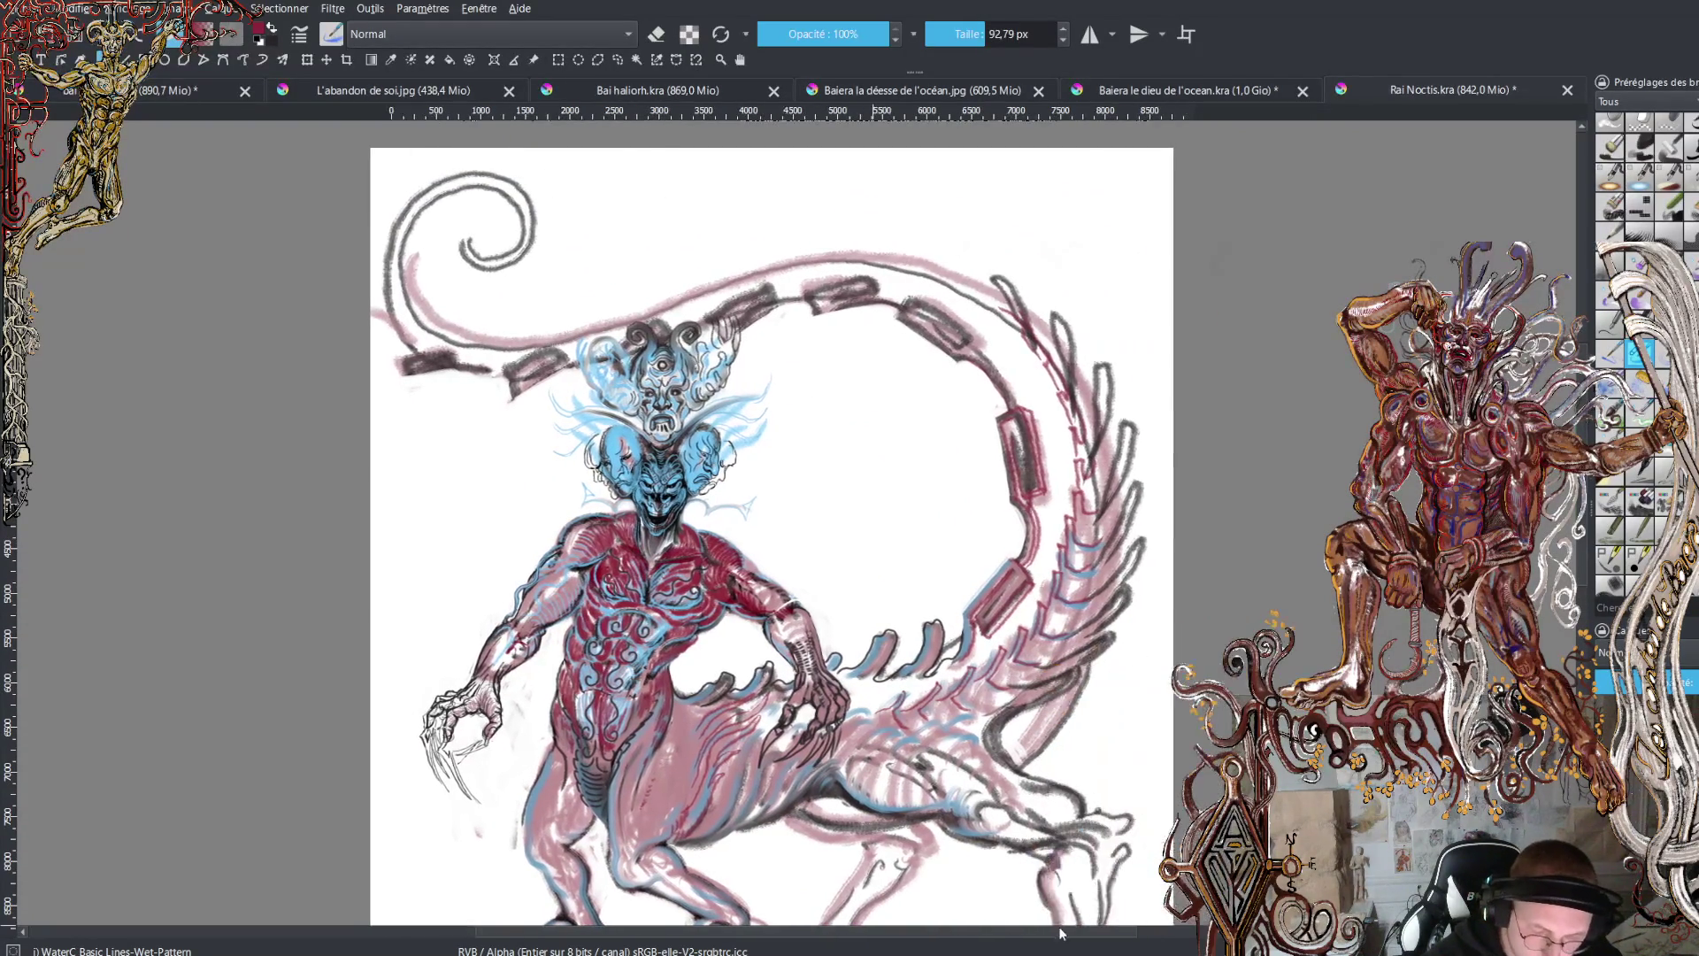
{"action": "key", "text": "plus"}
{"action": "key", "text": "plus"}
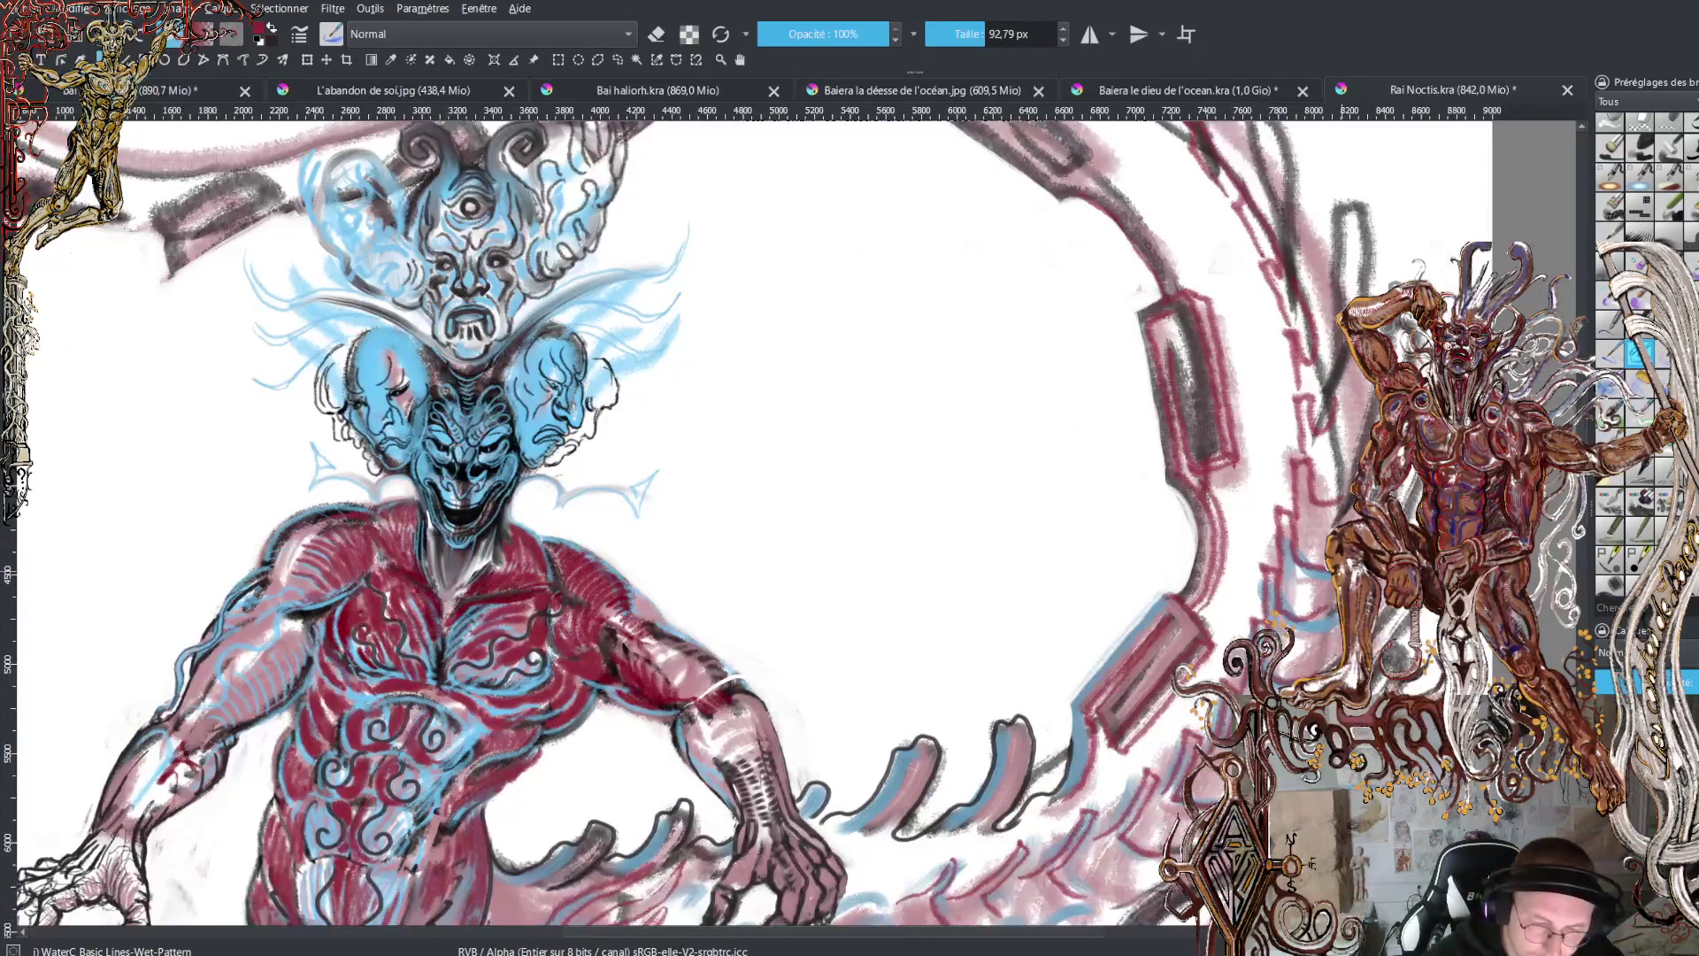
{"action": "mouse_move", "coordinate": [1154, 329]}
{"action": "left_mouse_down"}
{"action": "mouse_move", "coordinate": [1136, 386]}
{"action": "mouse_move", "coordinate": [1185, 363]}
{"action": "mouse_move", "coordinate": [1157, 401]}
{"action": "mouse_move", "coordinate": [1190, 416]}
{"action": "mouse_move", "coordinate": [1136, 394]}
{"action": "mouse_move", "coordinate": [1185, 447]}
{"action": "mouse_move", "coordinate": [1125, 358]}
{"action": "mouse_move", "coordinate": [1129, 328]}
{"action": "mouse_move", "coordinate": [1133, 372]}
{"action": "left_mouse_up"}
{"action": "mouse_move", "coordinate": [1152, 605]}
{"action": "left_mouse_down"}
{"action": "mouse_move", "coordinate": [1120, 619]}
{"action": "mouse_move", "coordinate": [1142, 591]}
{"action": "mouse_move", "coordinate": [1119, 636]}
{"action": "mouse_move", "coordinate": [1081, 634]}
{"action": "mouse_move", "coordinate": [1082, 697]}
{"action": "mouse_move", "coordinate": [1130, 688]}
{"action": "mouse_move", "coordinate": [1151, 646]}
{"action": "mouse_move", "coordinate": [1102, 668]}
{"action": "mouse_move", "coordinate": [1159, 611]}
{"action": "mouse_move", "coordinate": [1164, 628]}
{"action": "mouse_move", "coordinate": [1143, 590]}
{"action": "left_mouse_up"}
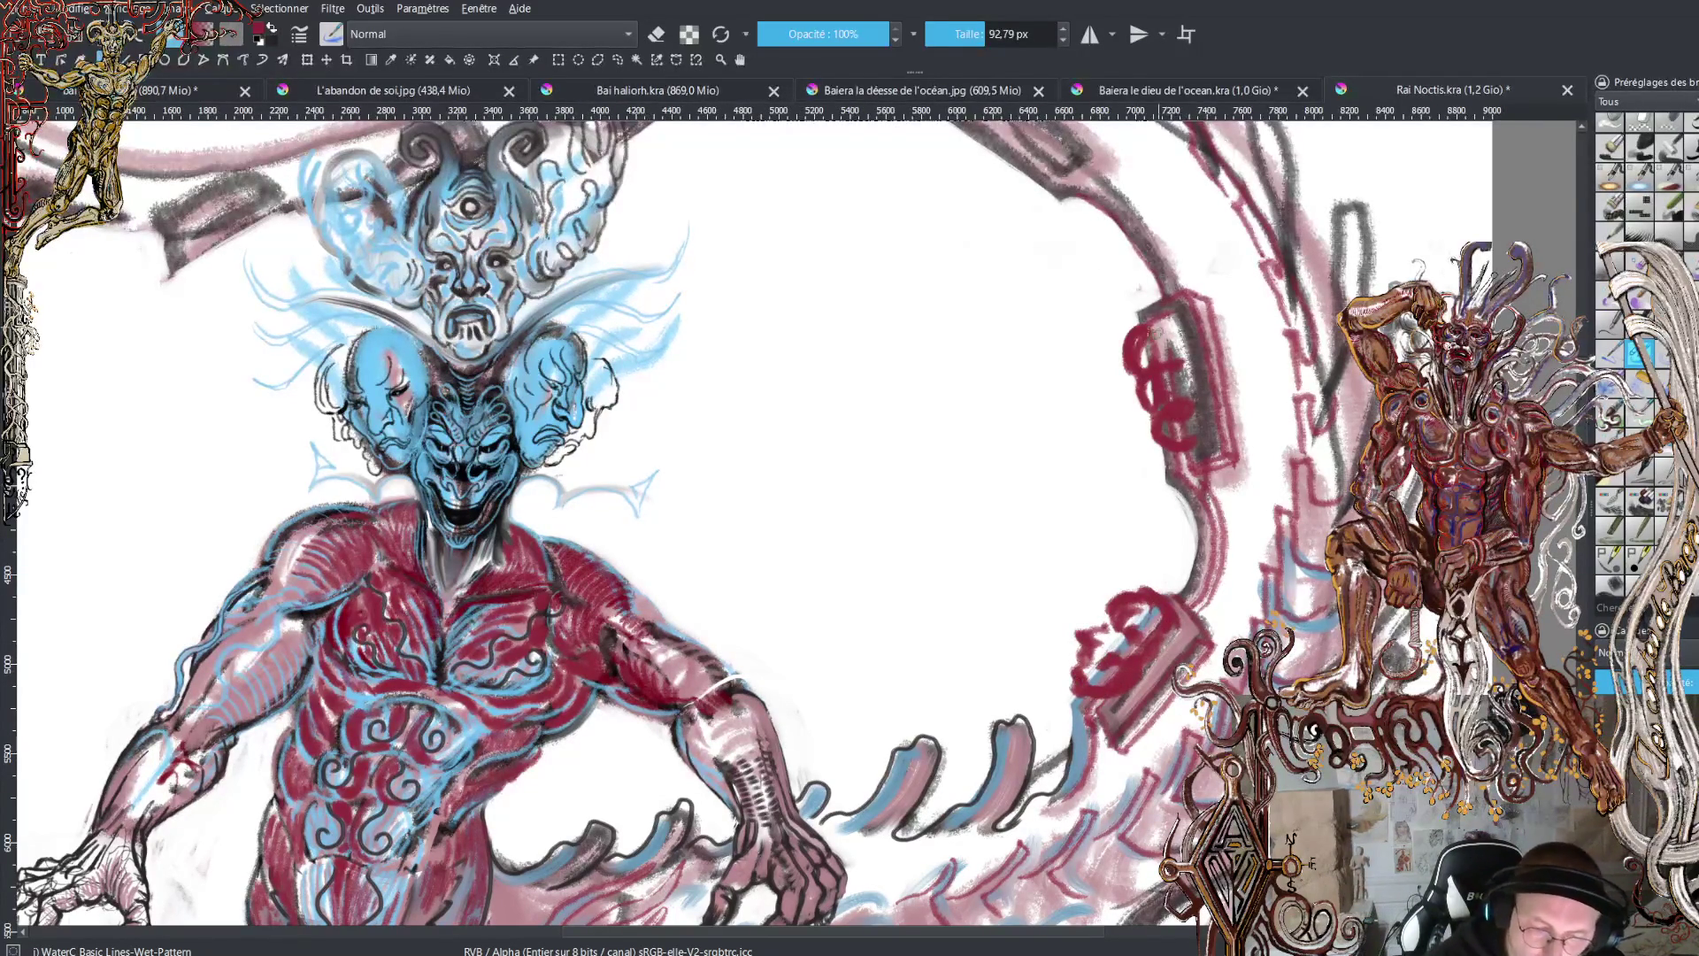
{"action": "mouse_move", "coordinate": [1132, 332]}
{"action": "left_mouse_down"}
{"action": "mouse_move", "coordinate": [1150, 434]}
{"action": "mouse_move", "coordinate": [1141, 379]}
{"action": "mouse_move", "coordinate": [1199, 376]}
{"action": "mouse_move", "coordinate": [1208, 425]}
{"action": "left_mouse_up"}
- Add dark-red curls to the arch segment and draw a red loop on the arch above the heads
{"action": "scroll", "coordinate": [1039, 519], "scroll_direction": "up", "scroll_amount": 3}
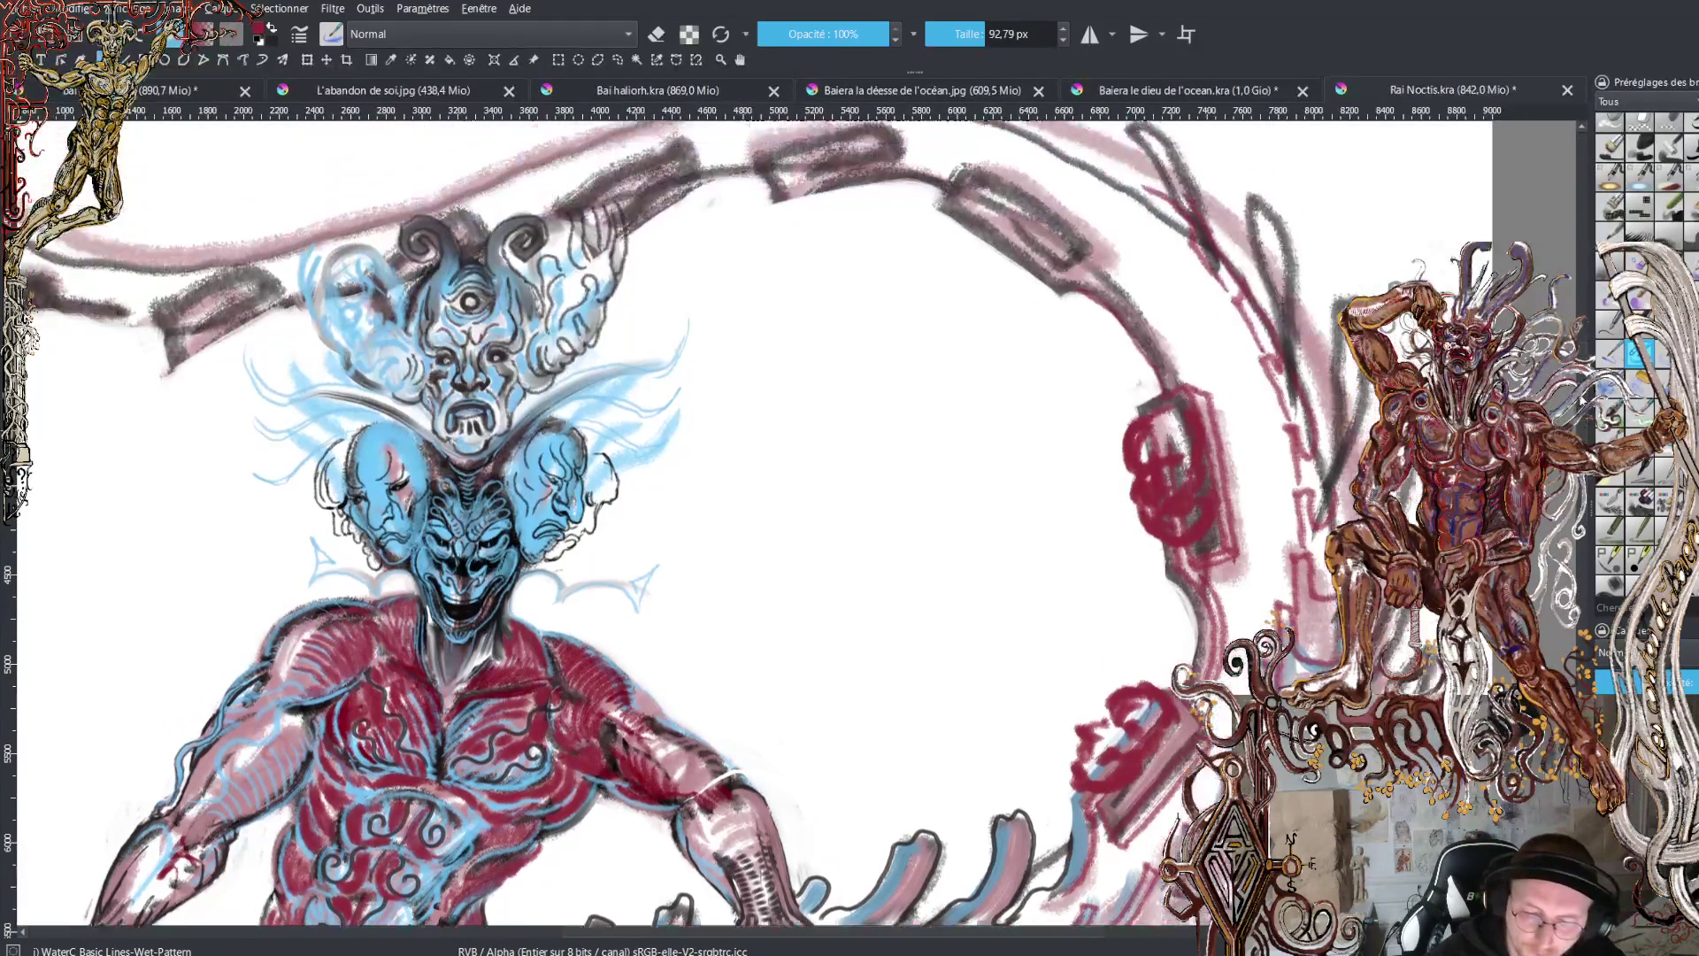
{"action": "mouse_move", "coordinate": [965, 358]}
{"action": "left_mouse_down"}
{"action": "mouse_move", "coordinate": [962, 395]}
{"action": "mouse_move", "coordinate": [995, 389]}
{"action": "mouse_move", "coordinate": [986, 409]}
{"action": "mouse_move", "coordinate": [1013, 423]}
{"action": "mouse_move", "coordinate": [1008, 363]}
{"action": "mouse_move", "coordinate": [1010, 382]}
{"action": "left_mouse_up"}
{"action": "left_click_drag", "start_coordinate": [965, 398], "coordinate": [993, 425]}
{"action": "mouse_move", "coordinate": [1004, 384]}
{"action": "left_mouse_down"}
{"action": "mouse_move", "coordinate": [1037, 440]}
{"action": "mouse_move", "coordinate": [1049, 404]}
{"action": "mouse_move", "coordinate": [1022, 434]}
{"action": "mouse_move", "coordinate": [1062, 447]}
{"action": "mouse_move", "coordinate": [1062, 382]}
{"action": "mouse_move", "coordinate": [1066, 432]}
{"action": "mouse_move", "coordinate": [1037, 356]}
{"action": "mouse_move", "coordinate": [1042, 397]}
{"action": "left_mouse_up"}
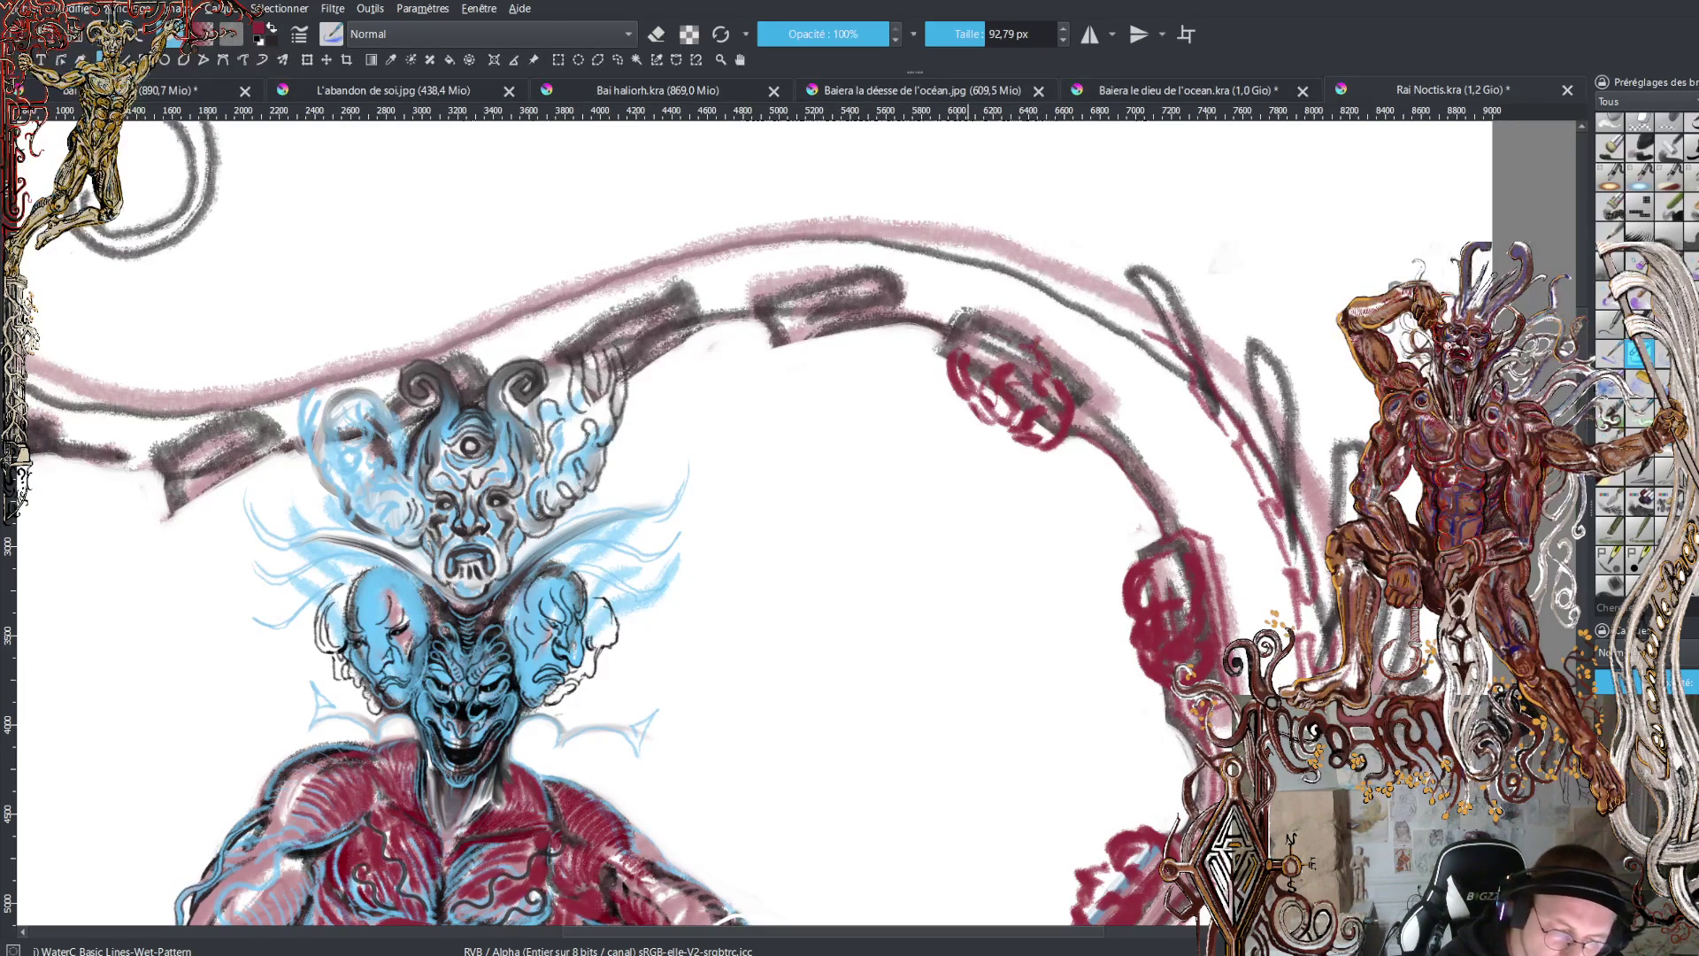
{"action": "left_click_drag", "start_coordinate": [958, 332], "coordinate": [952, 394]}
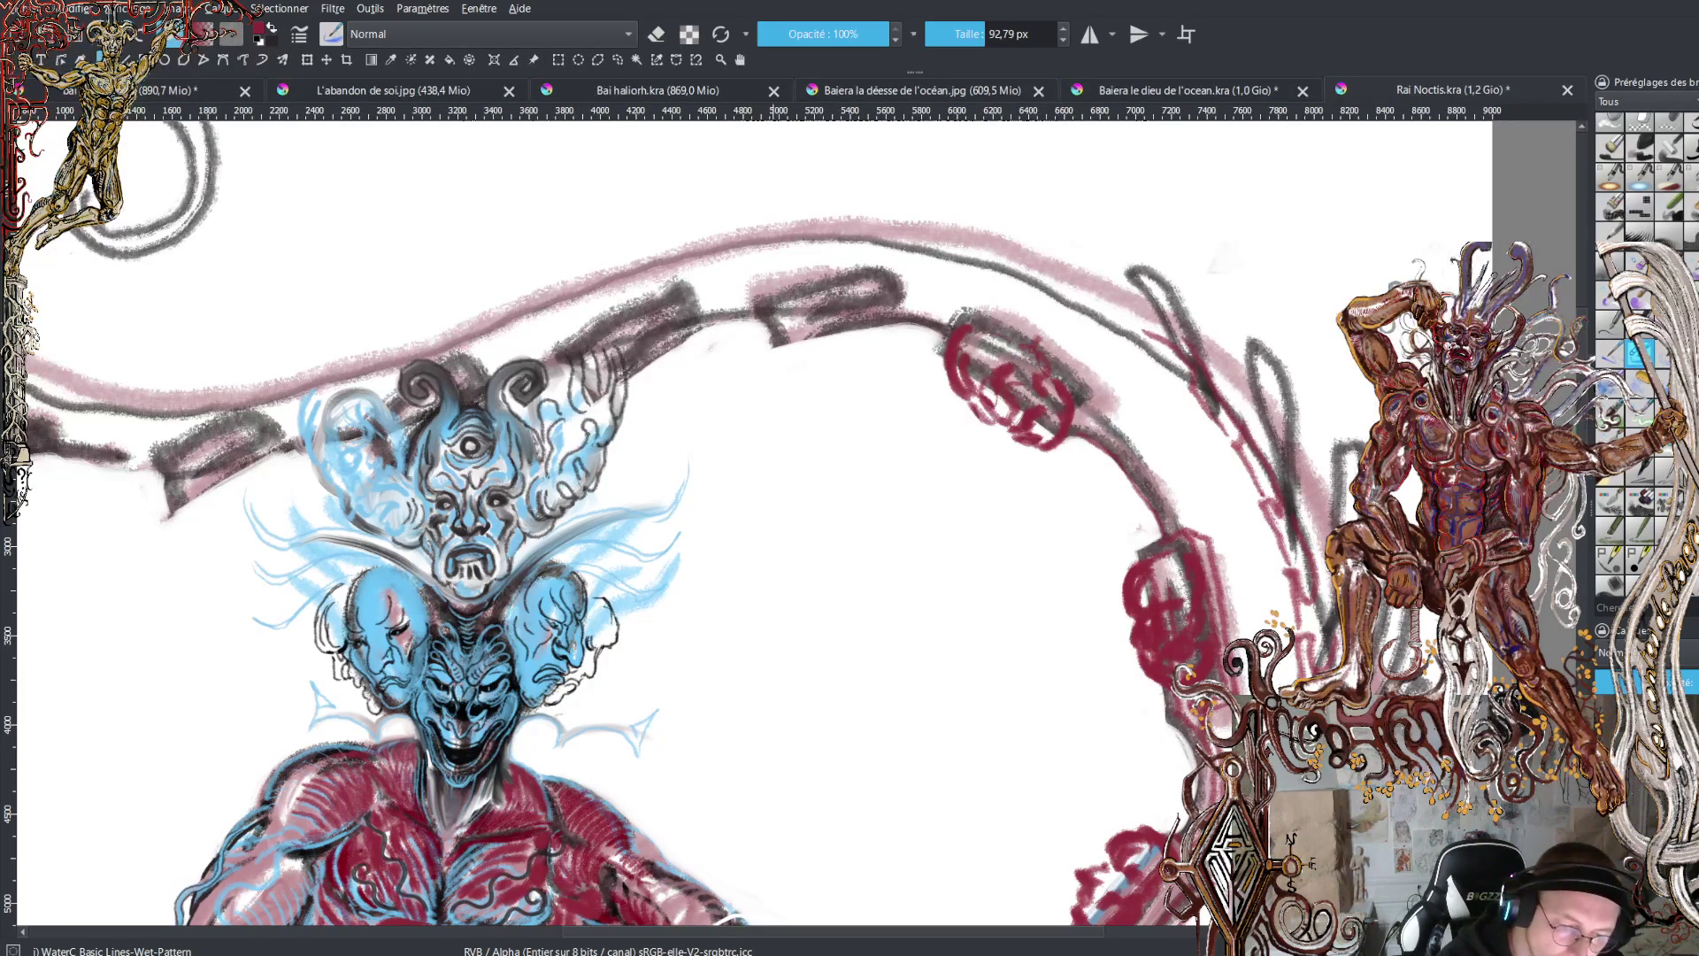
{"action": "mouse_move", "coordinate": [753, 311]}
{"action": "left_mouse_down"}
{"action": "mouse_move", "coordinate": [763, 343]}
{"action": "mouse_move", "coordinate": [810, 358]}
{"action": "mouse_move", "coordinate": [821, 331]}
{"action": "mouse_move", "coordinate": [845, 351]}
{"action": "mouse_move", "coordinate": [884, 317]}
{"action": "mouse_move", "coordinate": [893, 272]}
{"action": "left_mouse_up"}
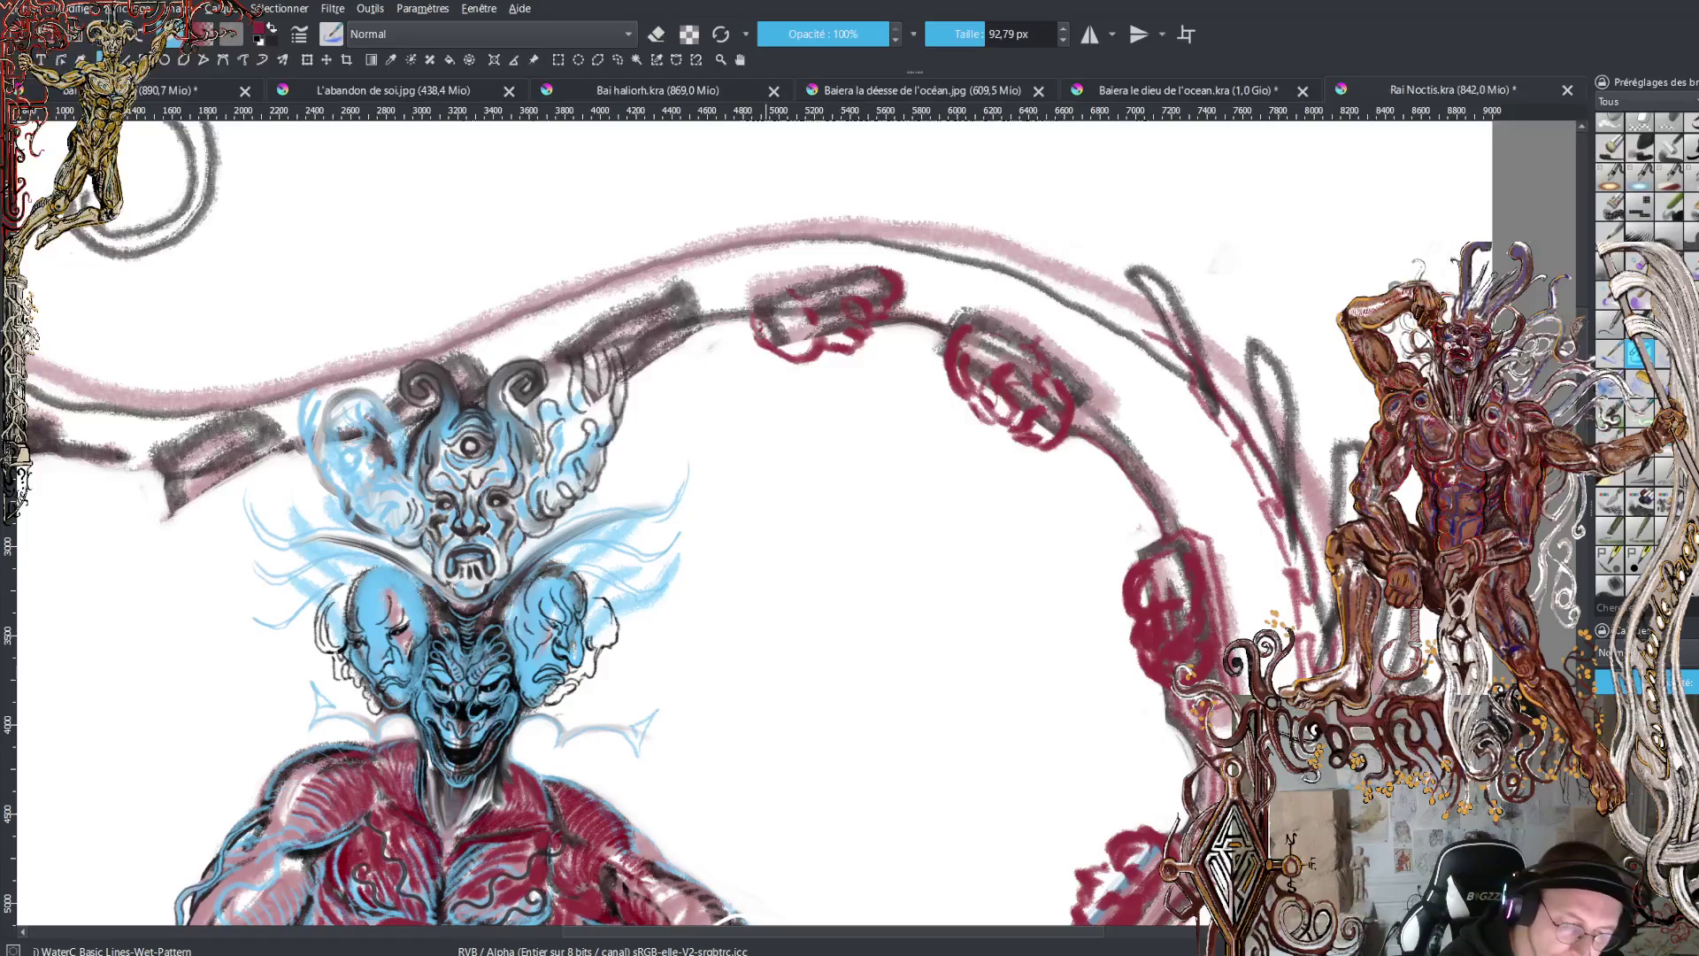
{"action": "left_click_drag", "start_coordinate": [754, 329], "coordinate": [738, 290]}
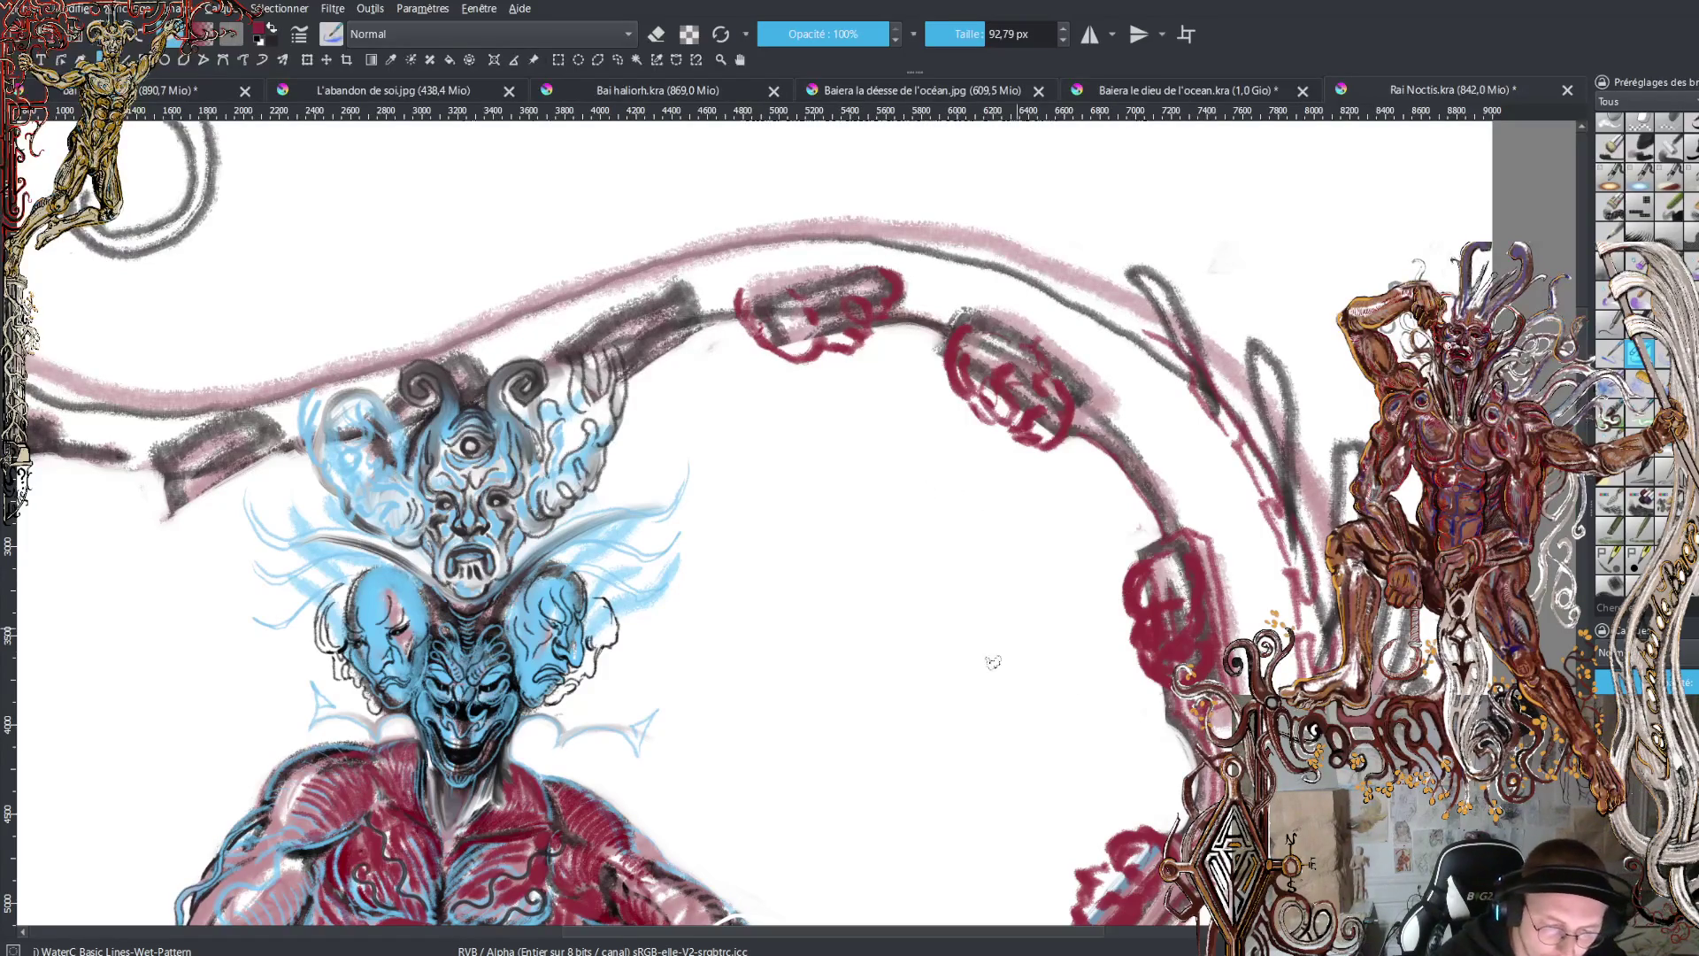
- Scroll down and paint dark red streaks along the tail's edge and upper part
{"action": "scroll", "coordinate": [1045, 508], "scroll_direction": "down", "scroll_amount": 10}
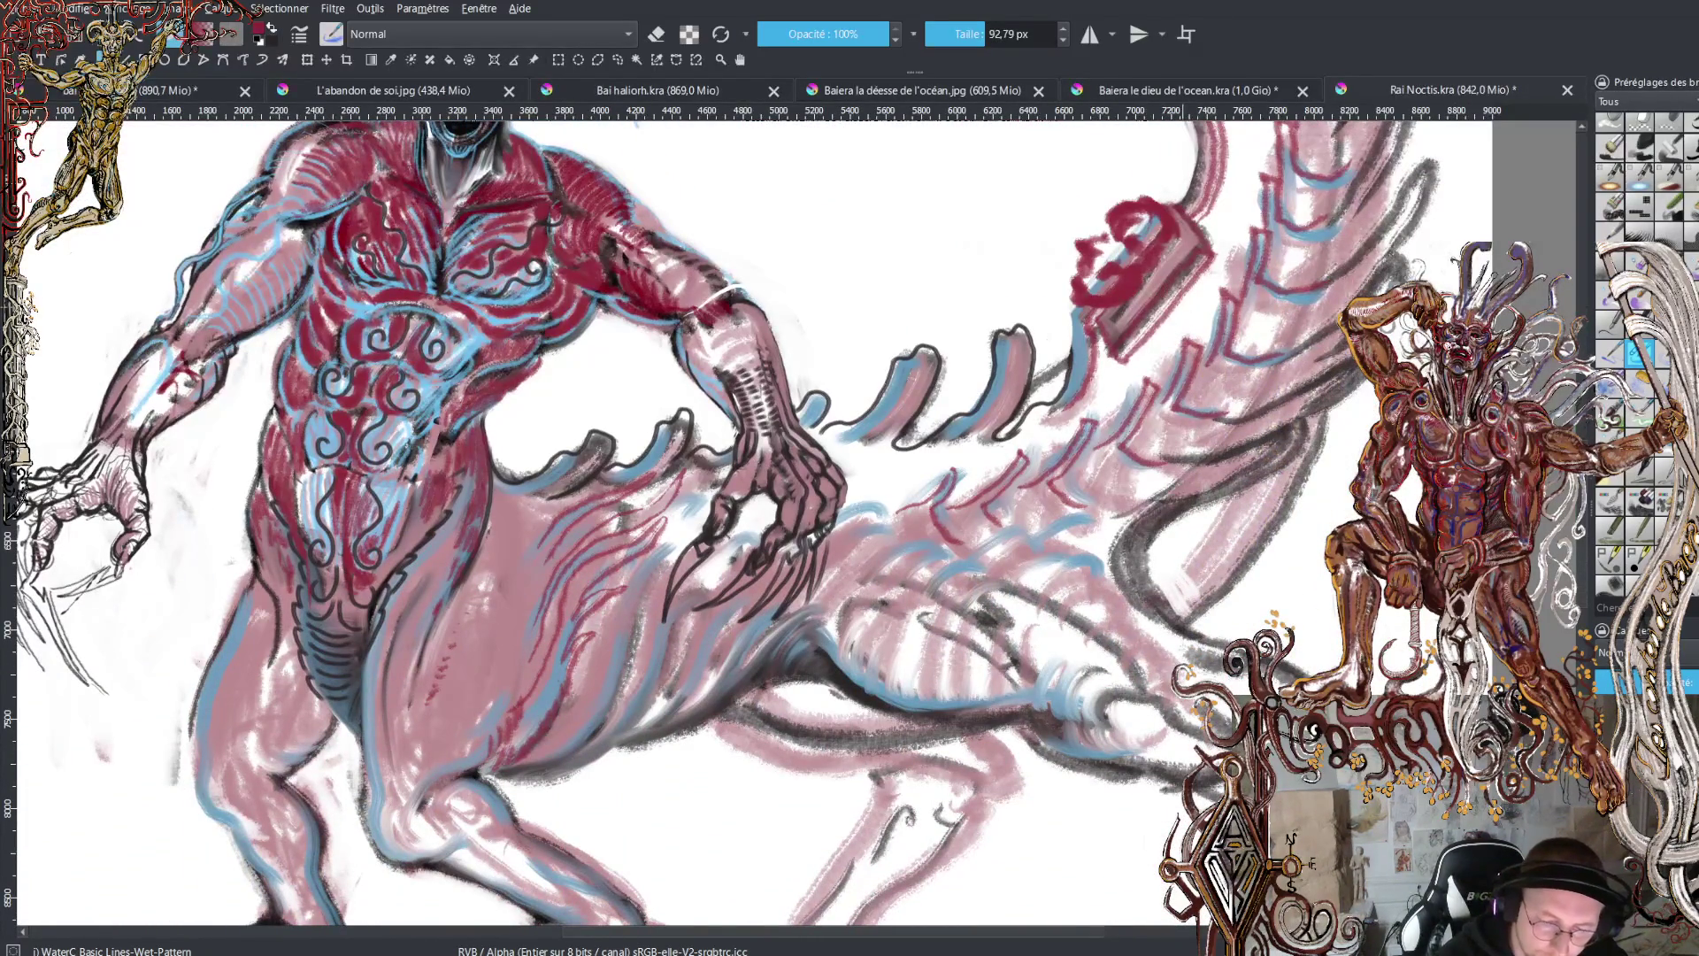
{"action": "mouse_move", "coordinate": [1151, 575]}
{"action": "left_mouse_down"}
{"action": "mouse_move", "coordinate": [1216, 504]}
{"action": "mouse_move", "coordinate": [1288, 469]}
{"action": "mouse_move", "coordinate": [1309, 442]}
{"action": "mouse_move", "coordinate": [1301, 415]}
{"action": "left_mouse_up"}
{"action": "left_click_drag", "start_coordinate": [1218, 453], "coordinate": [1143, 460]}
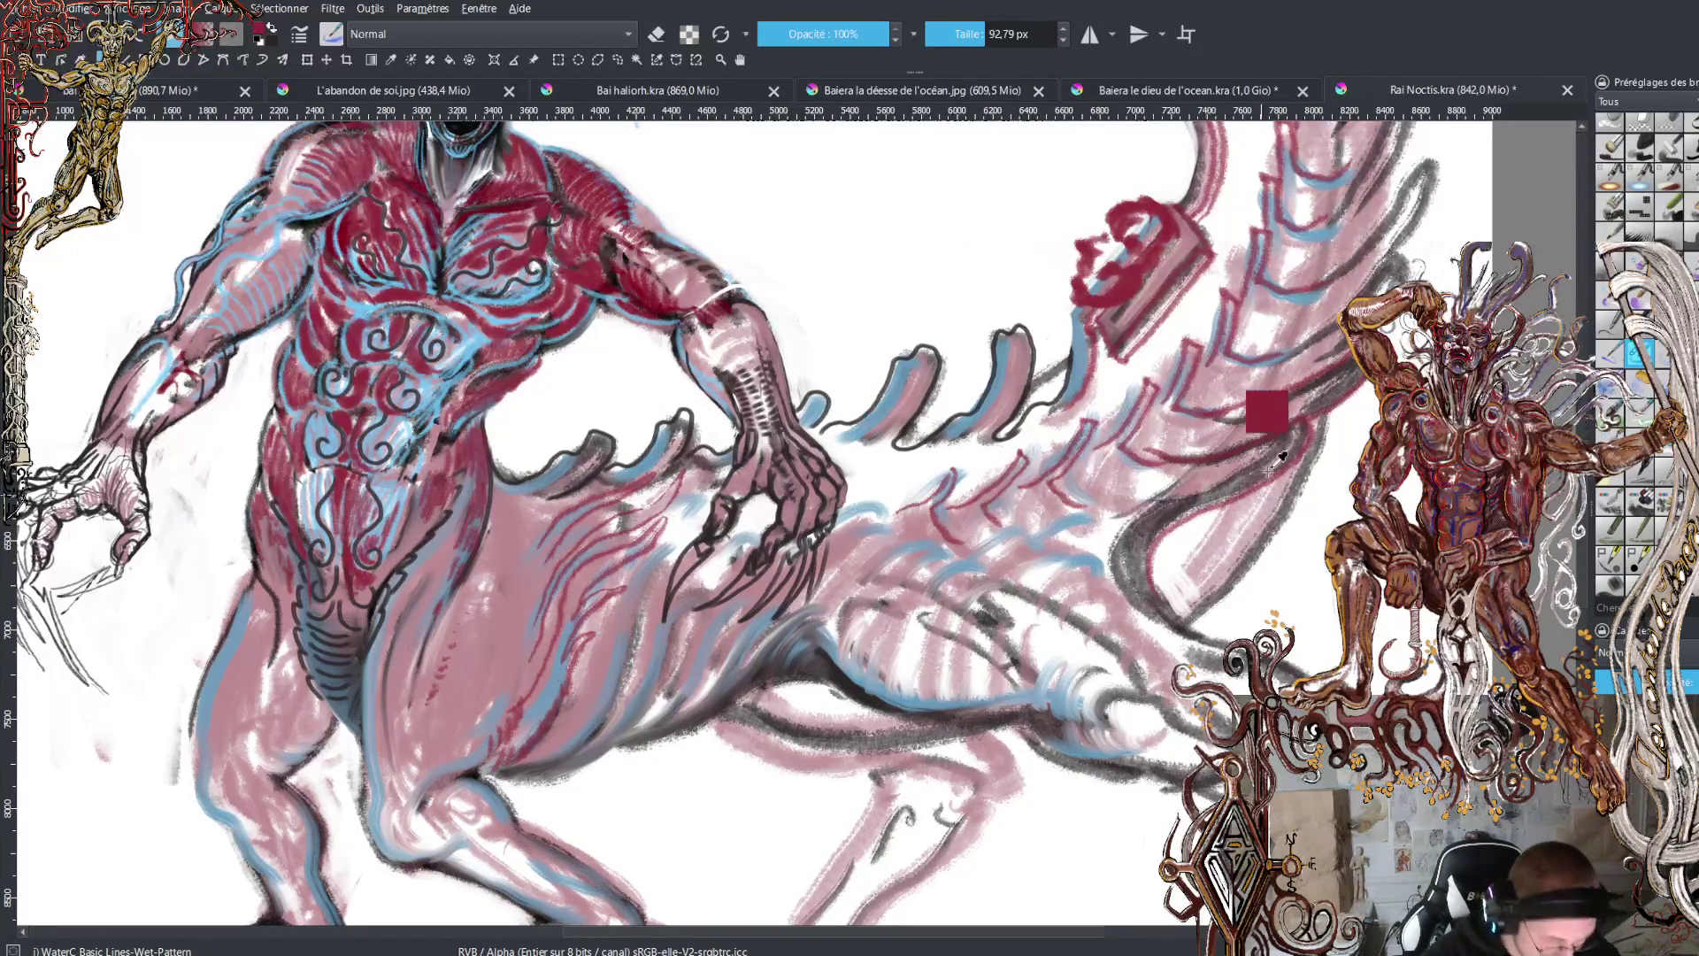
{"action": "mouse_move", "coordinate": [1266, 436]}
{"action": "left_mouse_down"}
{"action": "mouse_move", "coordinate": [1362, 387]}
{"action": "mouse_move", "coordinate": [1217, 414]}
{"action": "left_mouse_up"}
{"action": "mouse_move", "coordinate": [1420, 276]}
{"action": "left_mouse_down"}
{"action": "mouse_move", "coordinate": [1416, 221]}
{"action": "mouse_move", "coordinate": [1294, 340]}
{"action": "left_mouse_up"}
{"action": "mouse_move", "coordinate": [1420, 226]}
{"action": "left_mouse_down"}
{"action": "mouse_move", "coordinate": [1440, 133]}
{"action": "mouse_move", "coordinate": [1388, 221]}
{"action": "left_mouse_up"}
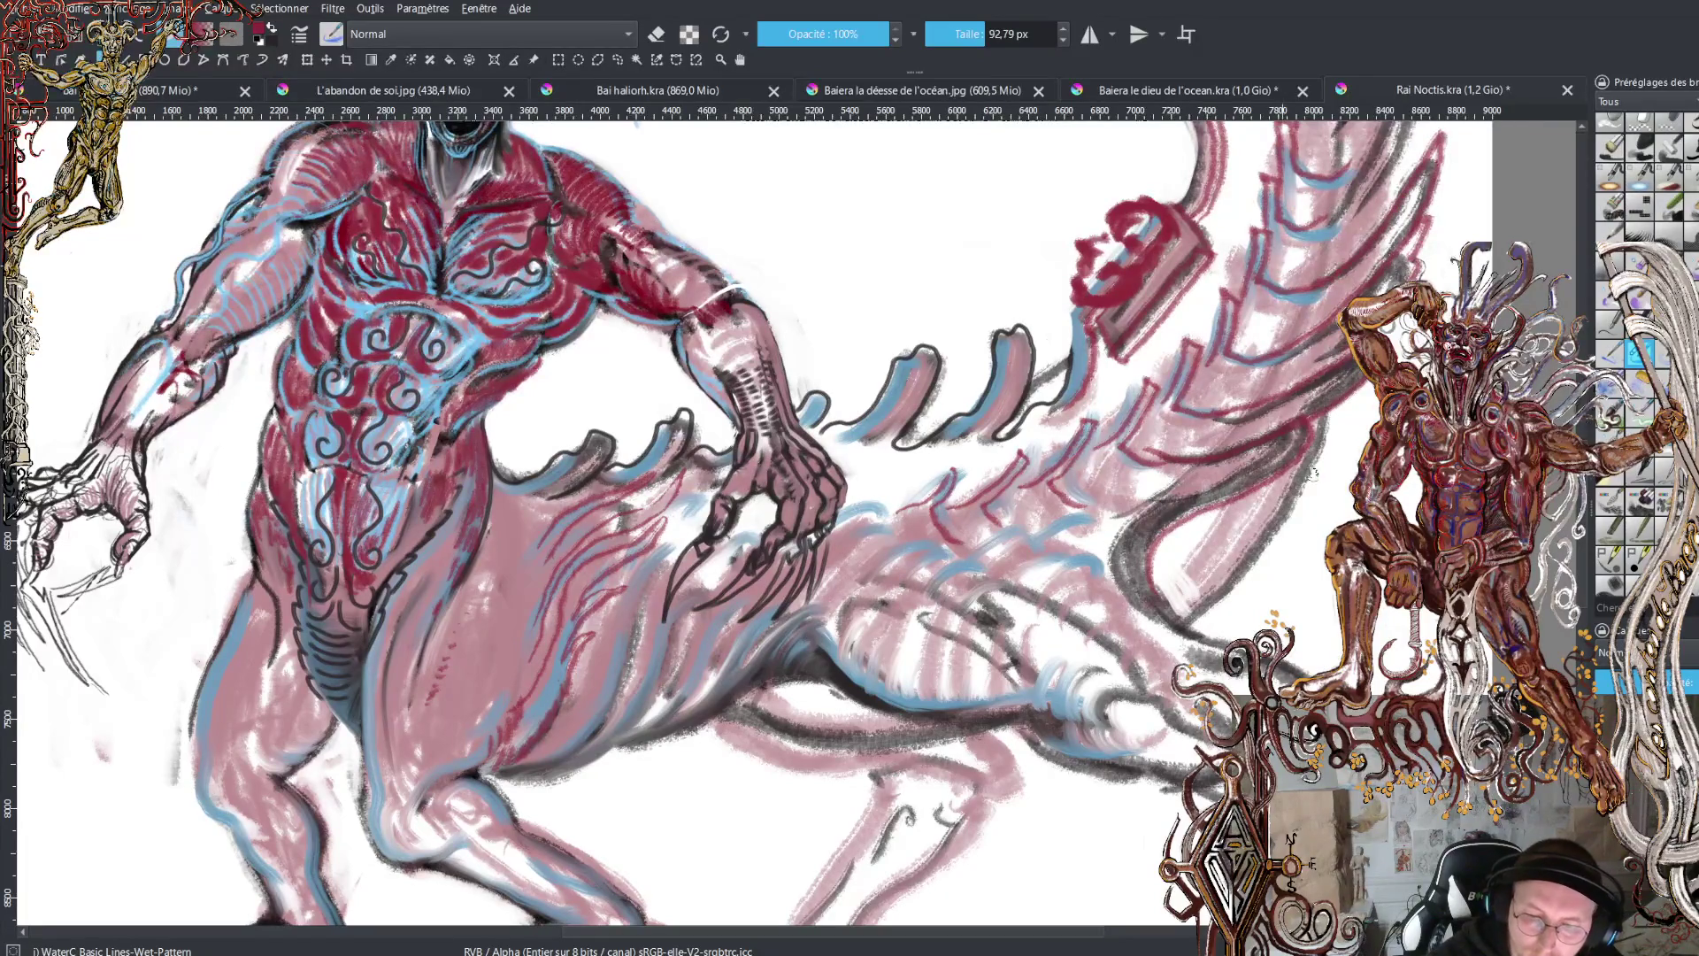
- Shade the tail's lower edge and underside with deeper grey strokes
{"action": "mouse_move", "coordinate": [1202, 615]}
{"action": "left_mouse_down"}
{"action": "mouse_move", "coordinate": [1190, 630]}
{"action": "mouse_move", "coordinate": [1308, 482]}
{"action": "mouse_move", "coordinate": [1328, 412]}
{"action": "left_mouse_up"}
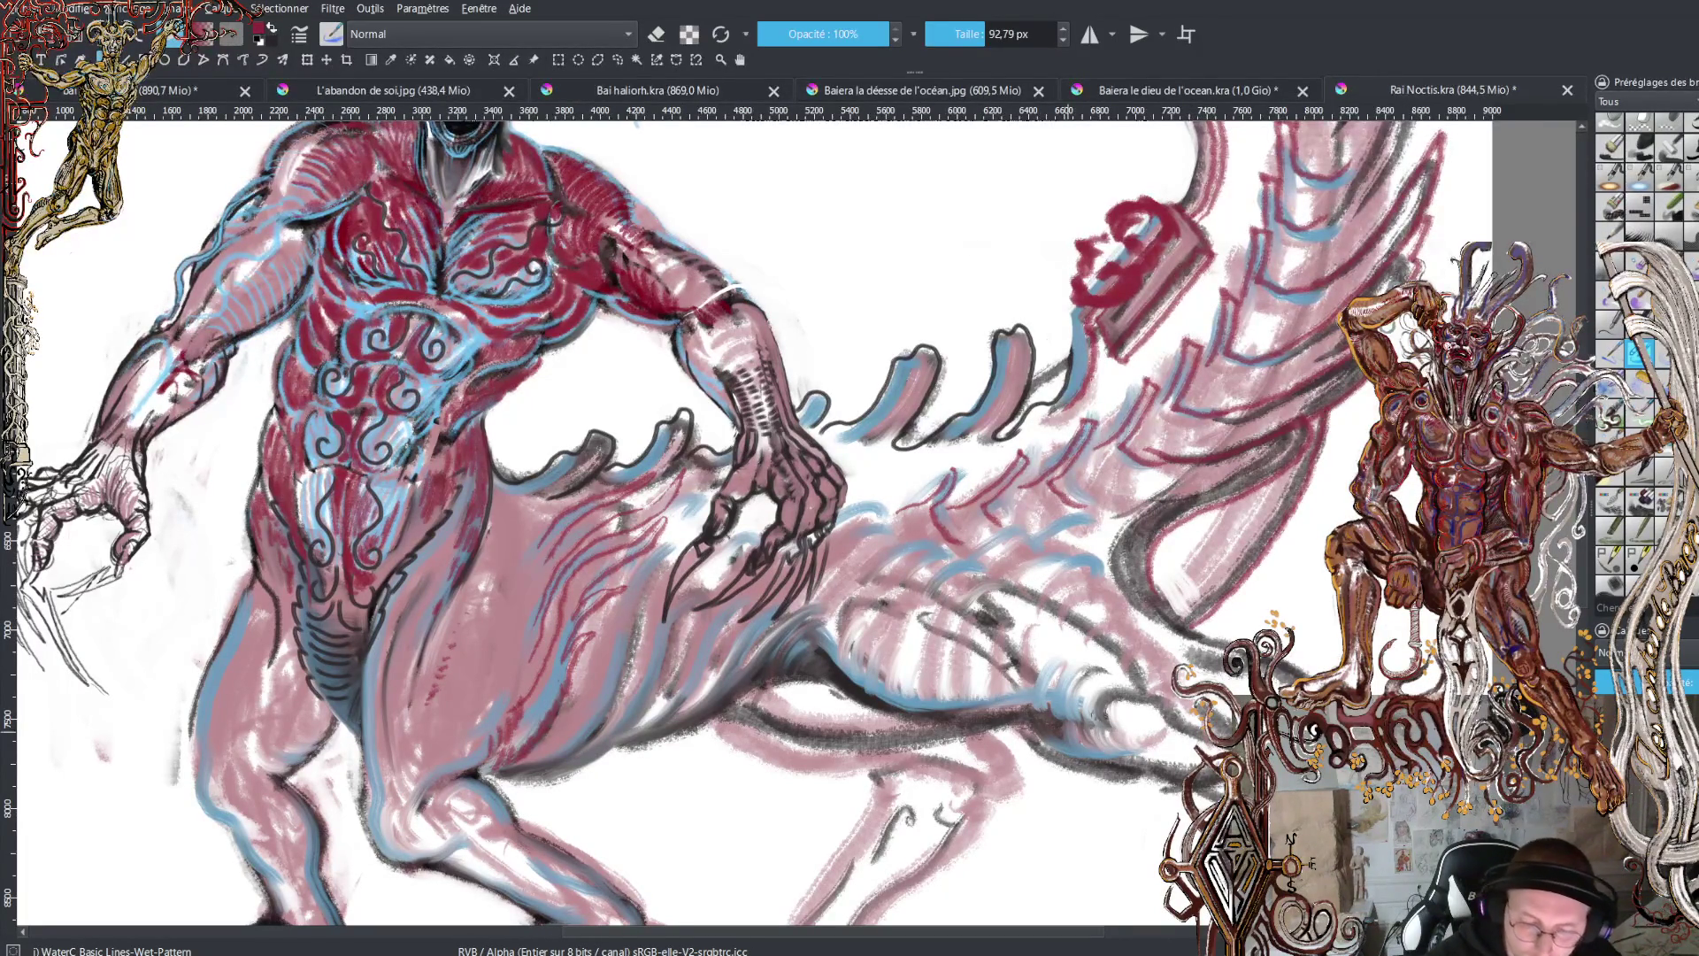
{"action": "left_click_drag", "start_coordinate": [1190, 624], "coordinate": [1323, 447]}
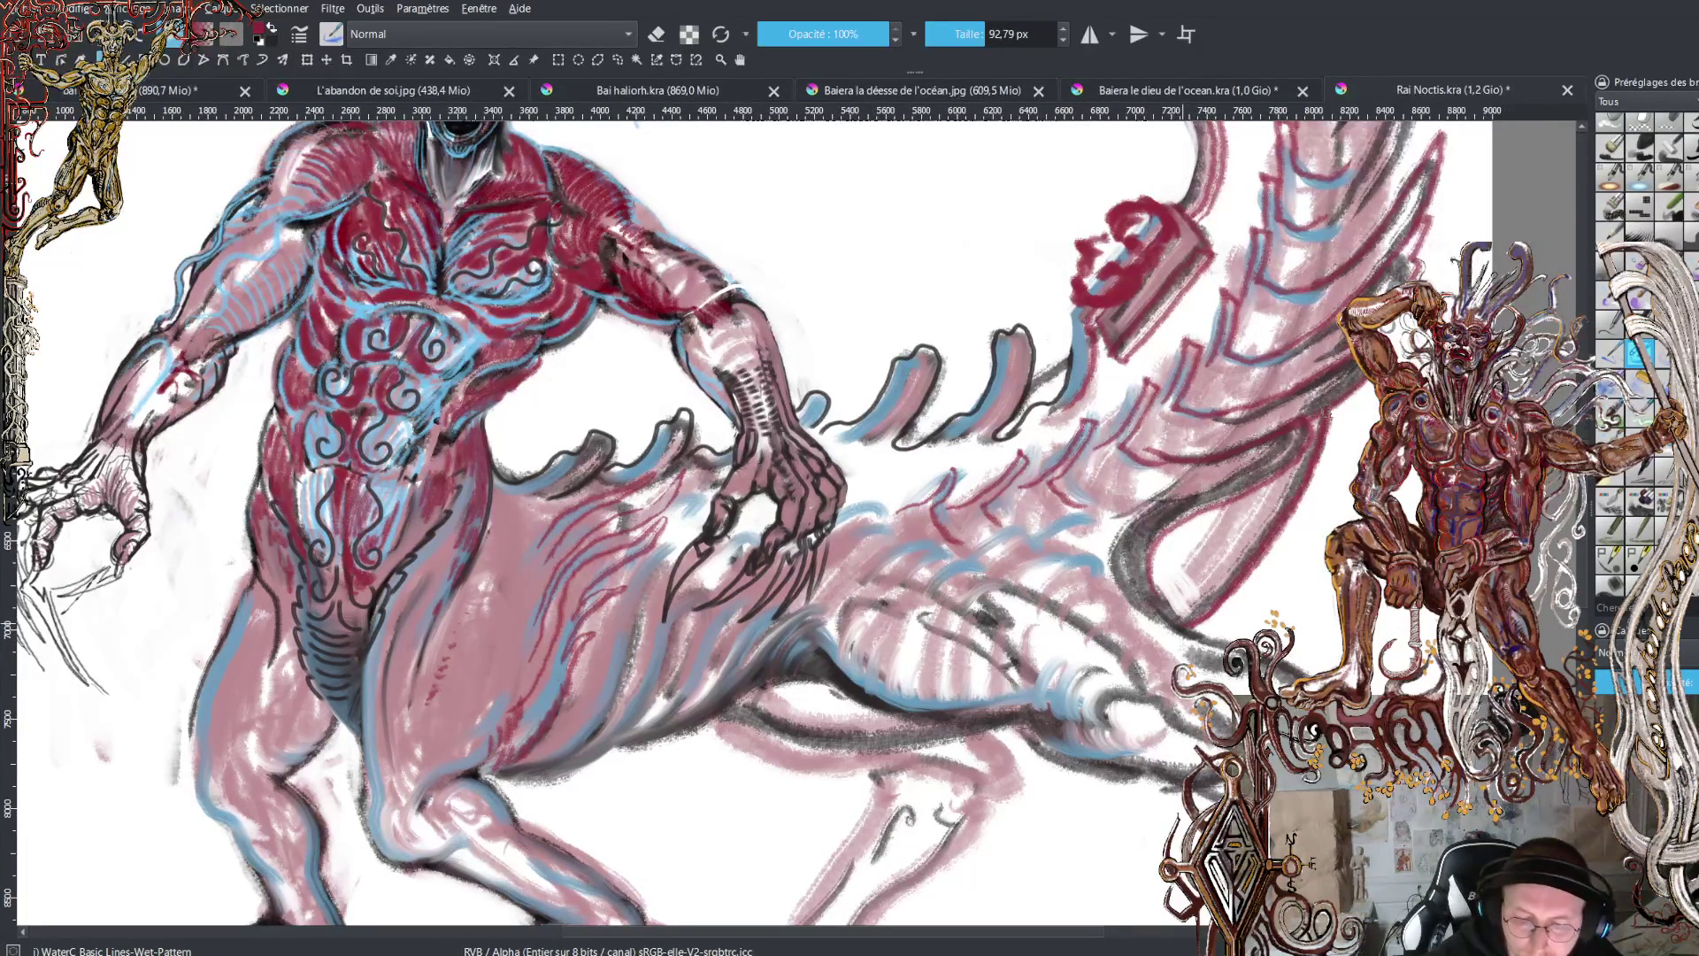
{"action": "mouse_move", "coordinate": [1192, 586]}
{"action": "left_mouse_down"}
{"action": "mouse_move", "coordinate": [1177, 602]}
{"action": "mouse_move", "coordinate": [1203, 575]}
{"action": "mouse_move", "coordinate": [1162, 567]}
{"action": "mouse_move", "coordinate": [1172, 531]}
{"action": "mouse_move", "coordinate": [1256, 517]}
{"action": "left_mouse_up"}
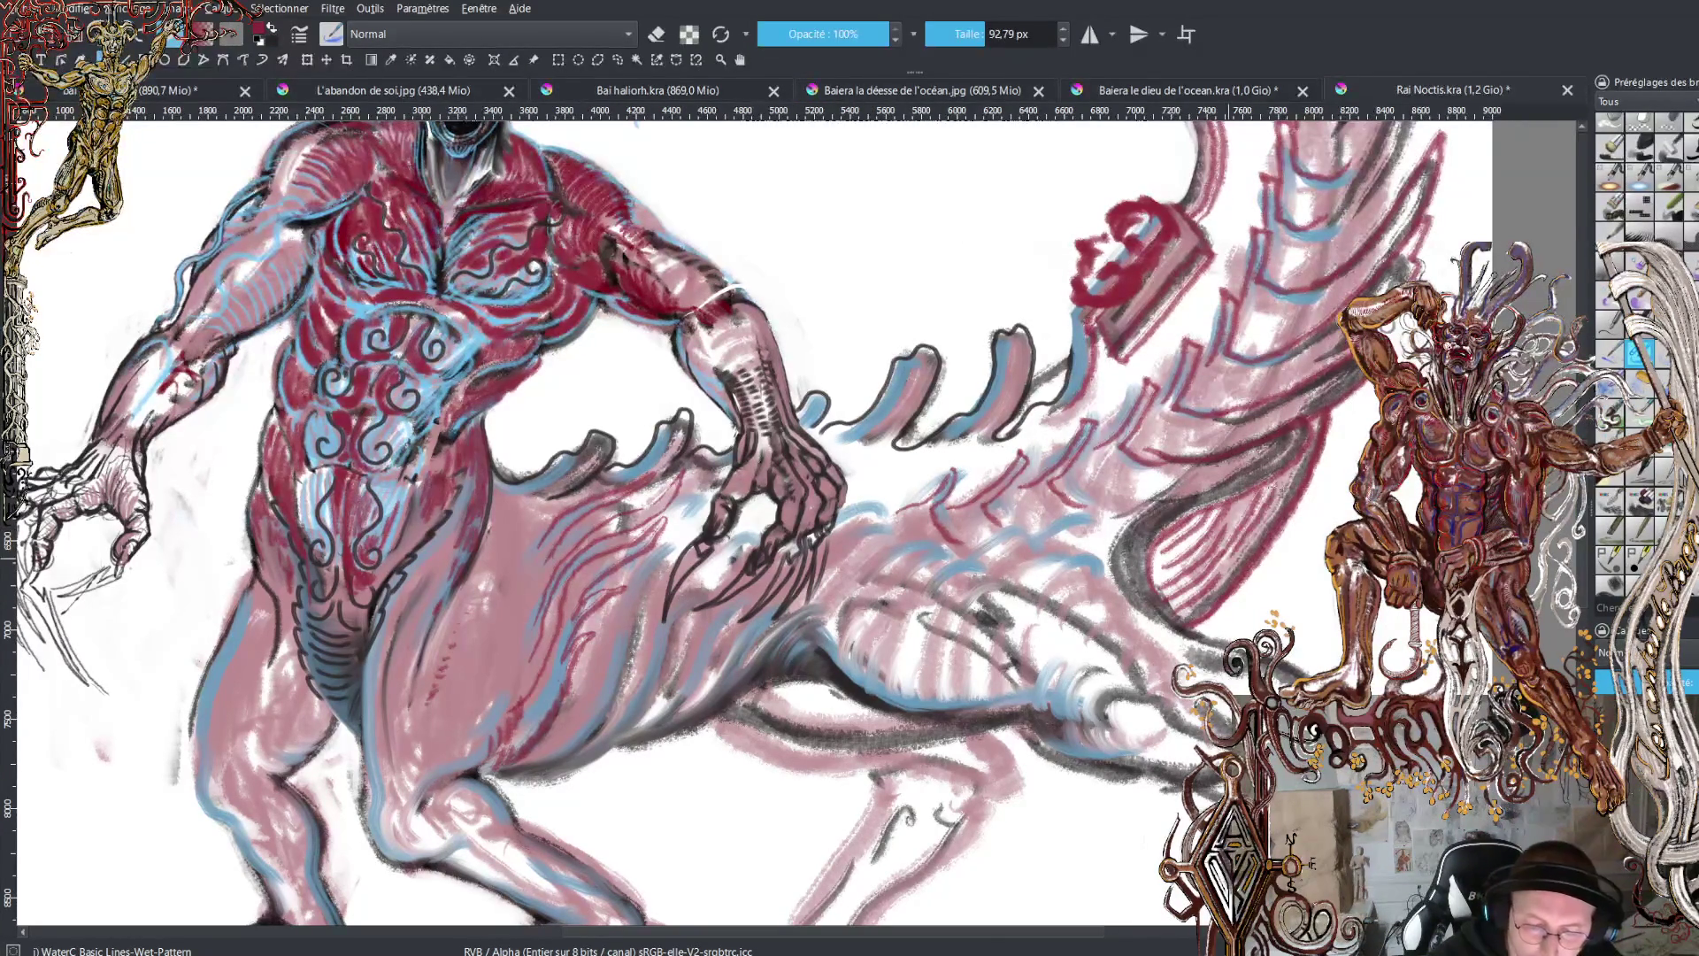
{"action": "left_click_drag", "start_coordinate": [1278, 436], "coordinate": [1278, 437]}
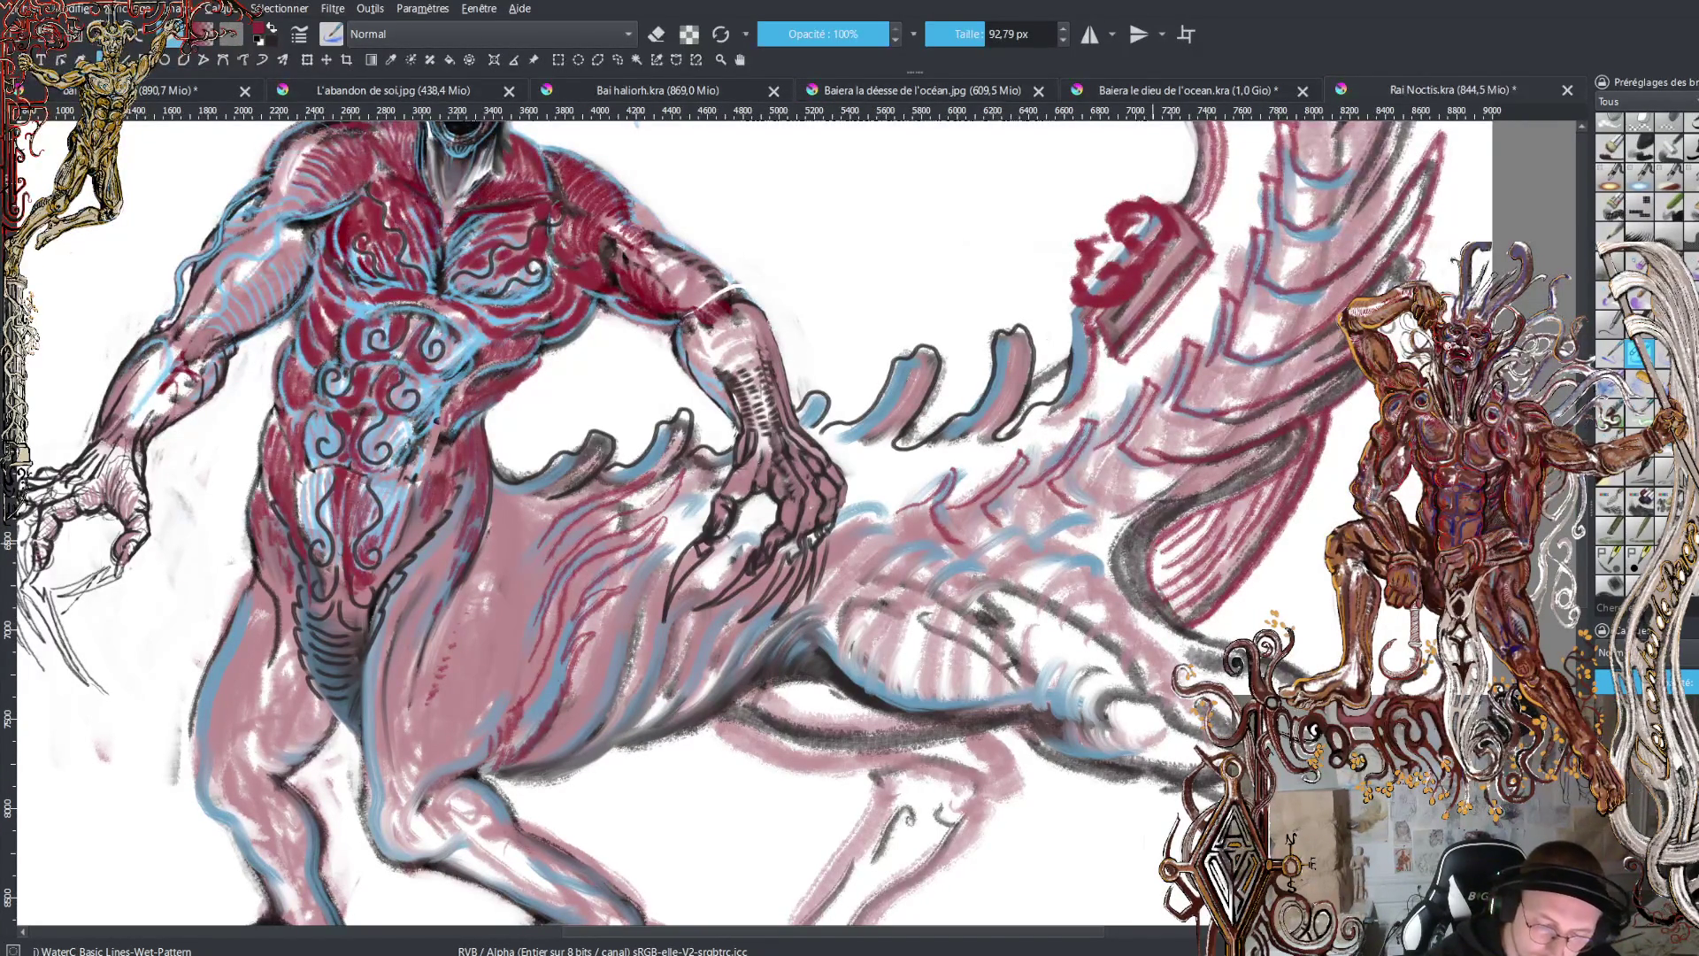
{"action": "mouse_move", "coordinate": [1161, 553]}
{"action": "left_mouse_down"}
{"action": "mouse_move", "coordinate": [1170, 624]}
{"action": "mouse_move", "coordinate": [1311, 675]}
{"action": "left_mouse_up"}
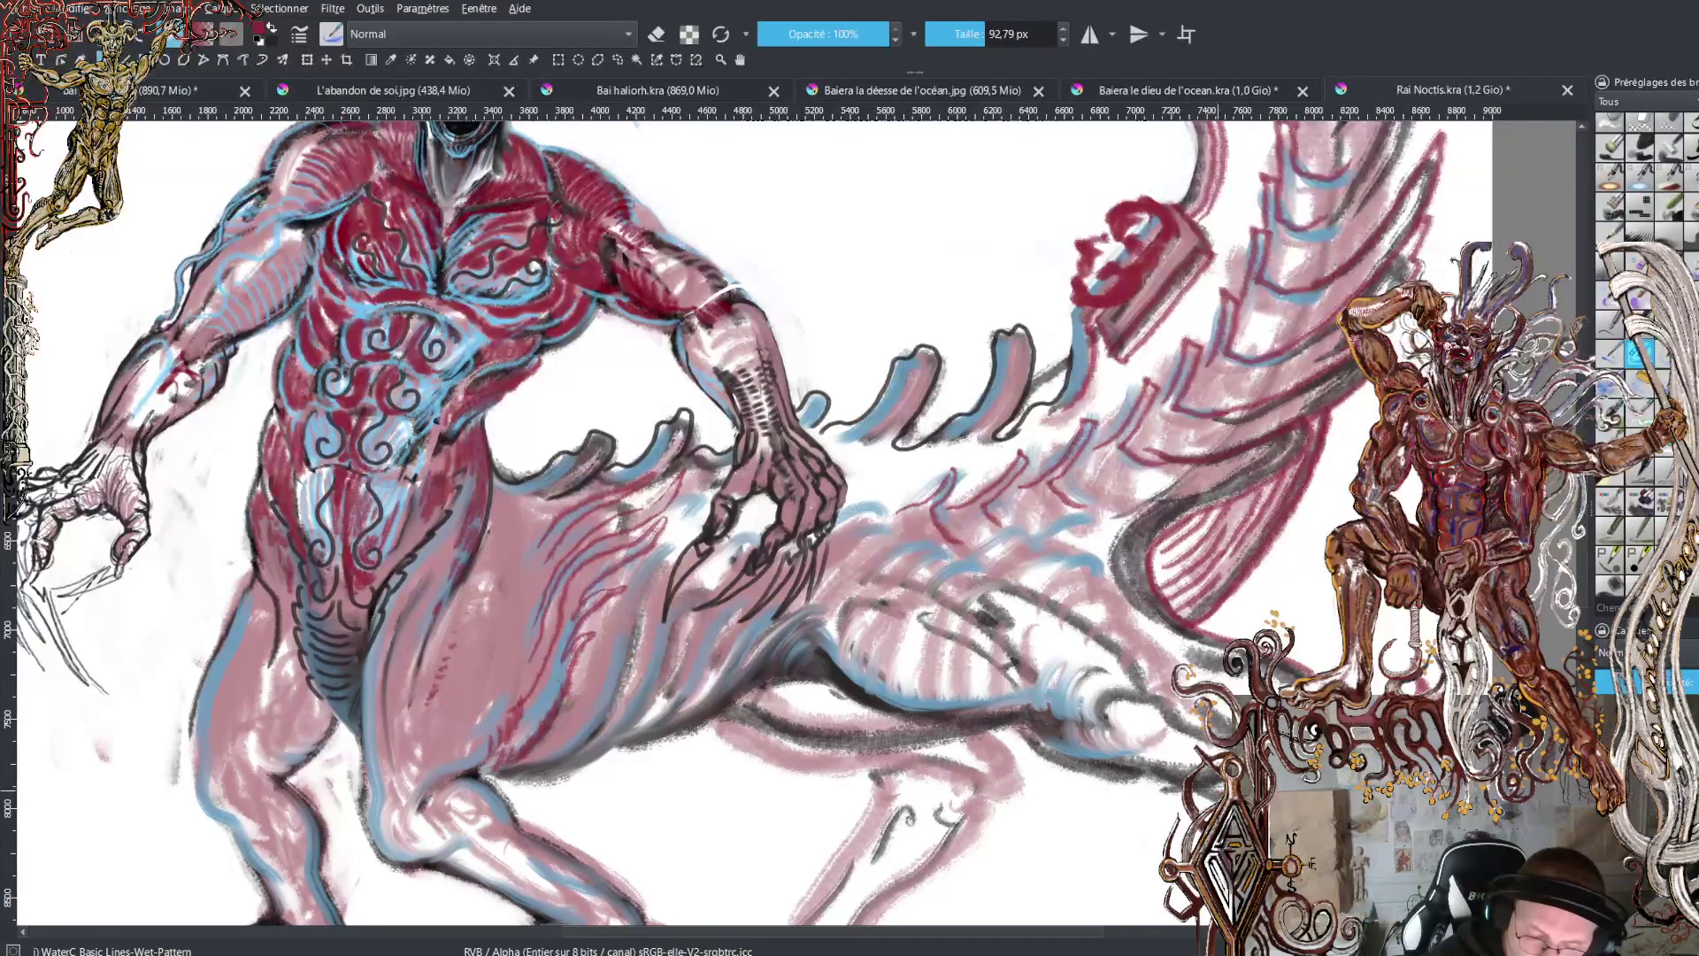
- Hatch the dragon's belly with pink and dark grey strokes, grey-hatch its back, and add a dark red mark
{"action": "mouse_move", "coordinate": [1206, 769]}
{"action": "left_mouse_down"}
{"action": "mouse_move", "coordinate": [1063, 733]}
{"action": "mouse_move", "coordinate": [1106, 743]}
{"action": "mouse_move", "coordinate": [1155, 725]}
{"action": "mouse_move", "coordinate": [1166, 742]}
{"action": "mouse_move", "coordinate": [1237, 688]}
{"action": "mouse_move", "coordinate": [1228, 717]}
{"action": "mouse_move", "coordinate": [1243, 688]}
{"action": "left_mouse_up"}
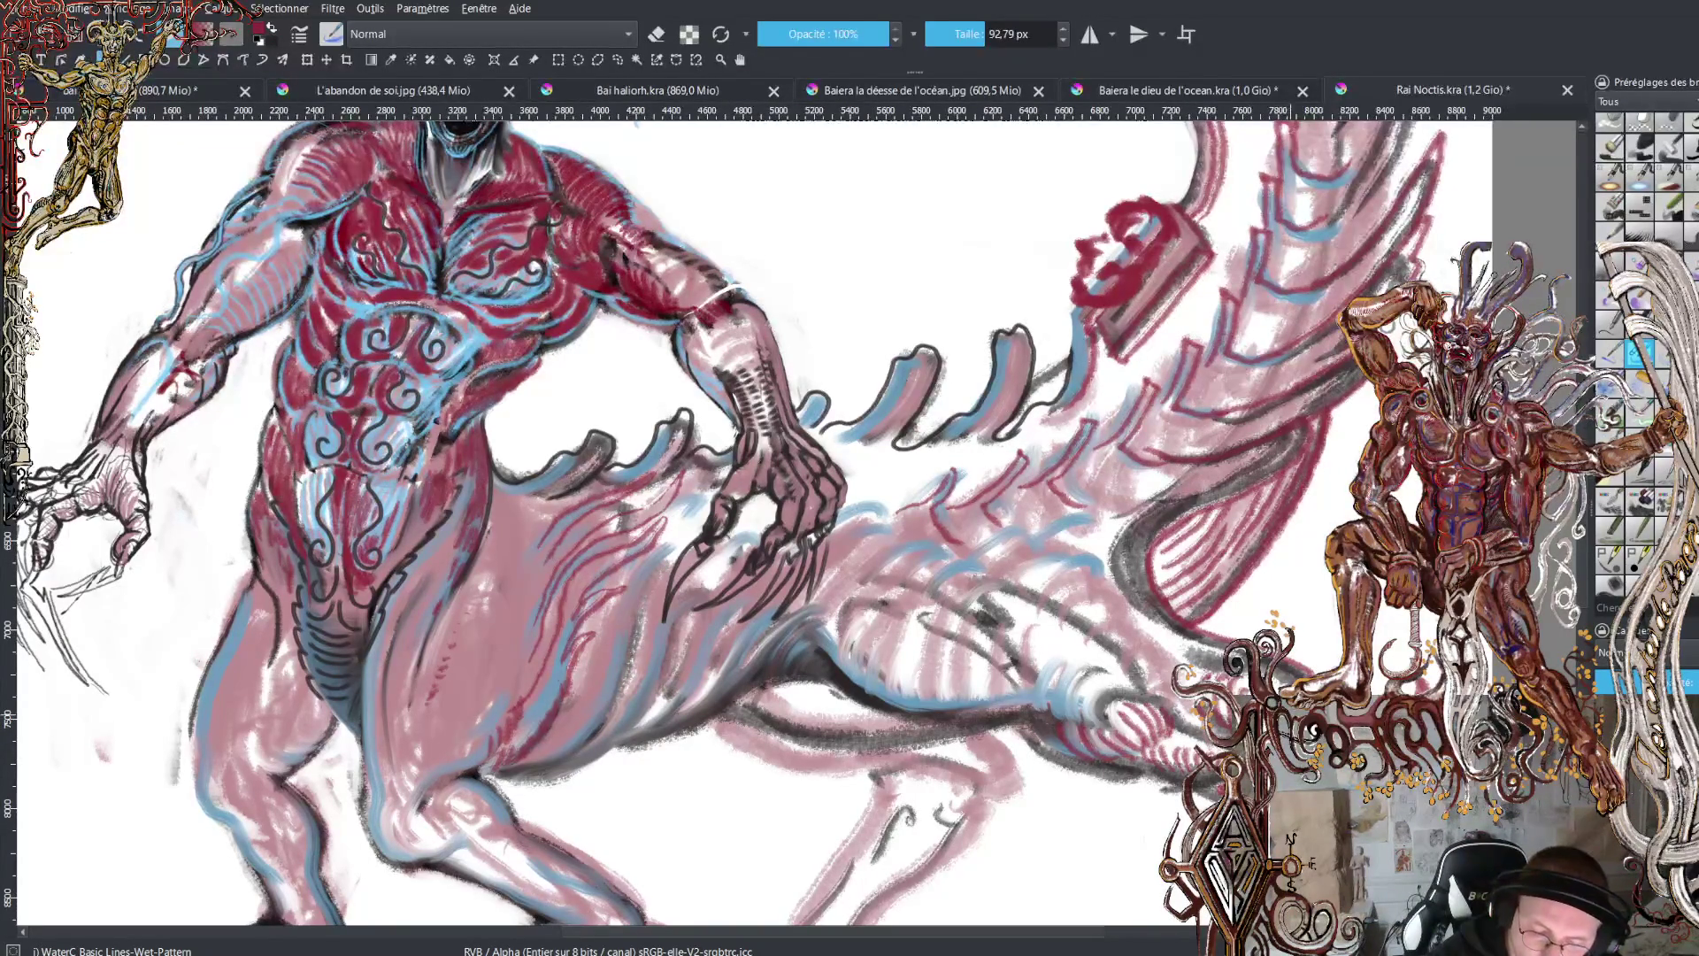
{"action": "mouse_move", "coordinate": [1097, 703]}
{"action": "left_mouse_down"}
{"action": "mouse_move", "coordinate": [1026, 653]}
{"action": "mouse_move", "coordinate": [1000, 686]}
{"action": "mouse_move", "coordinate": [902, 666]}
{"action": "mouse_move", "coordinate": [840, 615]}
{"action": "left_mouse_up"}
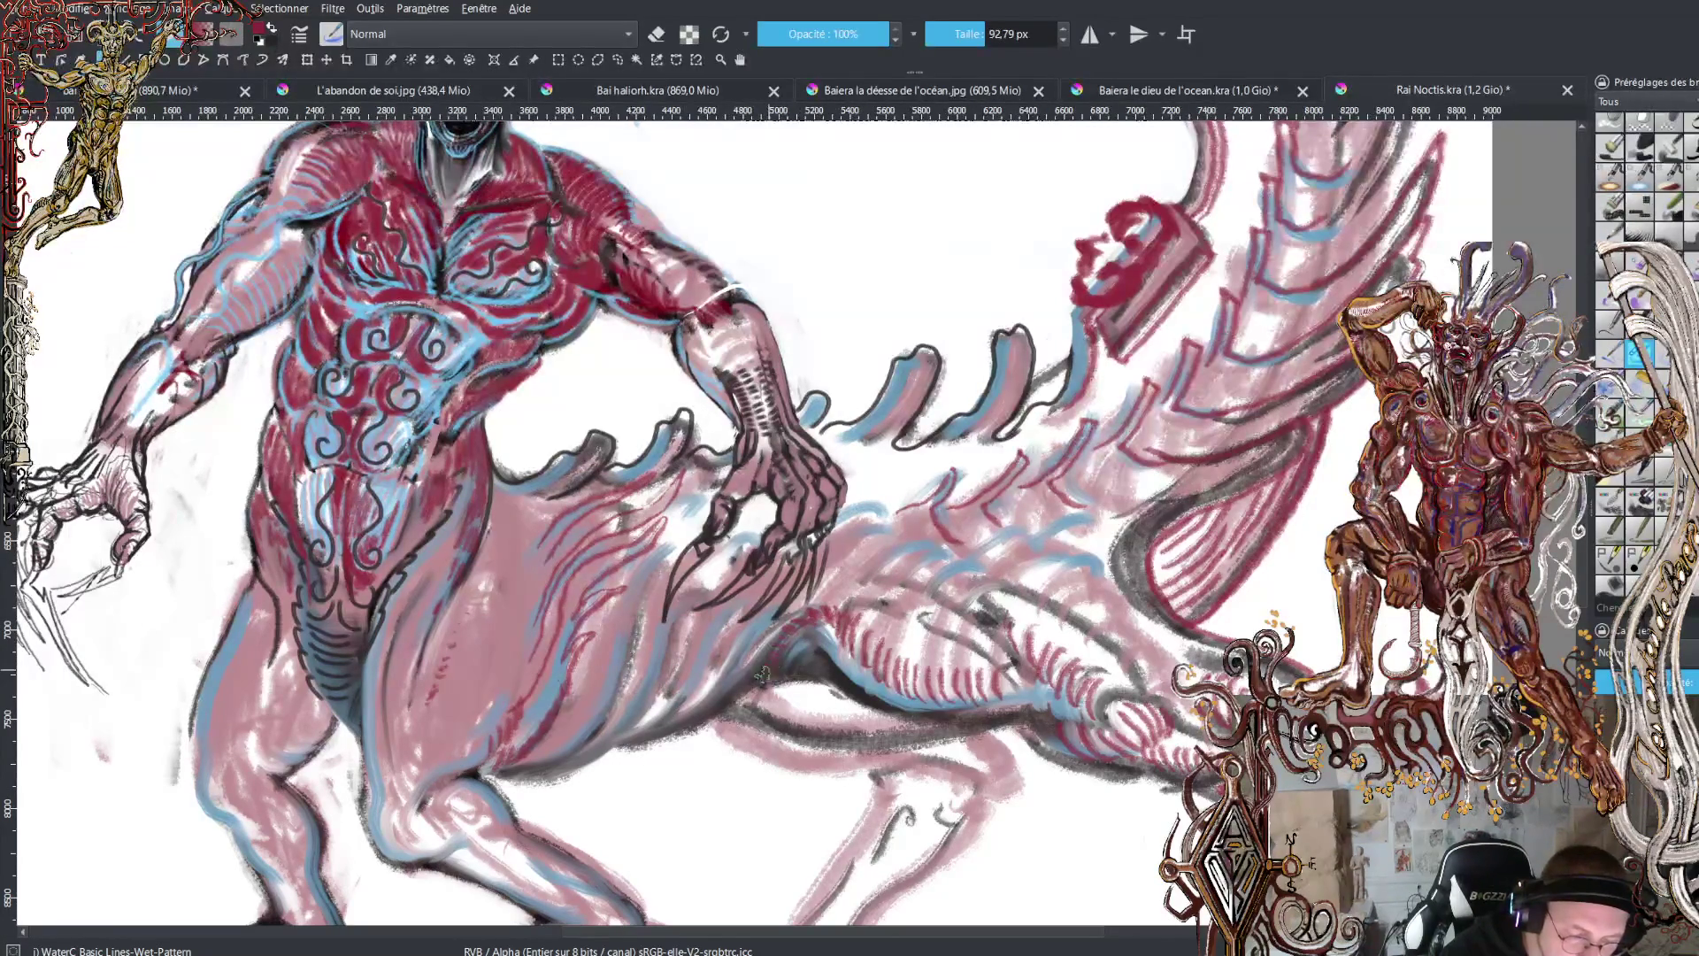
{"action": "mouse_move", "coordinate": [783, 653]}
{"action": "left_mouse_down"}
{"action": "mouse_move", "coordinate": [807, 625]}
{"action": "mouse_move", "coordinate": [845, 634]}
{"action": "mouse_move", "coordinate": [905, 680]}
{"action": "mouse_move", "coordinate": [863, 683]}
{"action": "mouse_move", "coordinate": [898, 708]}
{"action": "mouse_move", "coordinate": [1003, 721]}
{"action": "left_mouse_up"}
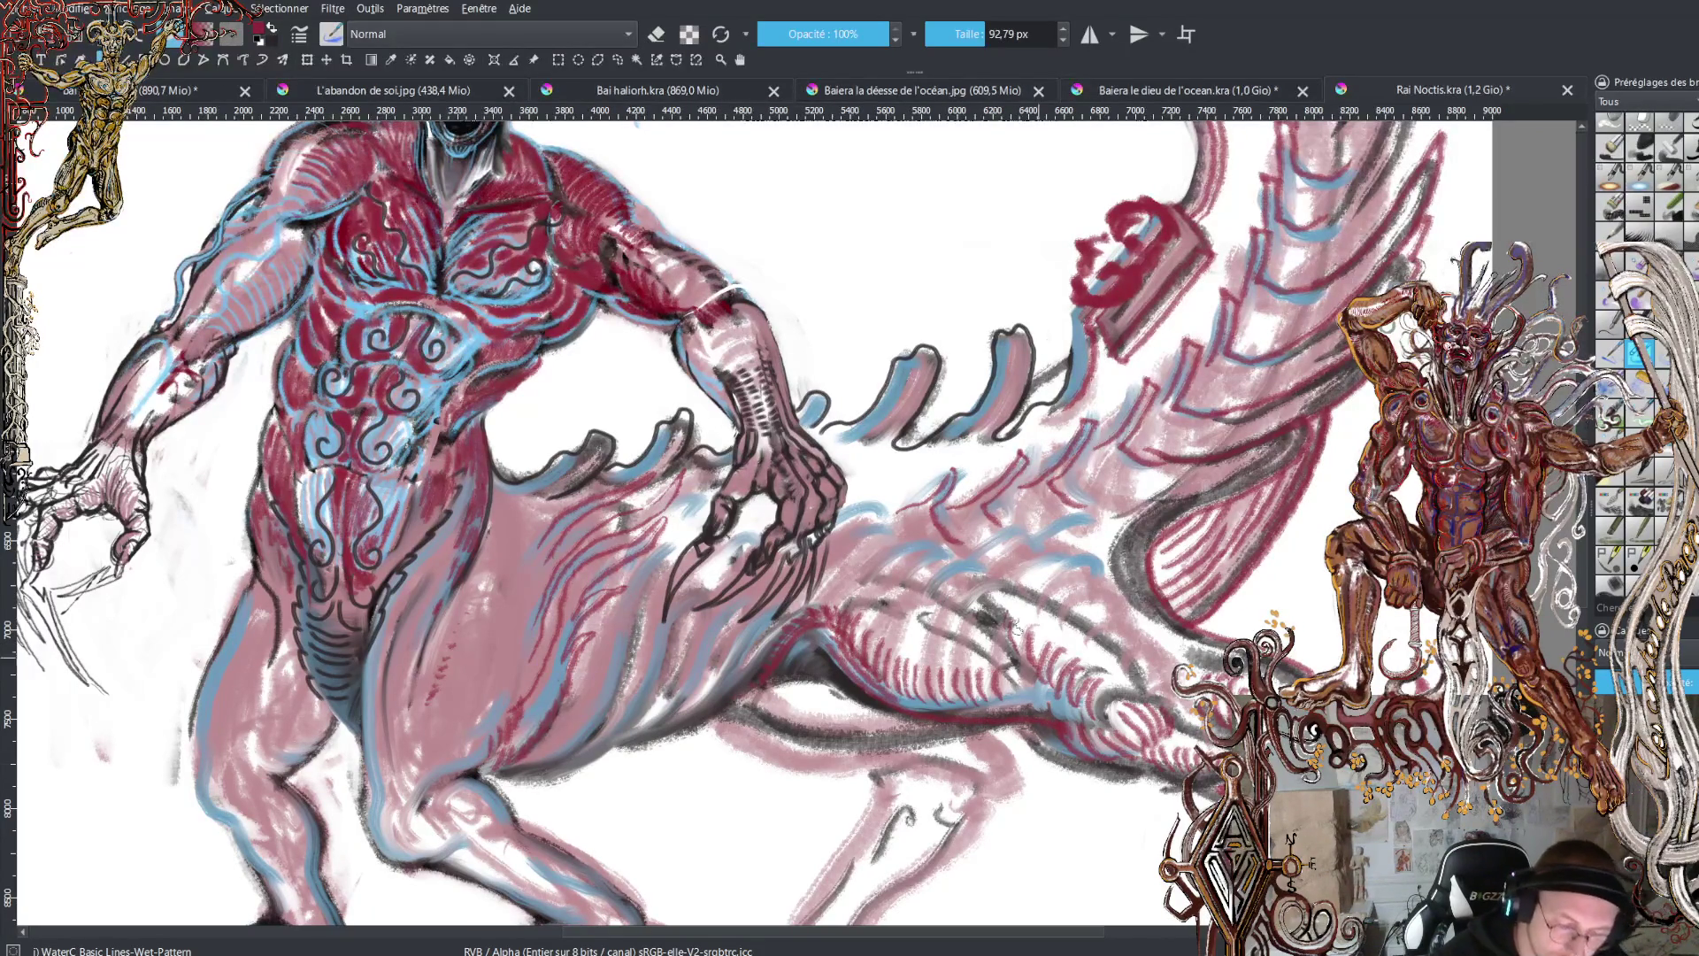
{"action": "left_click_drag", "start_coordinate": [921, 585], "coordinate": [1027, 665]}
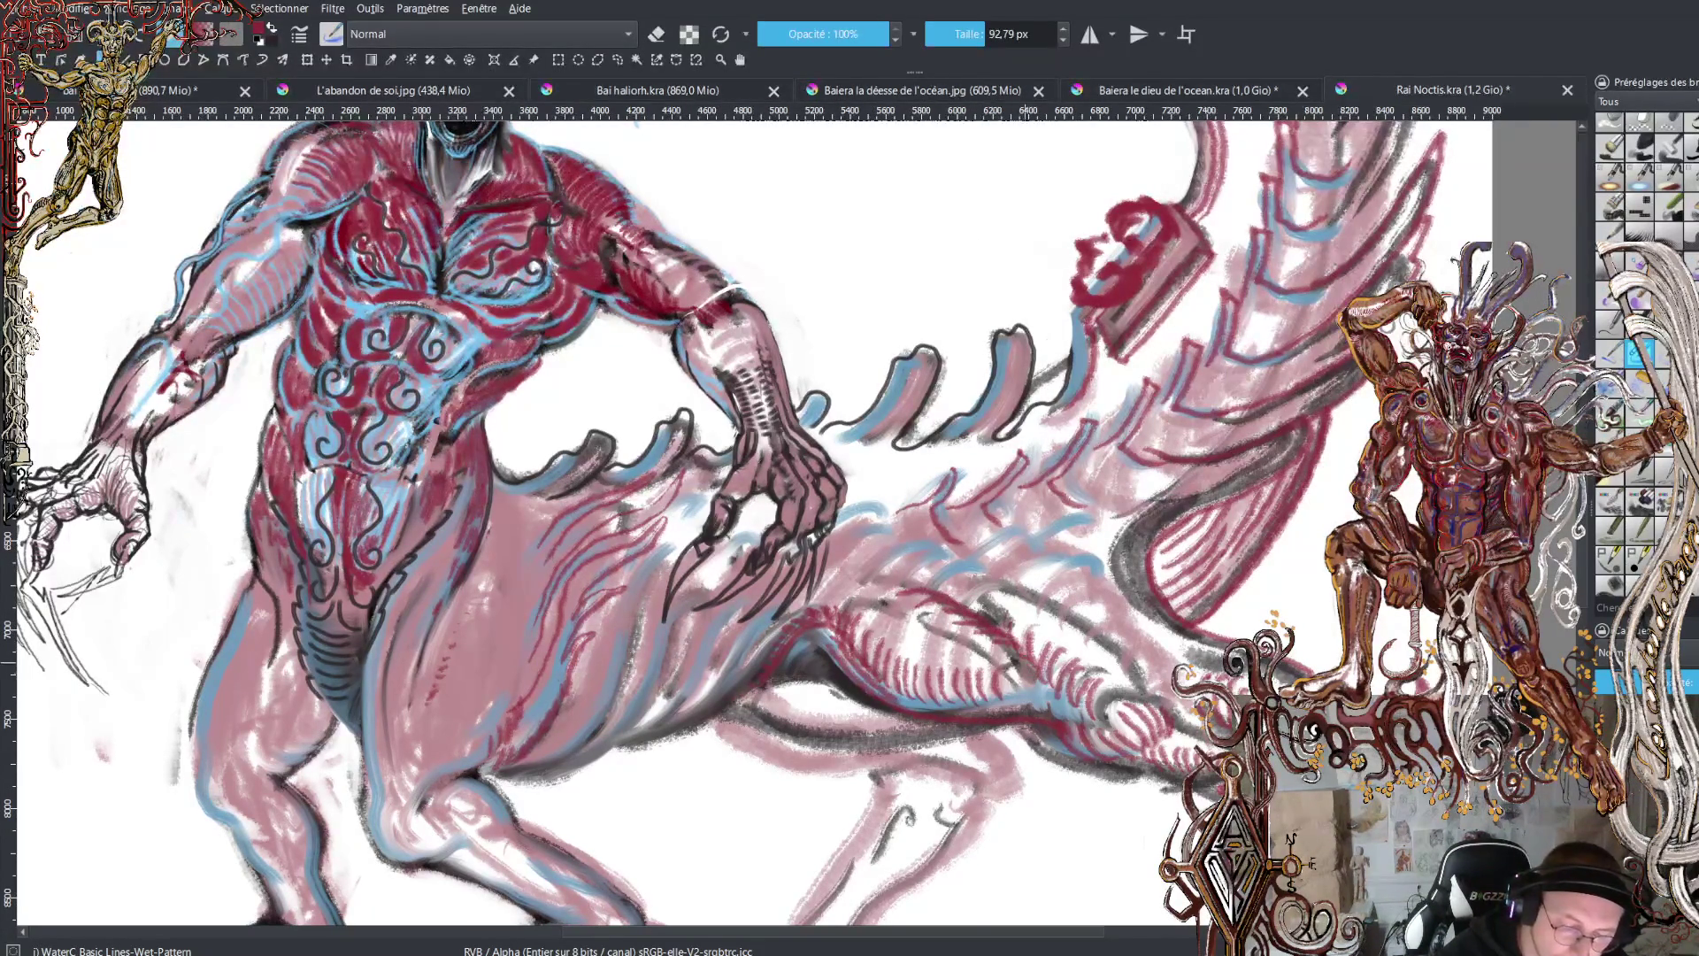
{"action": "mouse_move", "coordinate": [976, 607]}
{"action": "left_mouse_down"}
{"action": "mouse_move", "coordinate": [987, 594]}
{"action": "mouse_move", "coordinate": [1028, 644]}
{"action": "mouse_move", "coordinate": [1058, 622]}
{"action": "mouse_move", "coordinate": [1107, 645]}
{"action": "left_mouse_up"}
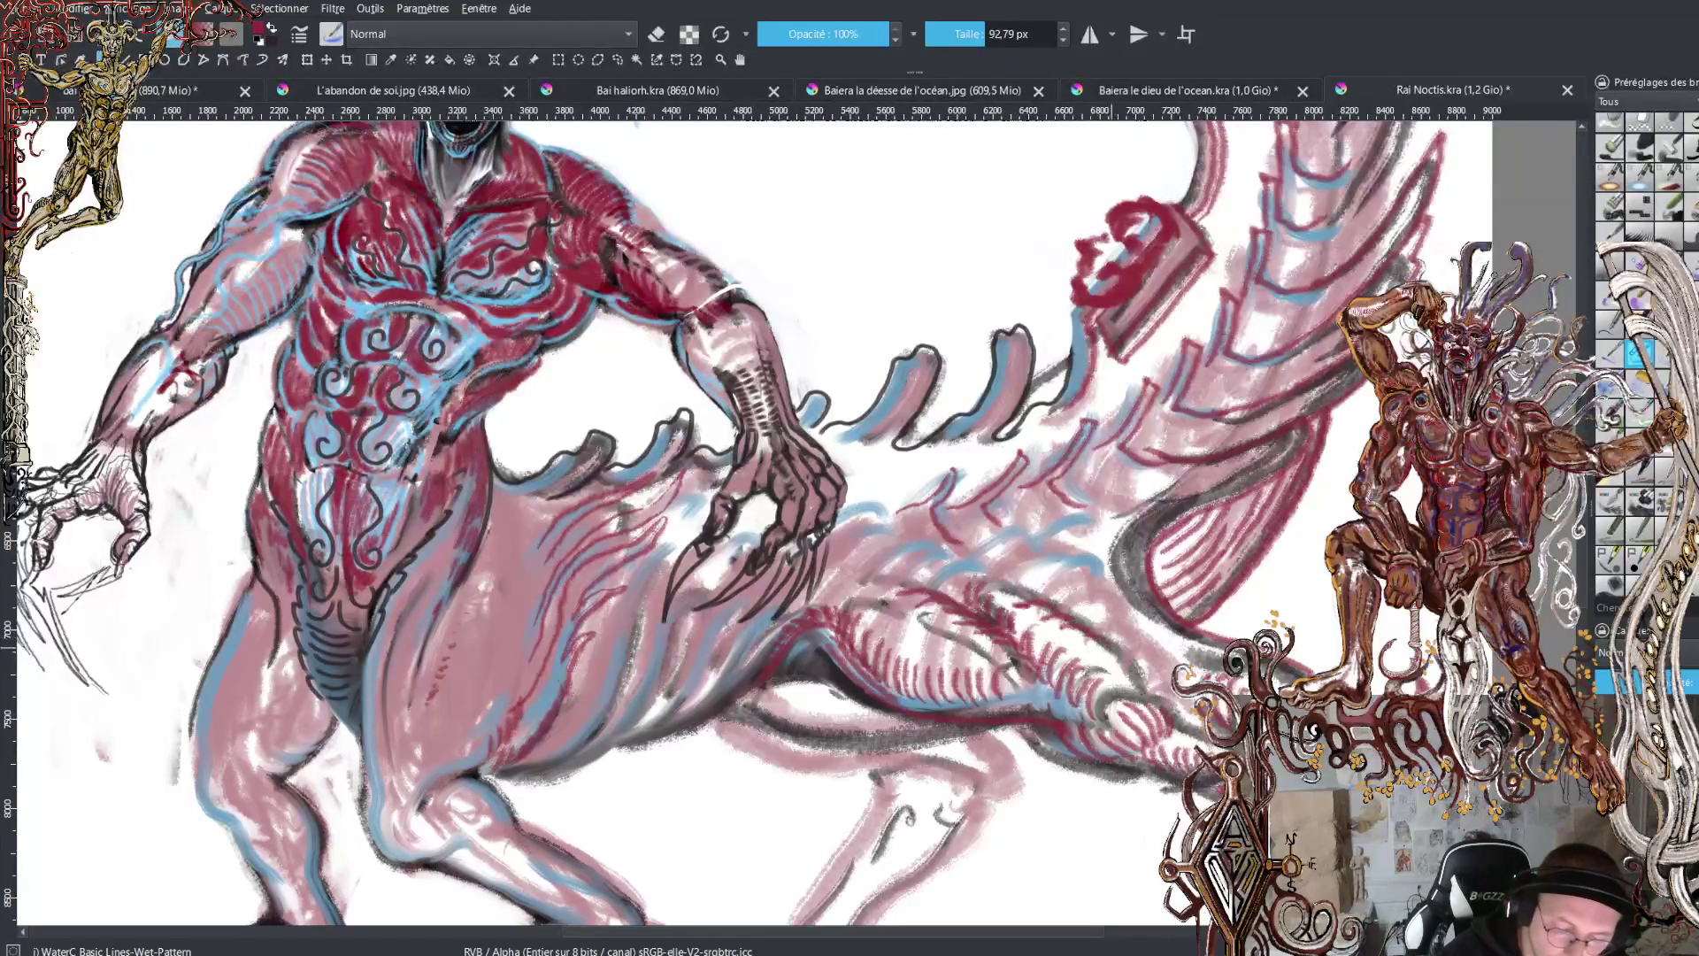
{"action": "mouse_move", "coordinate": [1051, 584]}
{"action": "left_mouse_down"}
{"action": "mouse_move", "coordinate": [1097, 619]}
{"action": "mouse_move", "coordinate": [1025, 560]}
{"action": "mouse_move", "coordinate": [1084, 545]}
{"action": "mouse_move", "coordinate": [1071, 529]}
{"action": "mouse_move", "coordinate": [1107, 556]}
{"action": "mouse_move", "coordinate": [1161, 498]}
{"action": "mouse_move", "coordinate": [1274, 439]}
{"action": "left_mouse_up"}
{"action": "mouse_move", "coordinate": [1150, 498]}
{"action": "left_mouse_down"}
{"action": "mouse_move", "coordinate": [1106, 505]}
{"action": "mouse_move", "coordinate": [1082, 478]}
{"action": "mouse_move", "coordinate": [1087, 496]}
{"action": "mouse_move", "coordinate": [1099, 459]}
{"action": "left_mouse_up"}
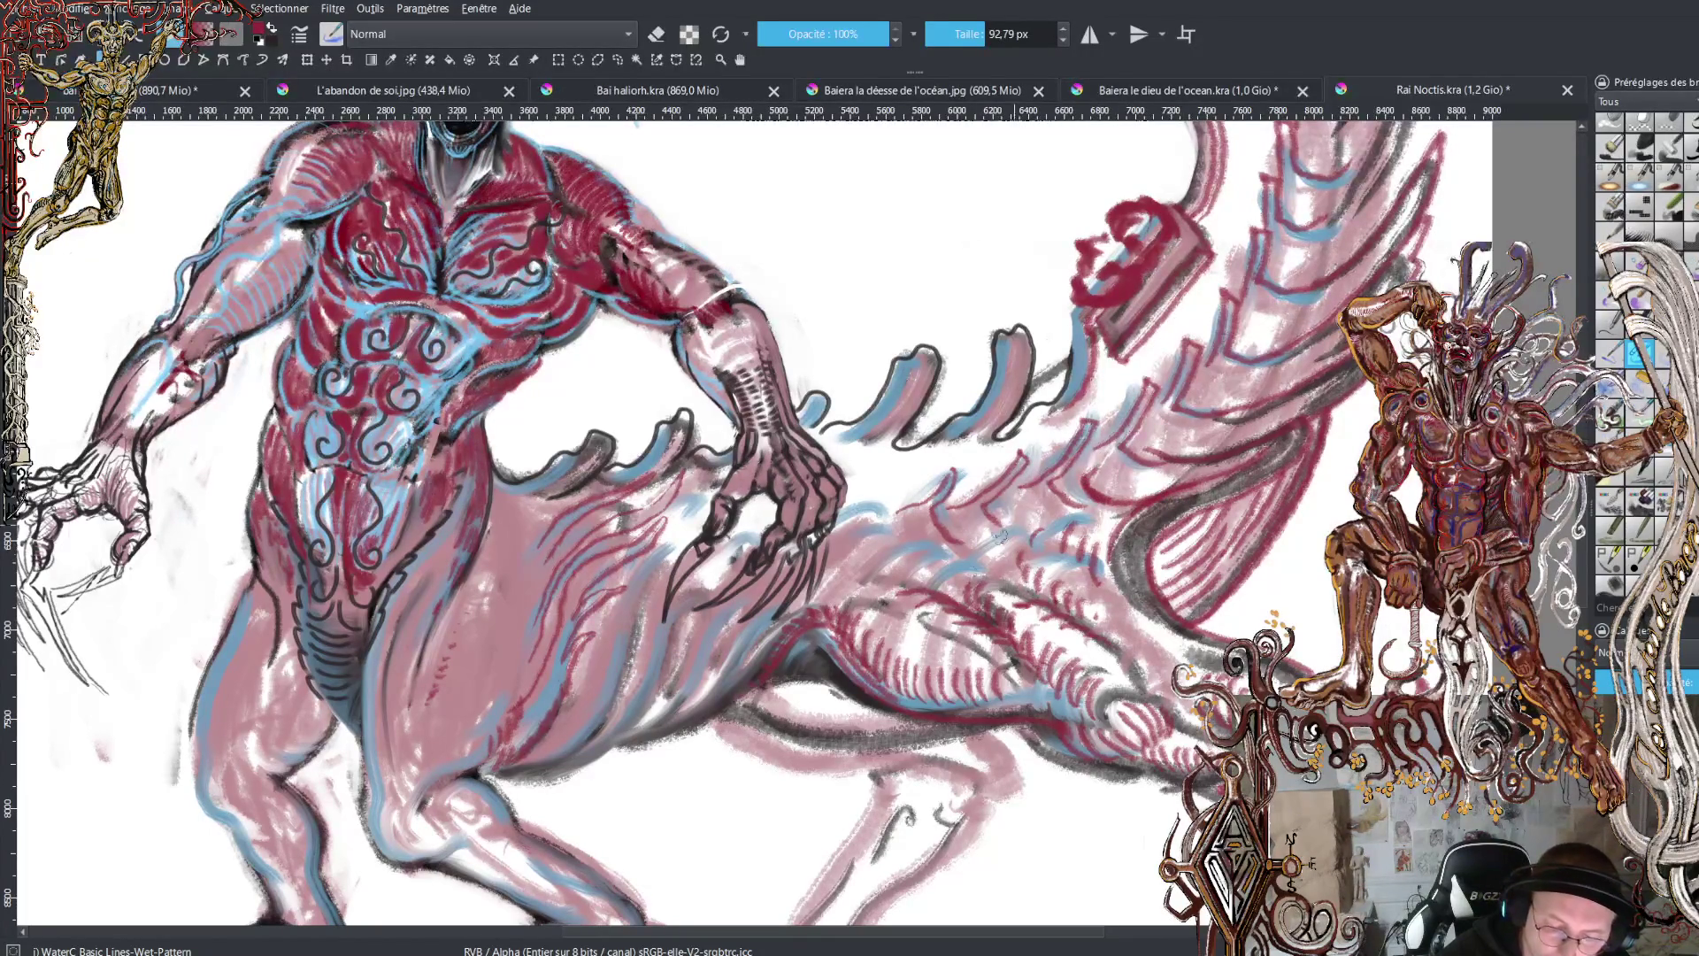
{"action": "mouse_move", "coordinate": [1097, 529]}
{"action": "left_mouse_down"}
{"action": "mouse_move", "coordinate": [1026, 520]}
{"action": "mouse_move", "coordinate": [1036, 506]}
{"action": "mouse_move", "coordinate": [972, 525]}
{"action": "mouse_move", "coordinate": [945, 564]}
{"action": "mouse_move", "coordinate": [902, 533]}
{"action": "left_mouse_up"}
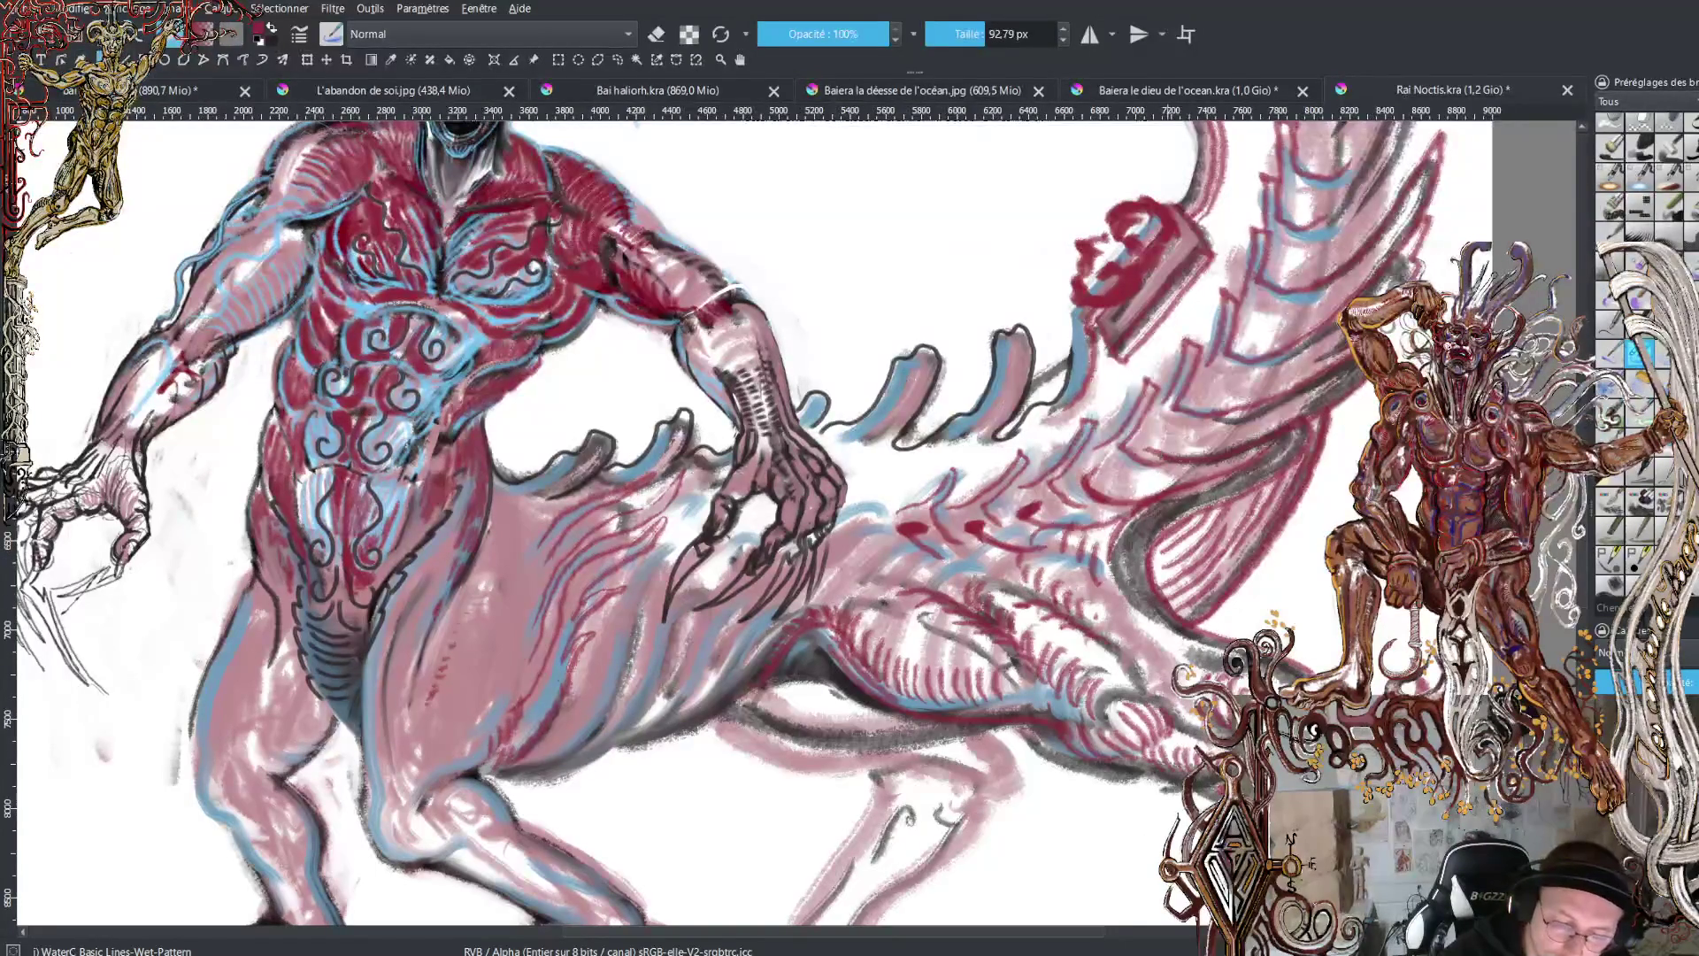
- Accent the back spines and tail segments with dark red strokes running to the upper right
{"action": "mouse_move", "coordinate": [1164, 453]}
{"action": "left_mouse_down"}
{"action": "mouse_move", "coordinate": [1199, 451]}
{"action": "mouse_move", "coordinate": [1159, 438]}
{"action": "mouse_move", "coordinate": [1200, 447]}
{"action": "mouse_move", "coordinate": [1205, 393]}
{"action": "left_mouse_up"}
{"action": "left_click_drag", "start_coordinate": [1253, 337], "coordinate": [1249, 323]}
{"action": "left_click_drag", "start_coordinate": [1354, 239], "coordinate": [1294, 264]}
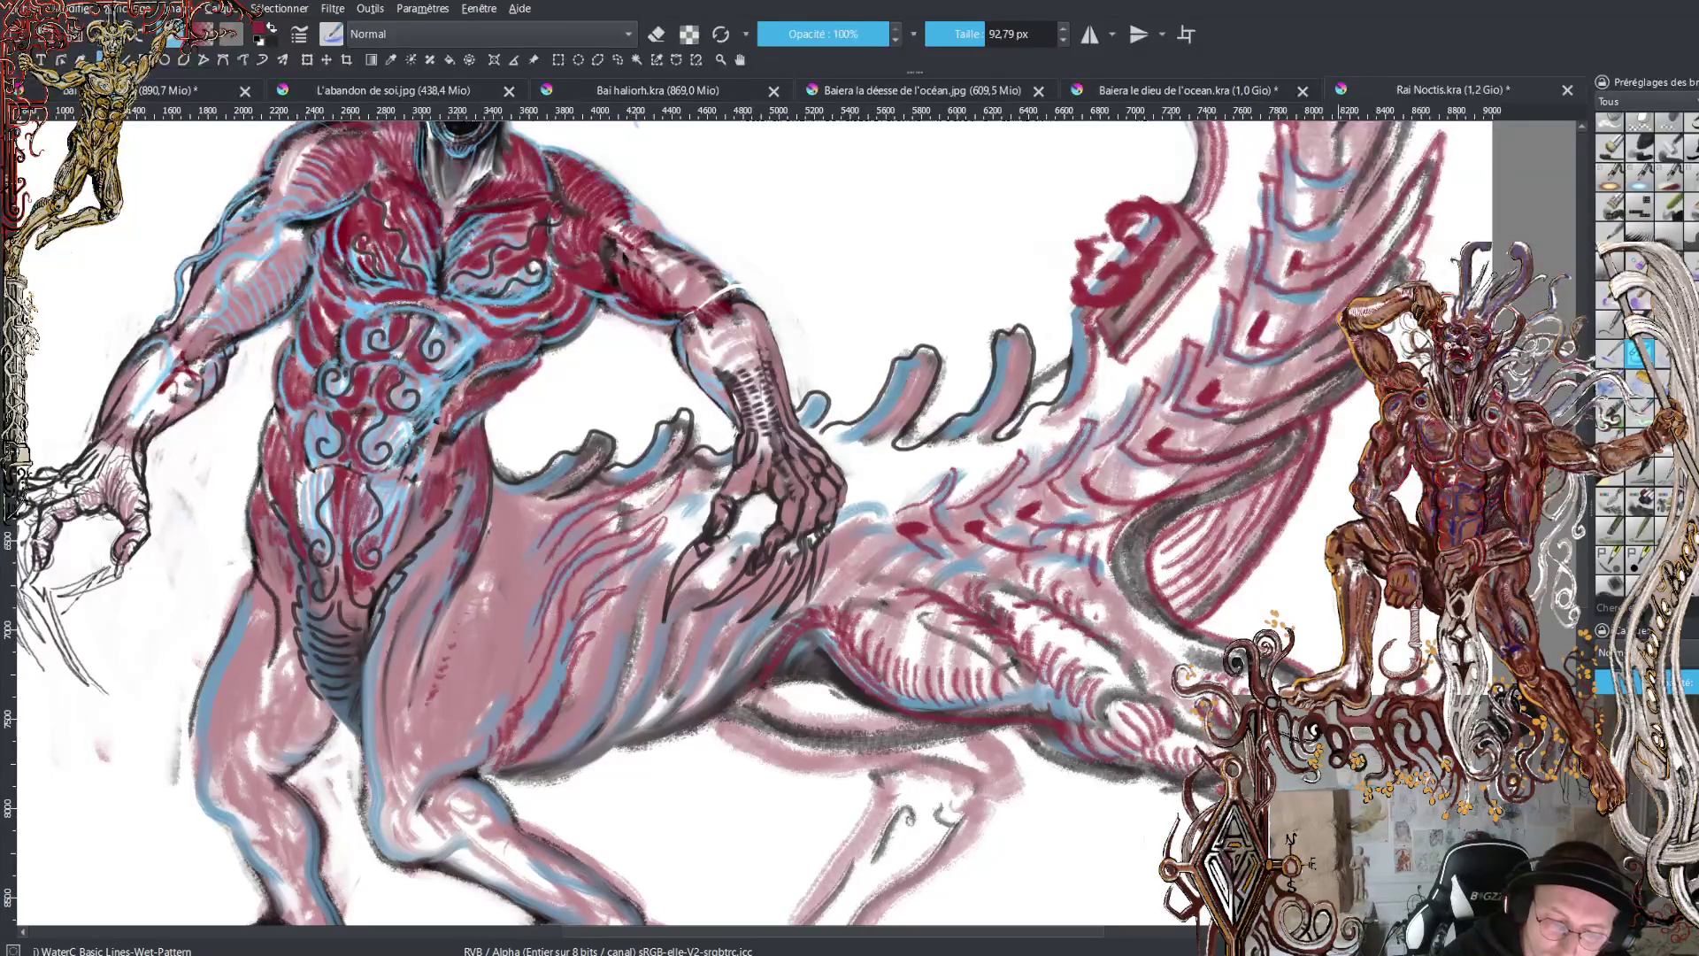
{"action": "left_click_drag", "start_coordinate": [1343, 184], "coordinate": [1305, 209]}
{"action": "left_click_drag", "start_coordinate": [1354, 131], "coordinate": [1309, 162]}
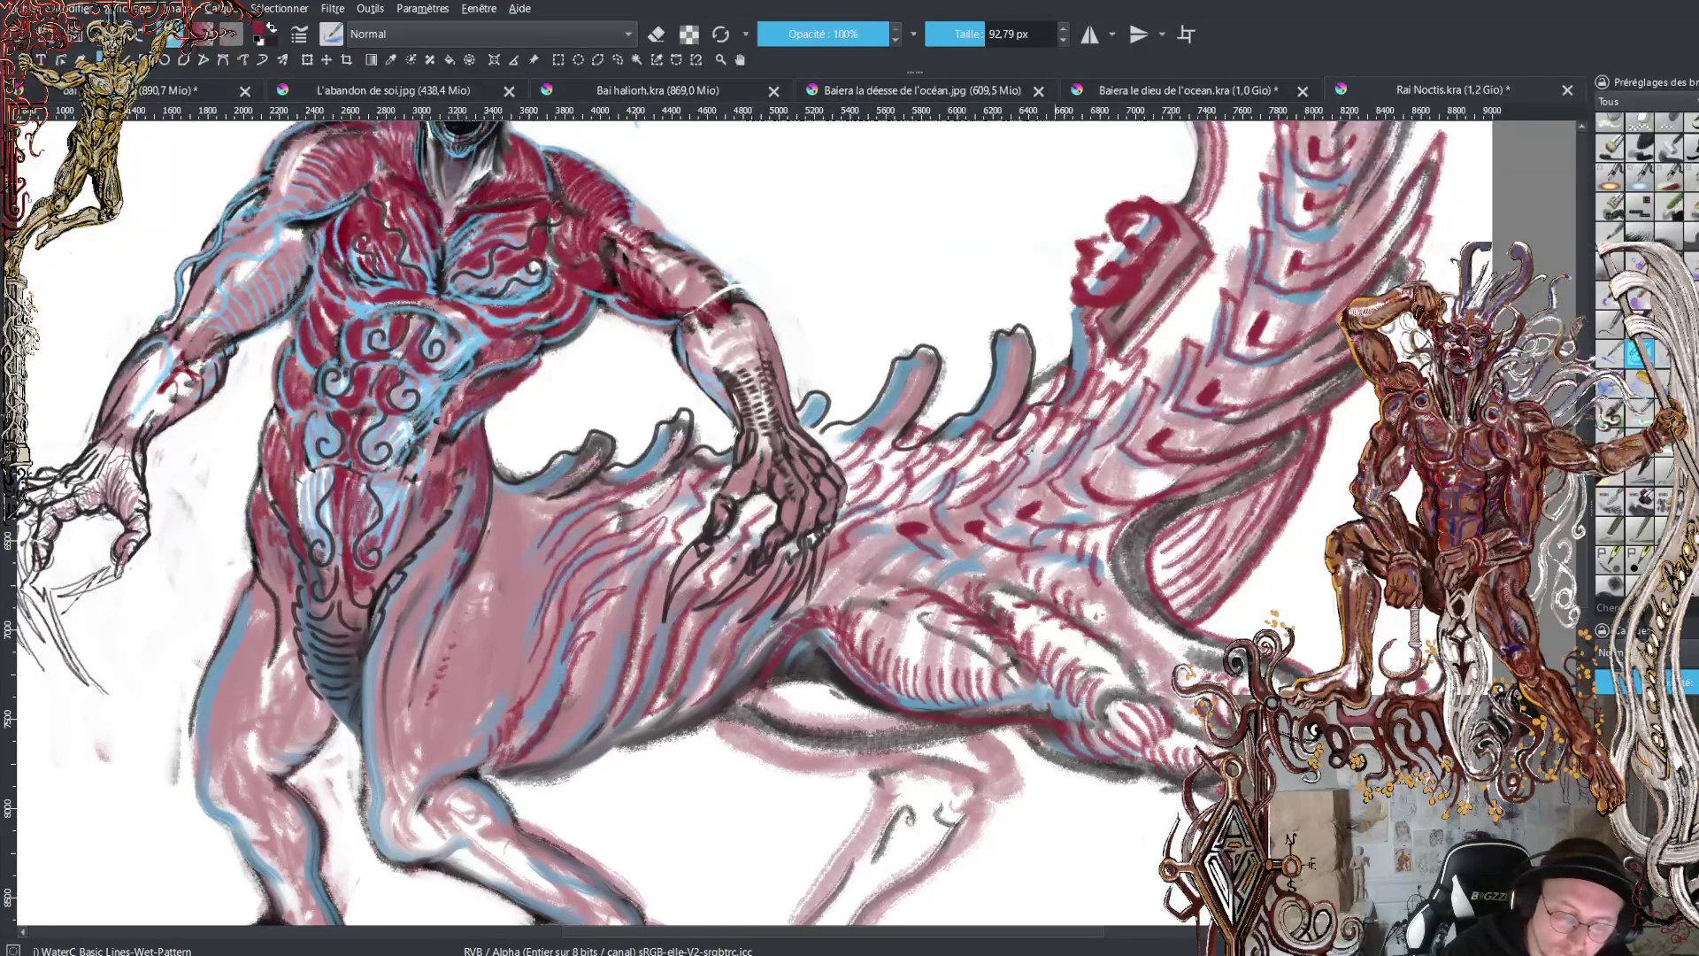
- Pan up and lasso-select the red mask-shaped tail segment beside the wave
{"action": "scroll", "coordinate": [731, 523], "scroll_direction": "up", "scroll_amount": 3}
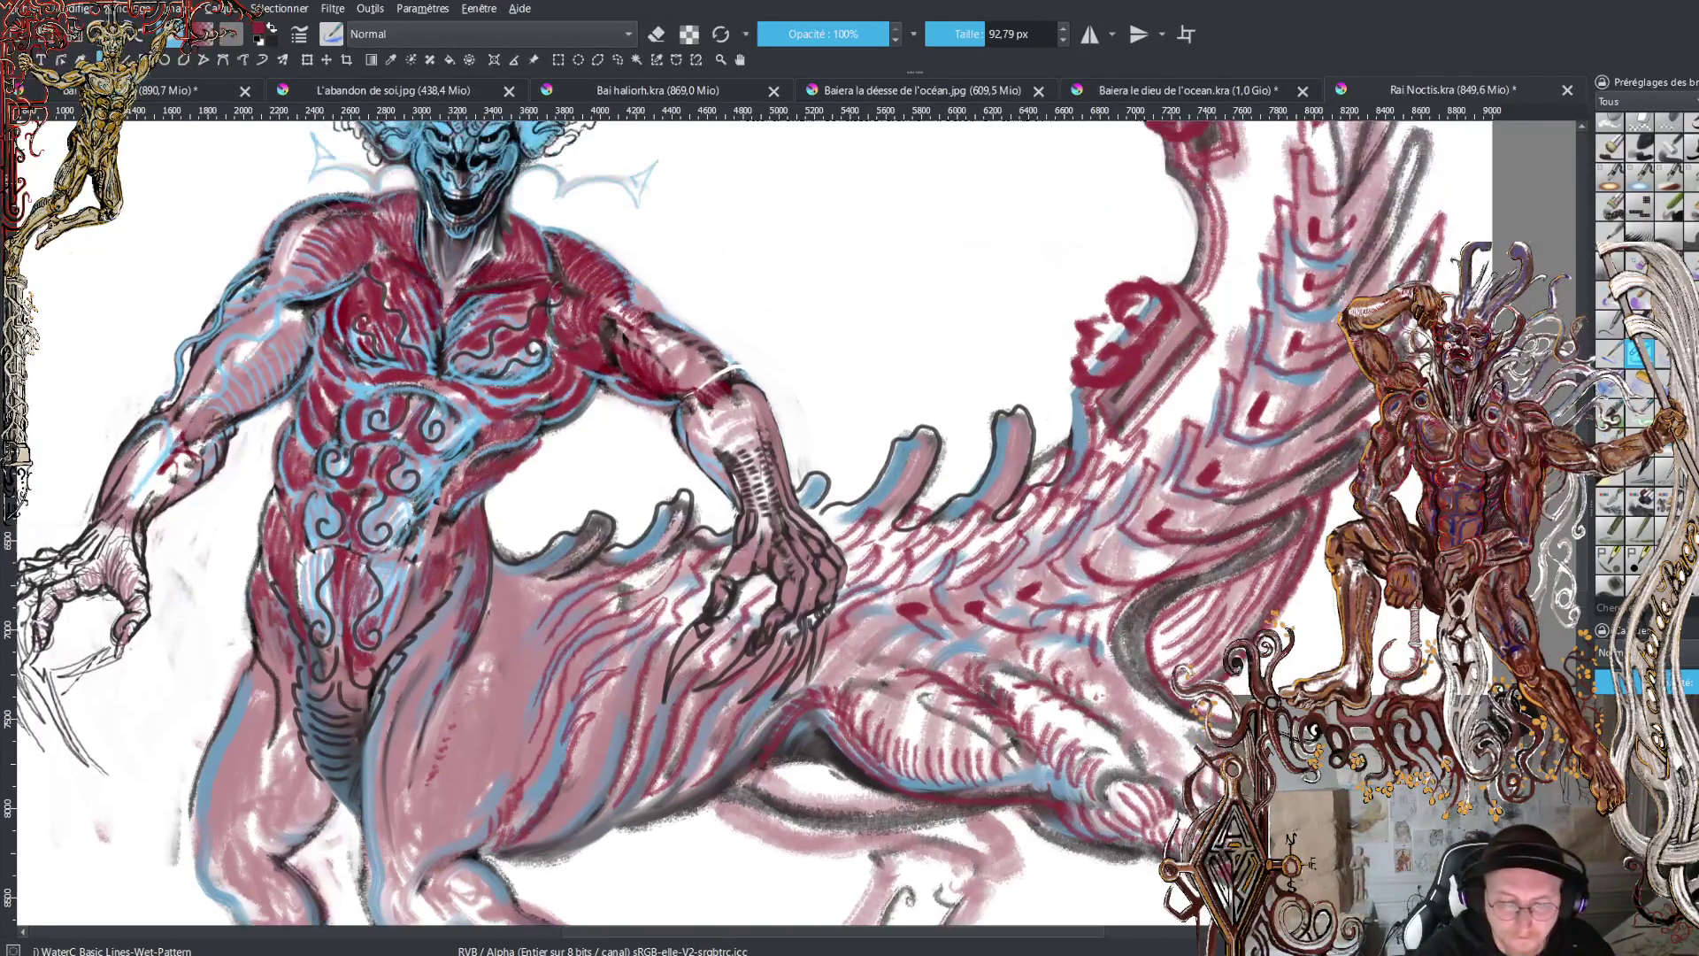
{"action": "scroll", "coordinate": [731, 523], "scroll_direction": "up", "scroll_amount": 1}
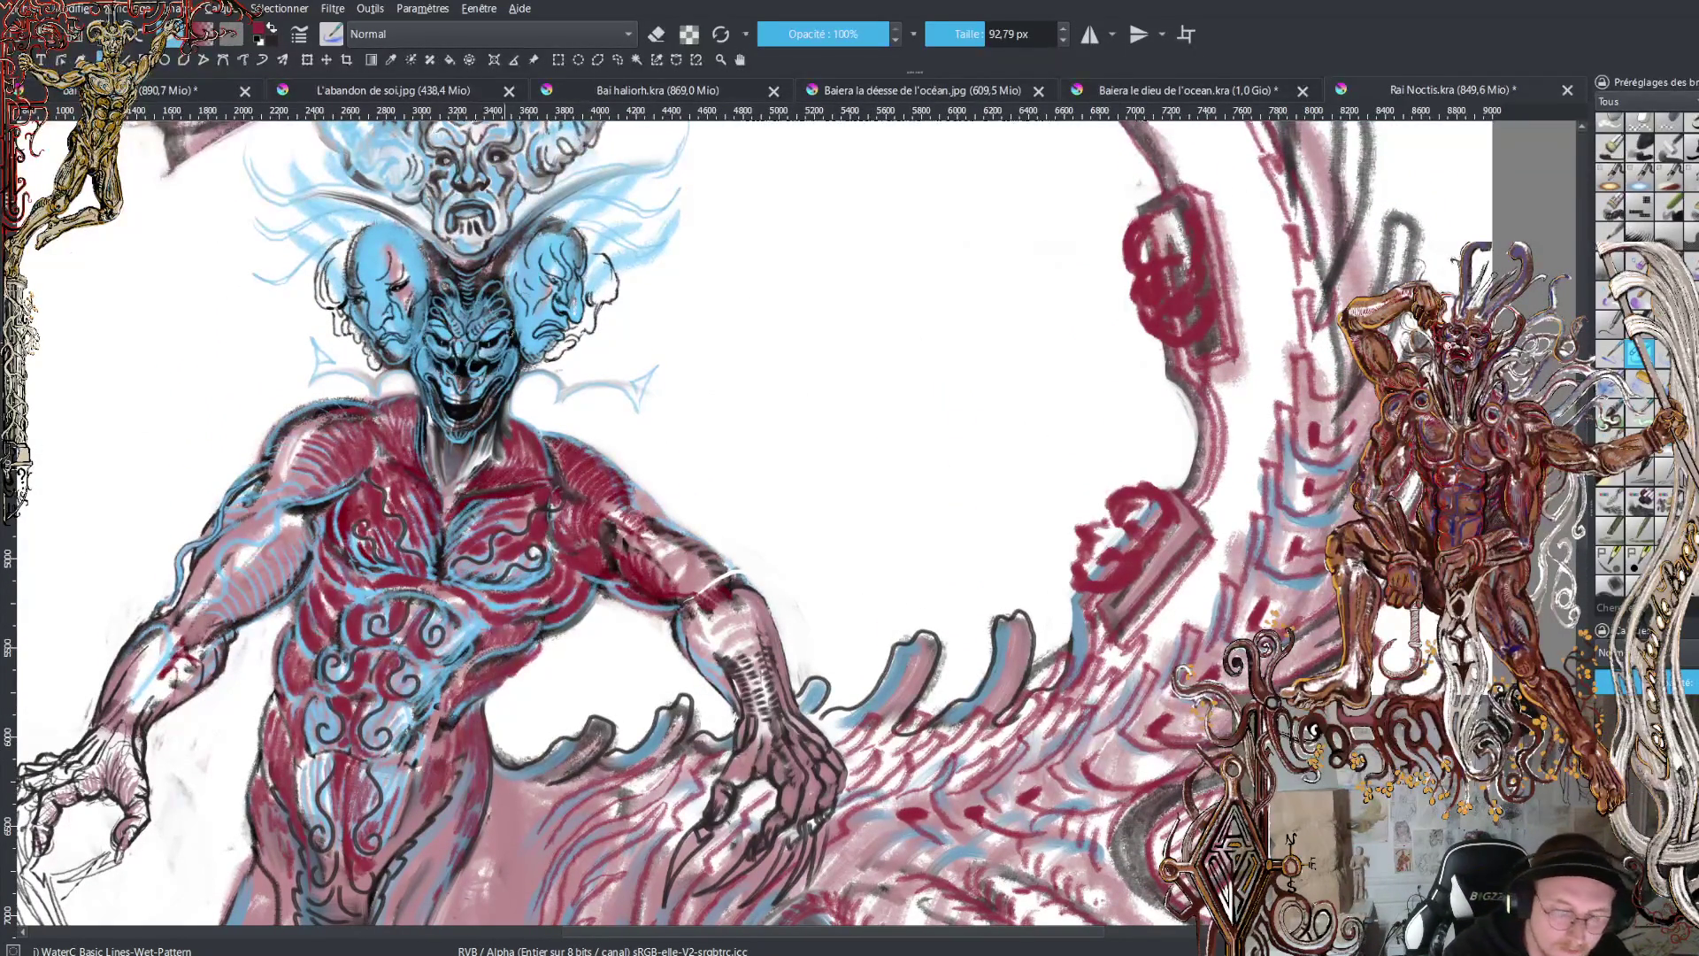
{"action": "mouse_move", "coordinate": [1181, 500]}
{"action": "left_mouse_down"}
{"action": "mouse_move", "coordinate": [1175, 482]}
{"action": "mouse_move", "coordinate": [1119, 478]}
{"action": "mouse_move", "coordinate": [1066, 556]}
{"action": "mouse_move", "coordinate": [1078, 600]}
{"action": "mouse_move", "coordinate": [1226, 540]}
{"action": "mouse_move", "coordinate": [1155, 473]}
{"action": "left_mouse_up"}
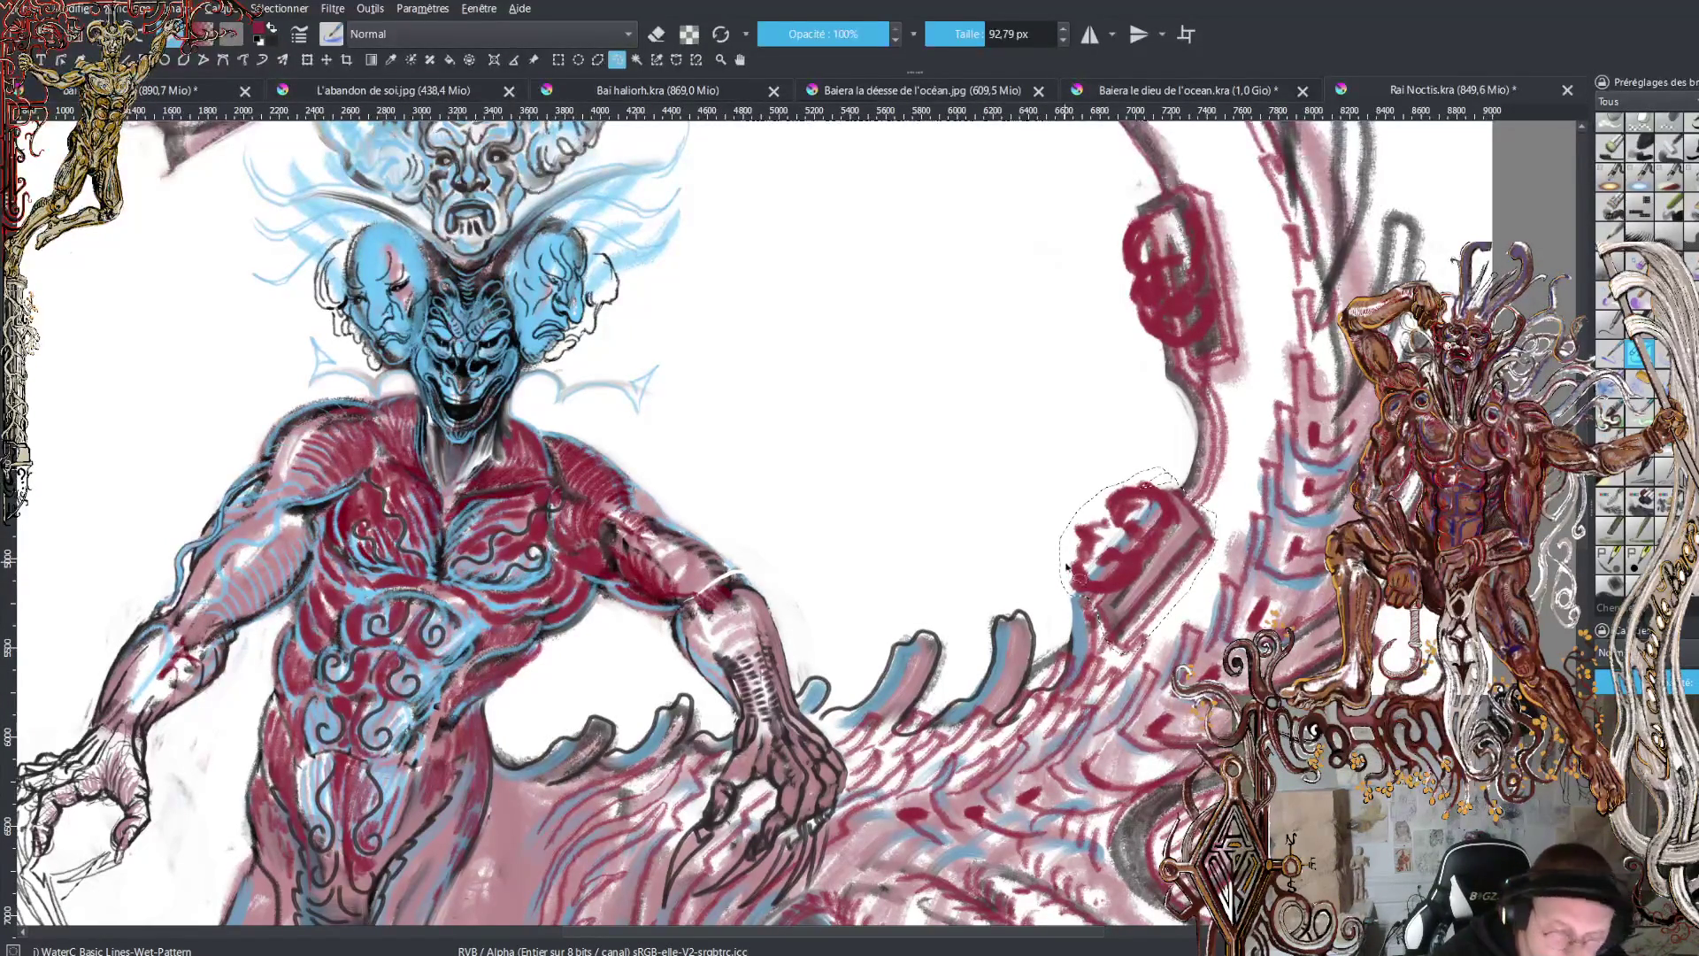
- Transform the selected segment: rotate it counter-clockwise, reshape, shift it up and slightly enlarge it
{"action": "left_click", "coordinate": [307, 59]}
{"action": "left_click_drag", "start_coordinate": [1255, 613], "coordinate": [1274, 580]}
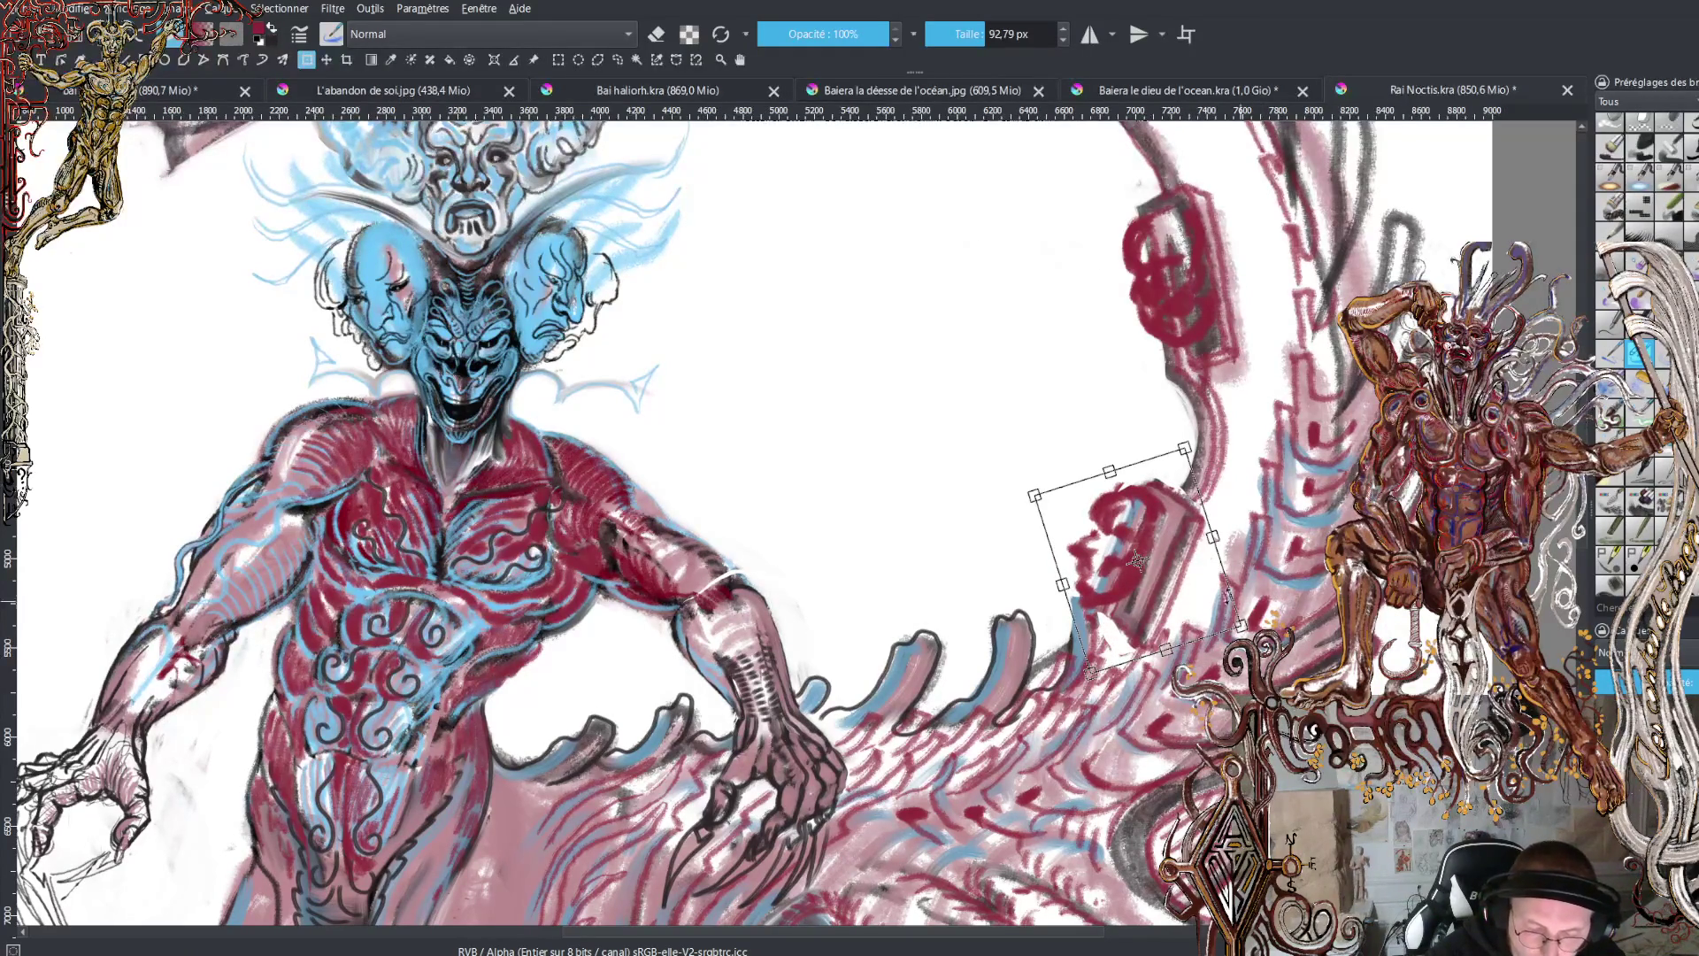
{"action": "left_click_drag", "start_coordinate": [1060, 582], "coordinate": [1033, 582]}
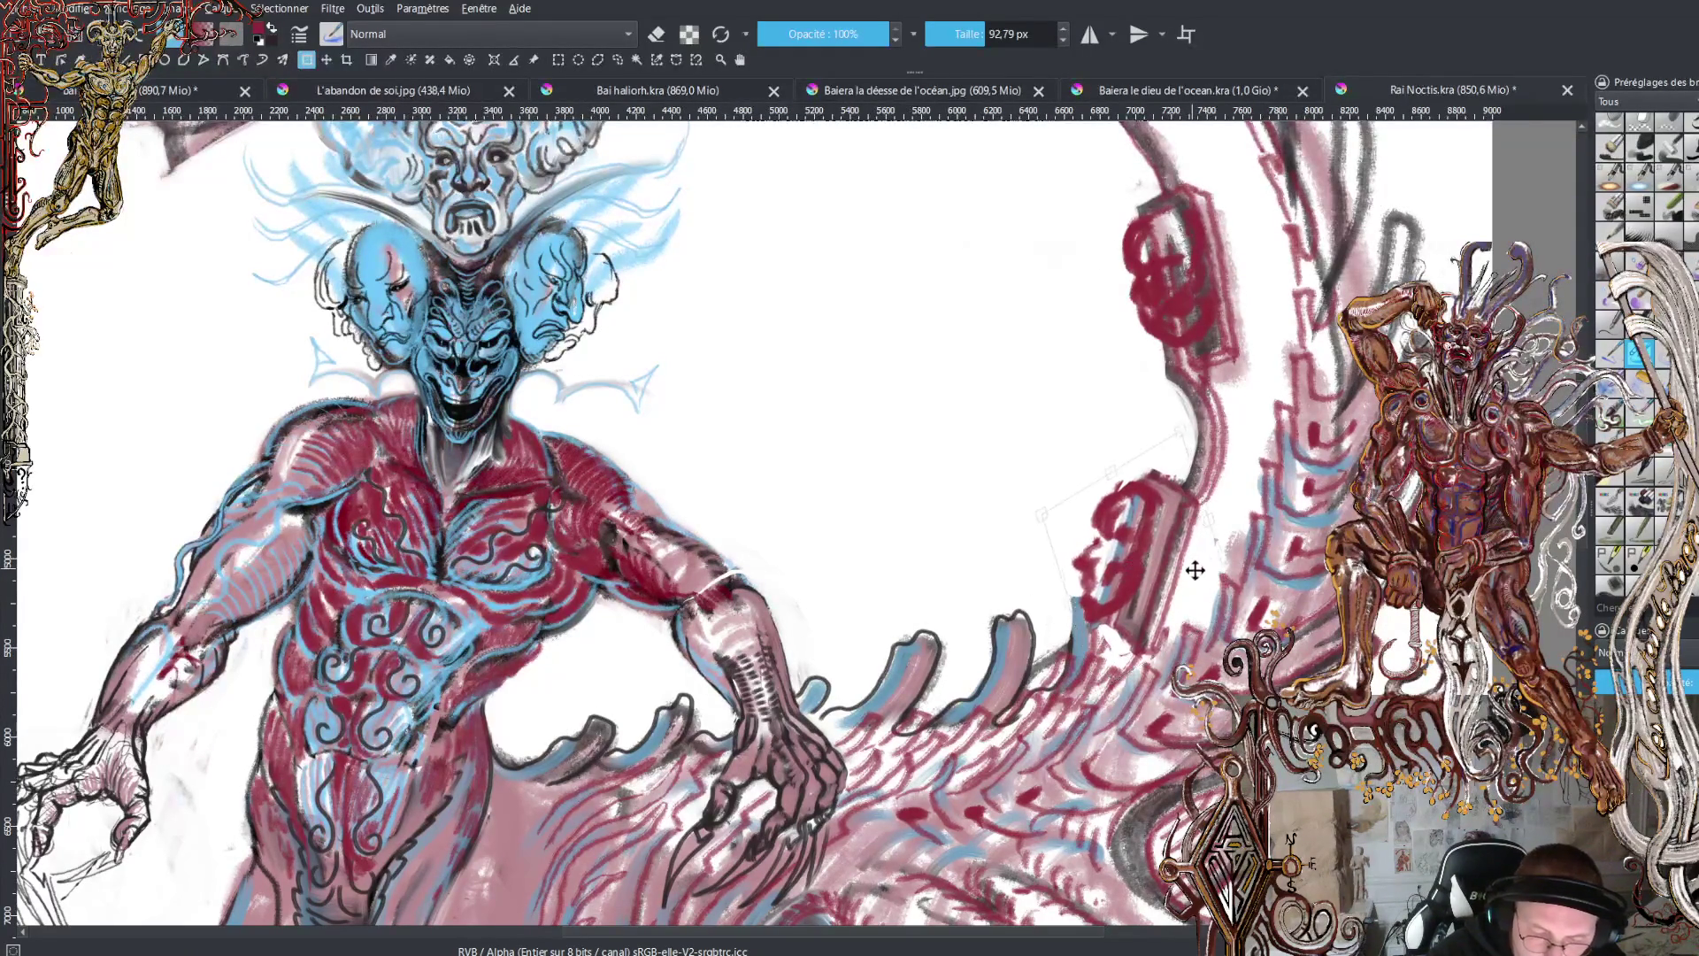
{"action": "left_click_drag", "start_coordinate": [1195, 569], "coordinate": [1214, 575]}
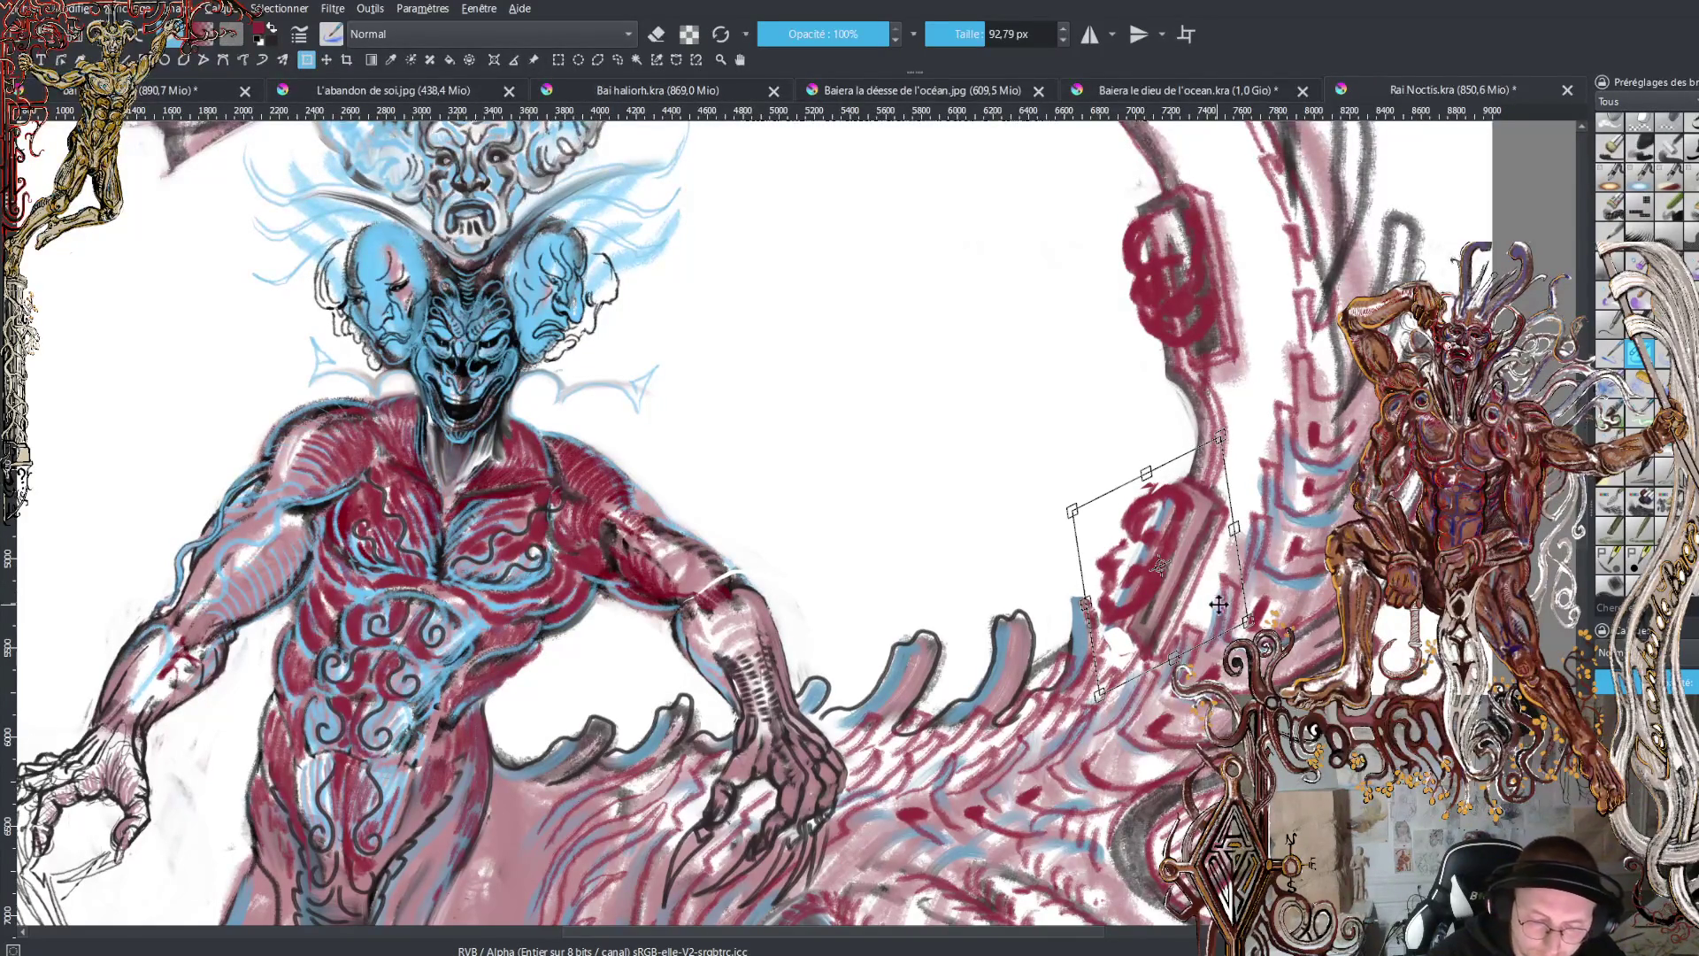
{"action": "left_click_drag", "start_coordinate": [1159, 566], "coordinate": [1171, 554]}
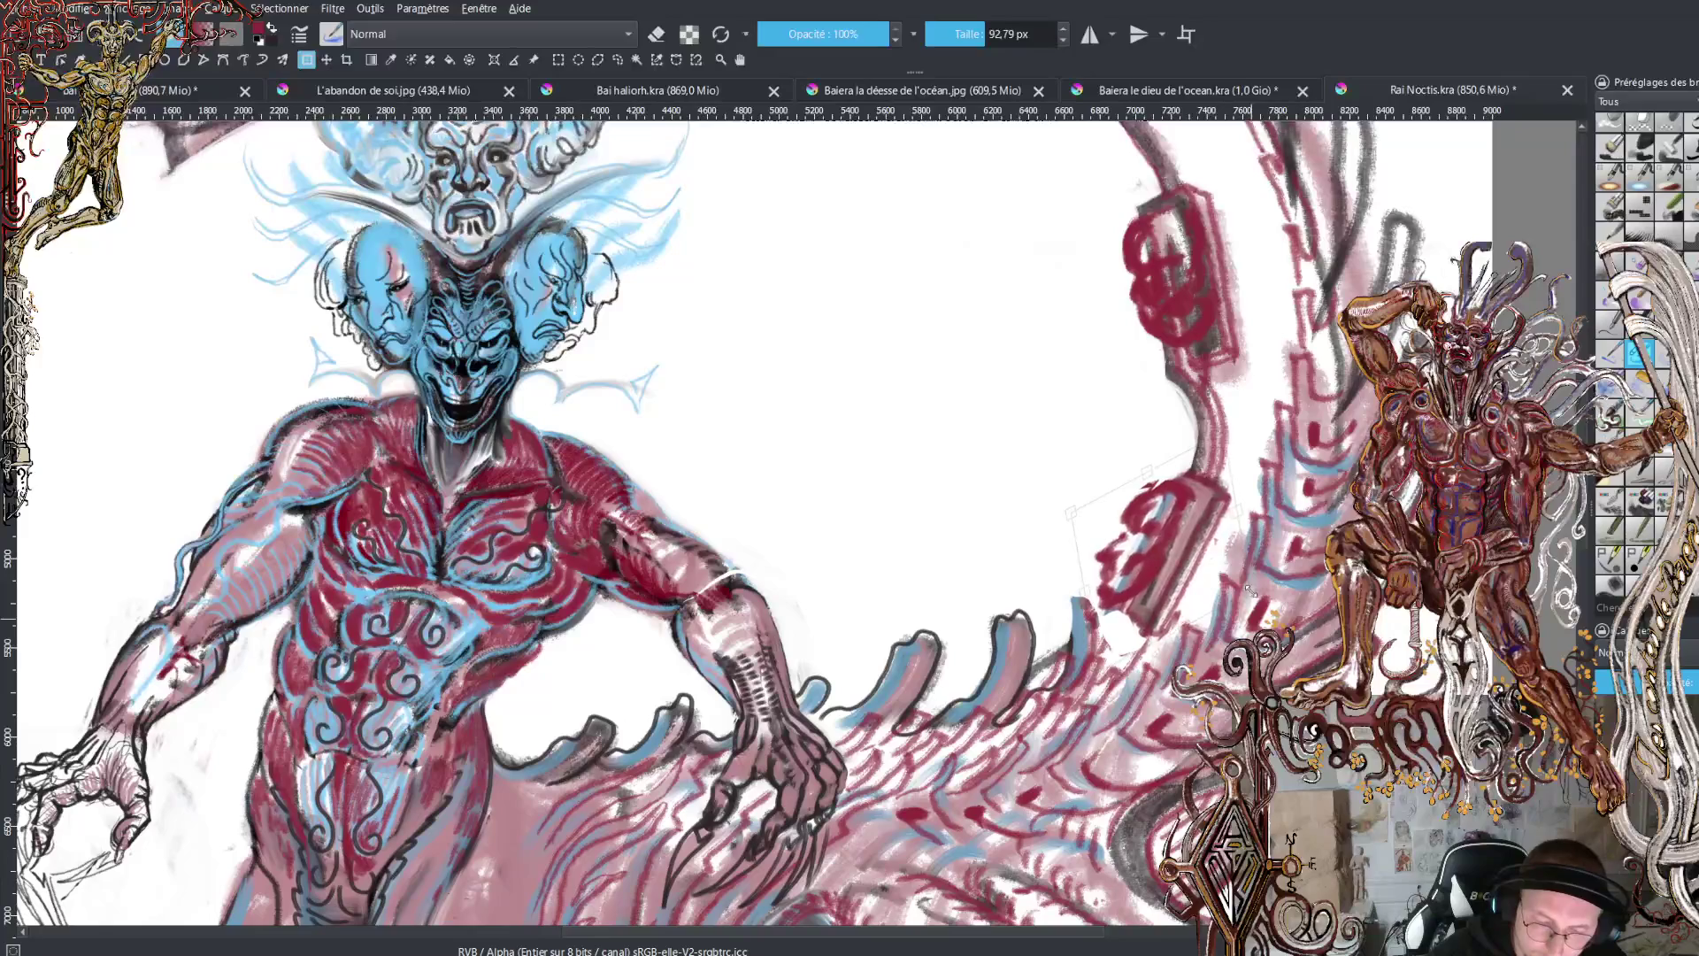
{"action": "mouse_move", "coordinate": [1251, 591]}
{"action": "left_mouse_down"}
{"action": "mouse_move", "coordinate": [1282, 532]}
{"action": "mouse_move", "coordinate": [1261, 506]}
{"action": "left_mouse_up"}
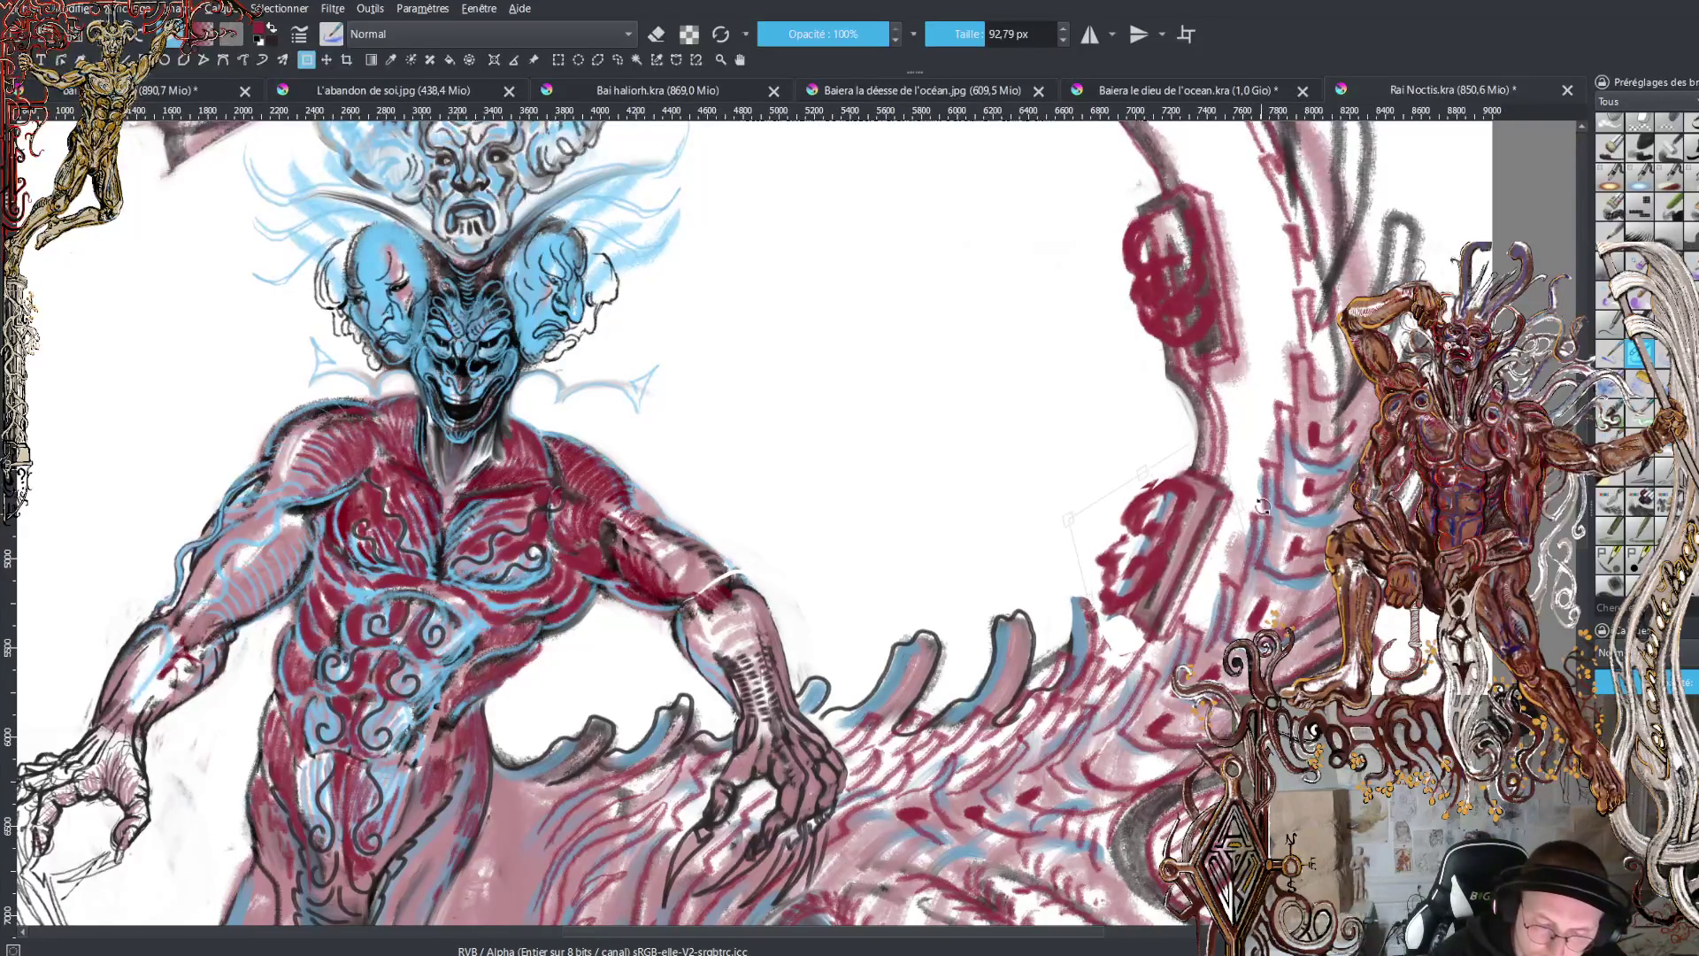
{"action": "left_click_drag", "start_coordinate": [1217, 423], "coordinate": [1208, 420]}
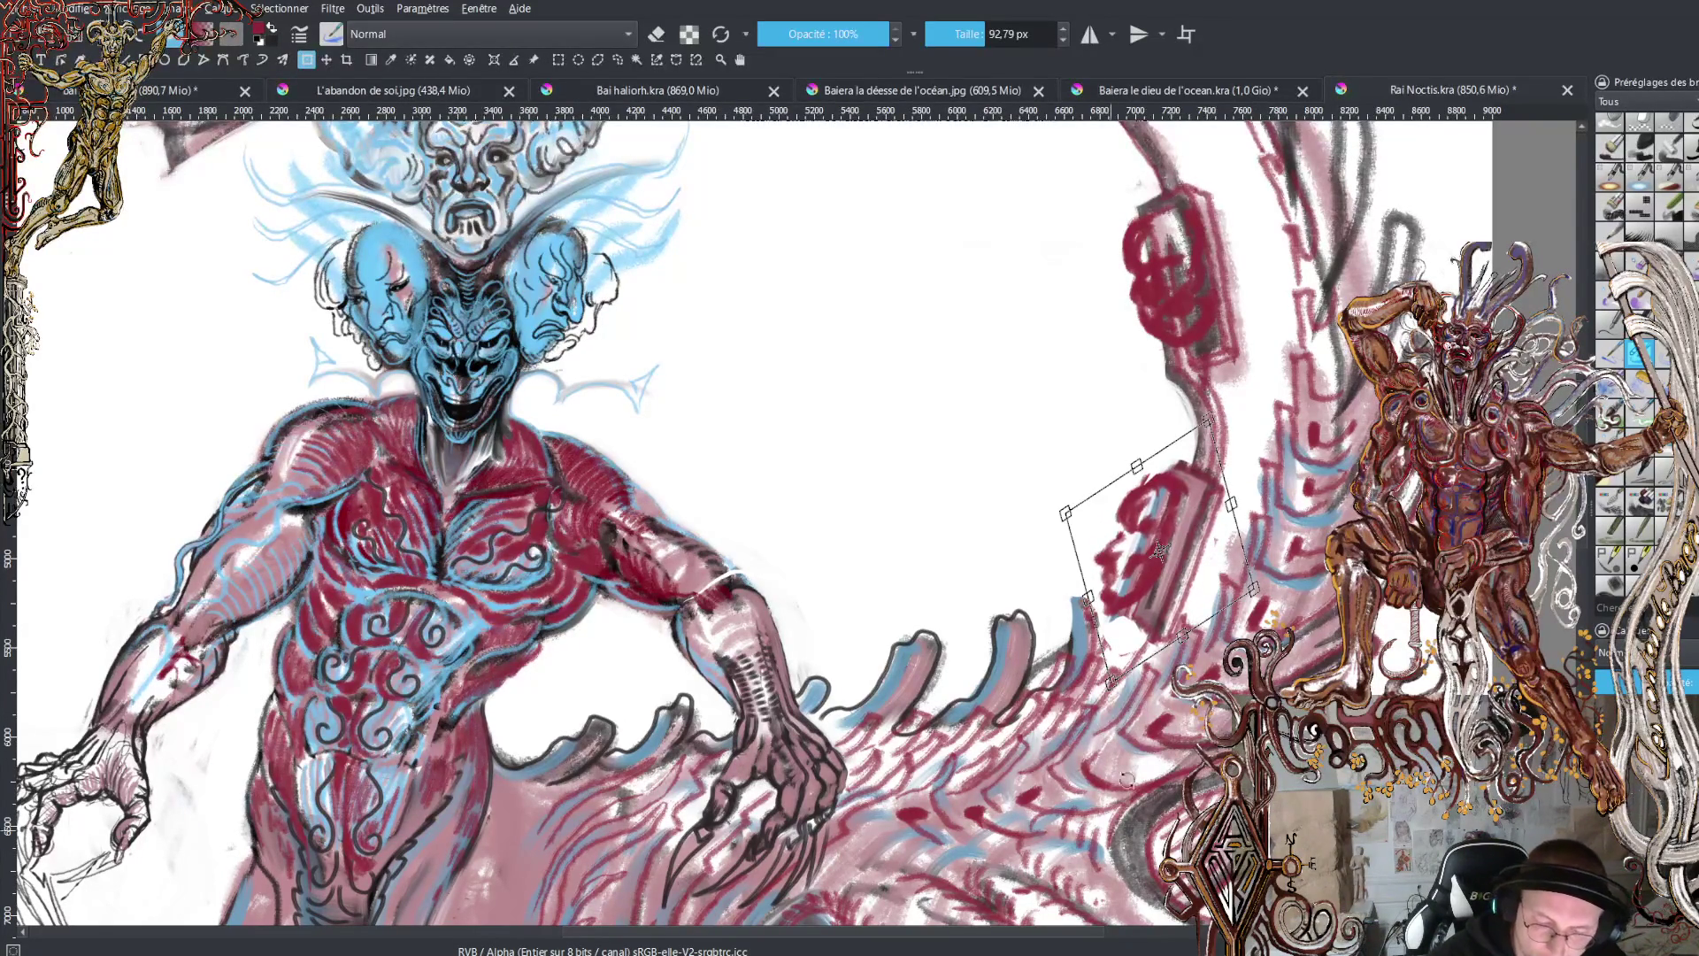
{"action": "key", "text": "Return"}
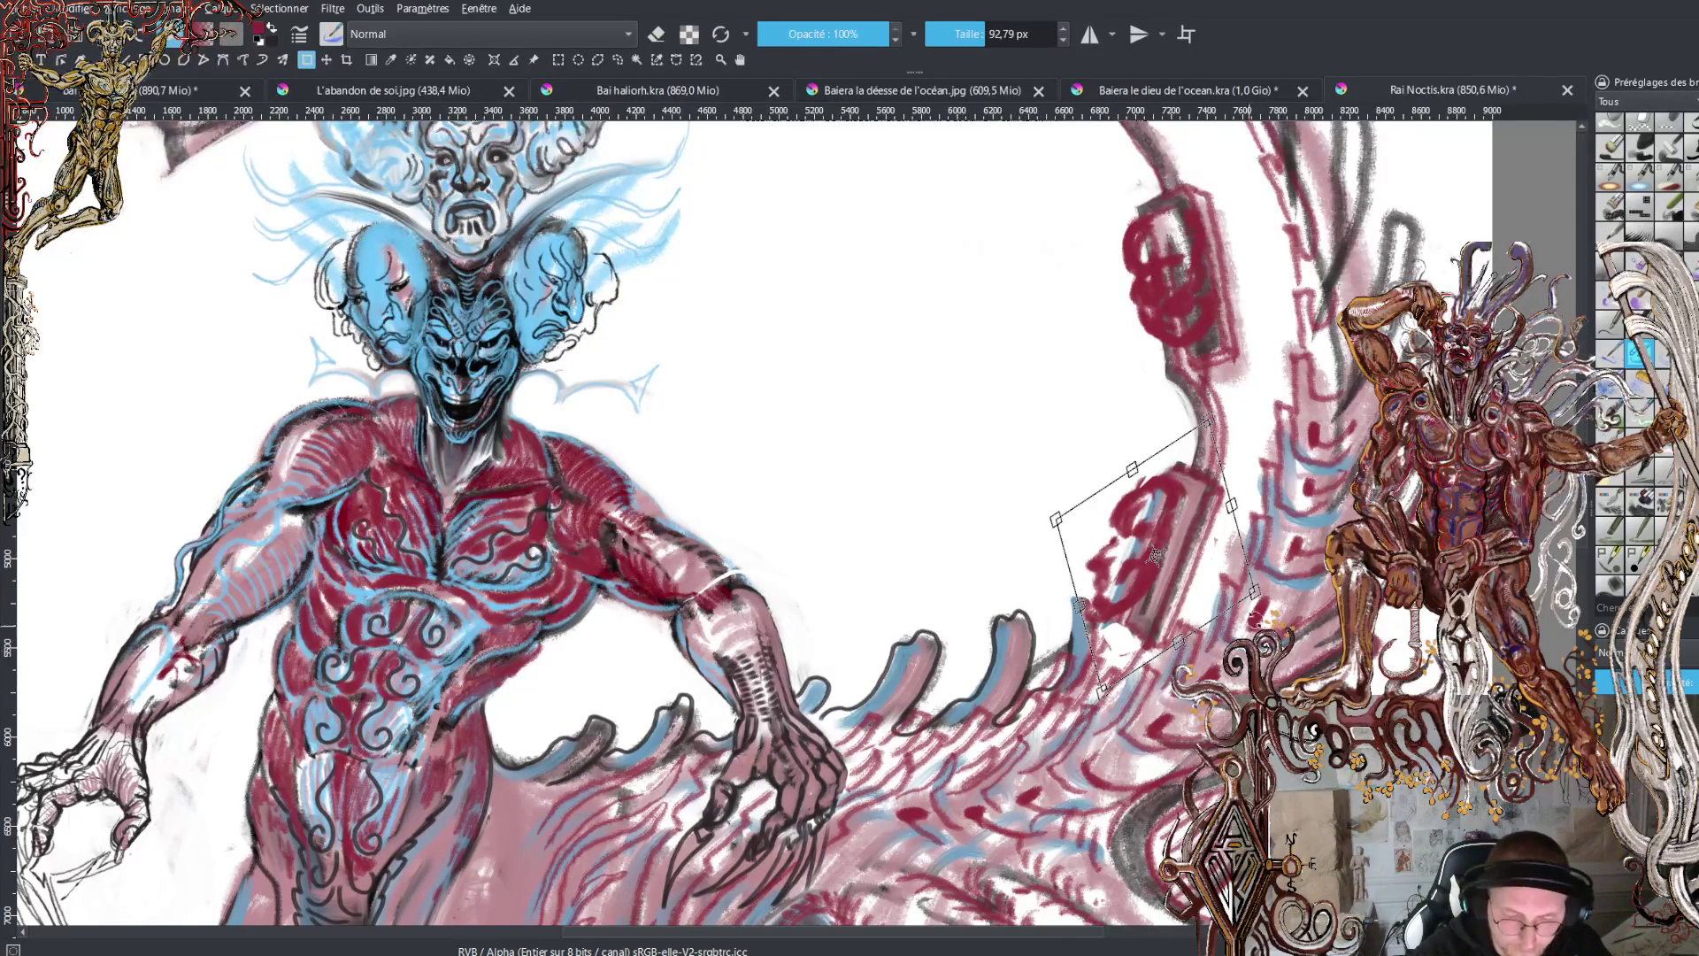
{"action": "left_click_drag", "start_coordinate": [1071, 519], "coordinate": [1064, 514]}
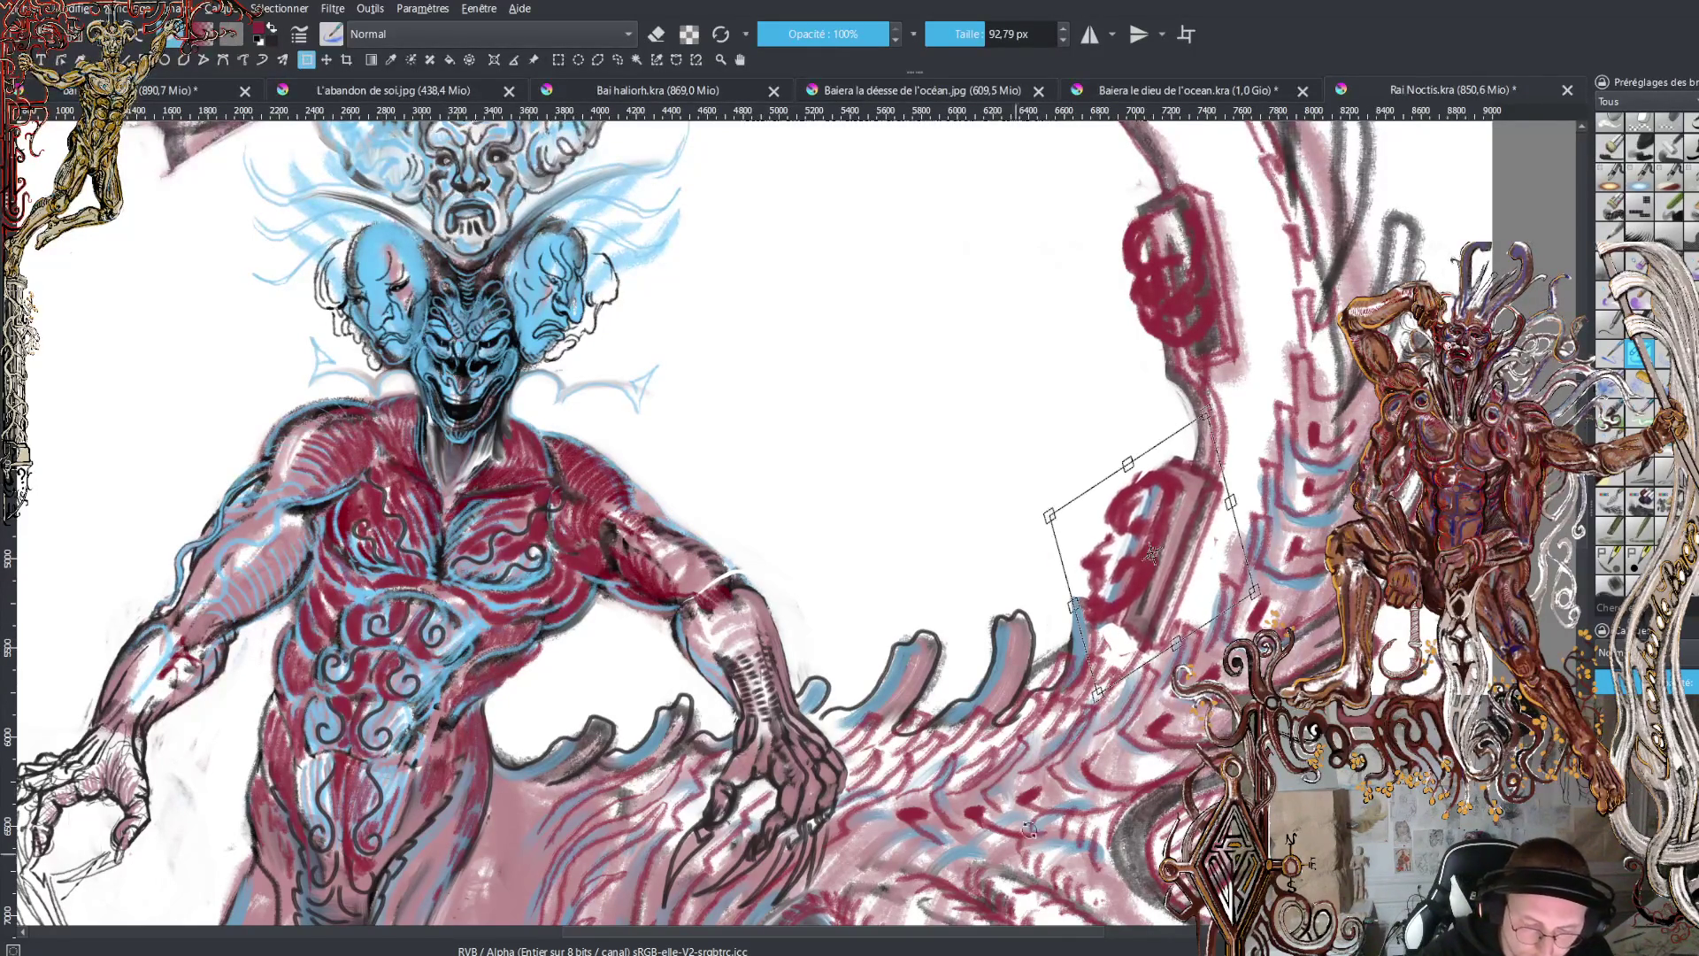
{"action": "key", "text": "Return"}
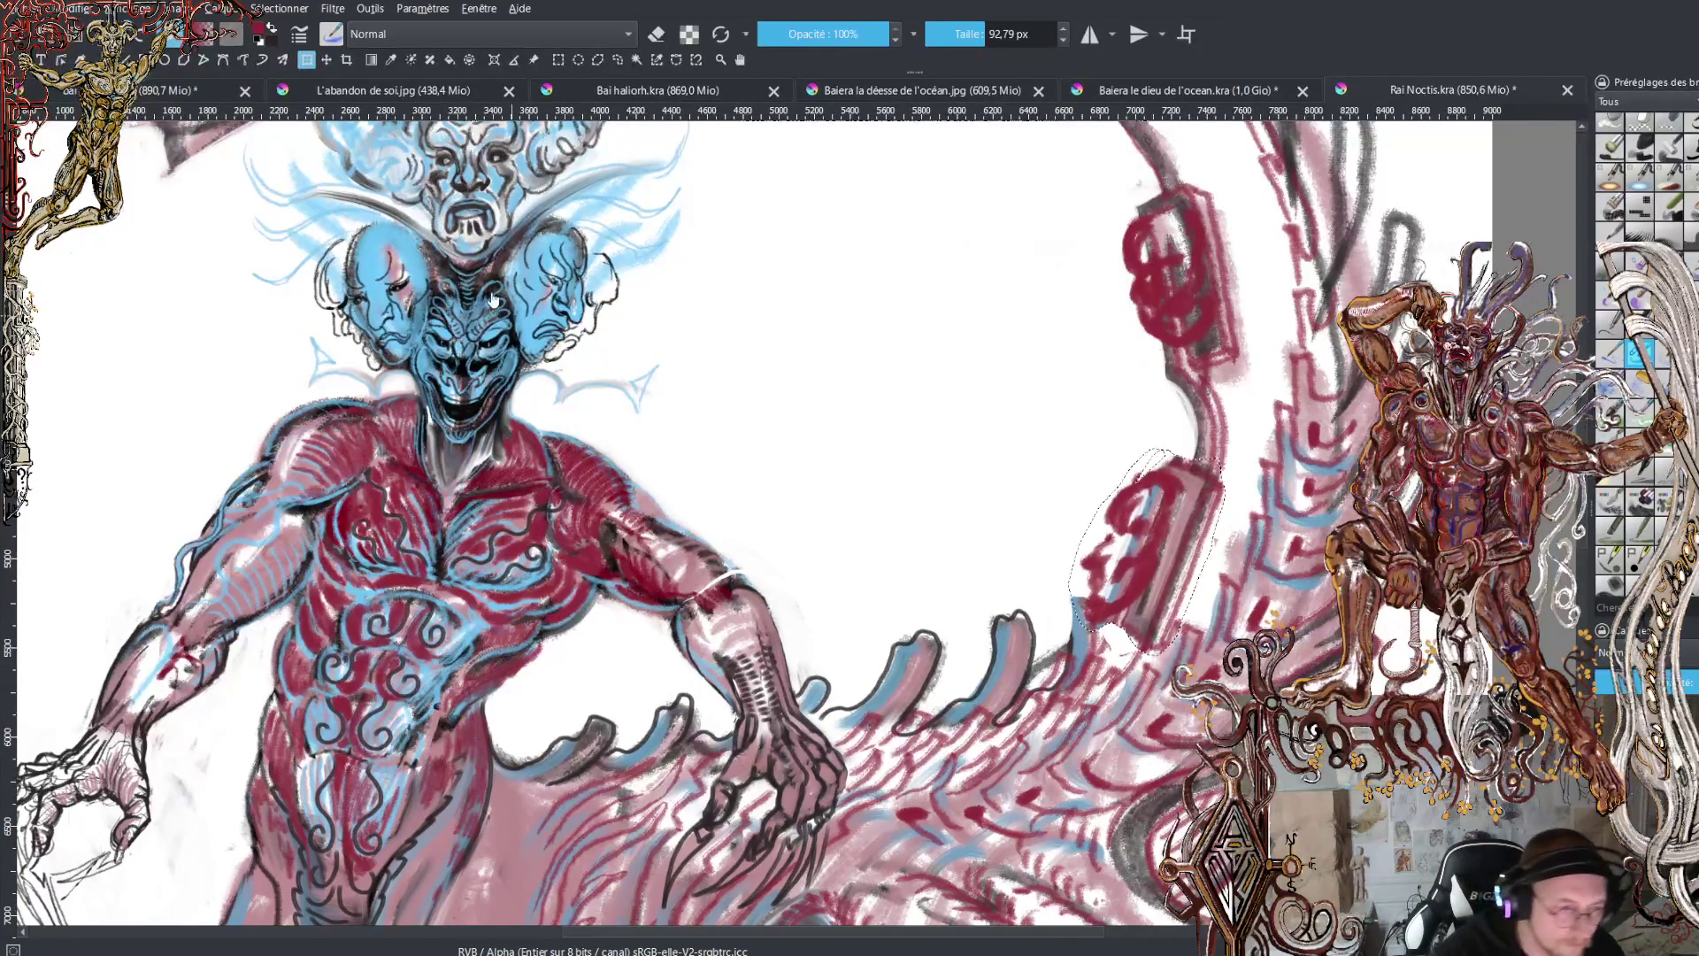
{"action": "key", "text": "b"}
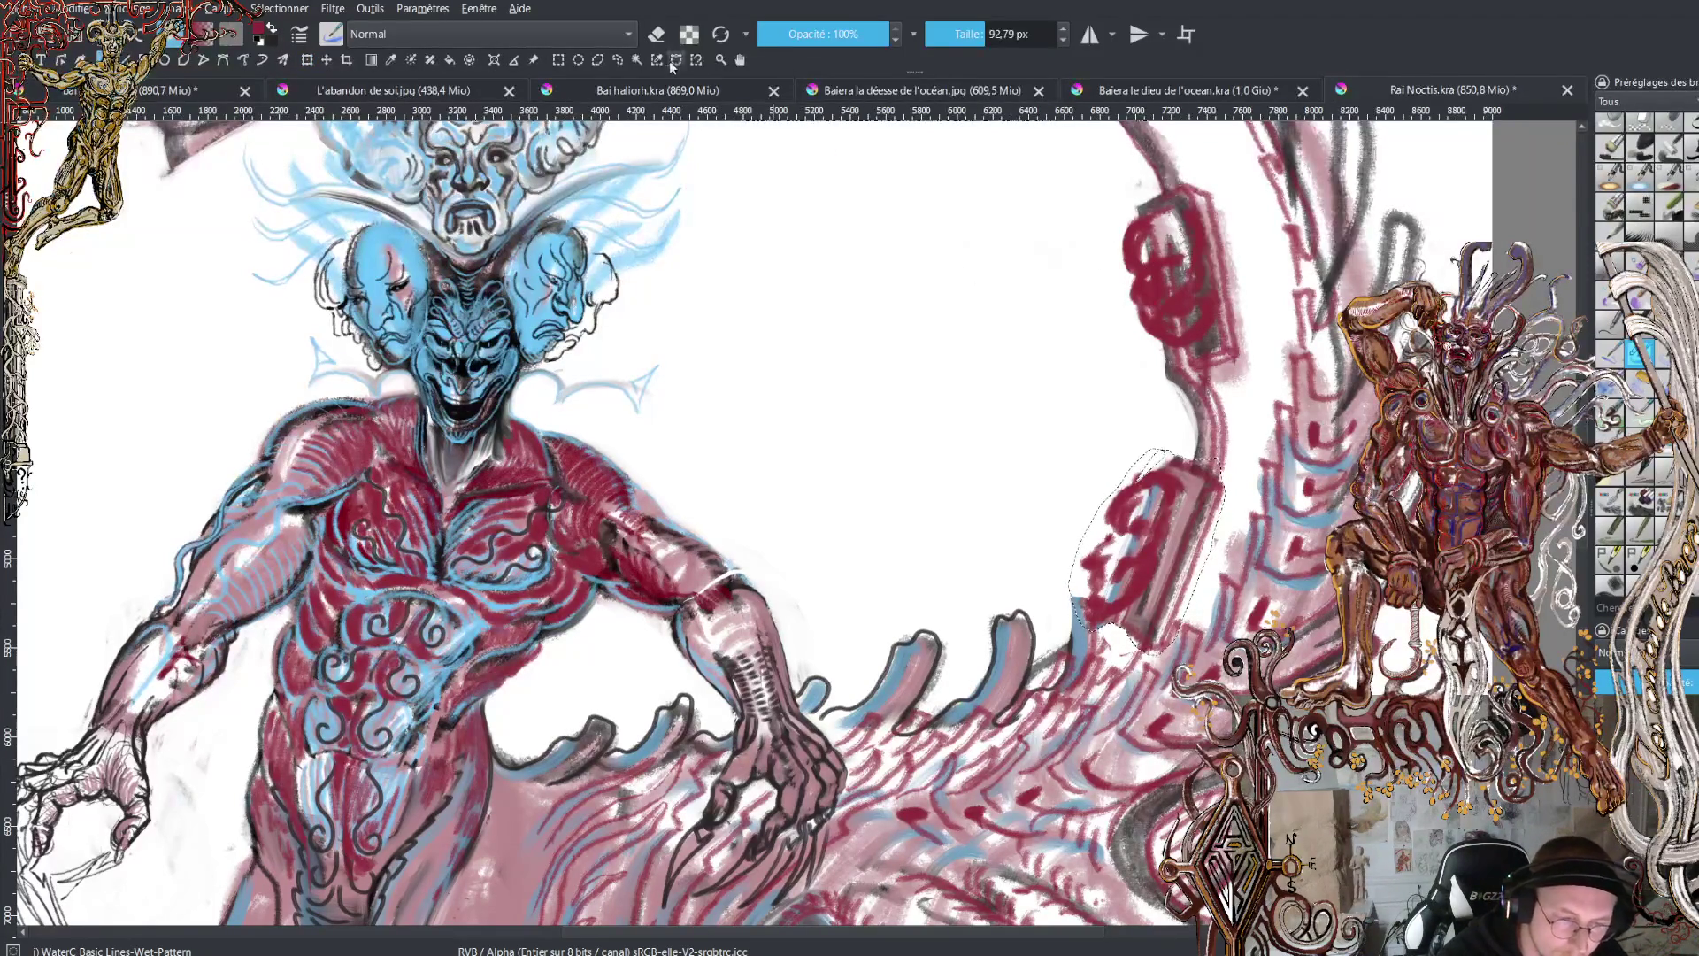
- Deselect and paint a column of red zigzag marks up the tail's inner curve, then zoom out
{"action": "left_click", "coordinate": [620, 60]}
{"action": "left_click", "coordinate": [920, 270]}
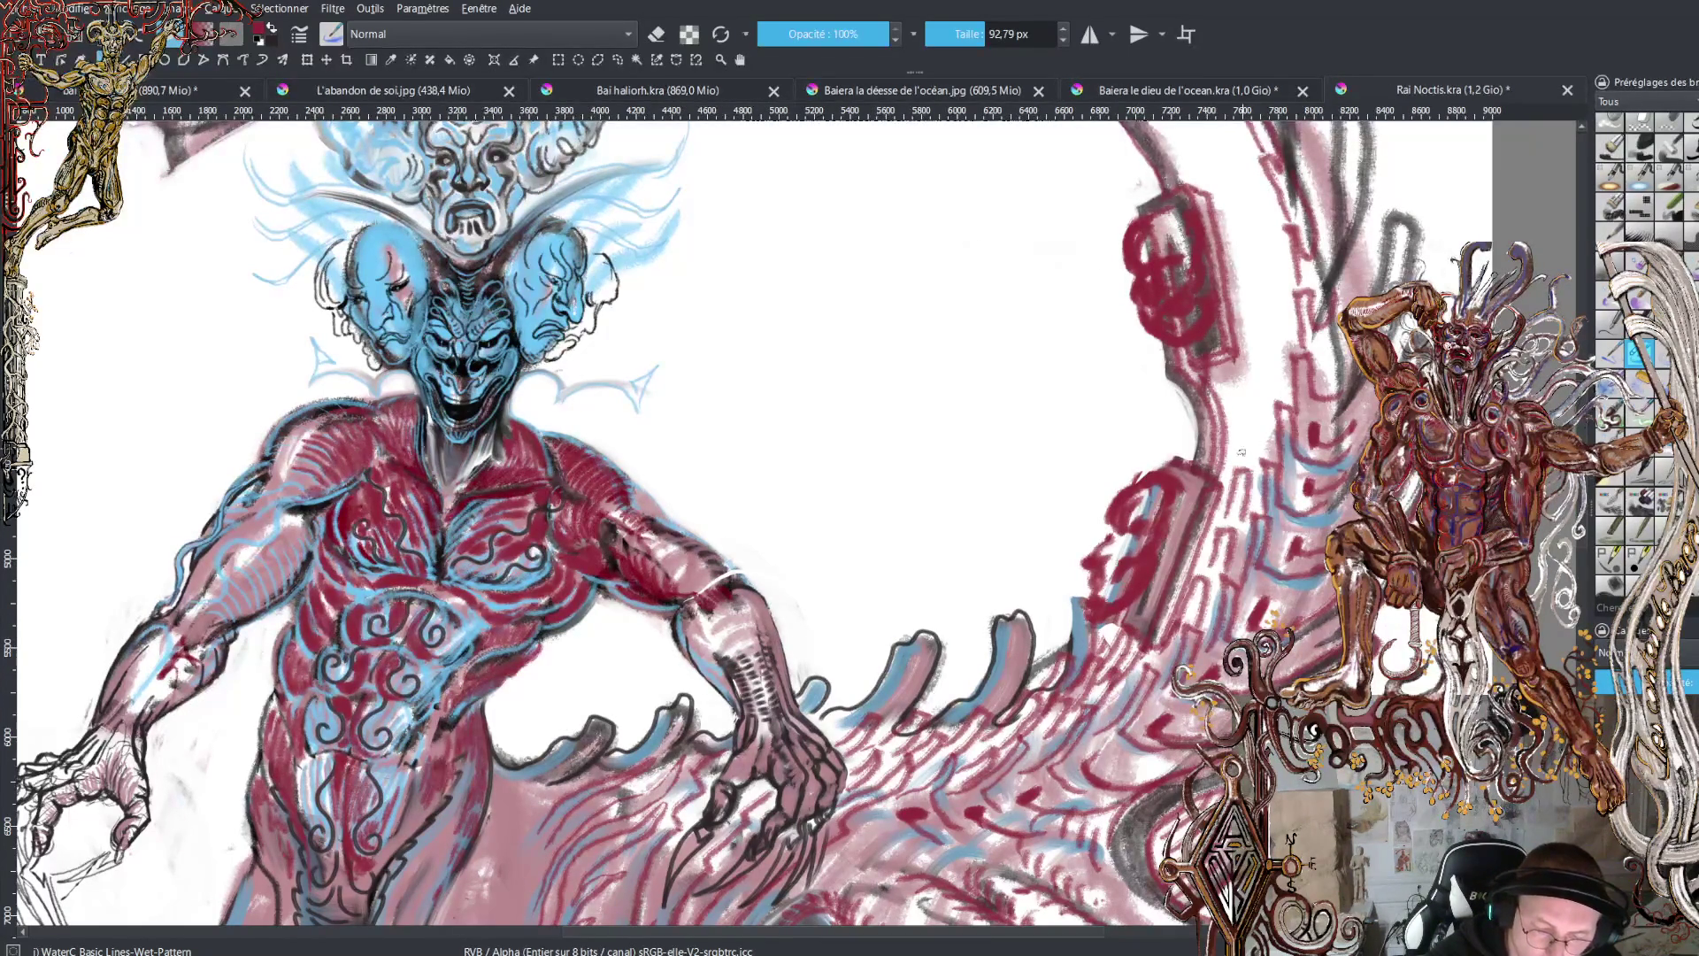
{"action": "mouse_move", "coordinate": [1250, 392]}
{"action": "left_mouse_down"}
{"action": "mouse_move", "coordinate": [1266, 359]}
{"action": "mouse_move", "coordinate": [1265, 398]}
{"action": "mouse_move", "coordinate": [1247, 221]}
{"action": "mouse_move", "coordinate": [1217, 162]}
{"action": "left_mouse_up"}
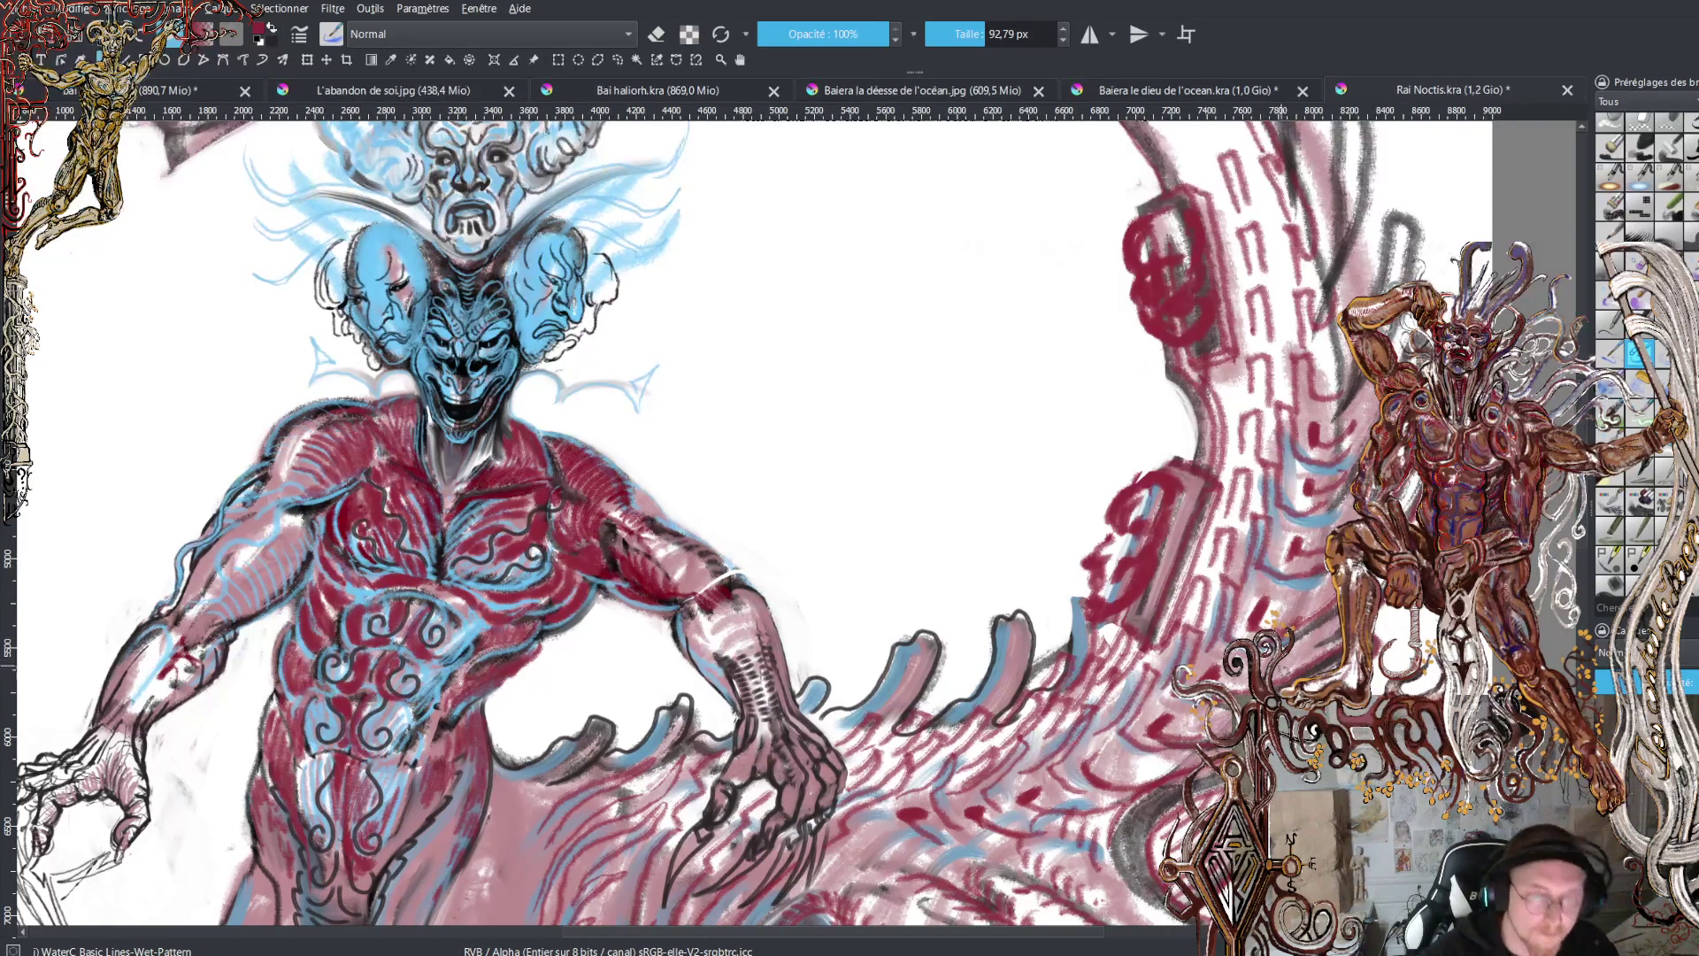
{"action": "key", "text": "minus"}
{"action": "key", "text": "minus"}
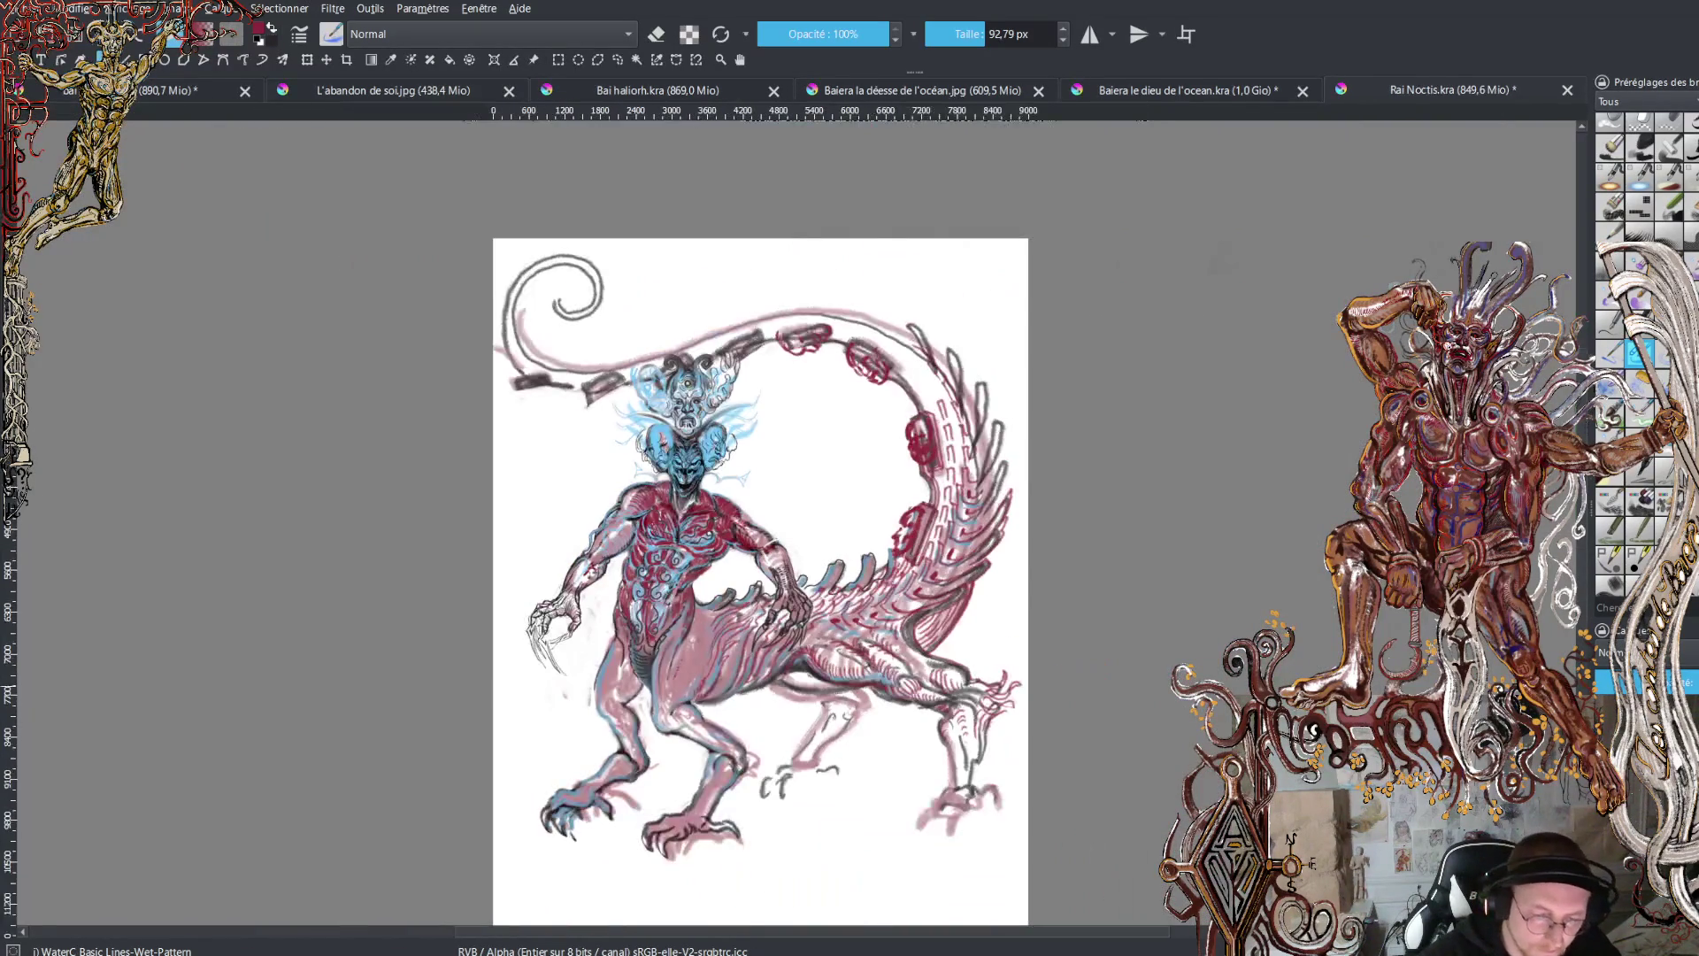
{"action": "key", "text": "plus"}
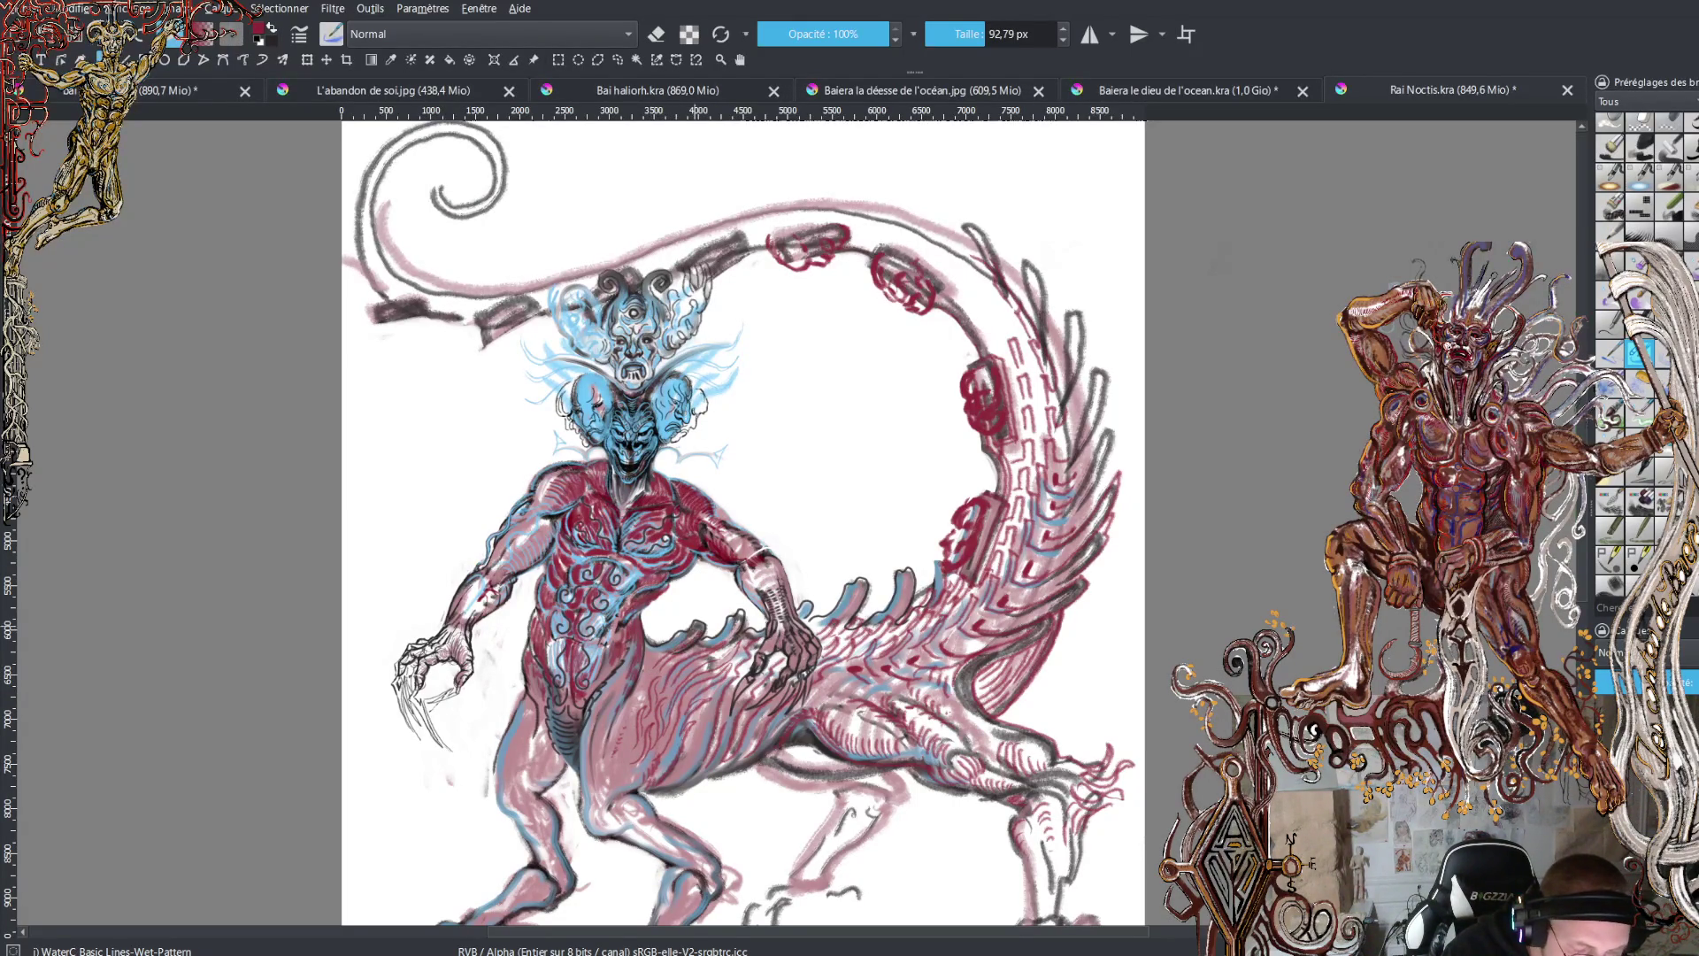
{"action": "mouse_move", "coordinate": [700, 625]}
{"action": "left_mouse_down"}
{"action": "mouse_move", "coordinate": [713, 600]}
{"action": "mouse_move", "coordinate": [718, 630]}
{"action": "mouse_move", "coordinate": [746, 604]}
{"action": "mouse_move", "coordinate": [734, 644]}
{"action": "mouse_move", "coordinate": [754, 639]}
{"action": "mouse_move", "coordinate": [752, 654]}
{"action": "left_mouse_up"}
{"action": "left_click_drag", "start_coordinate": [689, 704], "coordinate": [734, 670]}
{"action": "mouse_move", "coordinate": [711, 728]}
{"action": "left_mouse_down"}
{"action": "mouse_move", "coordinate": [720, 694]}
{"action": "mouse_move", "coordinate": [713, 719]}
{"action": "left_mouse_up"}
{"action": "mouse_move", "coordinate": [689, 758]}
{"action": "left_mouse_down"}
{"action": "mouse_move", "coordinate": [704, 730]}
{"action": "mouse_move", "coordinate": [670, 772]}
{"action": "mouse_move", "coordinate": [713, 726]}
{"action": "left_mouse_up"}
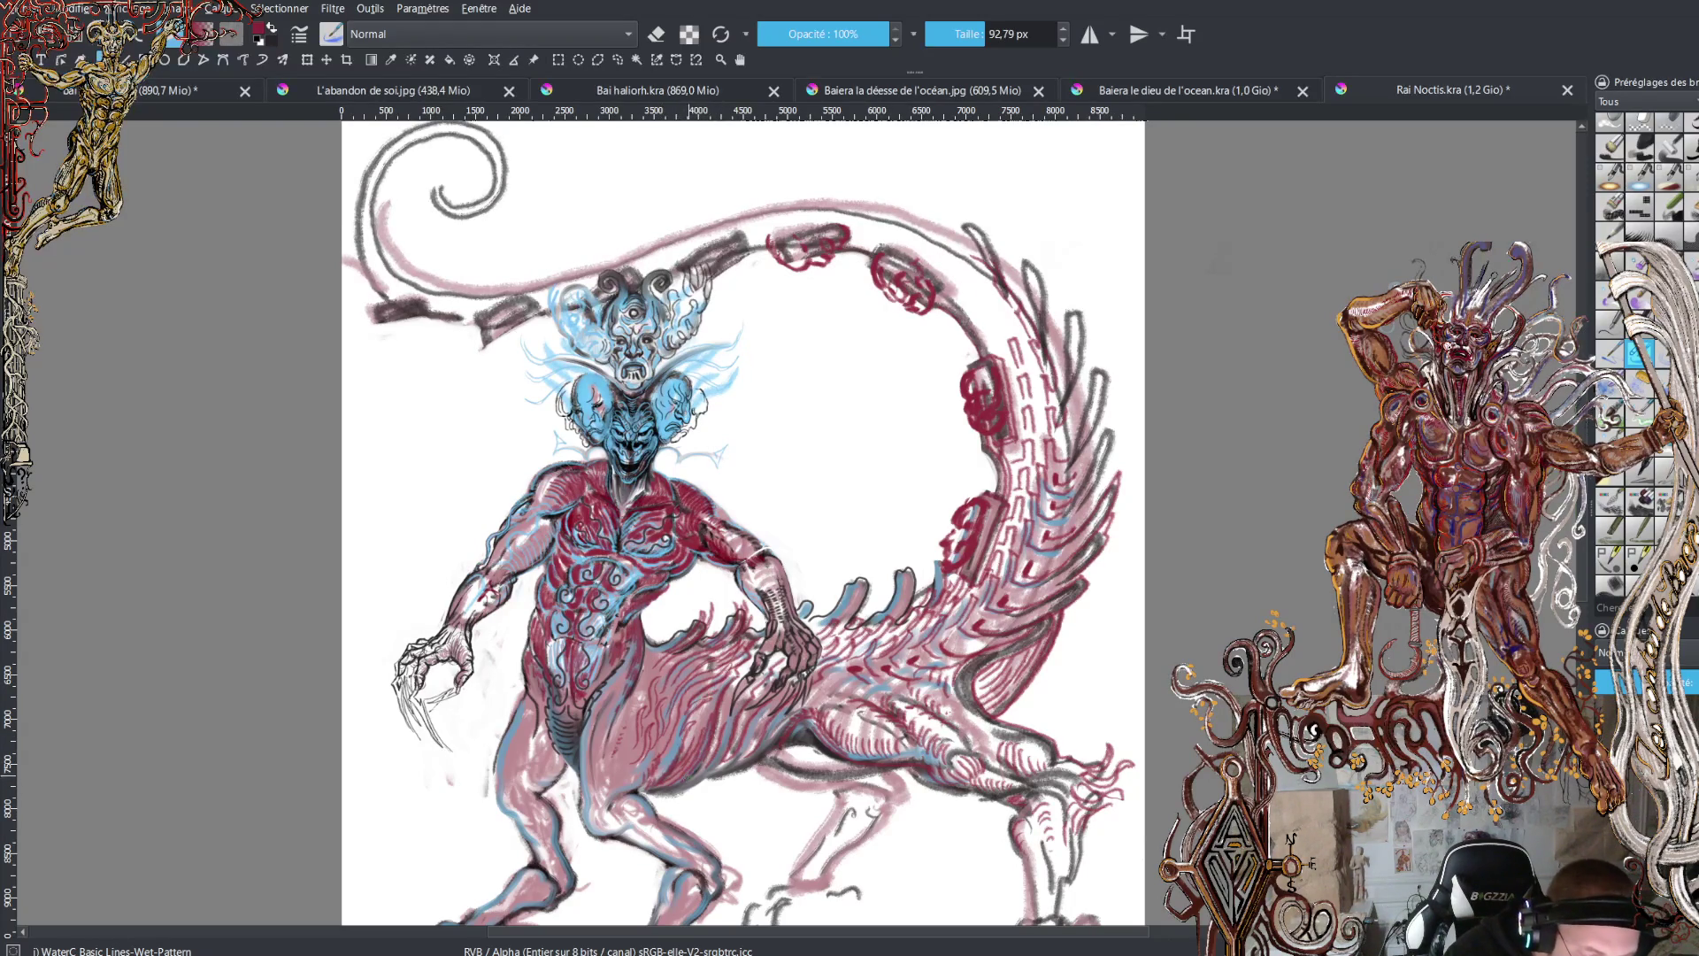
{"action": "left_click_drag", "start_coordinate": [678, 790], "coordinate": [699, 779]}
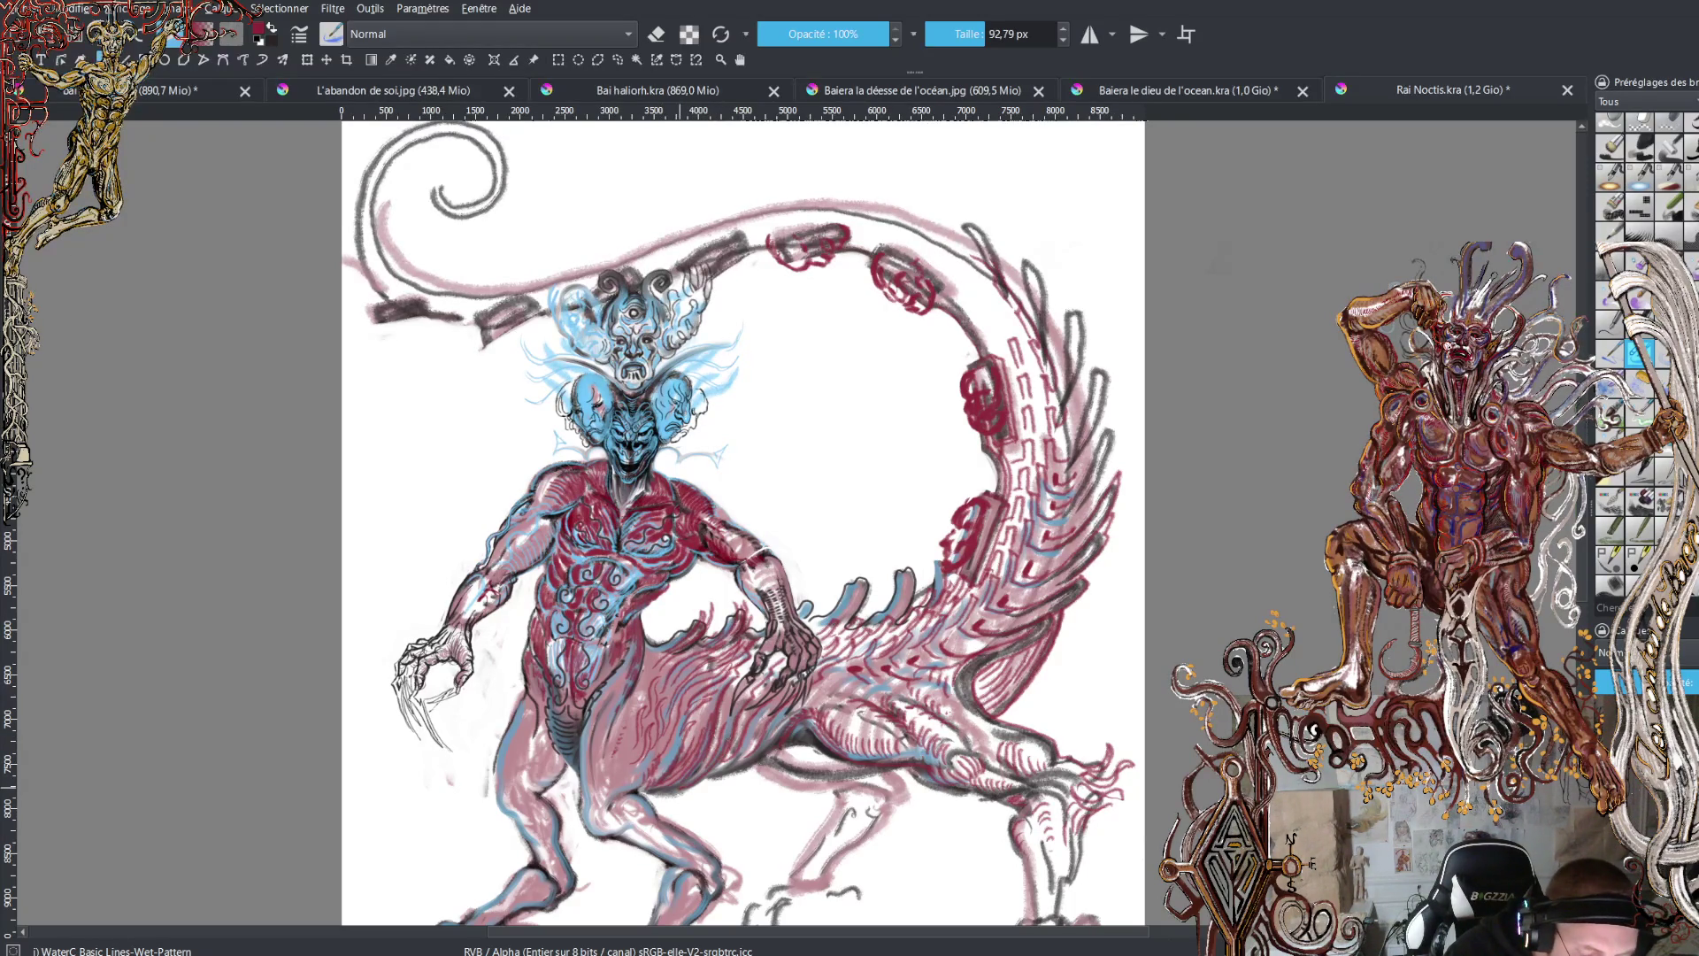
{"action": "left_click_drag", "start_coordinate": [734, 763], "coordinate": [745, 741]}
{"action": "mouse_move", "coordinate": [739, 748]}
{"action": "left_mouse_down"}
{"action": "mouse_move", "coordinate": [751, 723]}
{"action": "mouse_move", "coordinate": [771, 726]}
{"action": "mouse_move", "coordinate": [774, 749]}
{"action": "mouse_move", "coordinate": [822, 699]}
{"action": "mouse_move", "coordinate": [896, 690]}
{"action": "mouse_move", "coordinate": [830, 678]}
{"action": "left_mouse_up"}
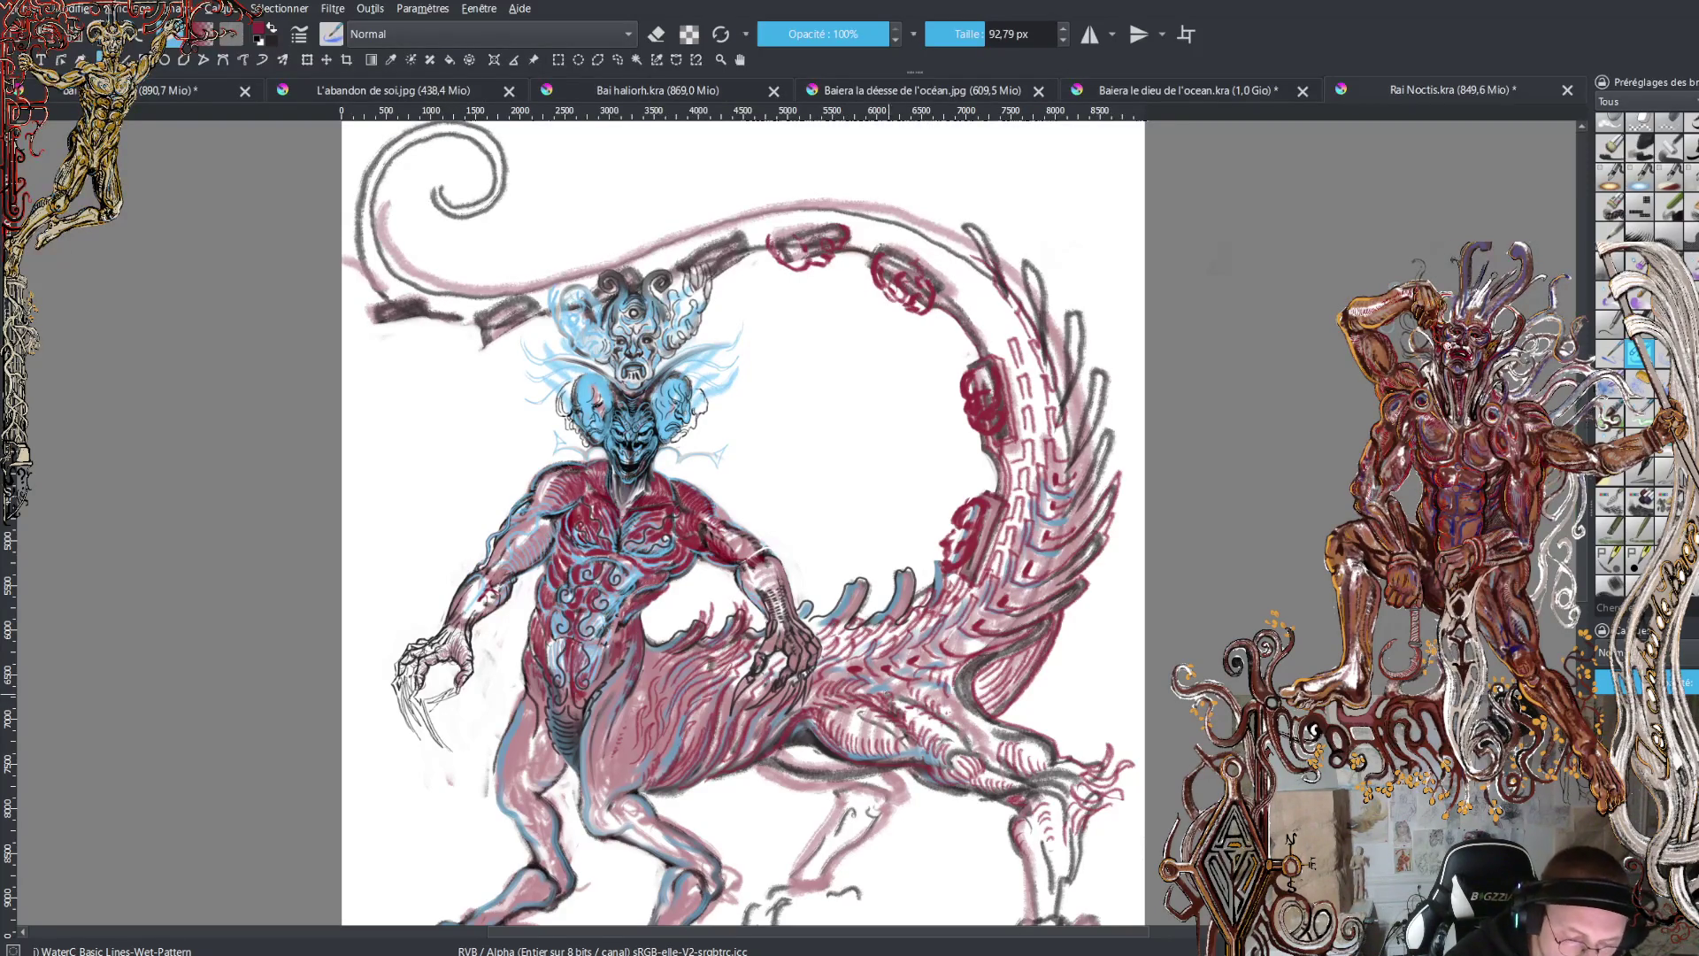
{"action": "mouse_move", "coordinate": [861, 693]}
{"action": "left_mouse_down"}
{"action": "mouse_move", "coordinate": [946, 696]}
{"action": "mouse_move", "coordinate": [936, 678]}
{"action": "mouse_move", "coordinate": [973, 712]}
{"action": "left_mouse_up"}
{"action": "left_click_drag", "start_coordinate": [967, 737], "coordinate": [992, 729]}
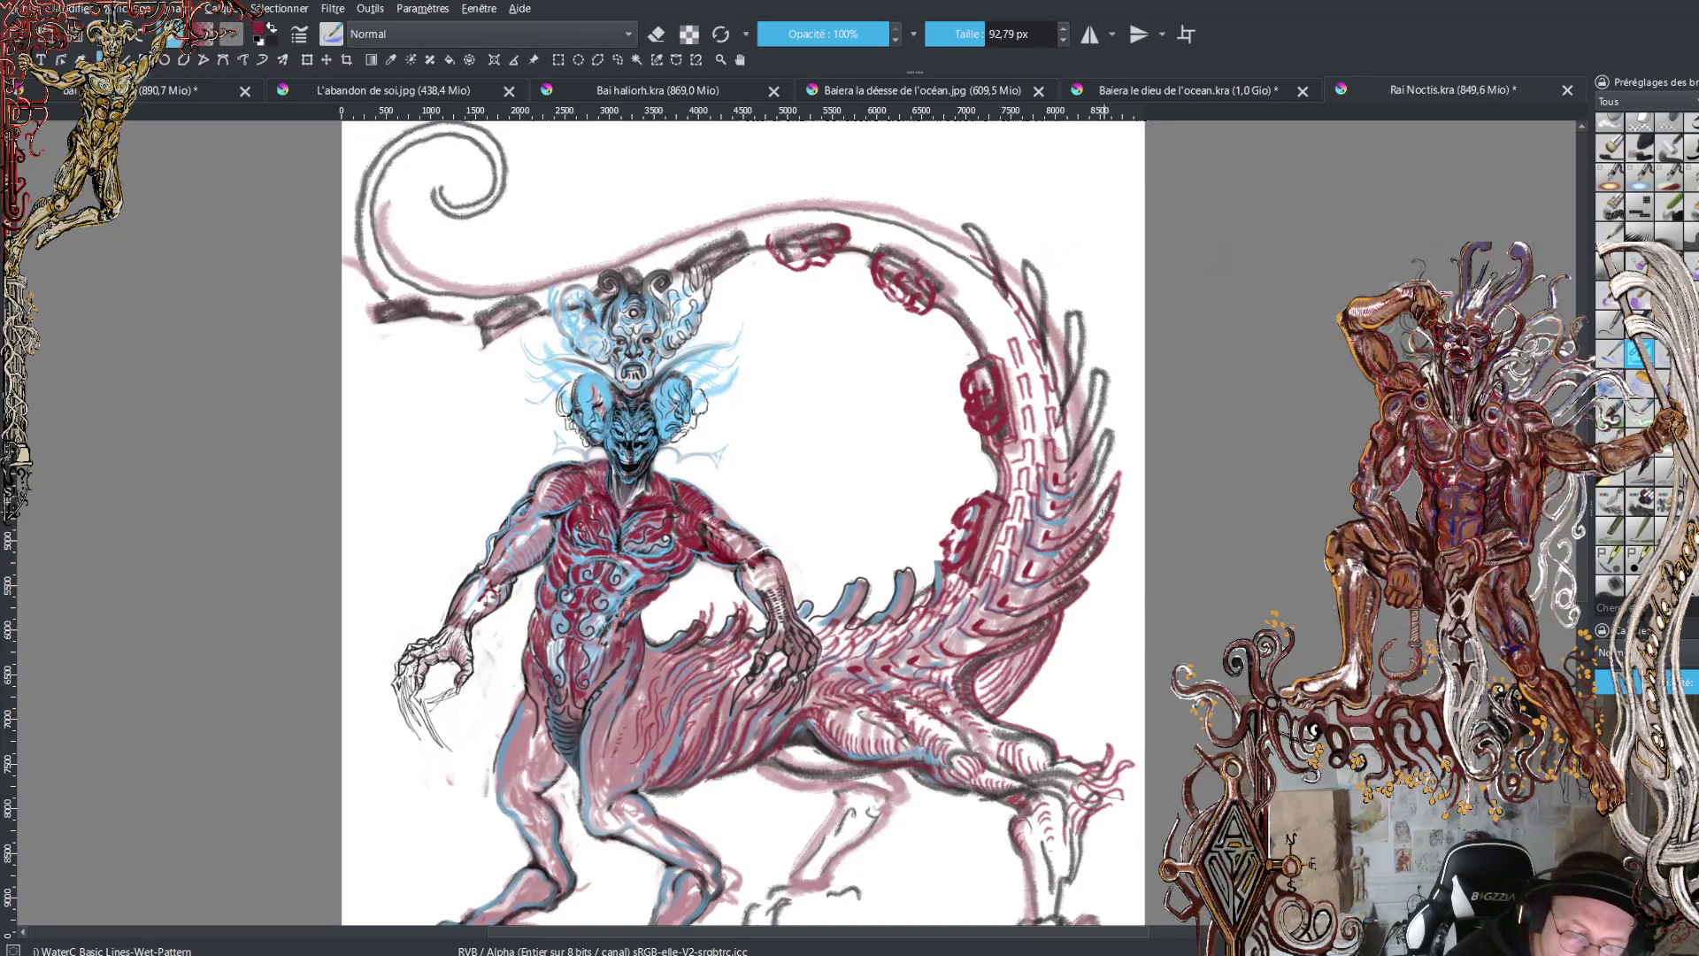
{"action": "mouse_move", "coordinate": [1080, 517]}
{"action": "left_mouse_down"}
{"action": "mouse_move", "coordinate": [1122, 441]}
{"action": "mouse_move", "coordinate": [1124, 469]}
{"action": "mouse_move", "coordinate": [1116, 338]}
{"action": "mouse_move", "coordinate": [1106, 389]}
{"action": "mouse_move", "coordinate": [1073, 265]}
{"action": "mouse_move", "coordinate": [1081, 323]}
{"action": "mouse_move", "coordinate": [1023, 206]}
{"action": "mouse_move", "coordinate": [1050, 304]}
{"action": "mouse_move", "coordinate": [949, 171]}
{"action": "mouse_move", "coordinate": [1005, 270]}
{"action": "left_mouse_up"}
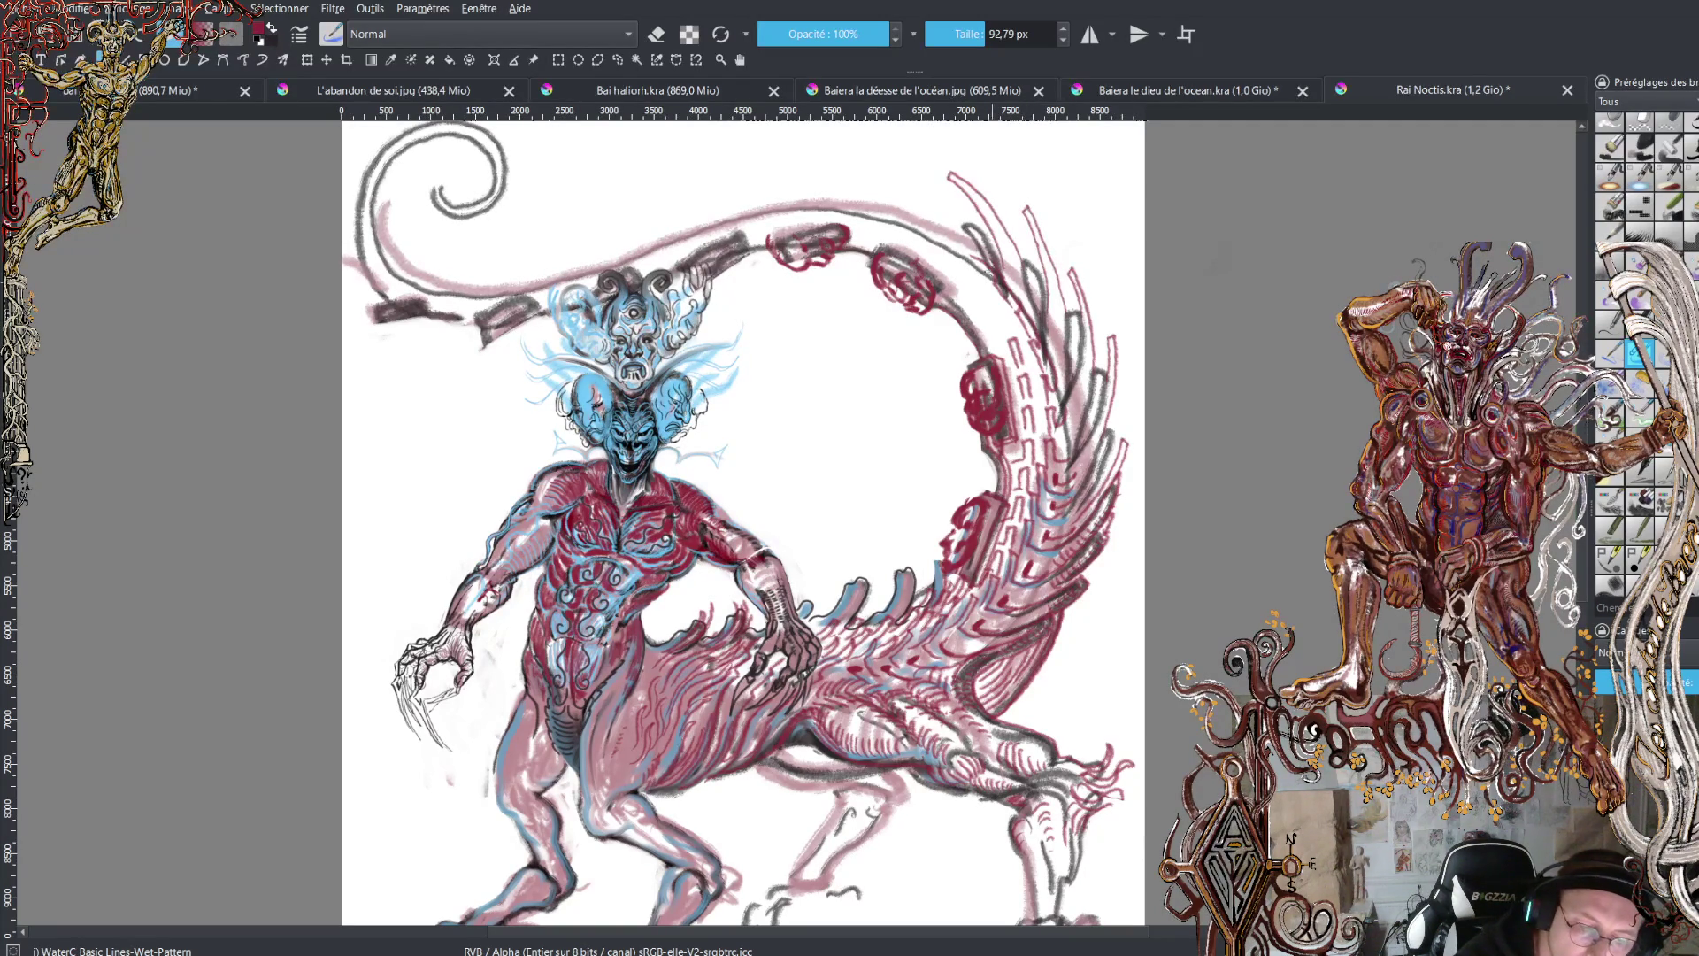
{"action": "mouse_move", "coordinate": [957, 215]}
{"action": "left_mouse_down"}
{"action": "mouse_move", "coordinate": [876, 161]}
{"action": "mouse_move", "coordinate": [949, 232]}
{"action": "left_mouse_up"}
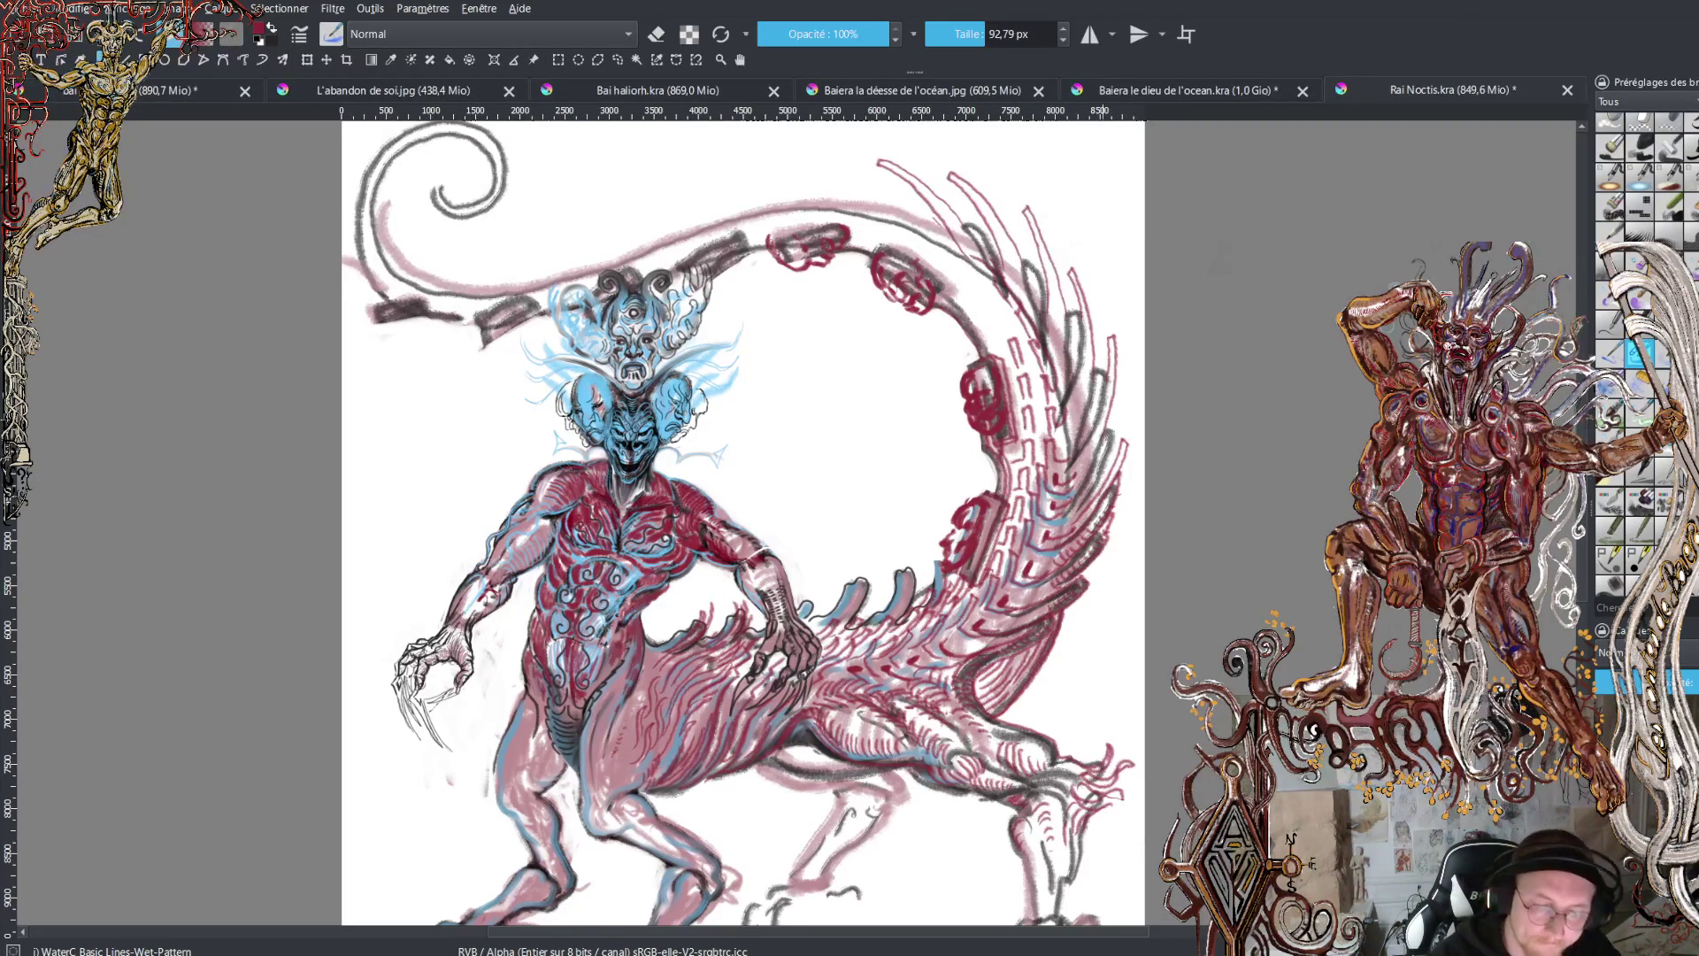
- Hatch bright red strokes along the coiling tail's upper right edge, working upward
{"action": "scroll", "coordinate": [1094, 386], "scroll_direction": "up", "scroll_amount": 3}
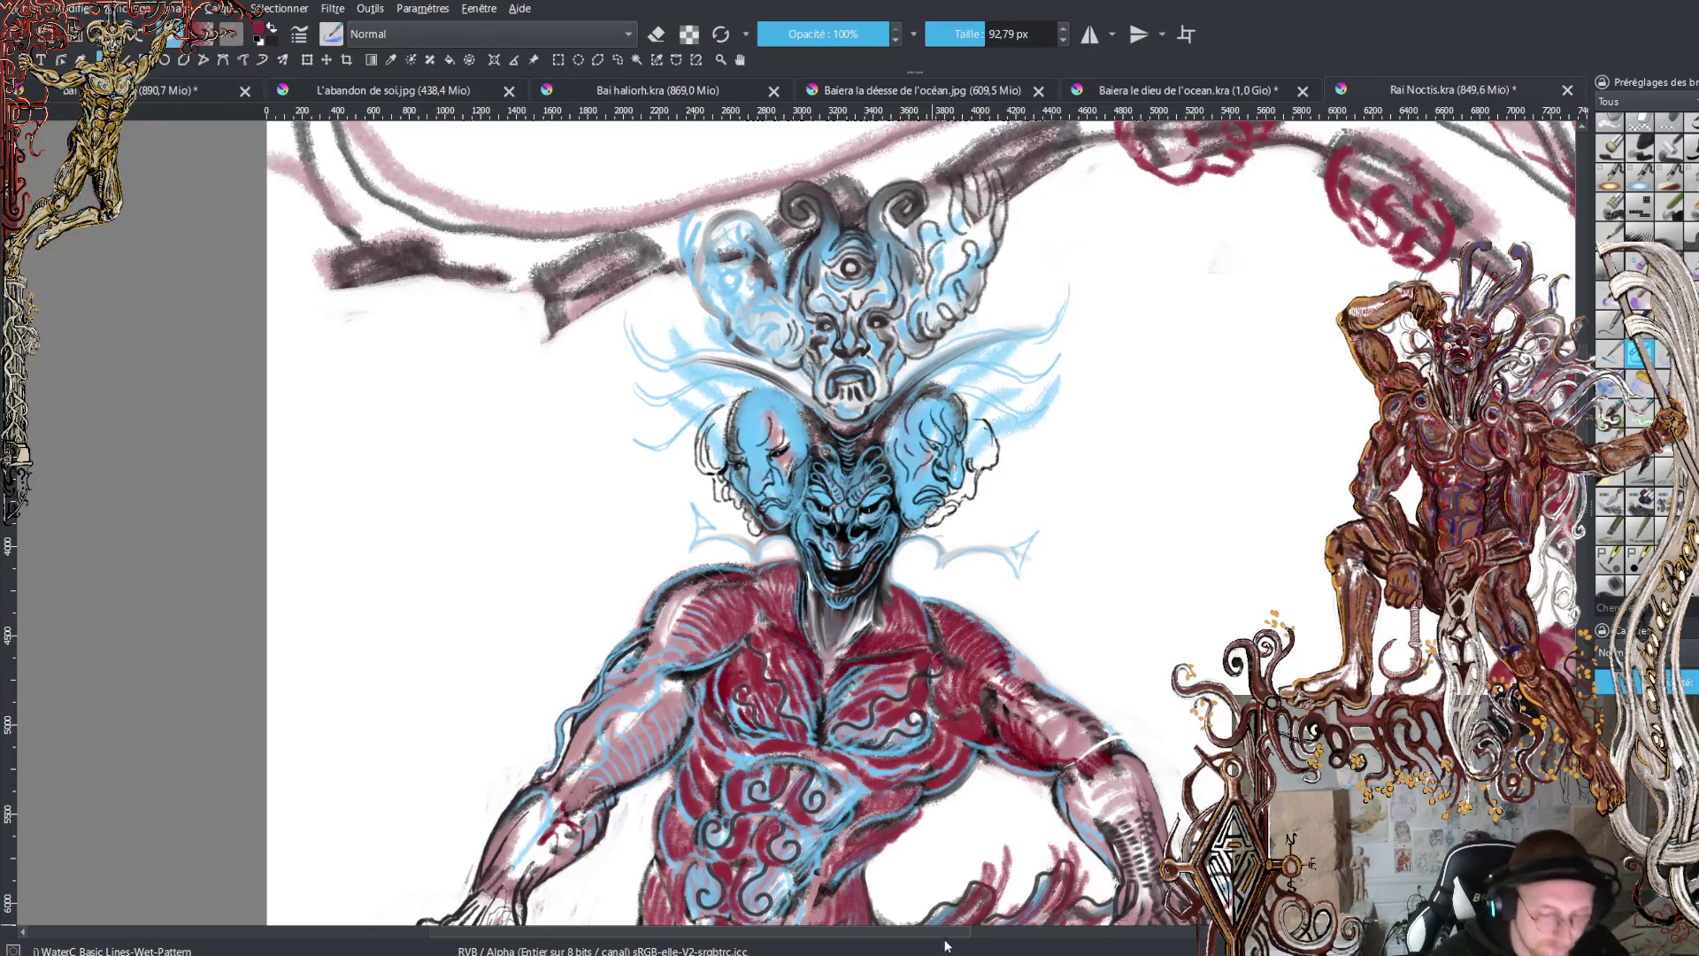
{"action": "left_click_drag", "start_coordinate": [989, 941], "coordinate": [1163, 949]}
{"action": "scroll", "coordinate": [614, 522], "scroll_direction": "down", "scroll_amount": 8}
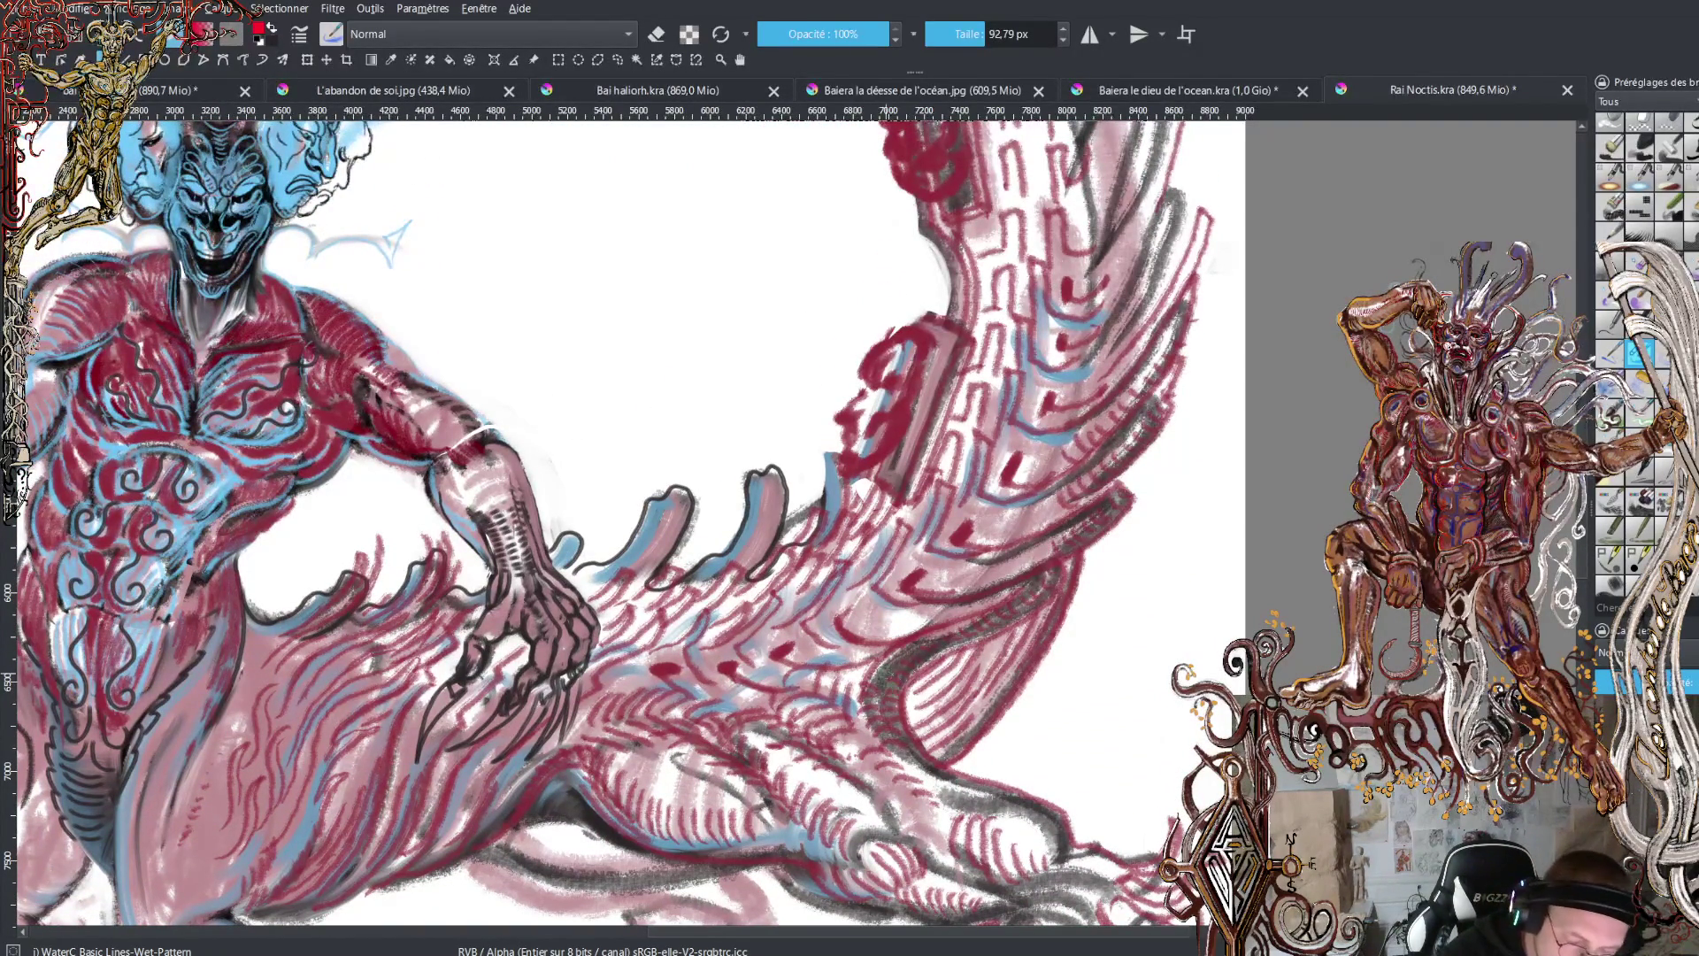
{"action": "mouse_move", "coordinate": [885, 670]}
{"action": "left_mouse_down"}
{"action": "mouse_move", "coordinate": [995, 615]}
{"action": "mouse_move", "coordinate": [1065, 549]}
{"action": "left_mouse_up"}
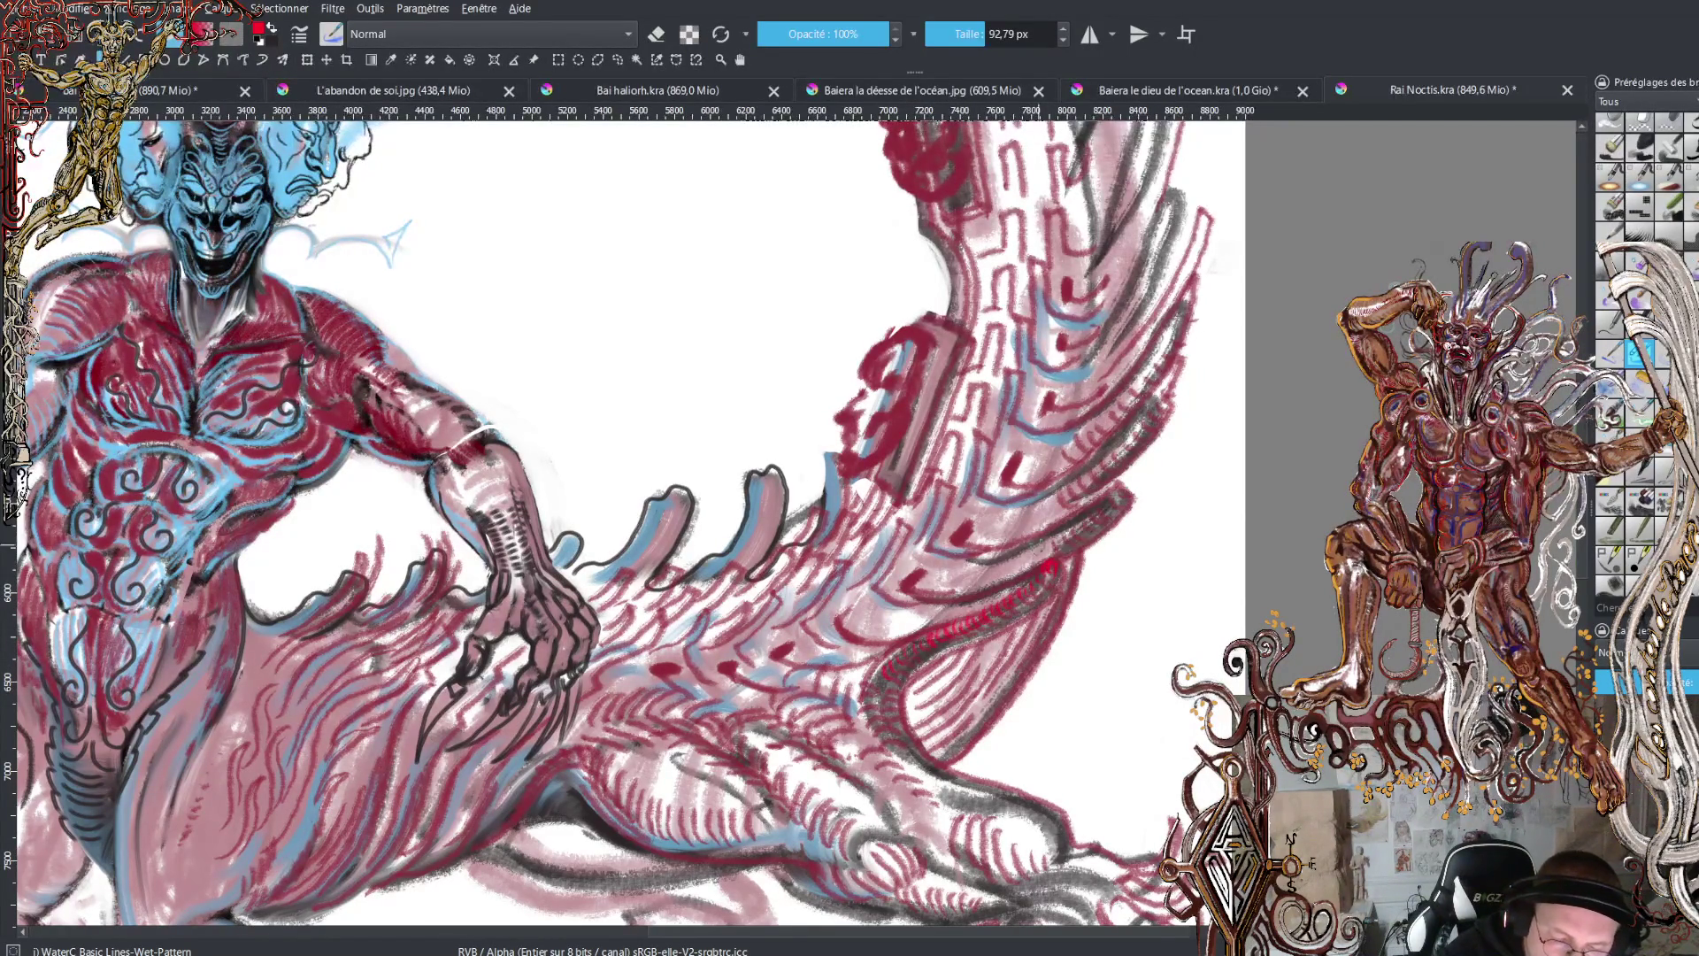
{"action": "mouse_move", "coordinate": [939, 586]}
{"action": "left_mouse_down"}
{"action": "mouse_move", "coordinate": [1047, 561]}
{"action": "mouse_move", "coordinate": [1120, 495]}
{"action": "left_mouse_up"}
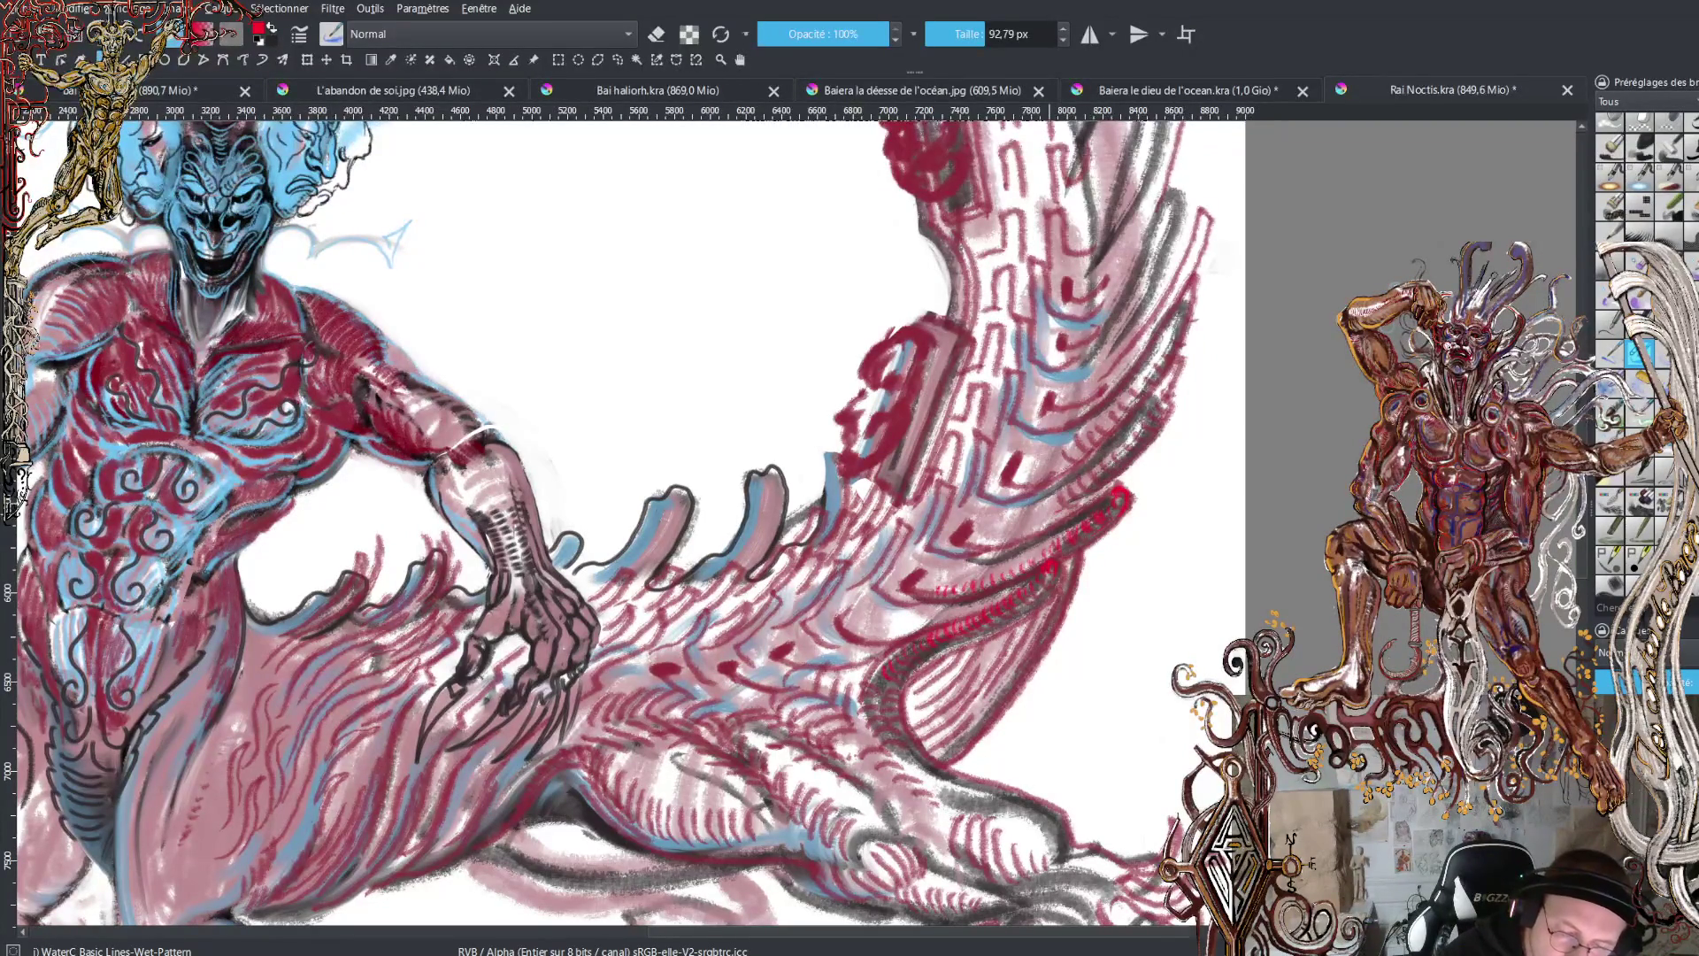
{"action": "mouse_move", "coordinate": [1060, 508]}
{"action": "left_mouse_down"}
{"action": "mouse_move", "coordinate": [1142, 462]}
{"action": "mouse_move", "coordinate": [1197, 391]}
{"action": "mouse_move", "coordinate": [1201, 409]}
{"action": "mouse_move", "coordinate": [1117, 492]}
{"action": "left_mouse_up"}
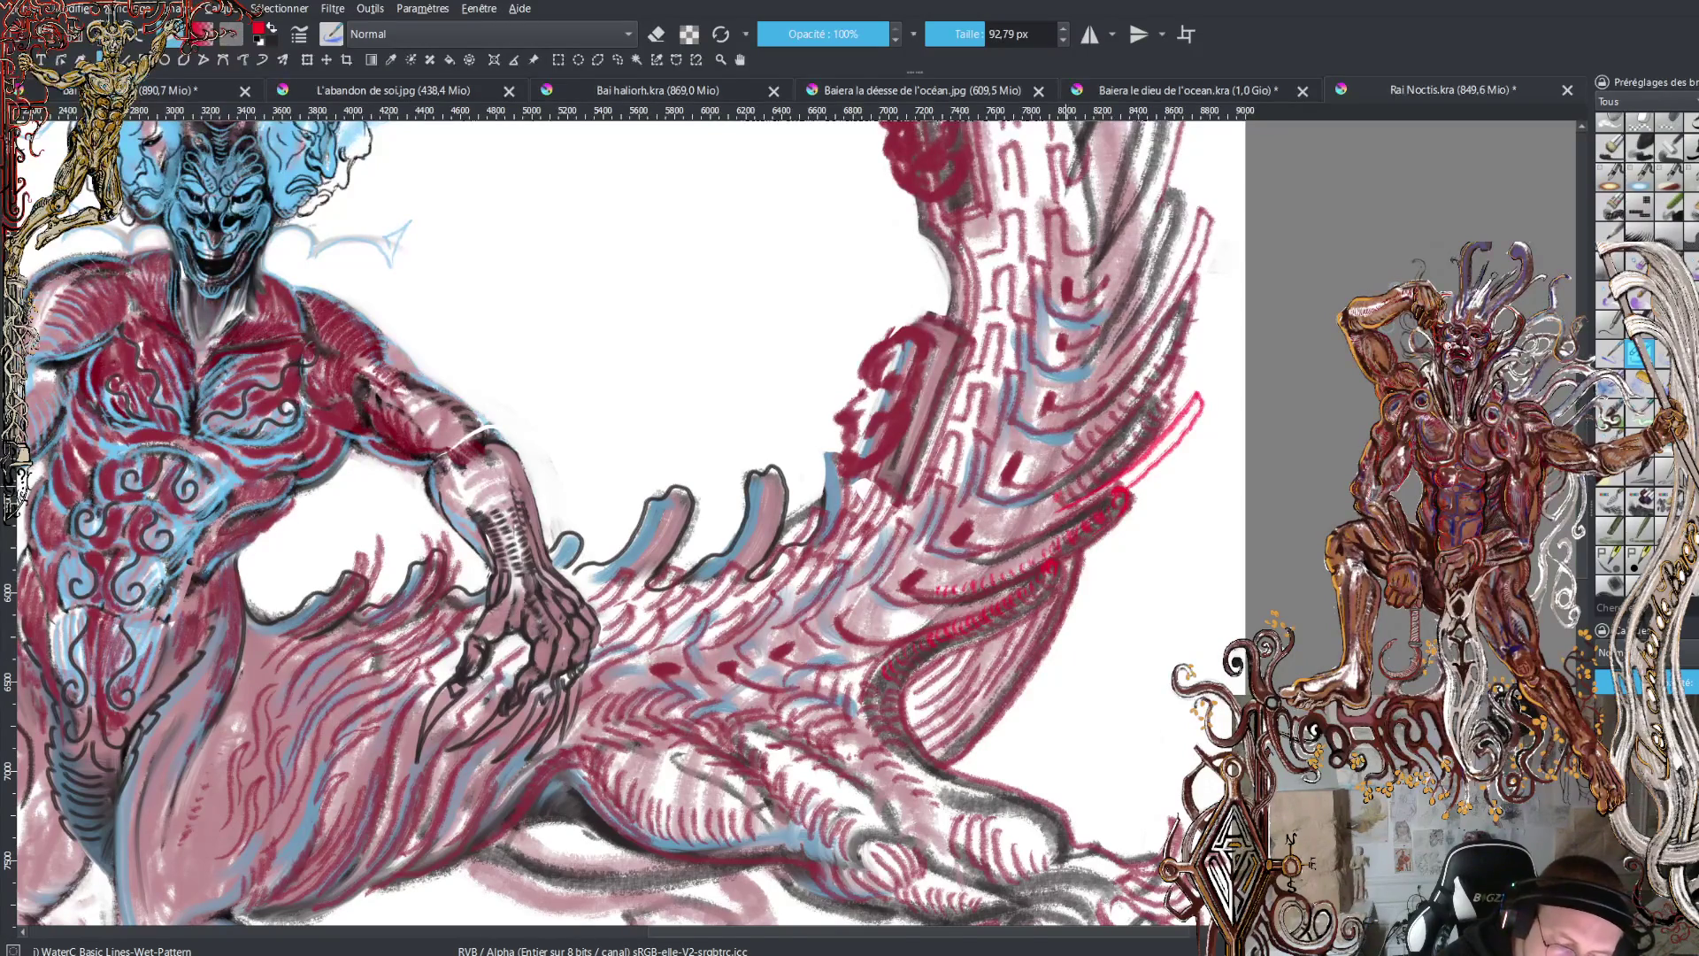
{"action": "mouse_move", "coordinate": [1063, 493]}
{"action": "left_mouse_down"}
{"action": "mouse_move", "coordinate": [1156, 404]}
{"action": "mouse_move", "coordinate": [1144, 388]}
{"action": "mouse_move", "coordinate": [1176, 334]}
{"action": "left_mouse_up"}
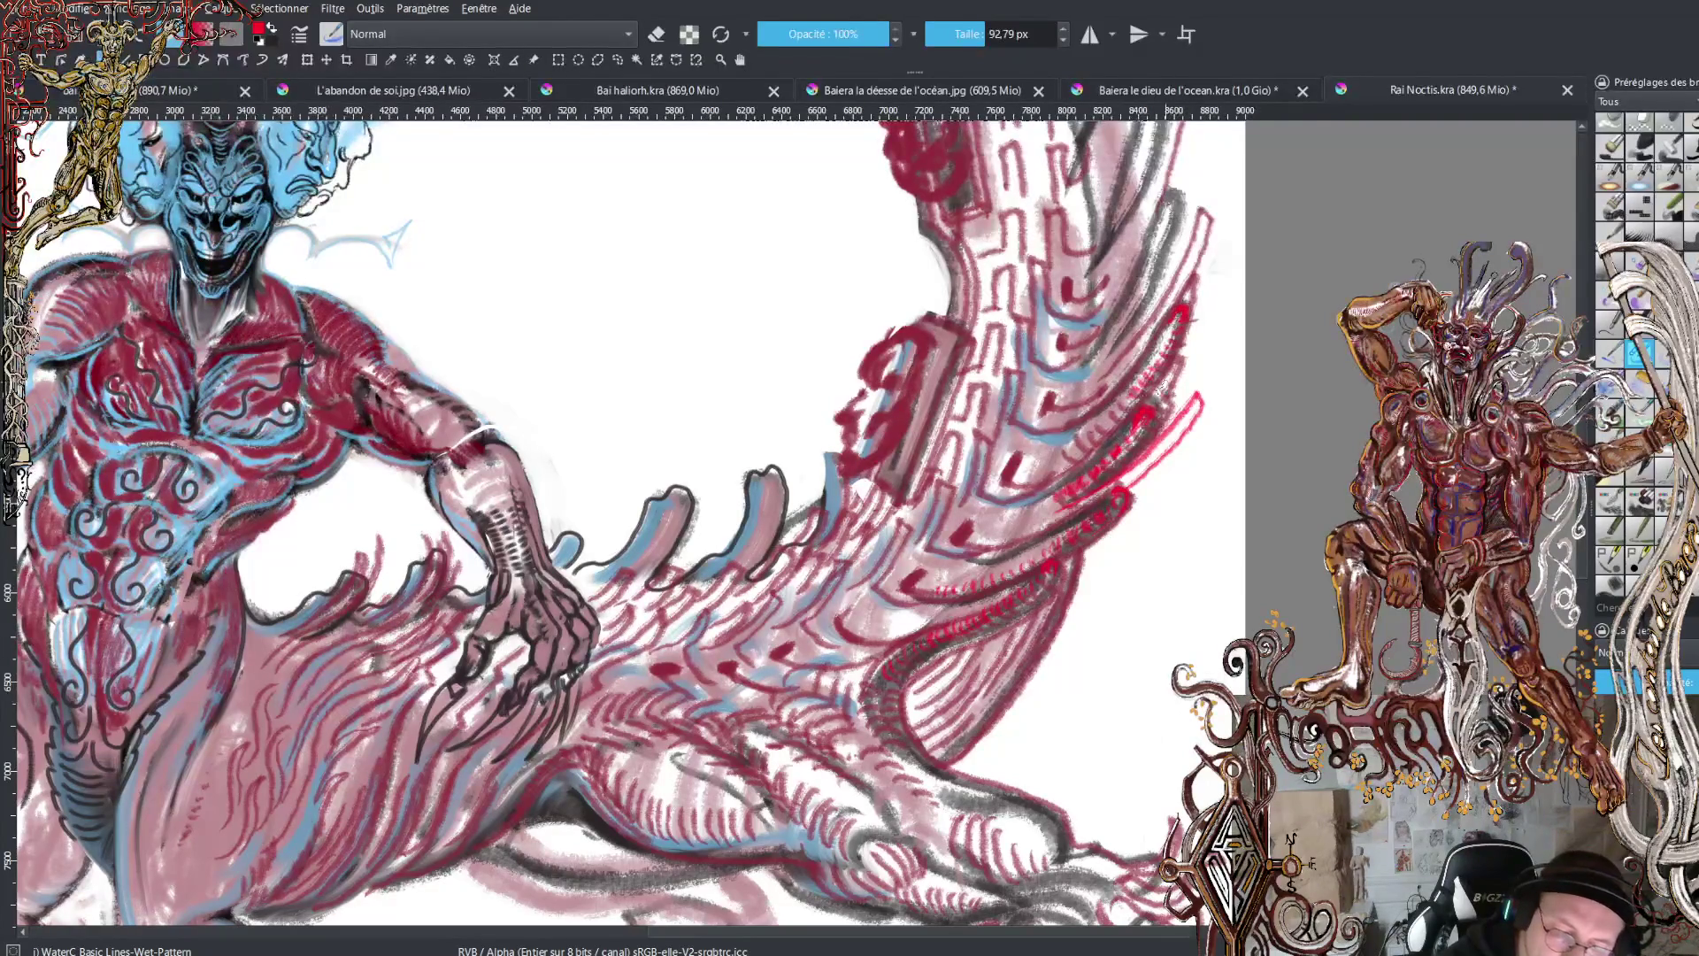
{"action": "left_click_drag", "start_coordinate": [1184, 371], "coordinate": [1233, 279]}
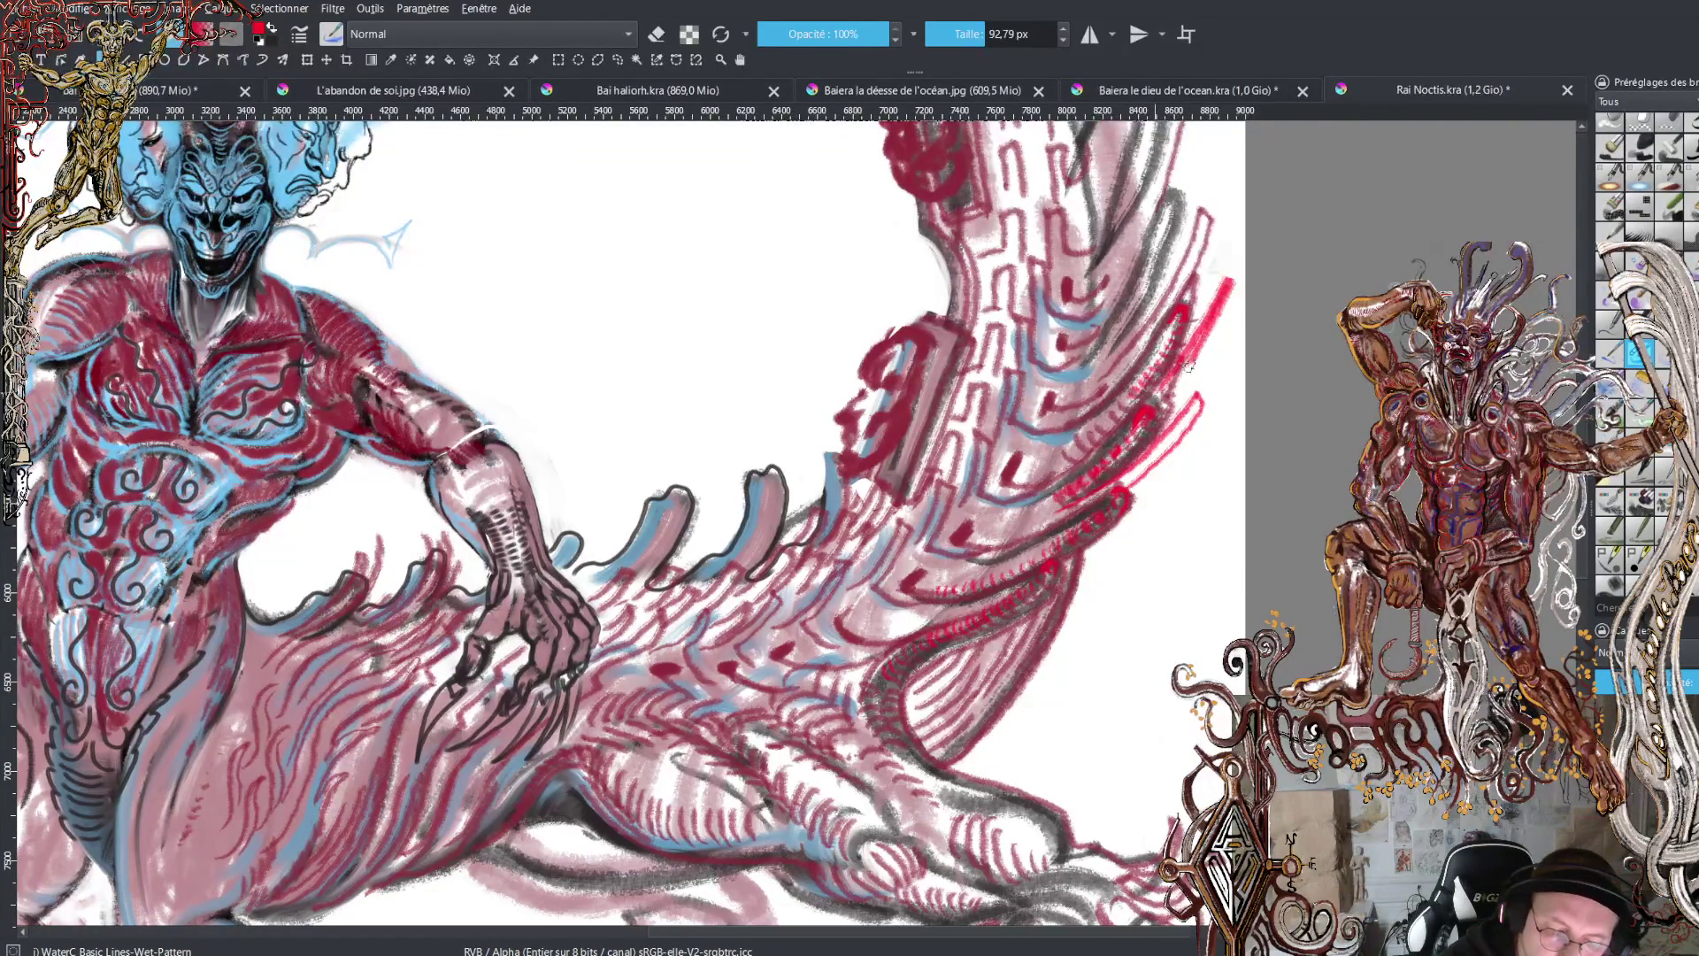
{"action": "mouse_move", "coordinate": [1189, 366]}
{"action": "left_mouse_down"}
{"action": "mouse_move", "coordinate": [1168, 392]}
{"action": "mouse_move", "coordinate": [1107, 370]}
{"action": "mouse_move", "coordinate": [1181, 265]}
{"action": "mouse_move", "coordinate": [1216, 158]}
{"action": "left_mouse_up"}
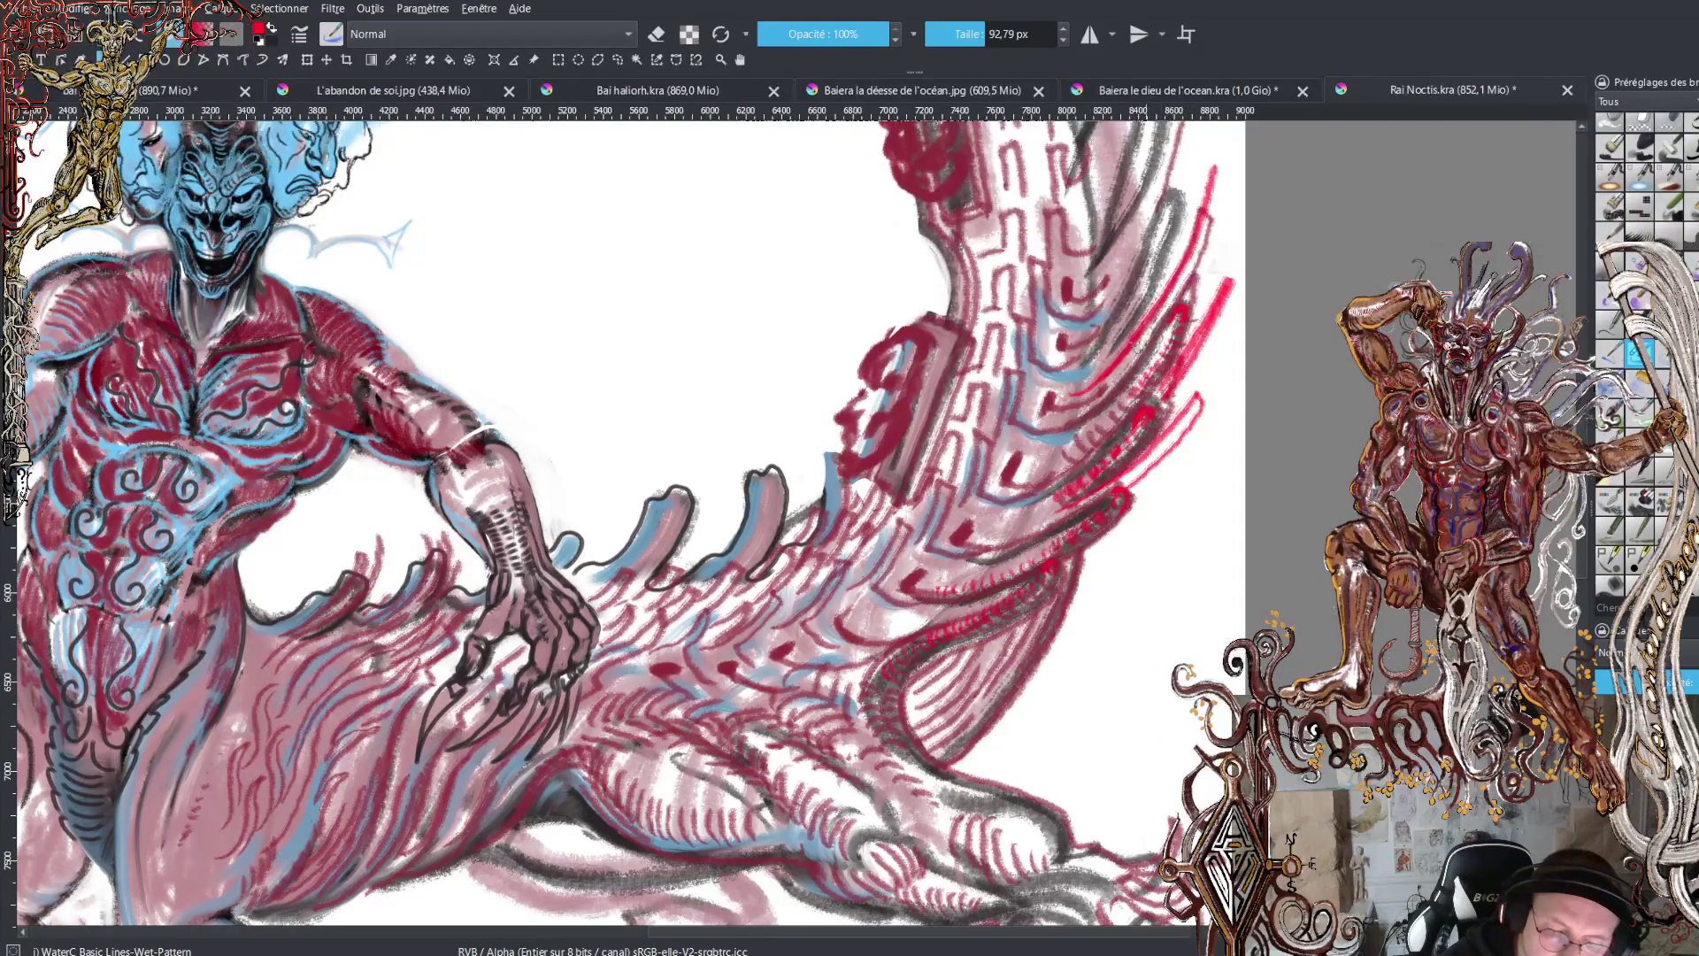
{"action": "mouse_move", "coordinate": [1089, 394]}
{"action": "left_mouse_down"}
{"action": "mouse_move", "coordinate": [1196, 244]}
{"action": "mouse_move", "coordinate": [1218, 146]}
{"action": "left_mouse_up"}
- Extend longer red strokes up the tail's right edge and paint a red face inside the lower box
{"action": "scroll", "coordinate": [620, 522], "scroll_direction": "up", "scroll_amount": 4}
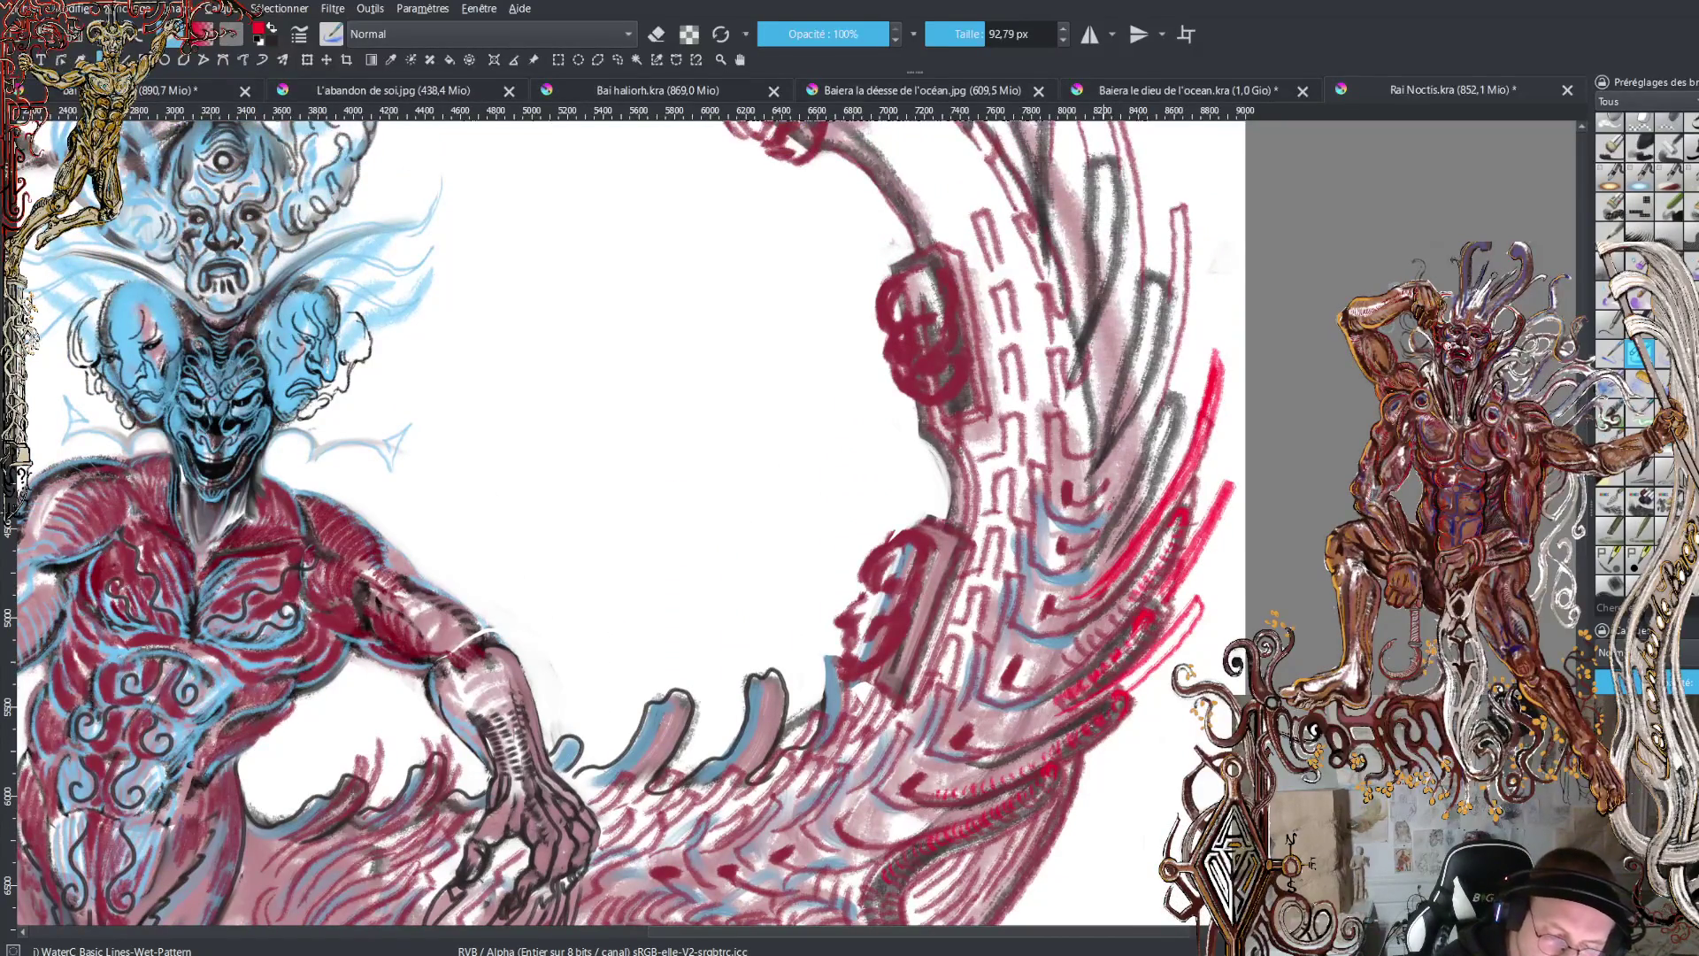
{"action": "left_click_drag", "start_coordinate": [1115, 498], "coordinate": [1172, 334]}
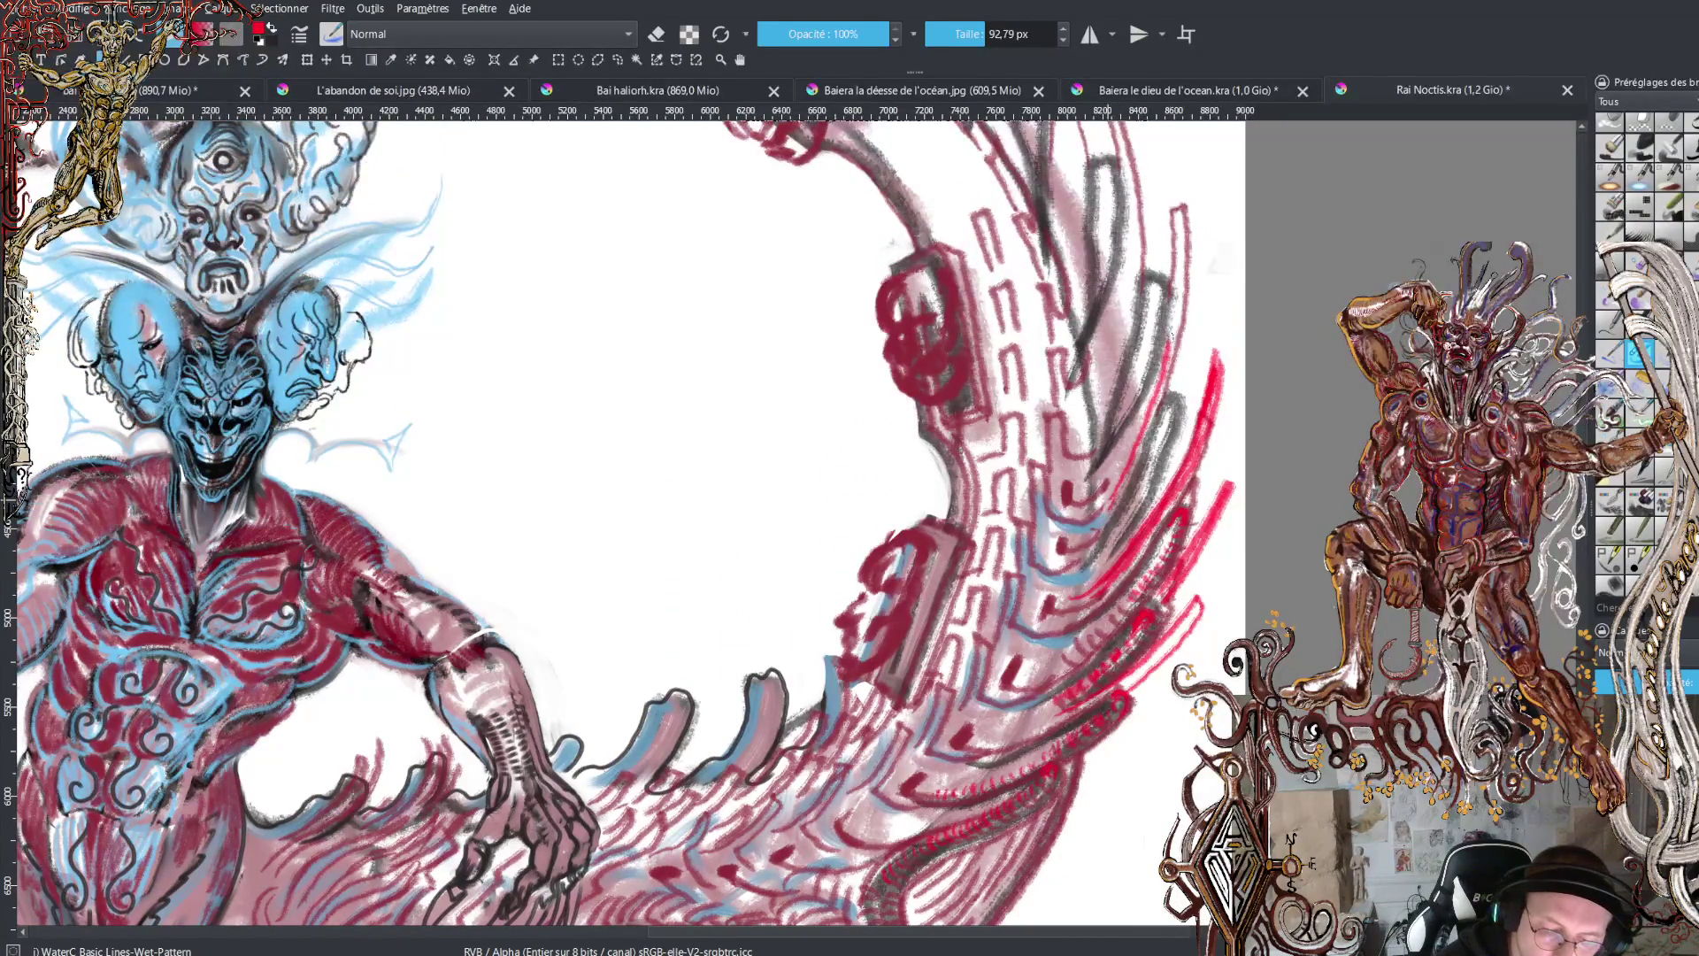
{"action": "mouse_move", "coordinate": [1129, 437]}
{"action": "left_mouse_down"}
{"action": "mouse_move", "coordinate": [1168, 301]}
{"action": "mouse_move", "coordinate": [1155, 335]}
{"action": "mouse_move", "coordinate": [1175, 237]}
{"action": "mouse_move", "coordinate": [1163, 173]}
{"action": "left_mouse_up"}
{"action": "left_click_drag", "start_coordinate": [1175, 247], "coordinate": [1160, 200]}
{"action": "left_click_drag", "start_coordinate": [1167, 375], "coordinate": [1180, 187]}
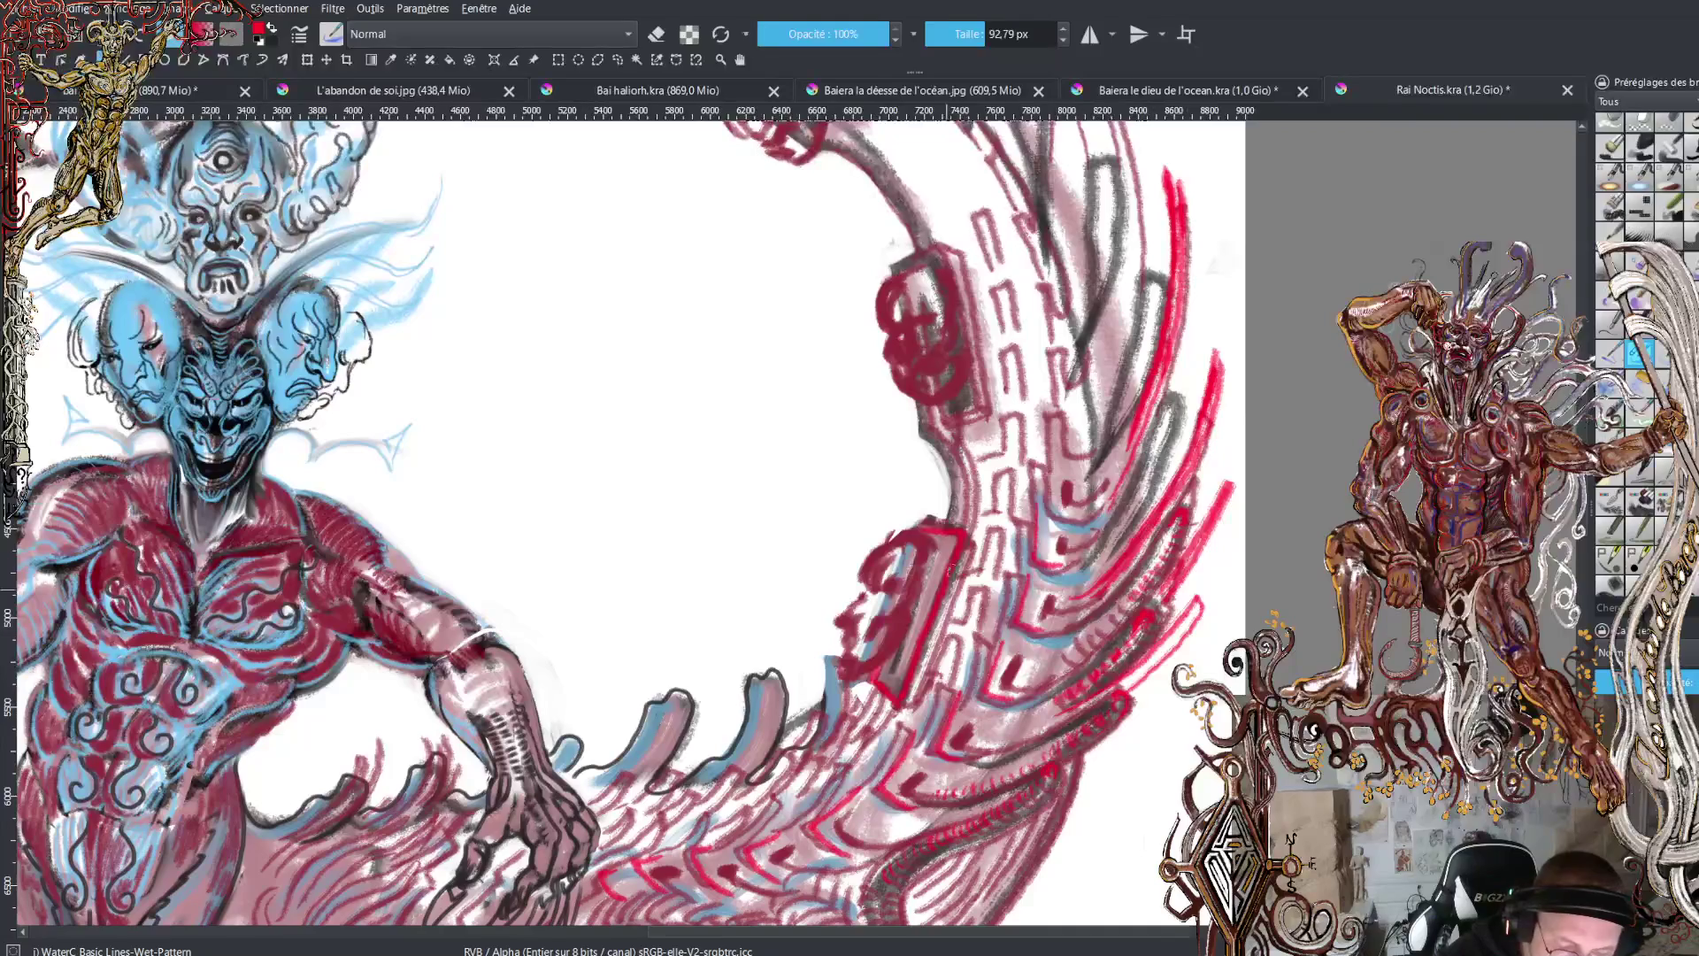
{"action": "left_click_drag", "start_coordinate": [963, 533], "coordinate": [904, 699]}
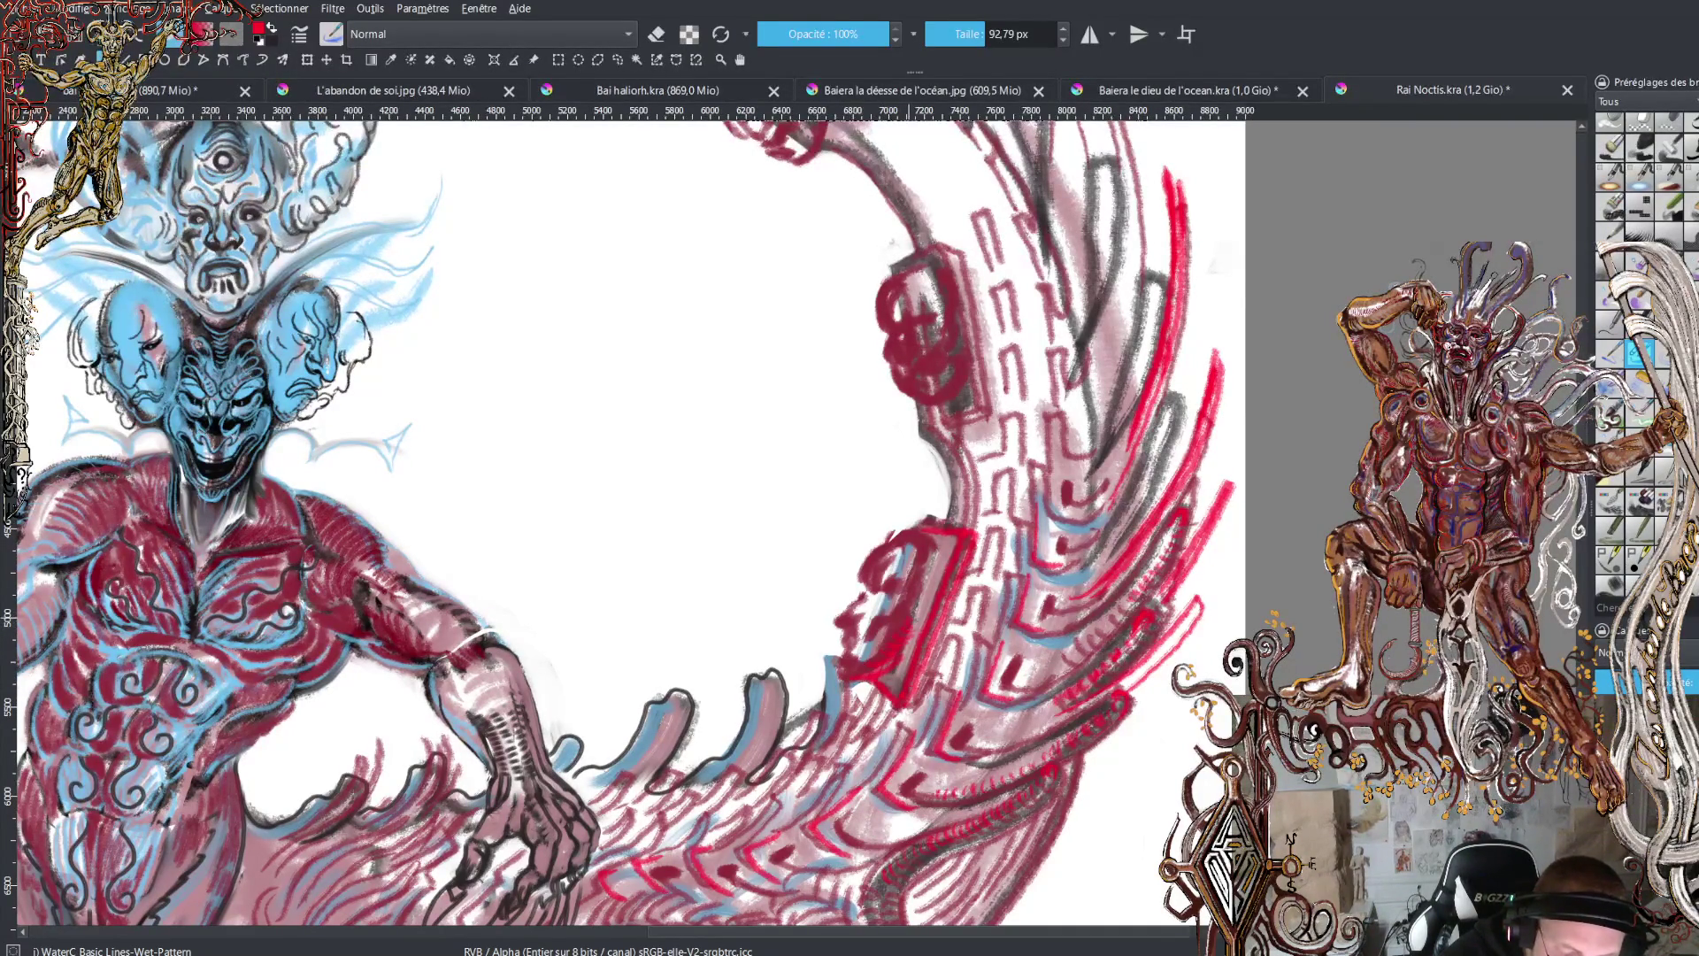
{"action": "mouse_move", "coordinate": [913, 603]}
{"action": "left_mouse_down"}
{"action": "mouse_move", "coordinate": [925, 613]}
{"action": "mouse_move", "coordinate": [882, 595]}
{"action": "mouse_move", "coordinate": [920, 544]}
{"action": "mouse_move", "coordinate": [929, 573]}
{"action": "mouse_move", "coordinate": [889, 539]}
{"action": "mouse_move", "coordinate": [842, 620]}
{"action": "mouse_move", "coordinate": [863, 617]}
{"action": "mouse_move", "coordinate": [847, 630]}
{"action": "mouse_move", "coordinate": [869, 646]}
{"action": "mouse_move", "coordinate": [846, 660]}
{"action": "mouse_move", "coordinate": [876, 673]}
{"action": "left_mouse_up"}
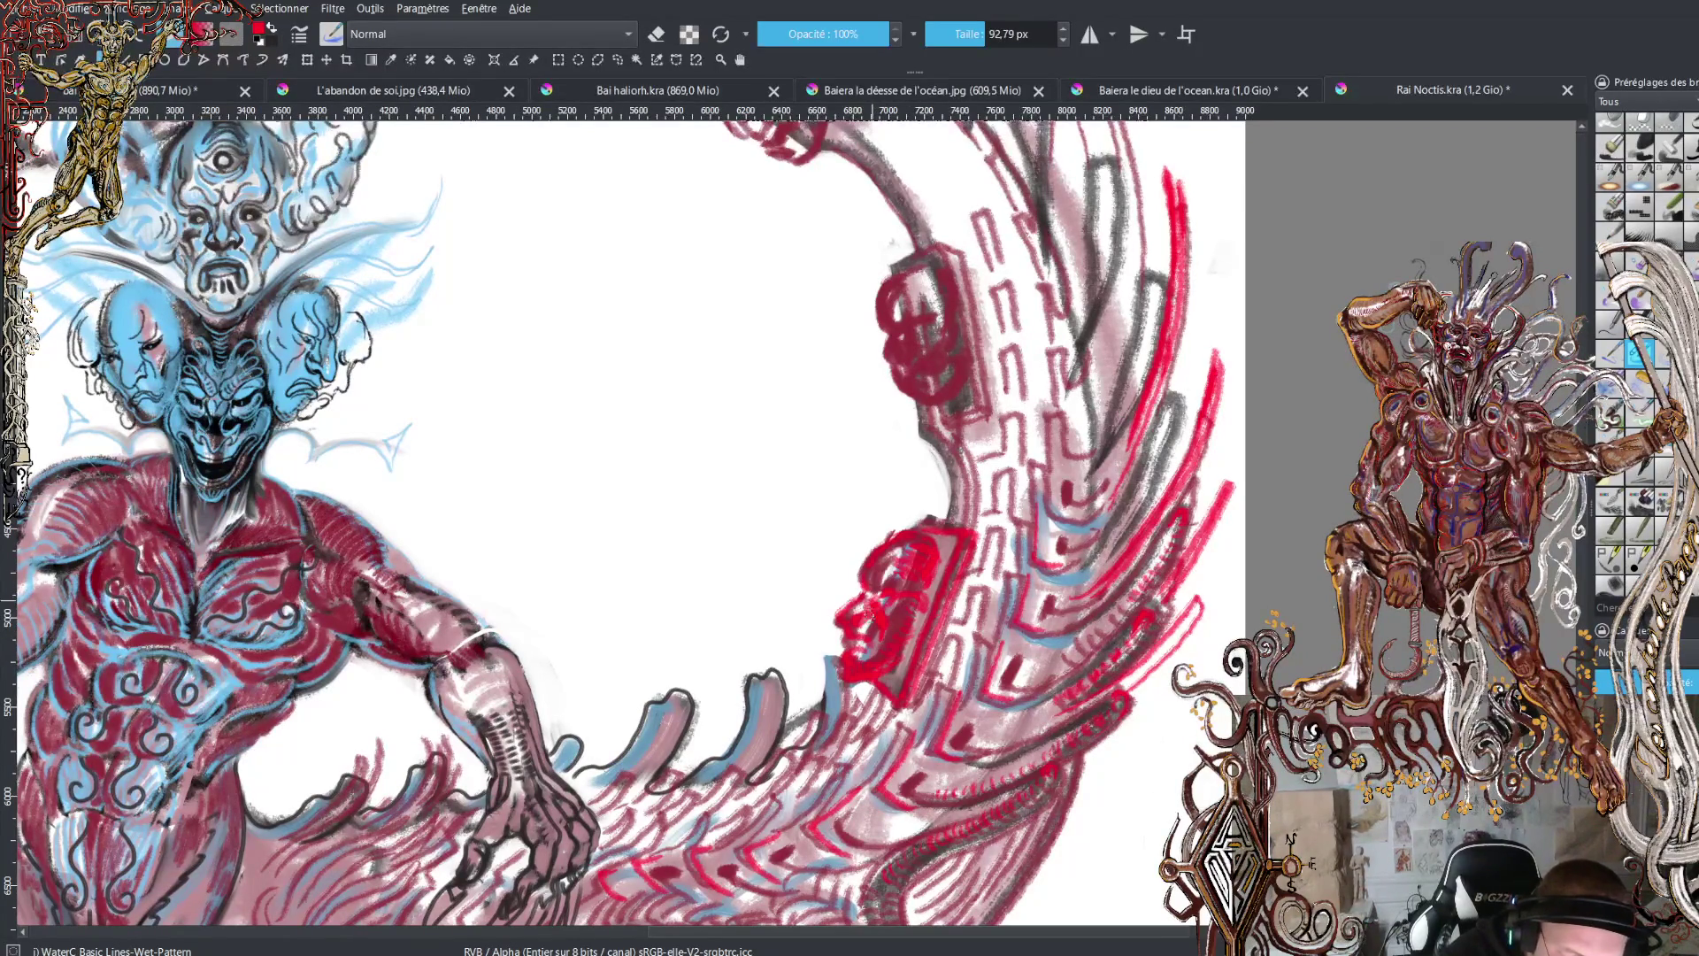
- Switch to black and paint dark nose and mouth details on the tail's red face
{"action": "key", "text": "x"}
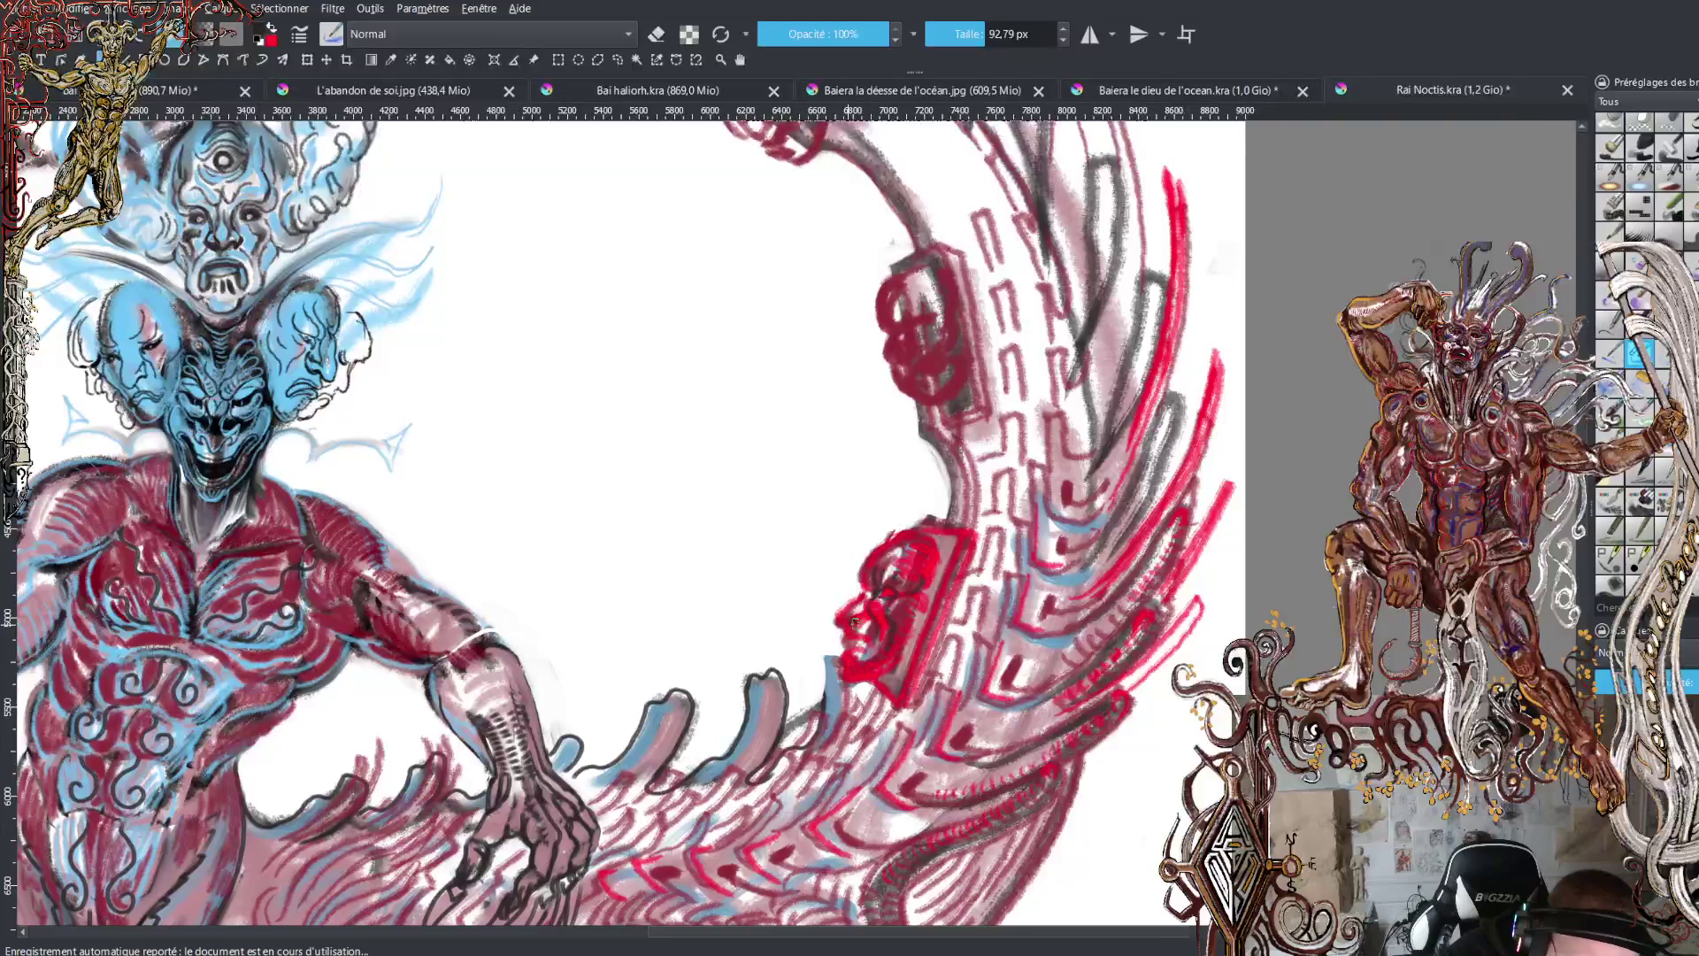
{"action": "mouse_move", "coordinate": [853, 621]}
{"action": "left_mouse_down"}
{"action": "mouse_move", "coordinate": [869, 629]}
{"action": "mouse_move", "coordinate": [838, 610]}
{"action": "mouse_move", "coordinate": [901, 531]}
{"action": "left_mouse_up"}
{"action": "mouse_move", "coordinate": [848, 624]}
{"action": "left_mouse_down"}
{"action": "mouse_move", "coordinate": [871, 653]}
{"action": "mouse_move", "coordinate": [847, 656]}
{"action": "mouse_move", "coordinate": [848, 681]}
{"action": "mouse_move", "coordinate": [907, 650]}
{"action": "mouse_move", "coordinate": [942, 539]}
{"action": "mouse_move", "coordinate": [914, 528]}
{"action": "left_mouse_up"}
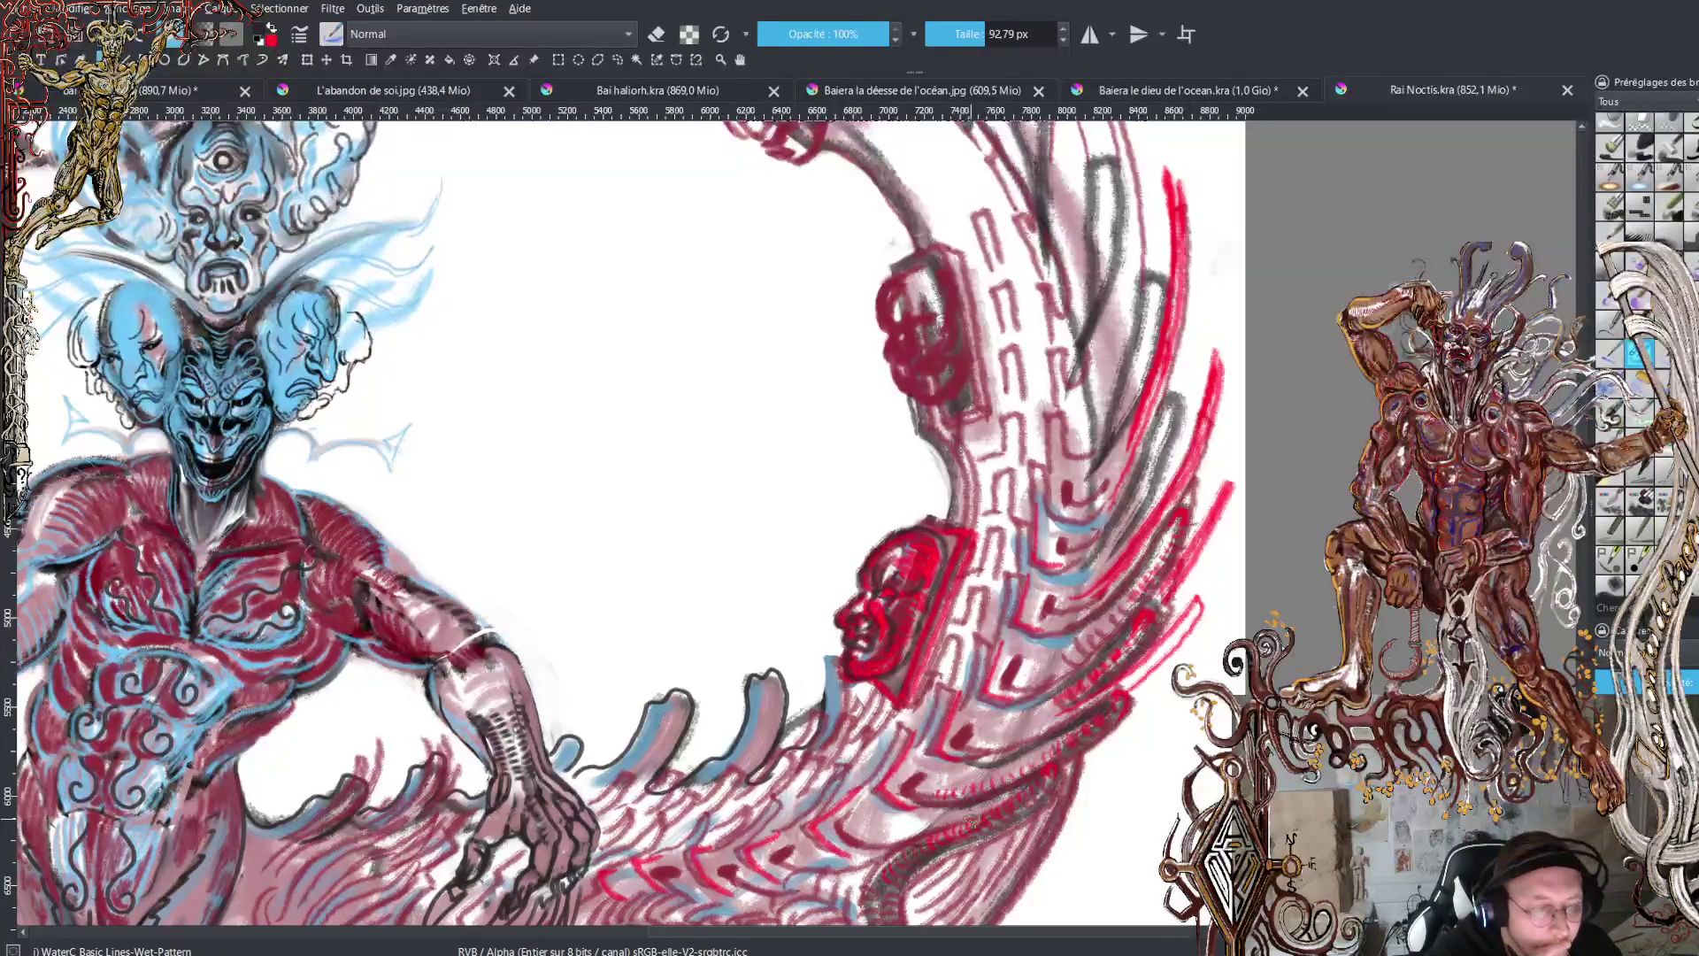
- Pan across the canvas, zoom out to see the whole artwork, then zoom back in
{"action": "scroll", "coordinate": [1019, 938], "scroll_direction": "left", "scroll_amount": 1}
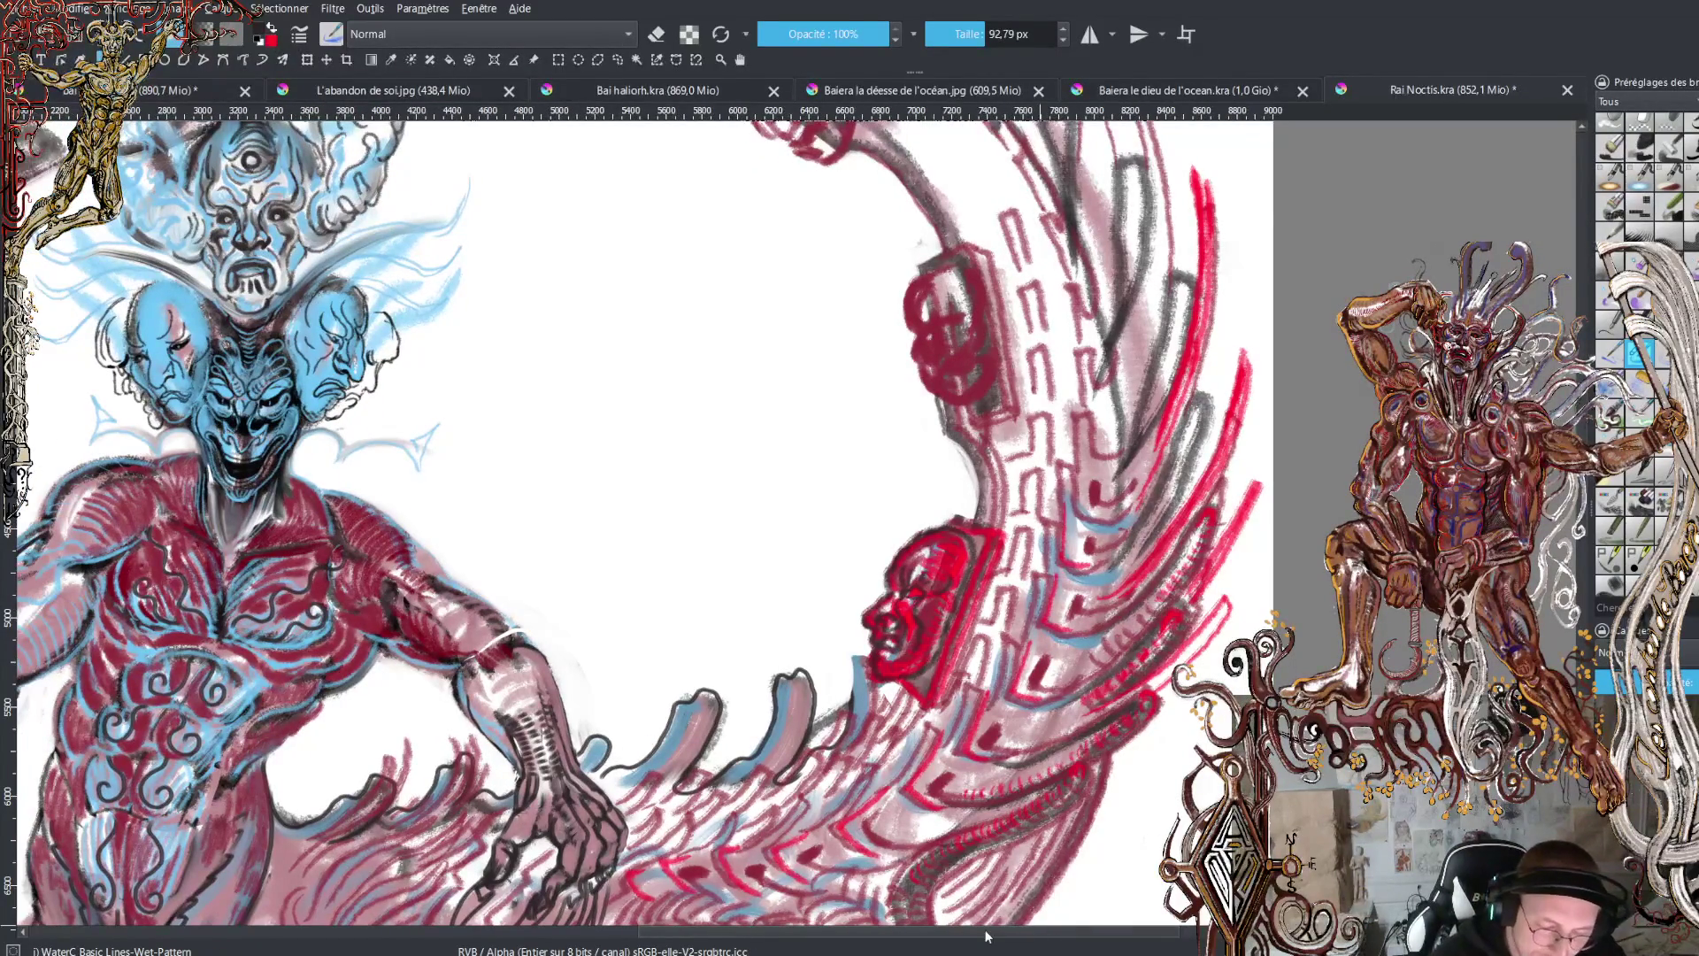
{"action": "left_click_drag", "start_coordinate": [1039, 938], "coordinate": [918, 936]}
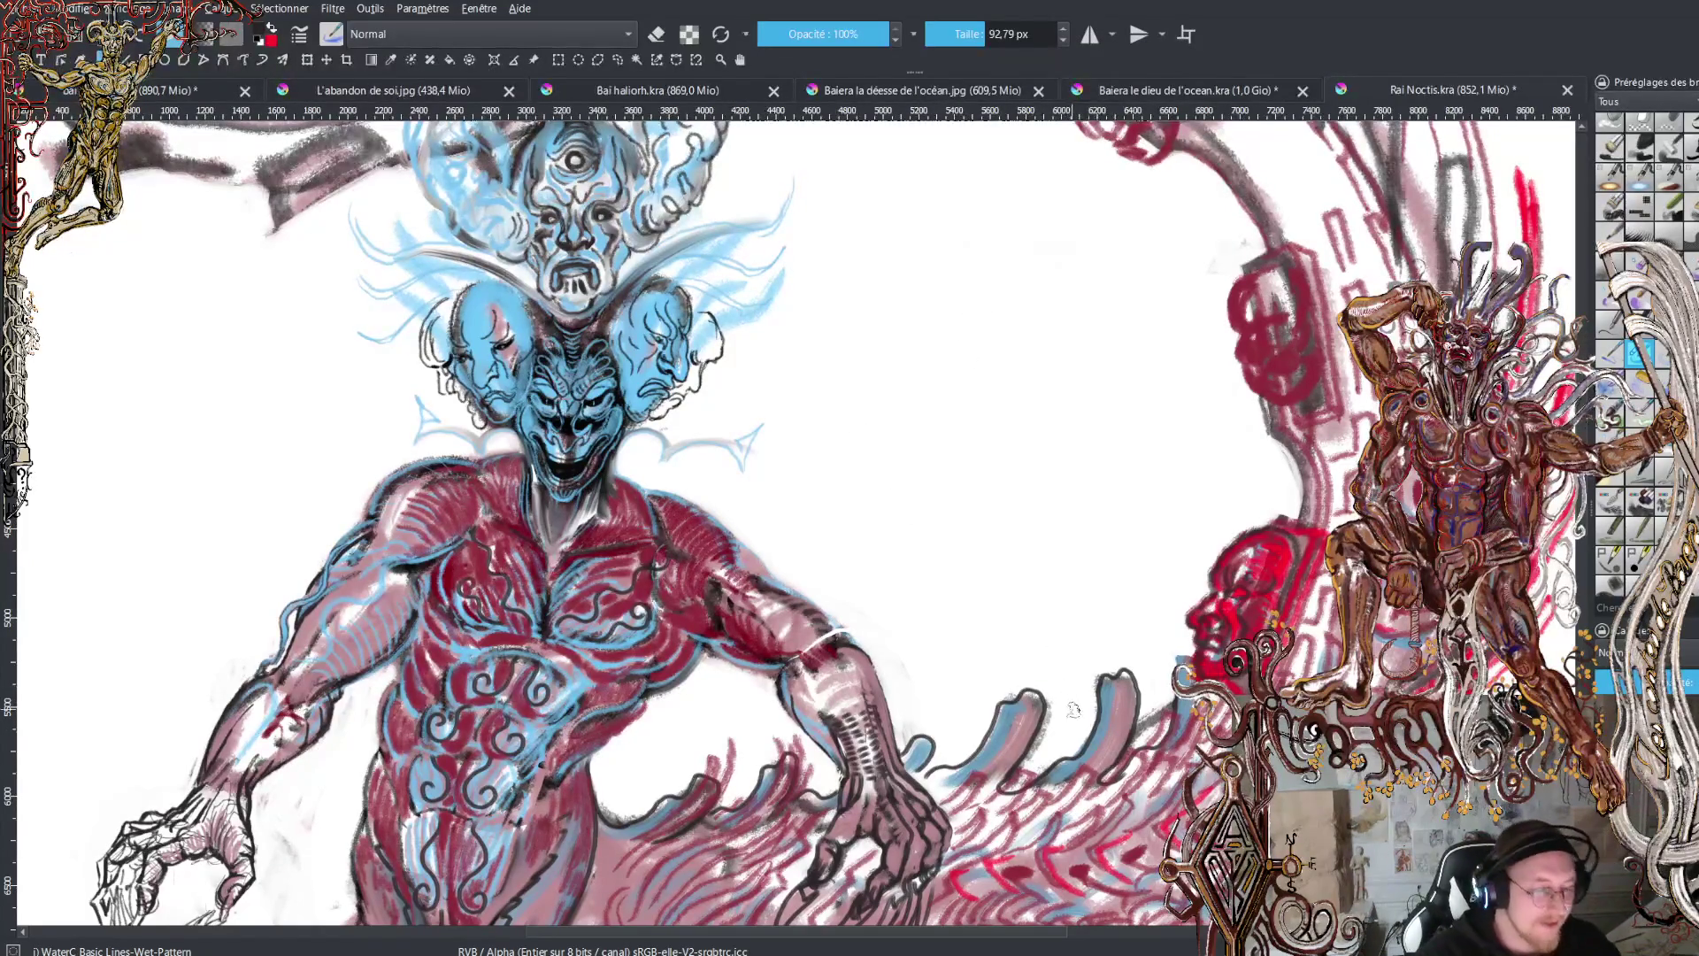
{"action": "key", "text": "3"}
{"action": "key", "text": "plus"}
{"action": "key", "text": "plus"}
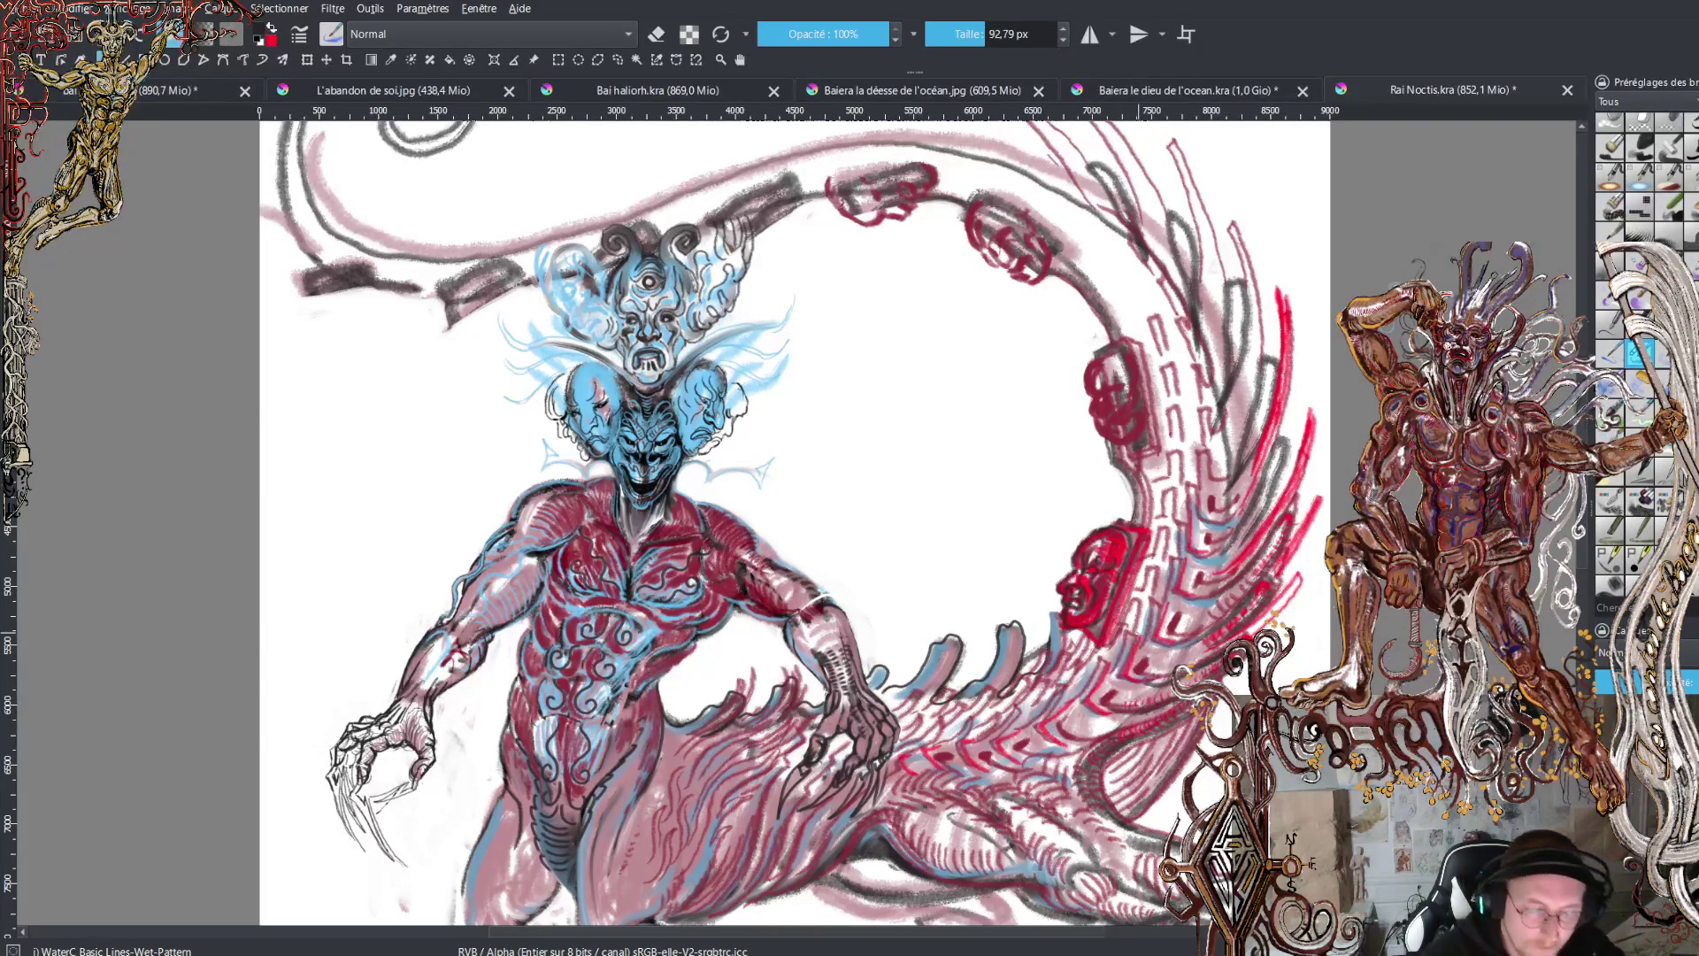
{"action": "scroll", "coordinate": [792, 522], "scroll_direction": "down", "scroll_amount": 5}
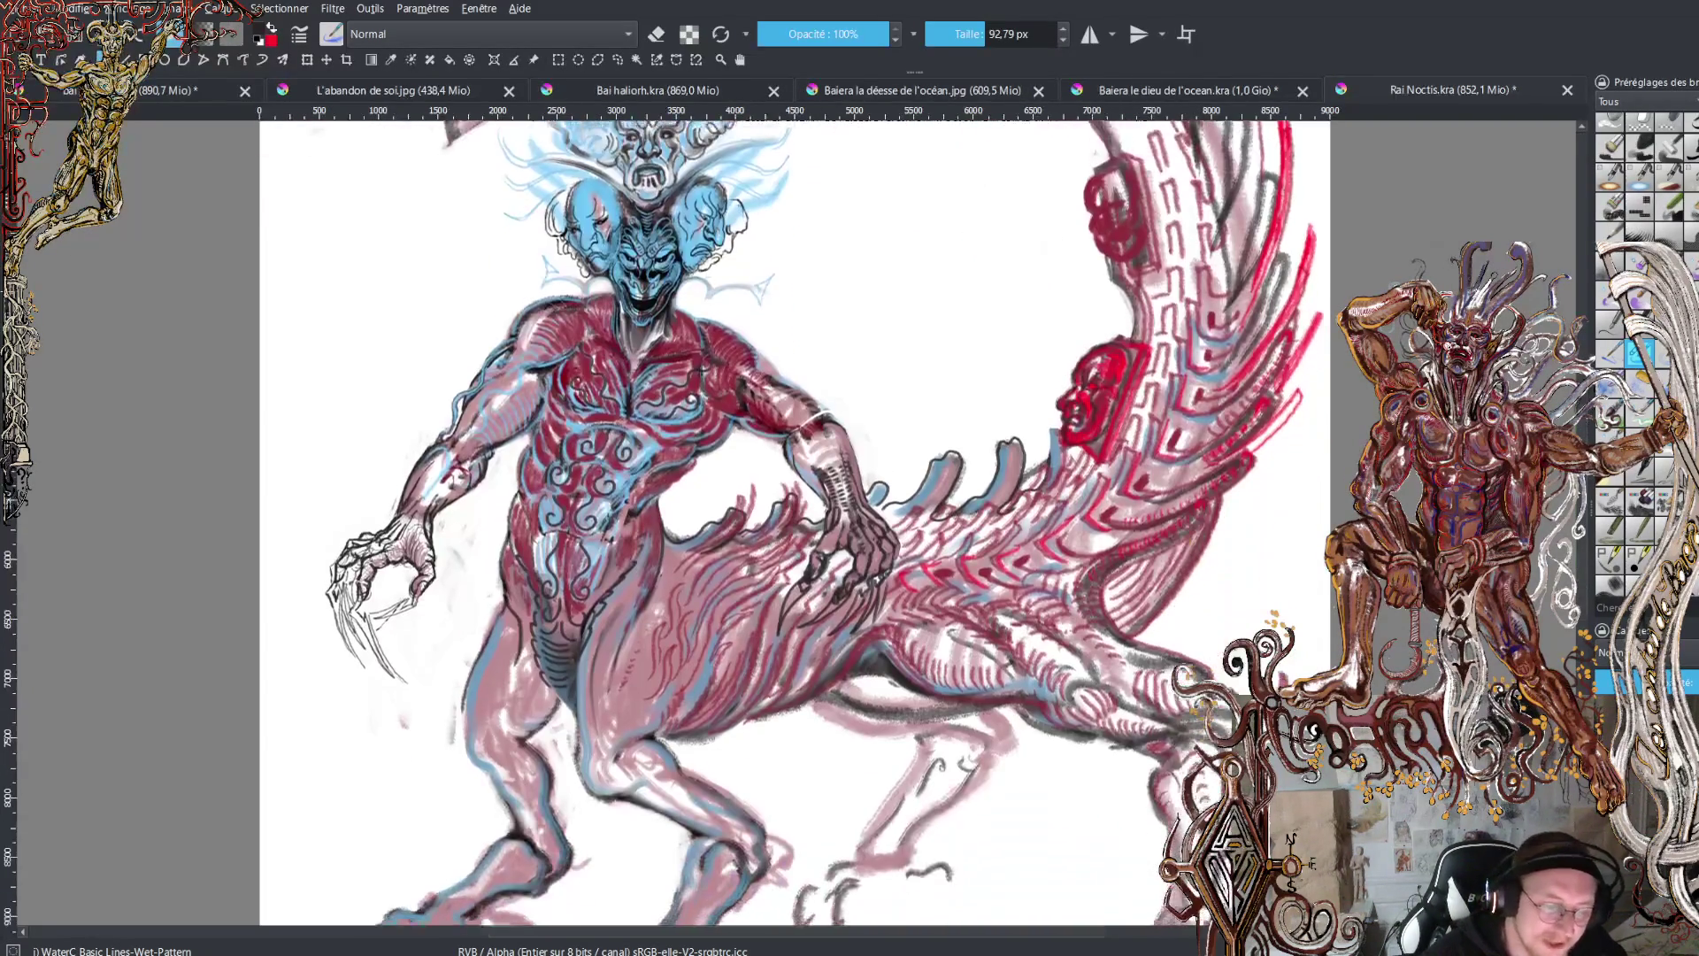
{"action": "scroll", "coordinate": [792, 522], "scroll_direction": "up", "scroll_amount": 2}
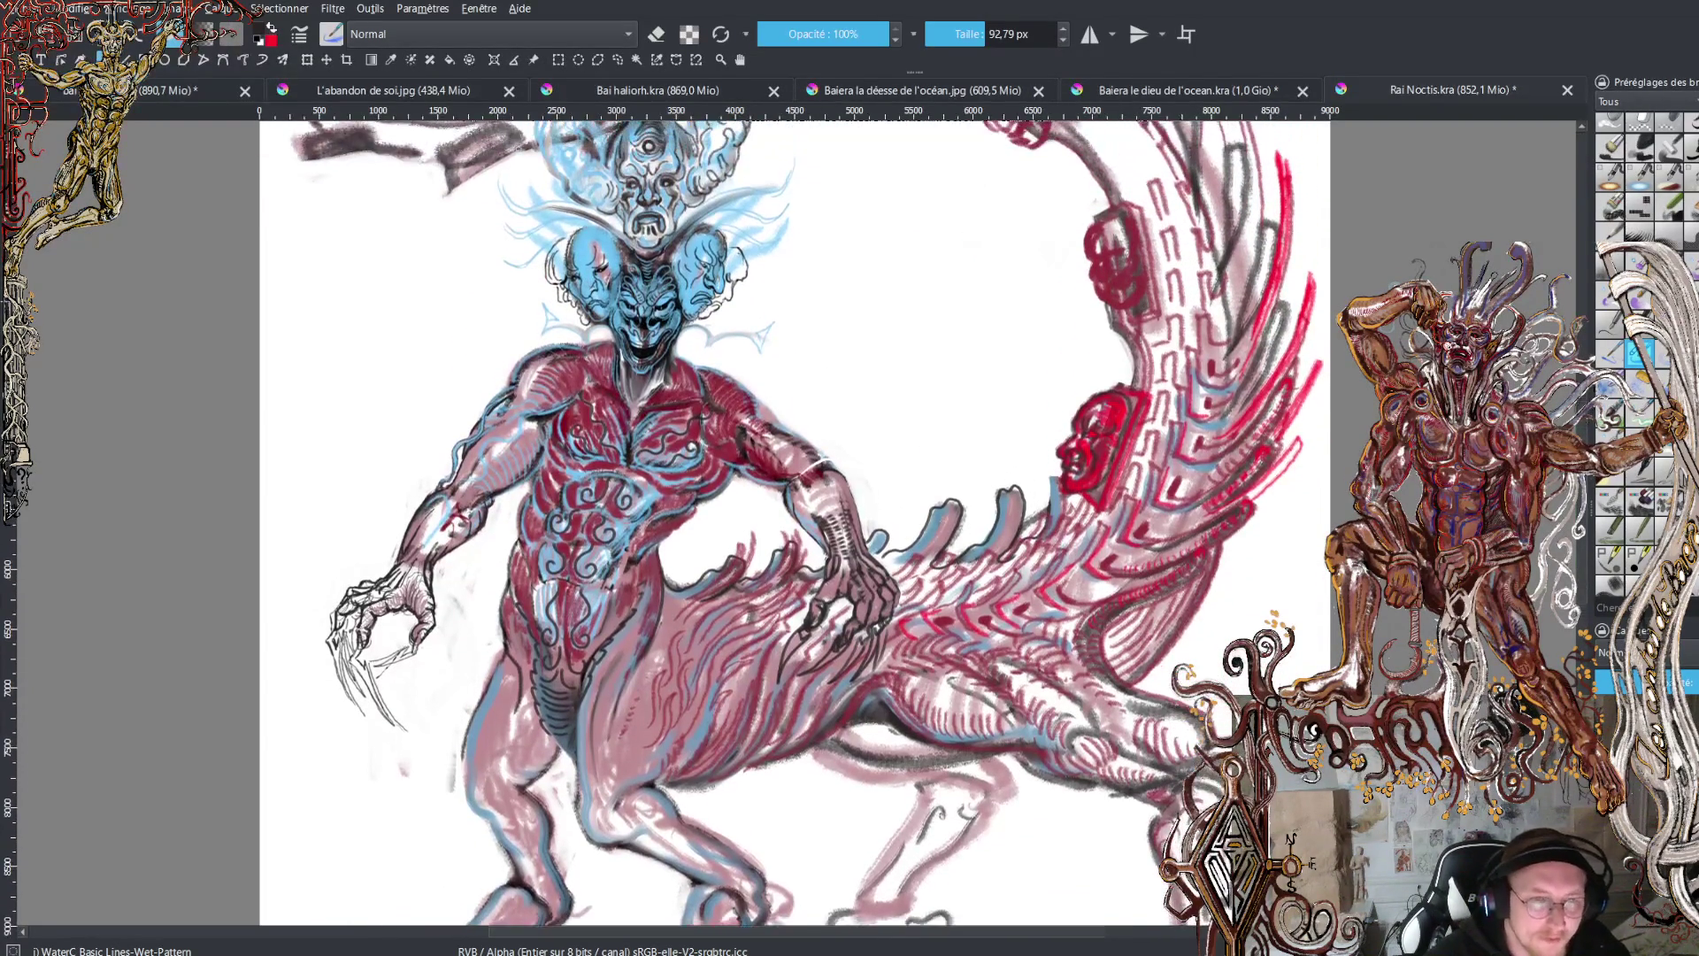
{"action": "scroll", "coordinate": [788, 513], "scroll_direction": "up", "scroll_amount": 2}
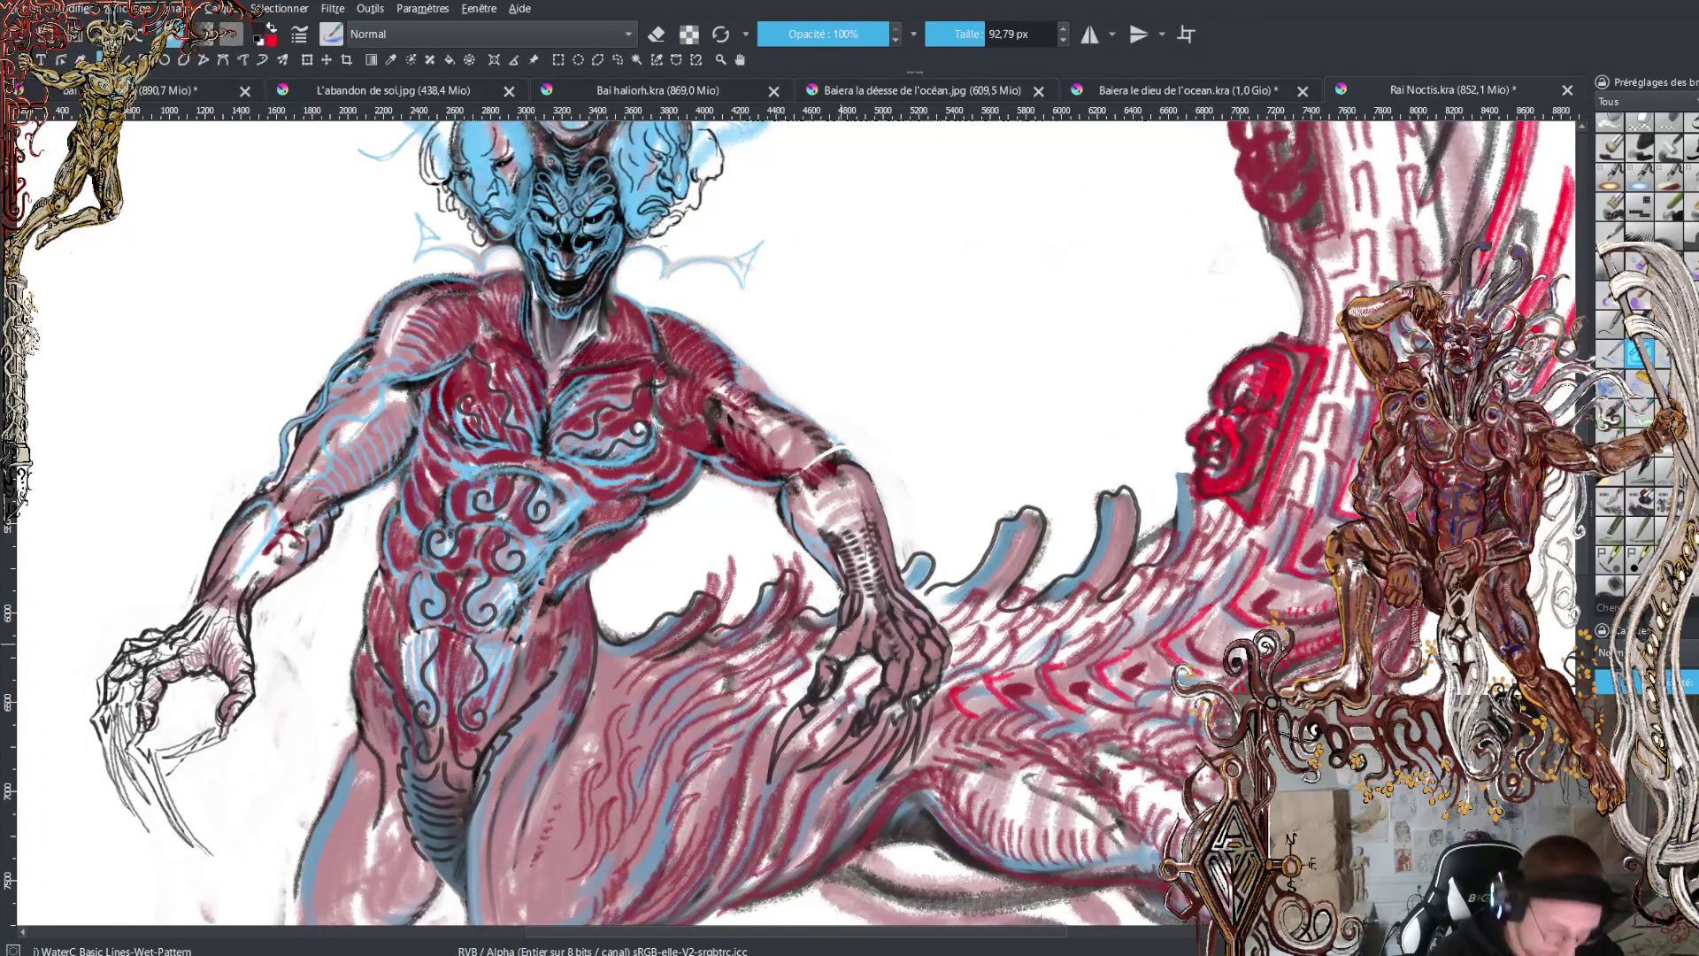
- Swap back to red and mark the clawed right hand with red strokes
{"action": "key", "text": "x"}
{"action": "left_click_drag", "start_coordinate": [841, 645], "coordinate": [845, 648]}
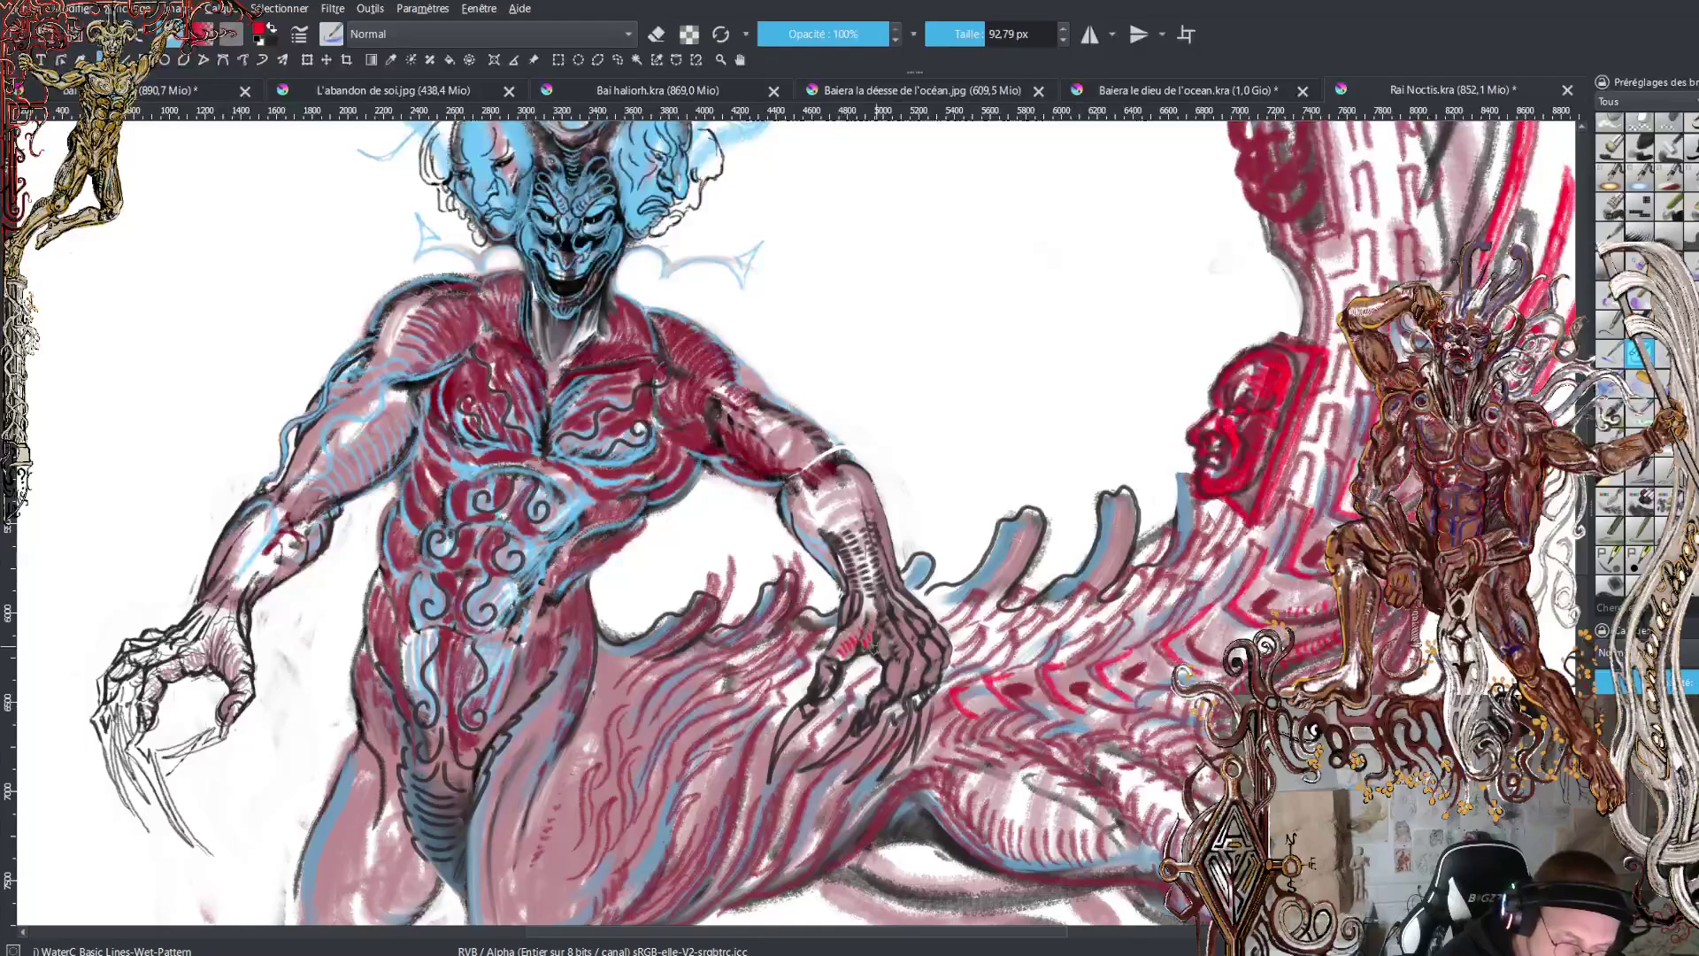
{"action": "mouse_move", "coordinate": [876, 649]}
{"action": "left_mouse_down"}
{"action": "mouse_move", "coordinate": [887, 682]}
{"action": "mouse_move", "coordinate": [866, 704]}
{"action": "left_mouse_up"}
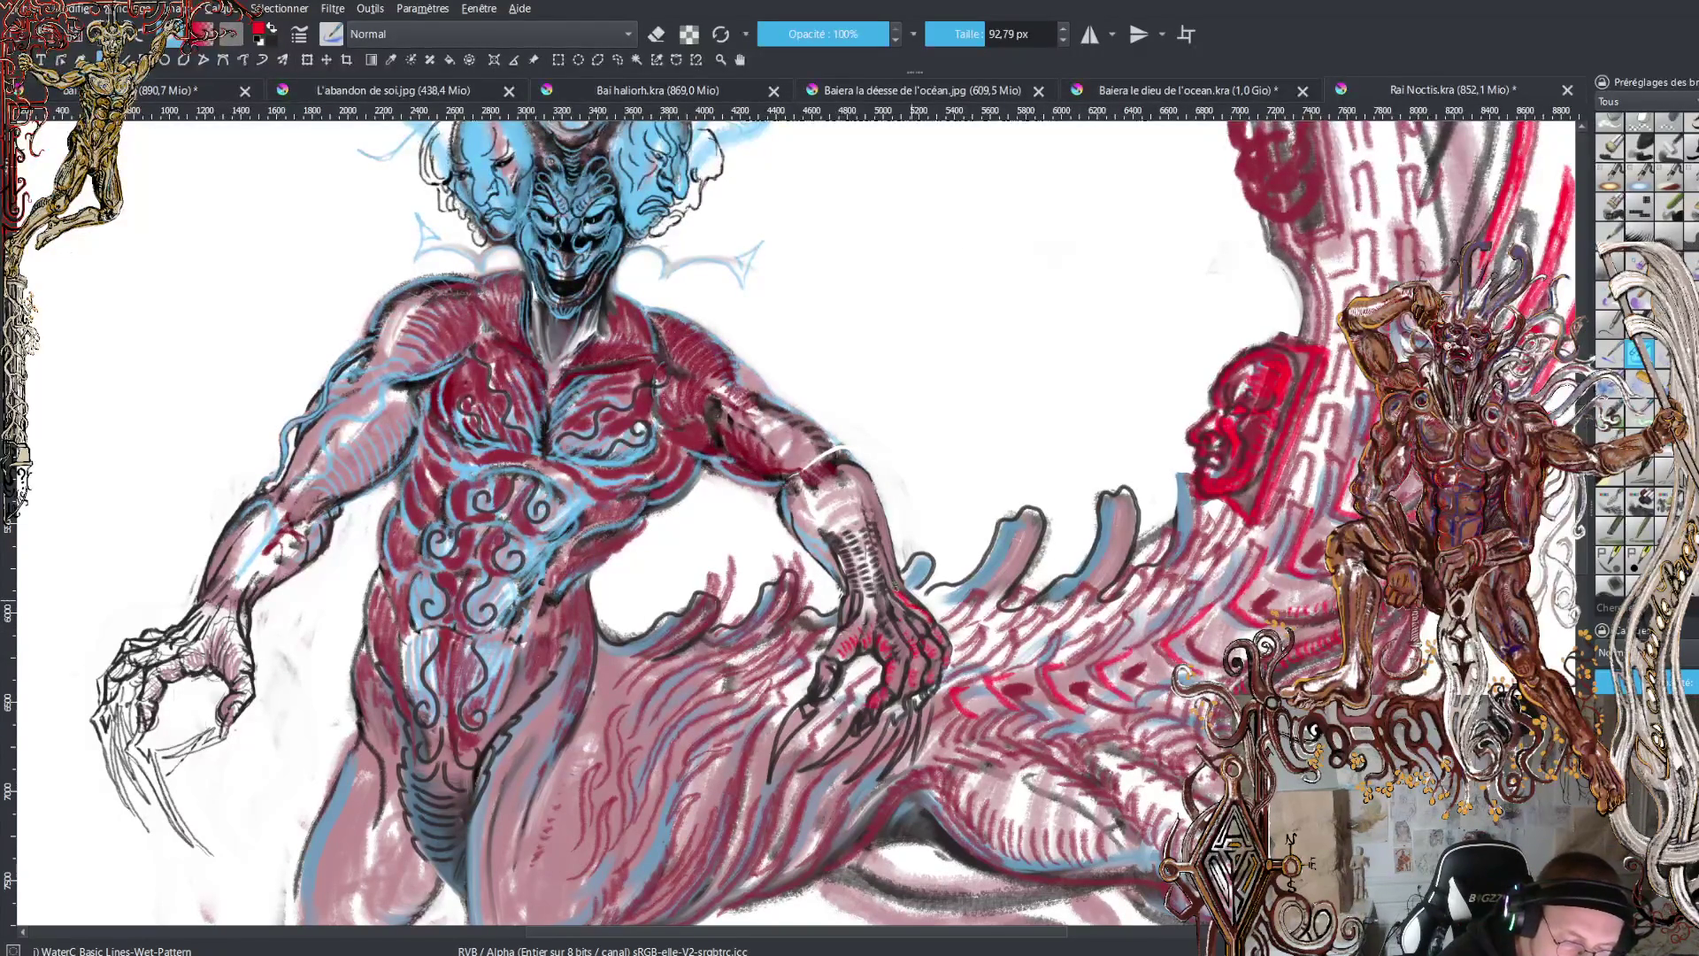
- Hatch short red strokes up the forearm to the elbow and along the right shoulder edge
{"action": "mouse_move", "coordinate": [903, 593]}
{"action": "left_mouse_down"}
{"action": "mouse_move", "coordinate": [880, 503]}
{"action": "mouse_move", "coordinate": [853, 485]}
{"action": "left_mouse_up"}
{"action": "left_click_drag", "start_coordinate": [862, 553], "coordinate": [838, 494]}
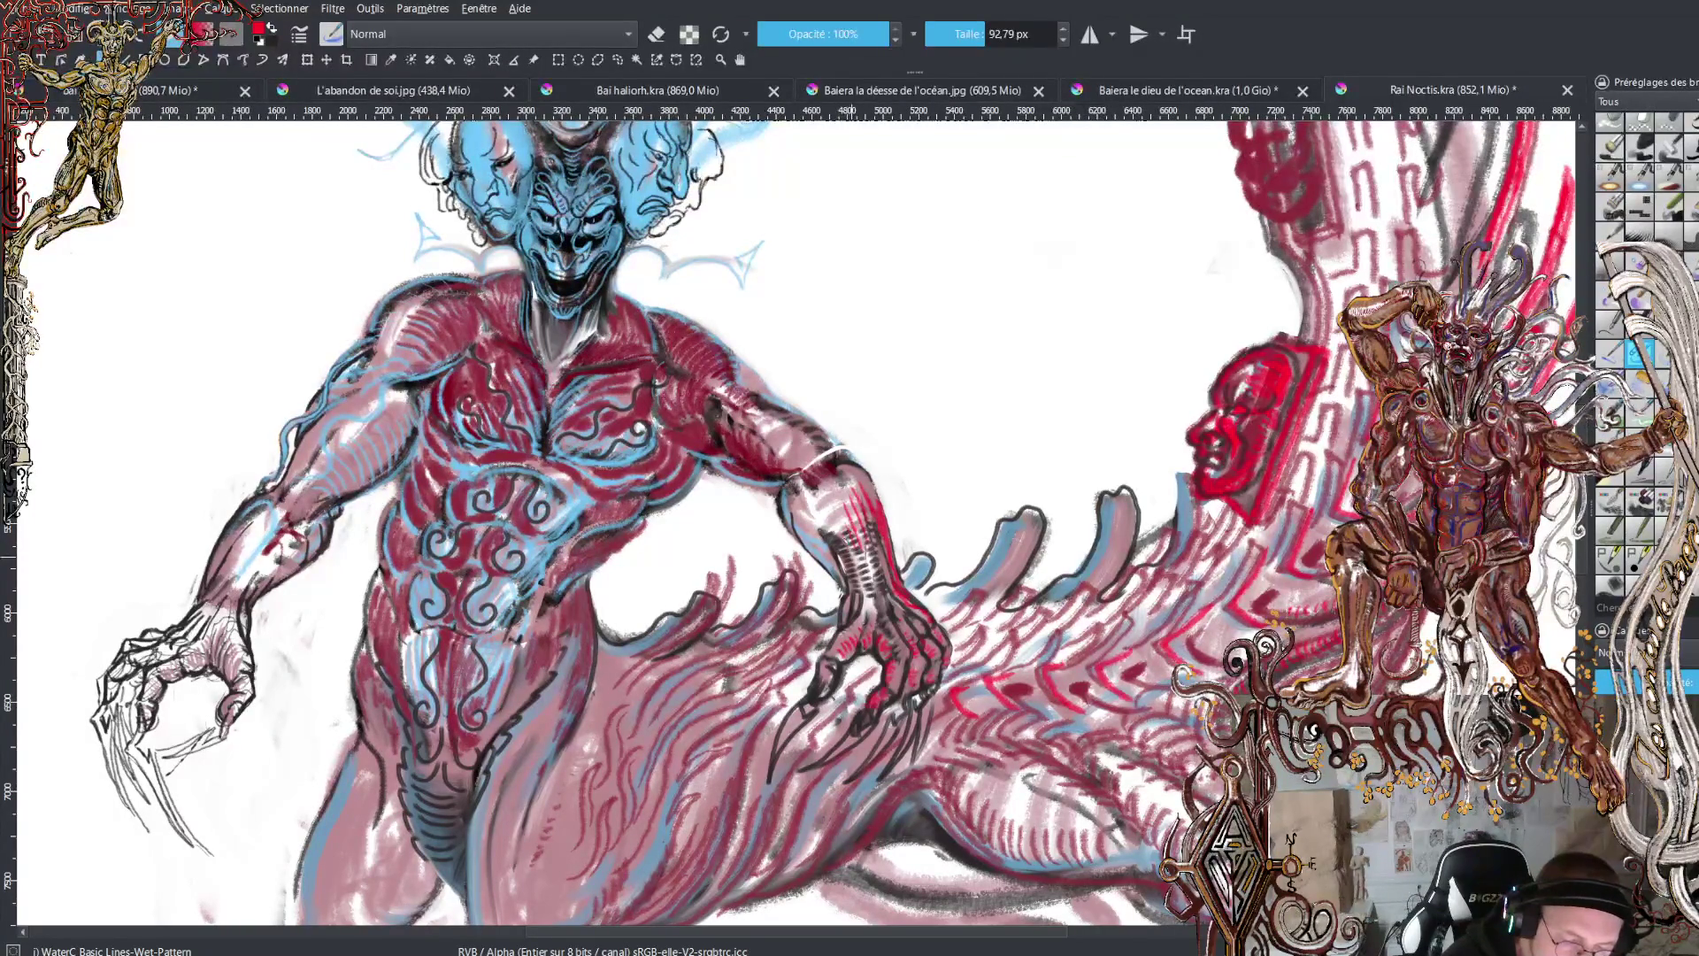
{"action": "mouse_move", "coordinate": [849, 555]}
{"action": "left_mouse_down"}
{"action": "mouse_move", "coordinate": [834, 517]}
{"action": "mouse_move", "coordinate": [807, 504]}
{"action": "mouse_move", "coordinate": [810, 522]}
{"action": "left_mouse_up"}
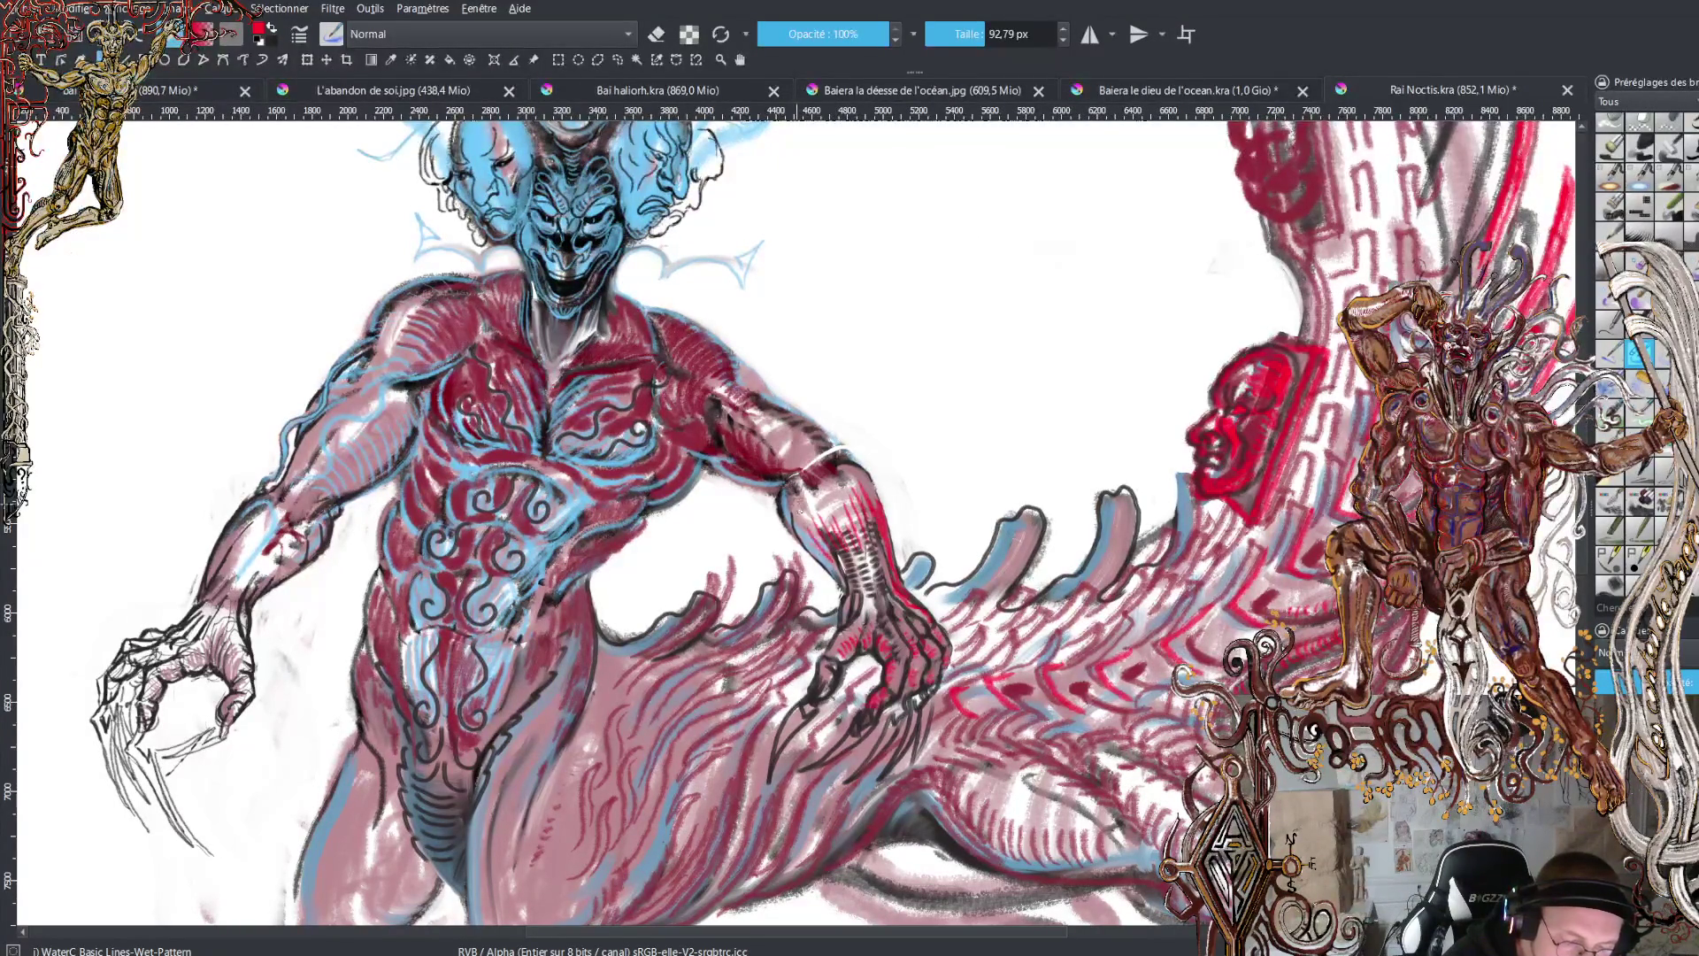
{"action": "mouse_move", "coordinate": [845, 584]}
{"action": "left_mouse_down"}
{"action": "mouse_move", "coordinate": [823, 554]}
{"action": "mouse_move", "coordinate": [835, 580]}
{"action": "left_mouse_up"}
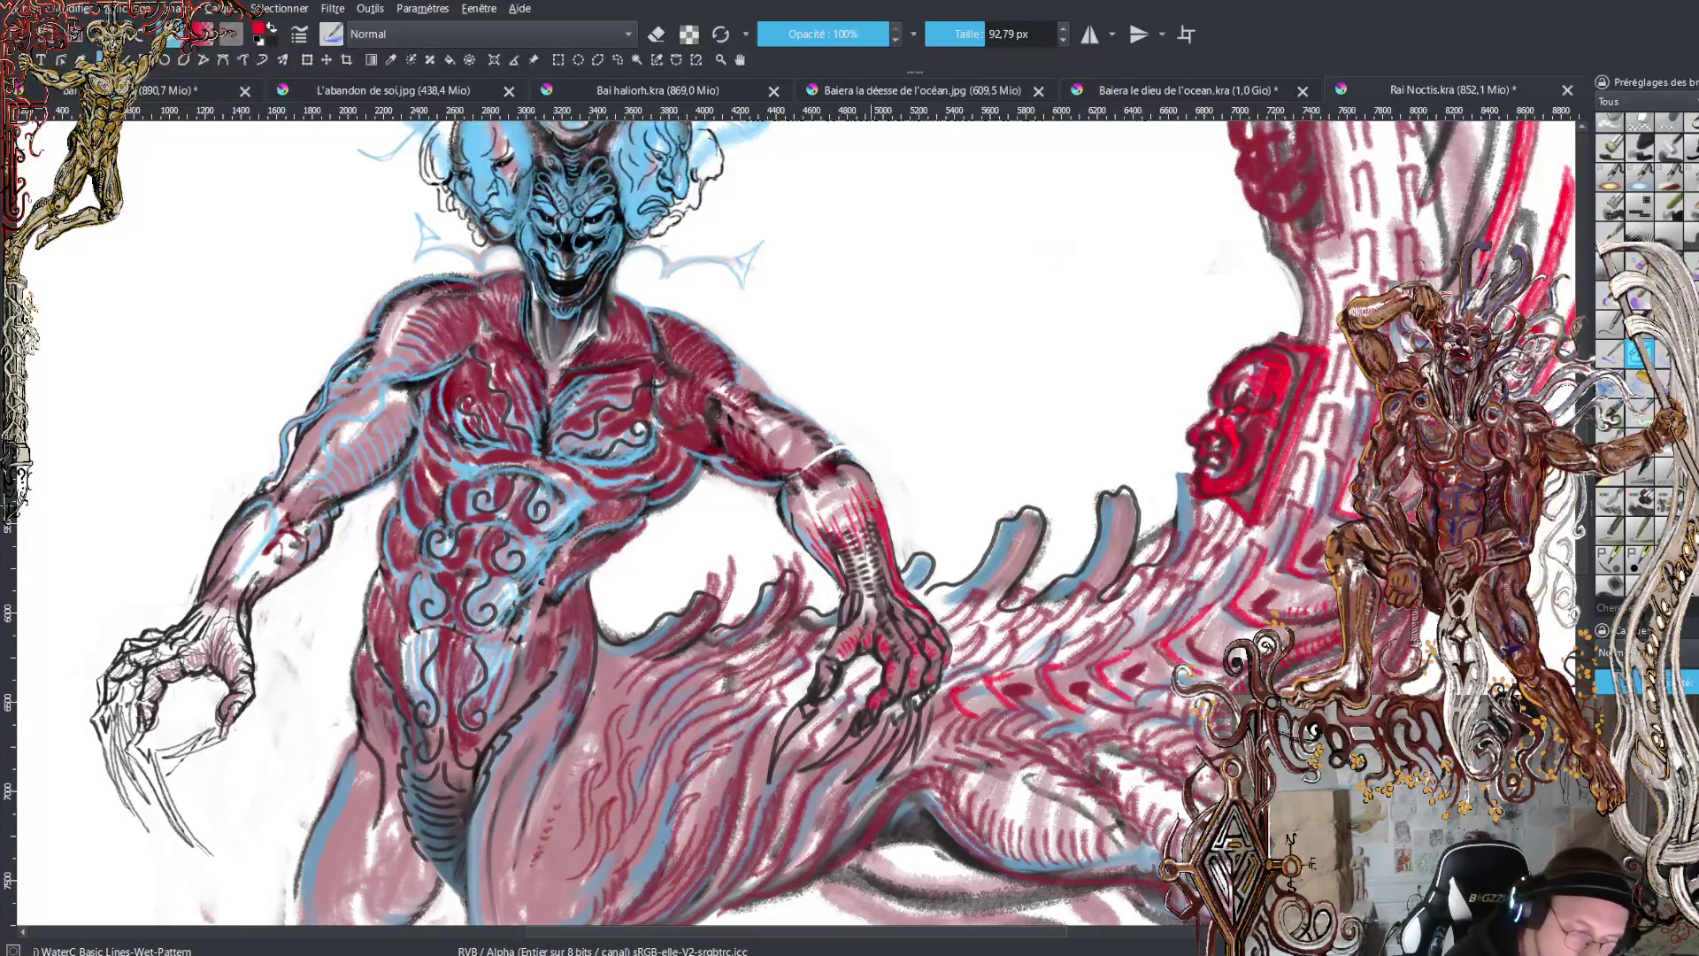
{"action": "left_click_drag", "start_coordinate": [884, 509], "coordinate": [867, 479]}
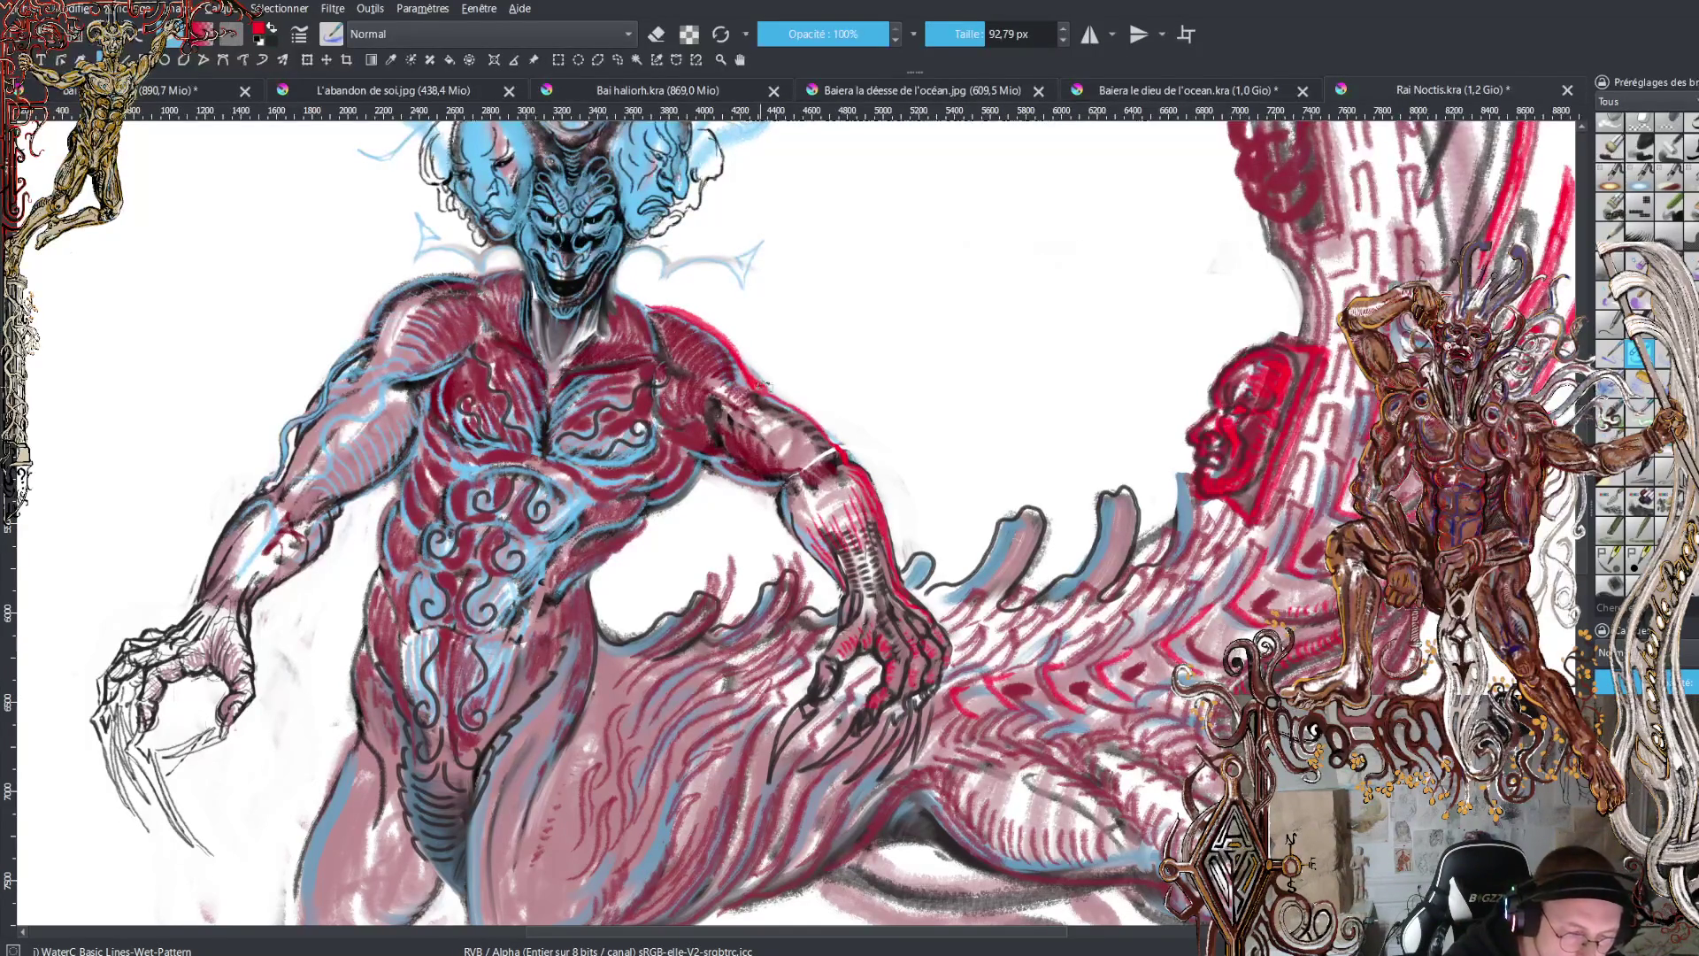
{"action": "left_click_drag", "start_coordinate": [766, 387], "coordinate": [831, 446]}
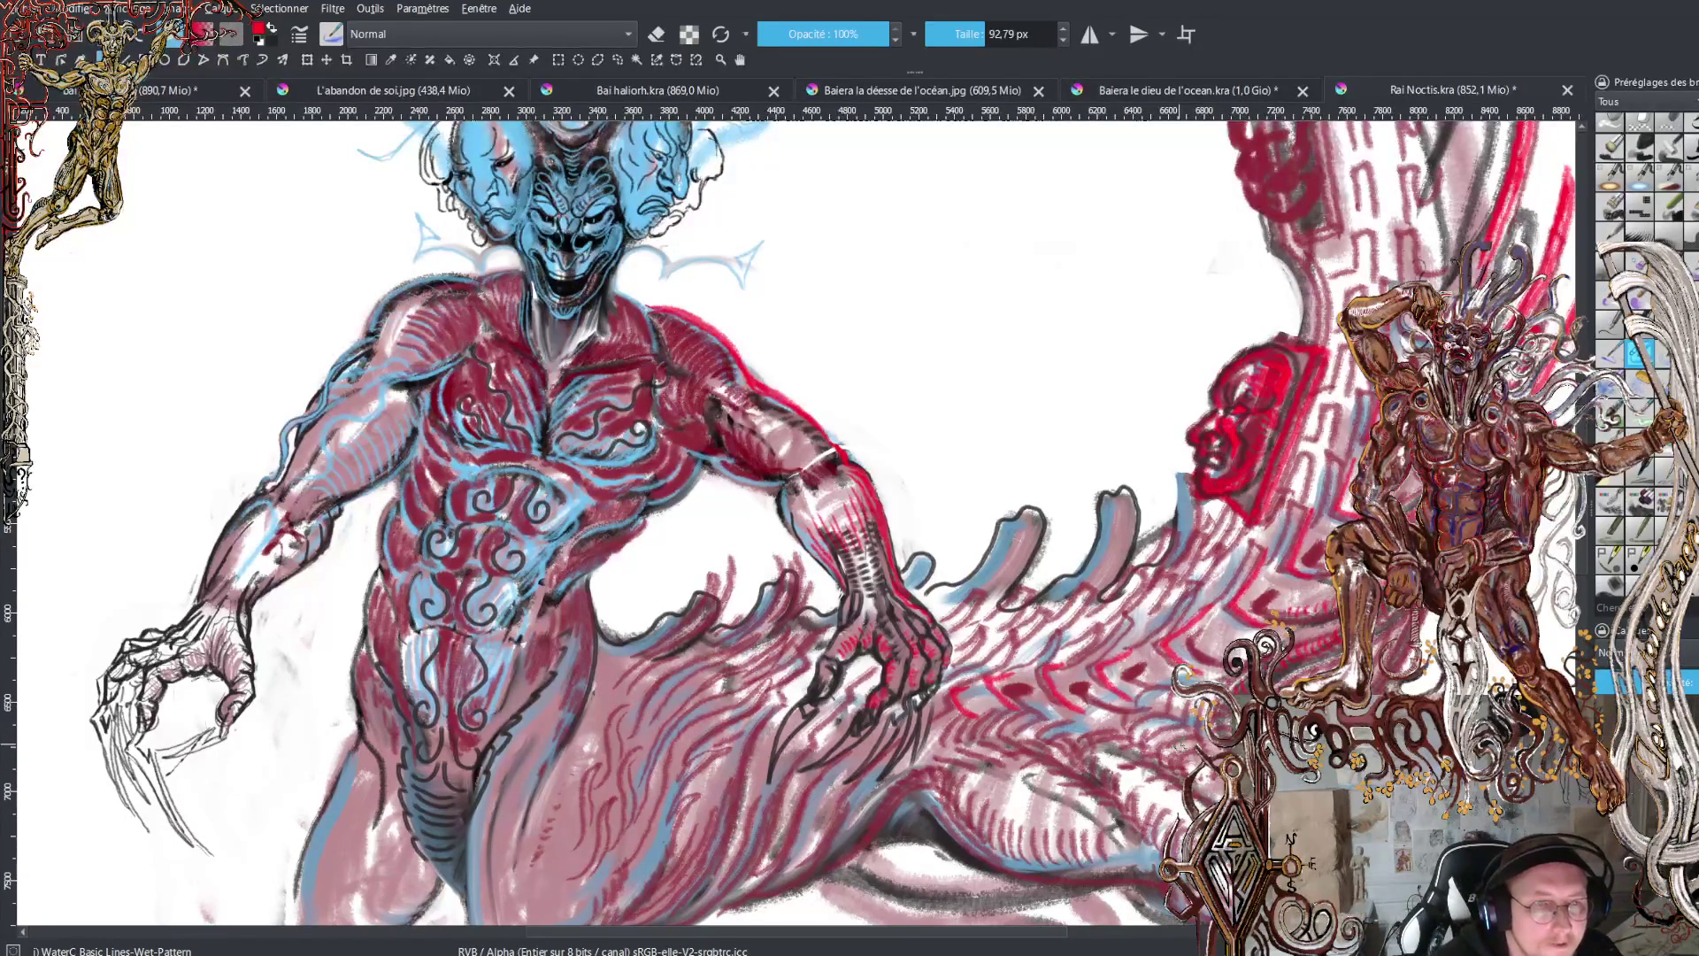
- Fit the whole painting in the window and add short strokes to the far hind leg
{"action": "key", "text": "2"}
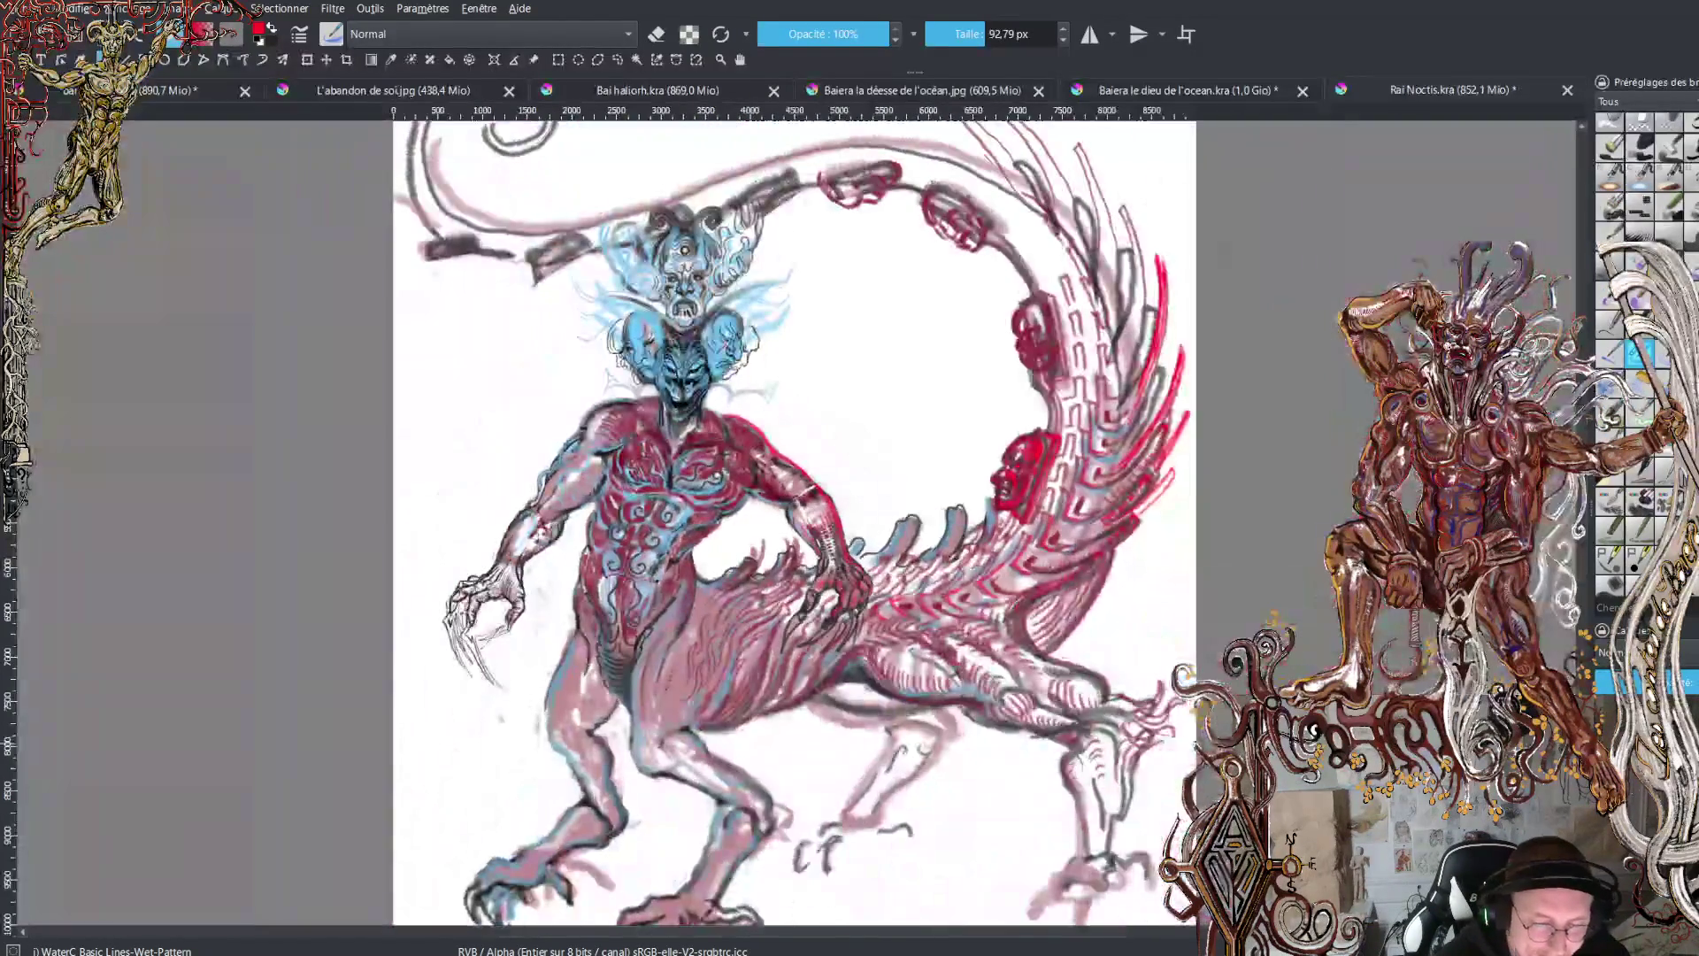
{"action": "key", "text": "minus"}
{"action": "key", "text": "2"}
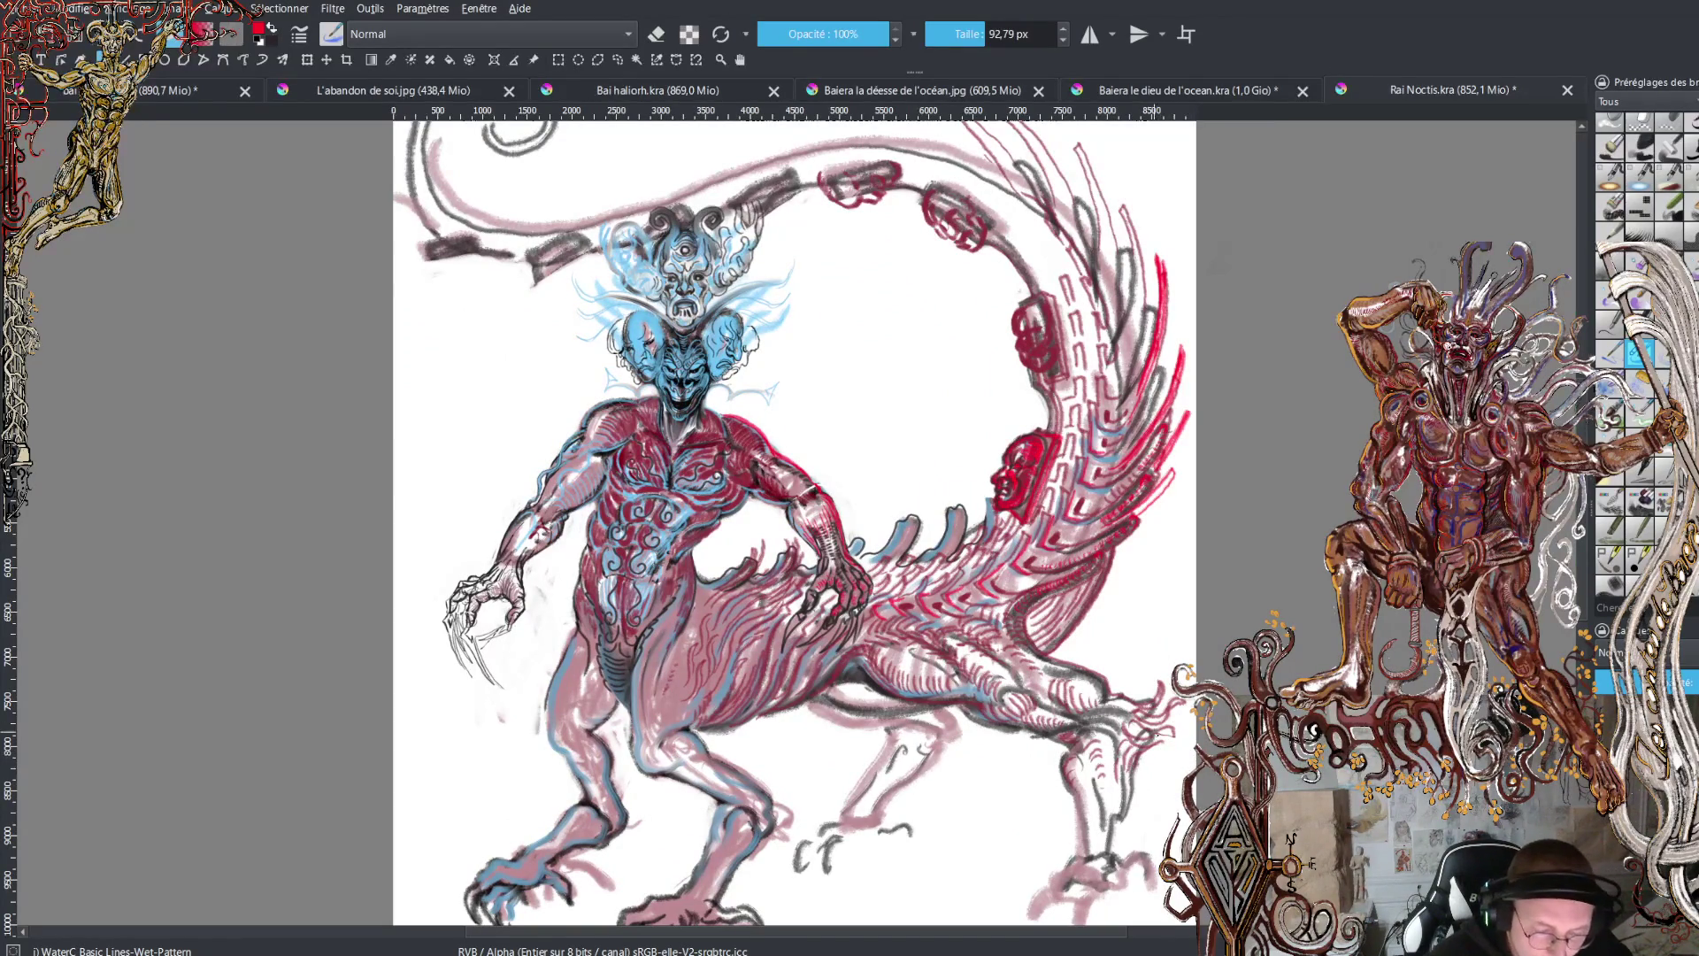
{"action": "mouse_move", "coordinate": [1085, 761]}
{"action": "left_mouse_down"}
{"action": "mouse_move", "coordinate": [1126, 874]}
{"action": "mouse_move", "coordinate": [1161, 841]}
{"action": "mouse_move", "coordinate": [1156, 906]}
{"action": "mouse_move", "coordinate": [1072, 890]}
{"action": "left_mouse_up"}
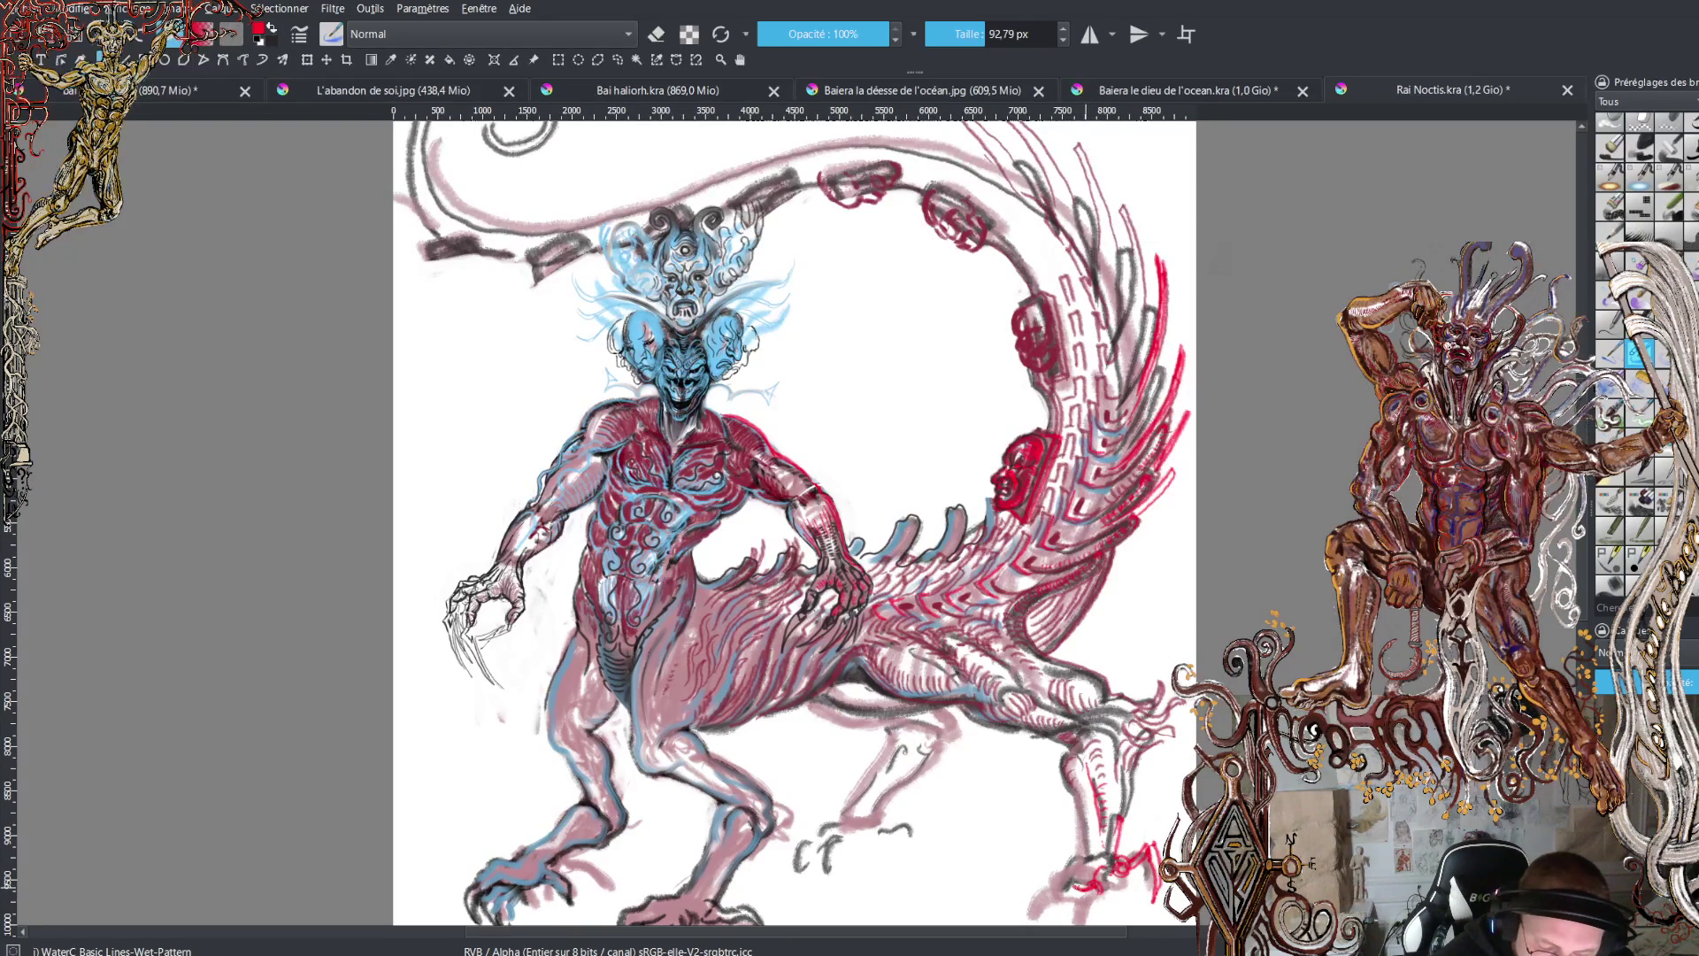
- Paint bright red strokes over the far rear foot and along its leg
{"action": "scroll", "coordinate": [1067, 770], "scroll_direction": "down", "scroll_amount": 3}
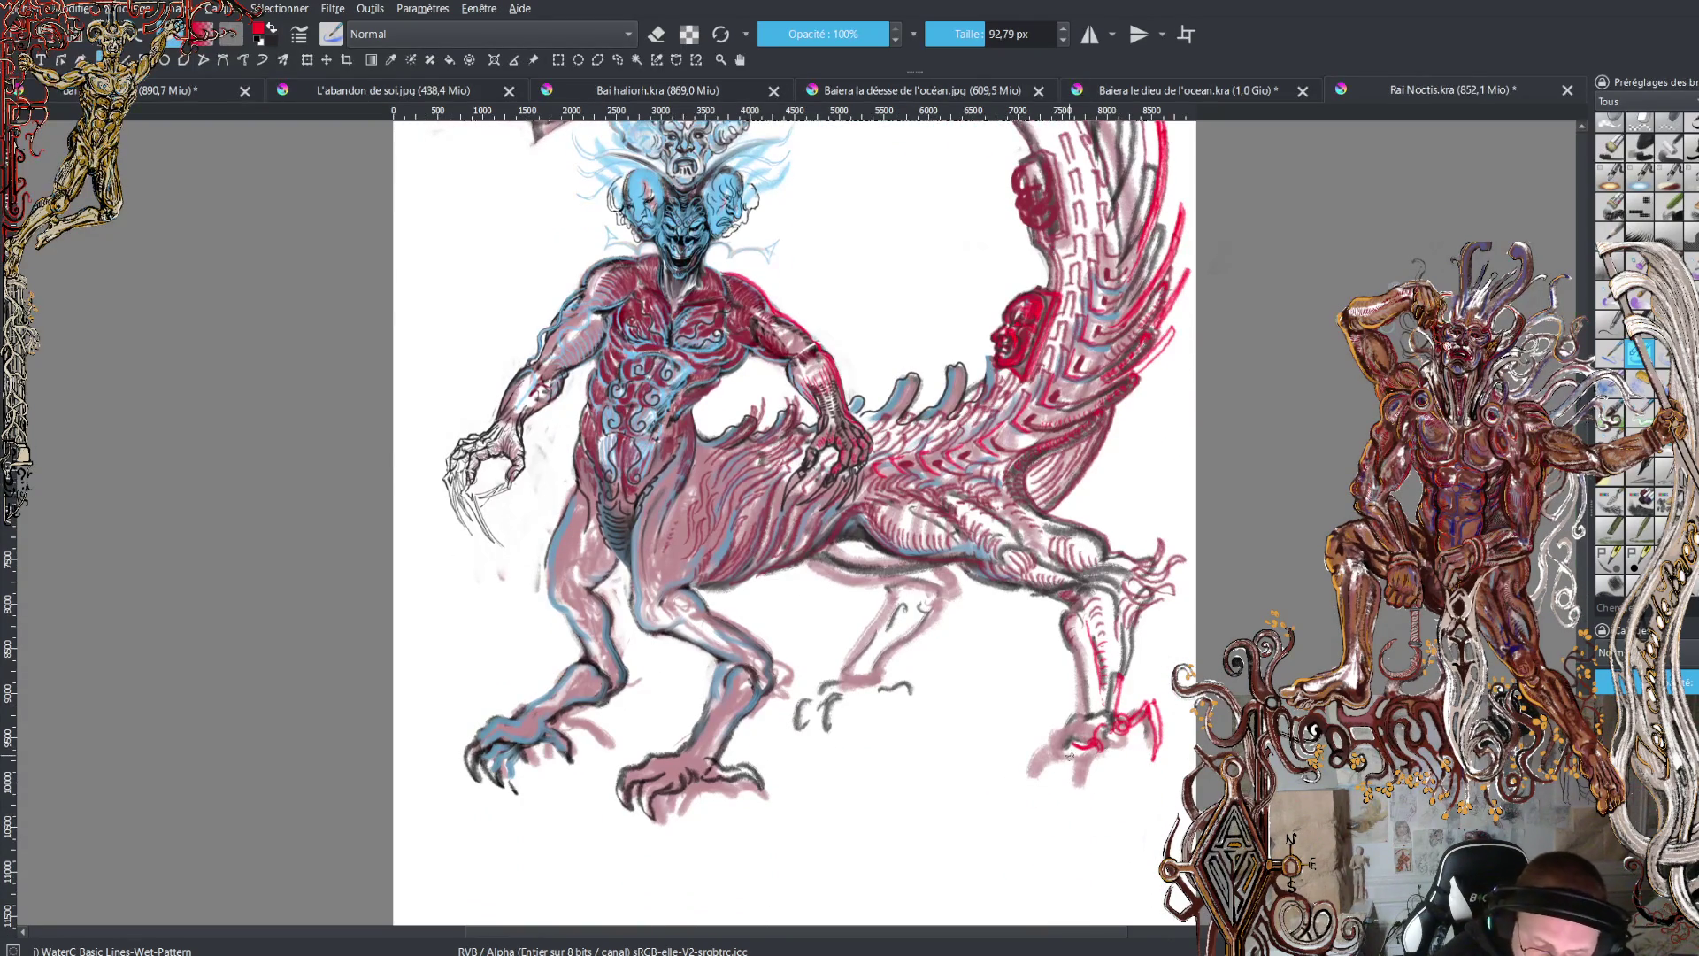
{"action": "mouse_move", "coordinate": [1066, 770]}
{"action": "left_mouse_down"}
{"action": "mouse_move", "coordinate": [1073, 807]}
{"action": "mouse_move", "coordinate": [1076, 761]}
{"action": "left_mouse_up"}
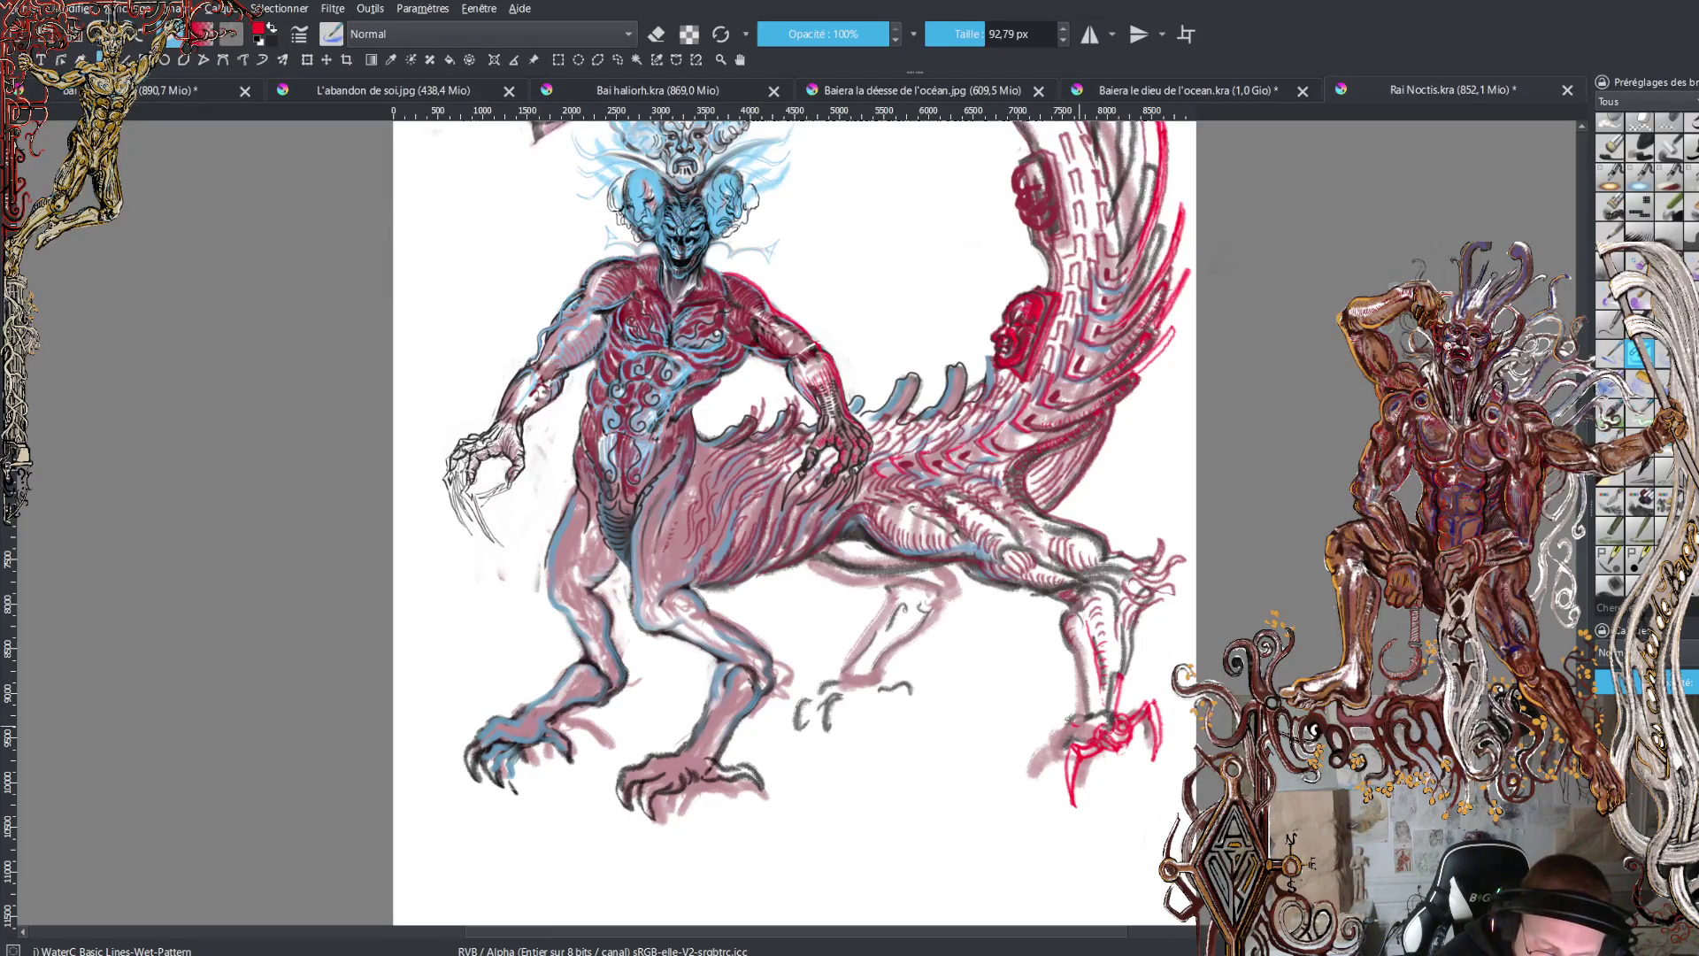
{"action": "left_click_drag", "start_coordinate": [1071, 715], "coordinate": [1057, 730]}
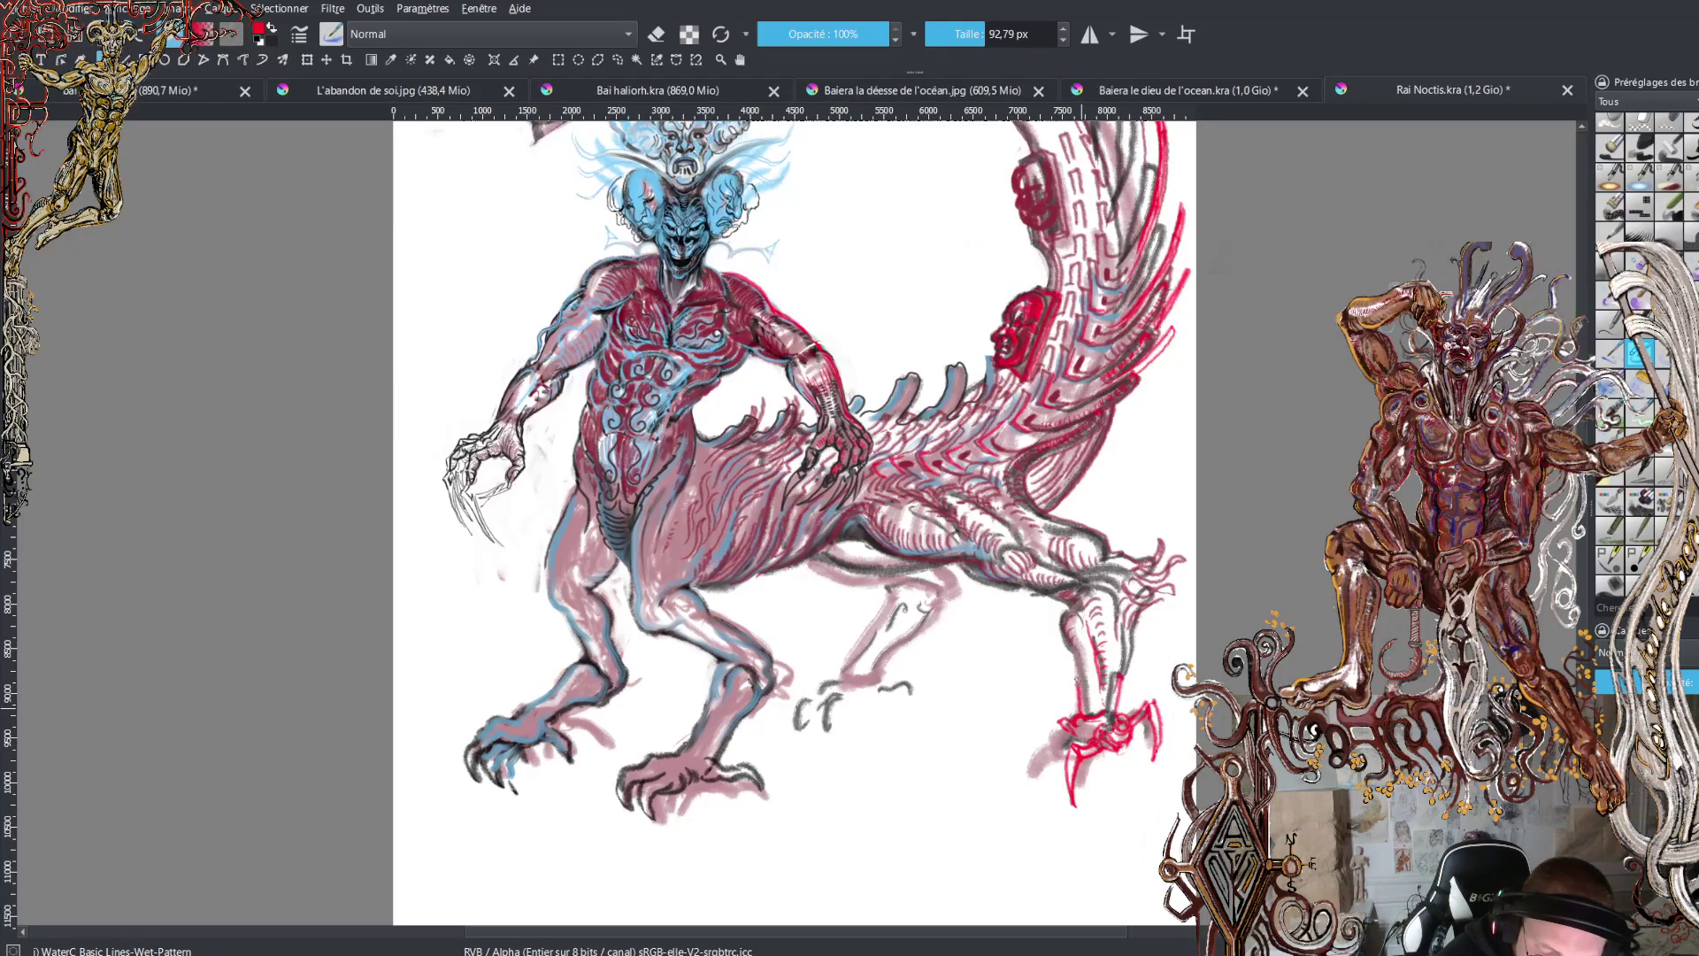
{"action": "left_click_drag", "start_coordinate": [1083, 660], "coordinate": [1081, 708]}
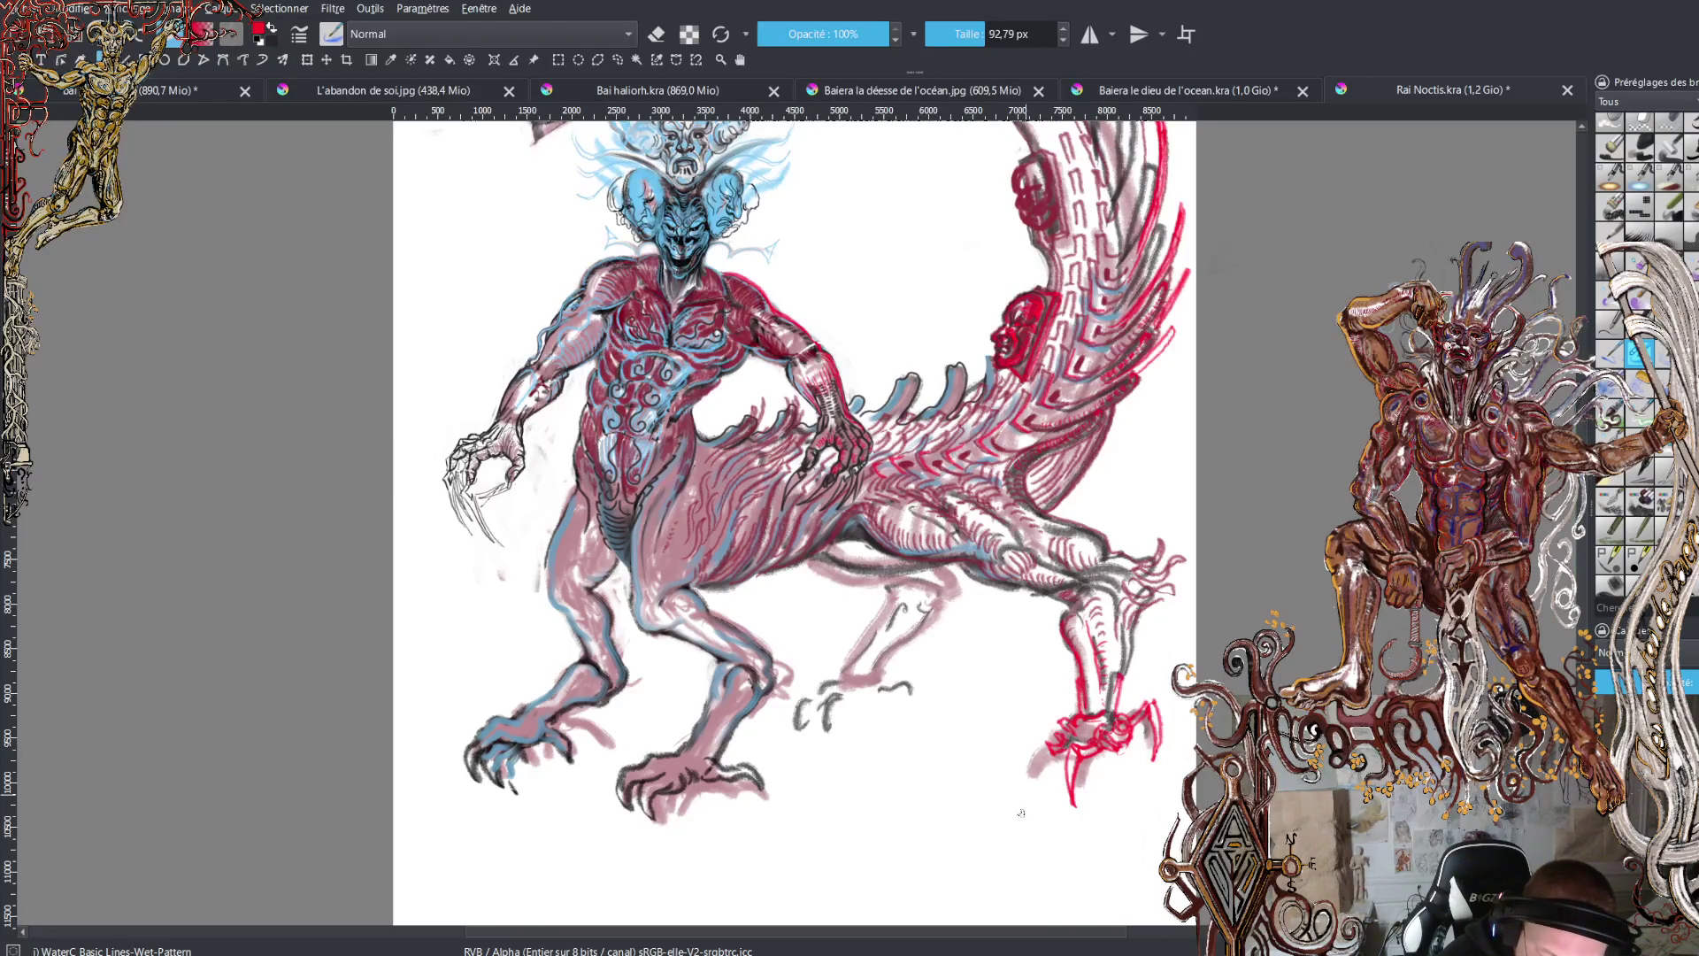
- Draw several long curved red claws on the rear foot, including one on its right side
{"action": "left_click_drag", "start_coordinate": [1050, 752], "coordinate": [1028, 786]}
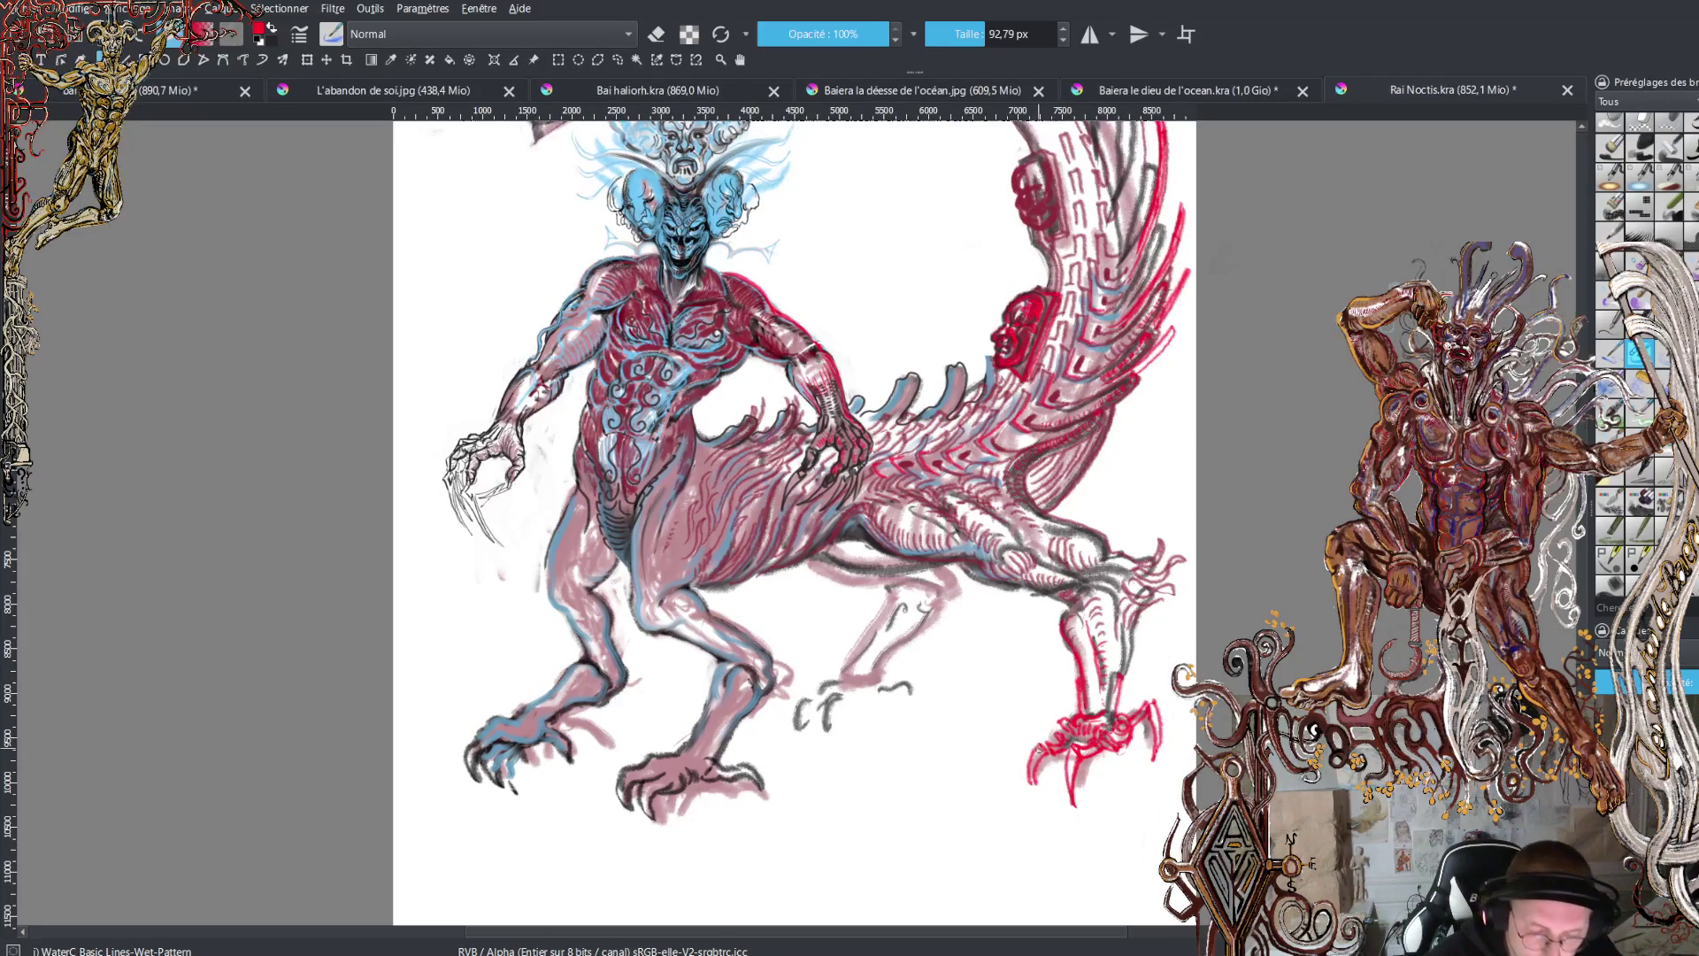
{"action": "mouse_move", "coordinate": [1035, 741]}
{"action": "left_mouse_down"}
{"action": "mouse_move", "coordinate": [1023, 802]}
{"action": "mouse_move", "coordinate": [1077, 818]}
{"action": "left_mouse_up"}
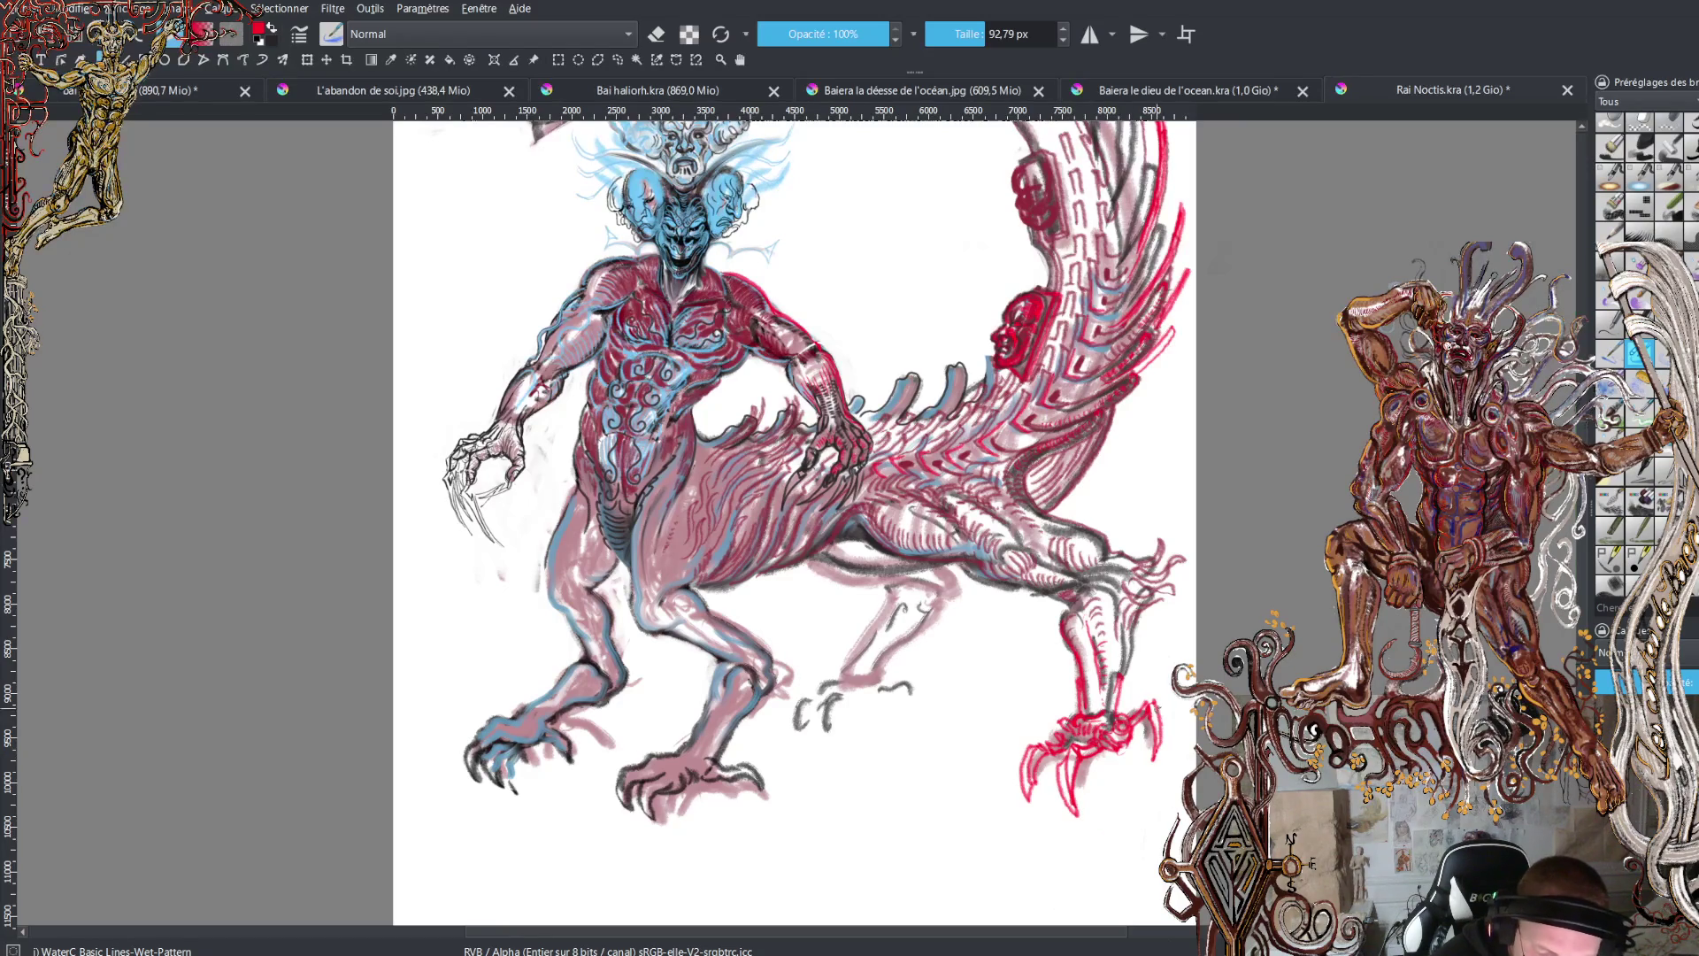
{"action": "left_click_drag", "start_coordinate": [1162, 711], "coordinate": [1150, 772]}
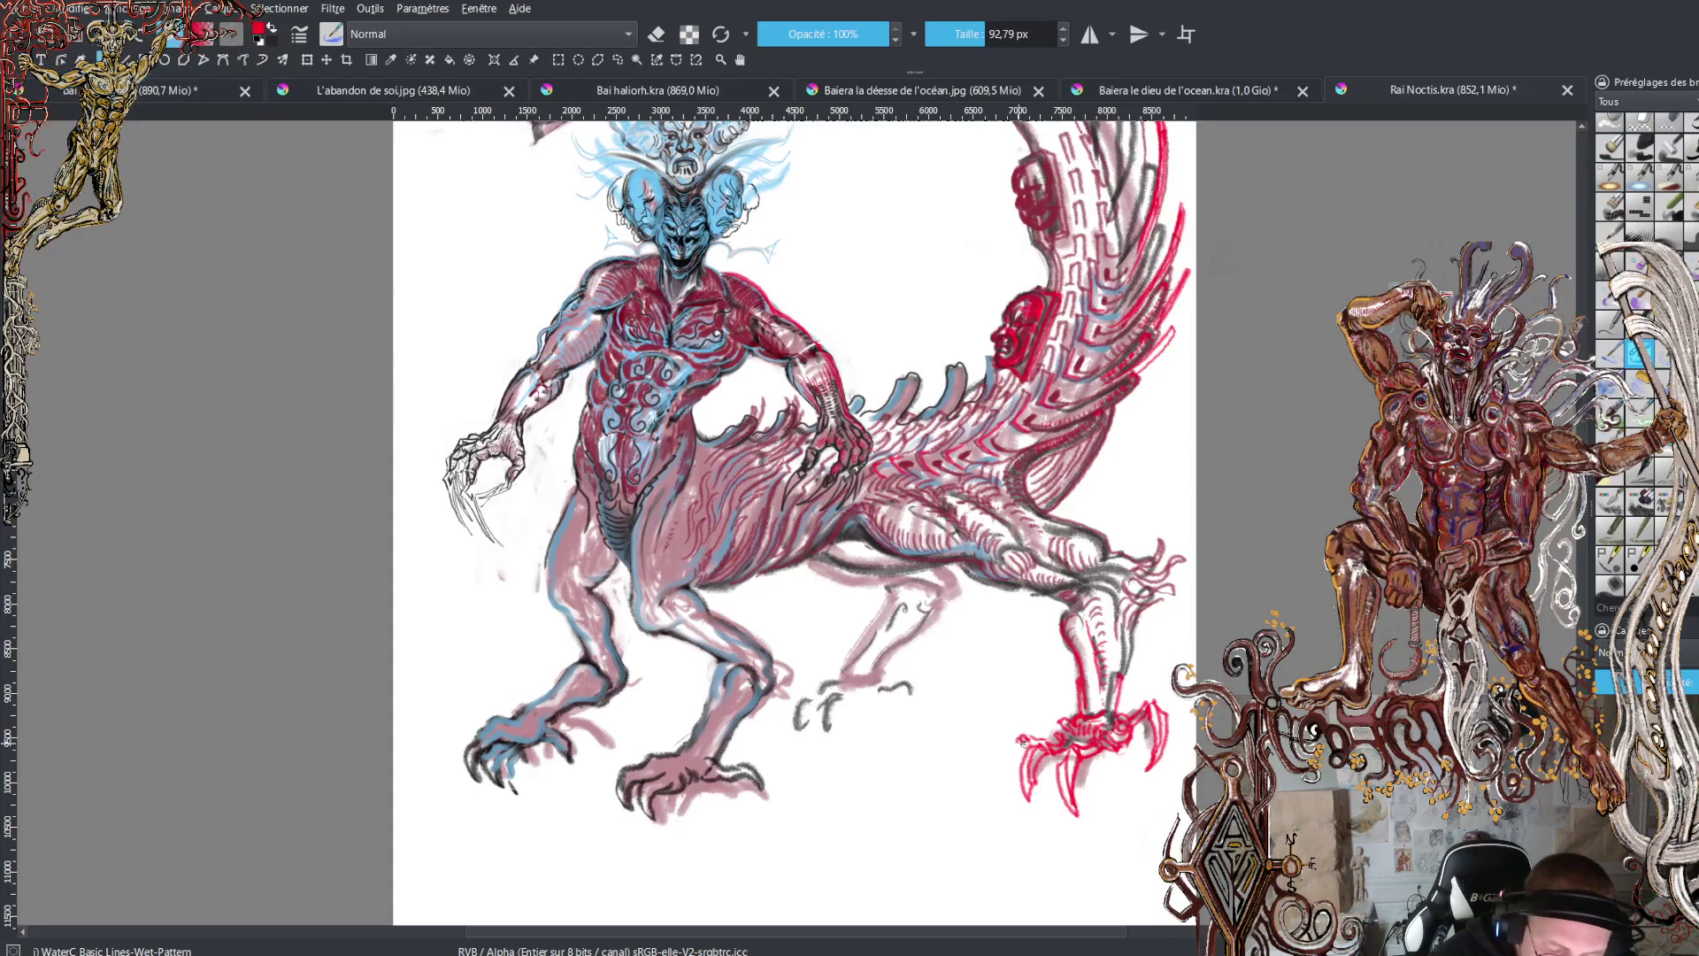
{"action": "mouse_move", "coordinate": [1016, 740]}
{"action": "left_mouse_down"}
{"action": "mouse_move", "coordinate": [989, 787]}
{"action": "mouse_move", "coordinate": [1015, 752]}
{"action": "left_mouse_up"}
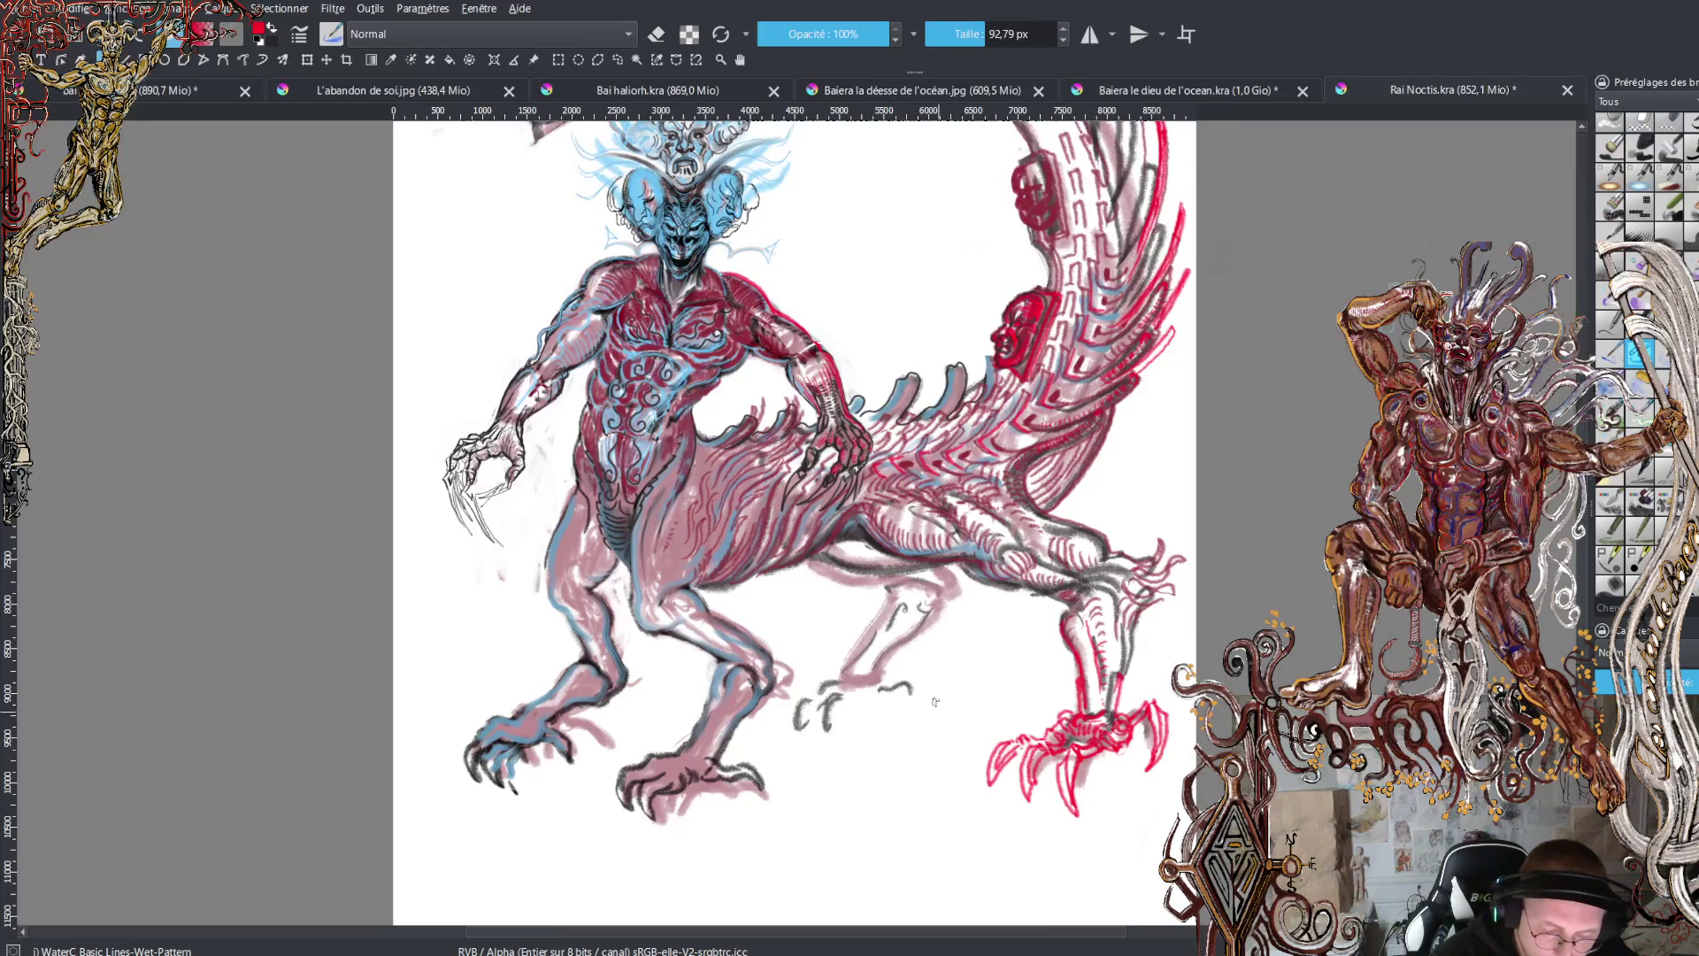
- Sketch the middle hind leg in red, curving down to a clawed raised foot
{"action": "left_click", "coordinate": [886, 682]}
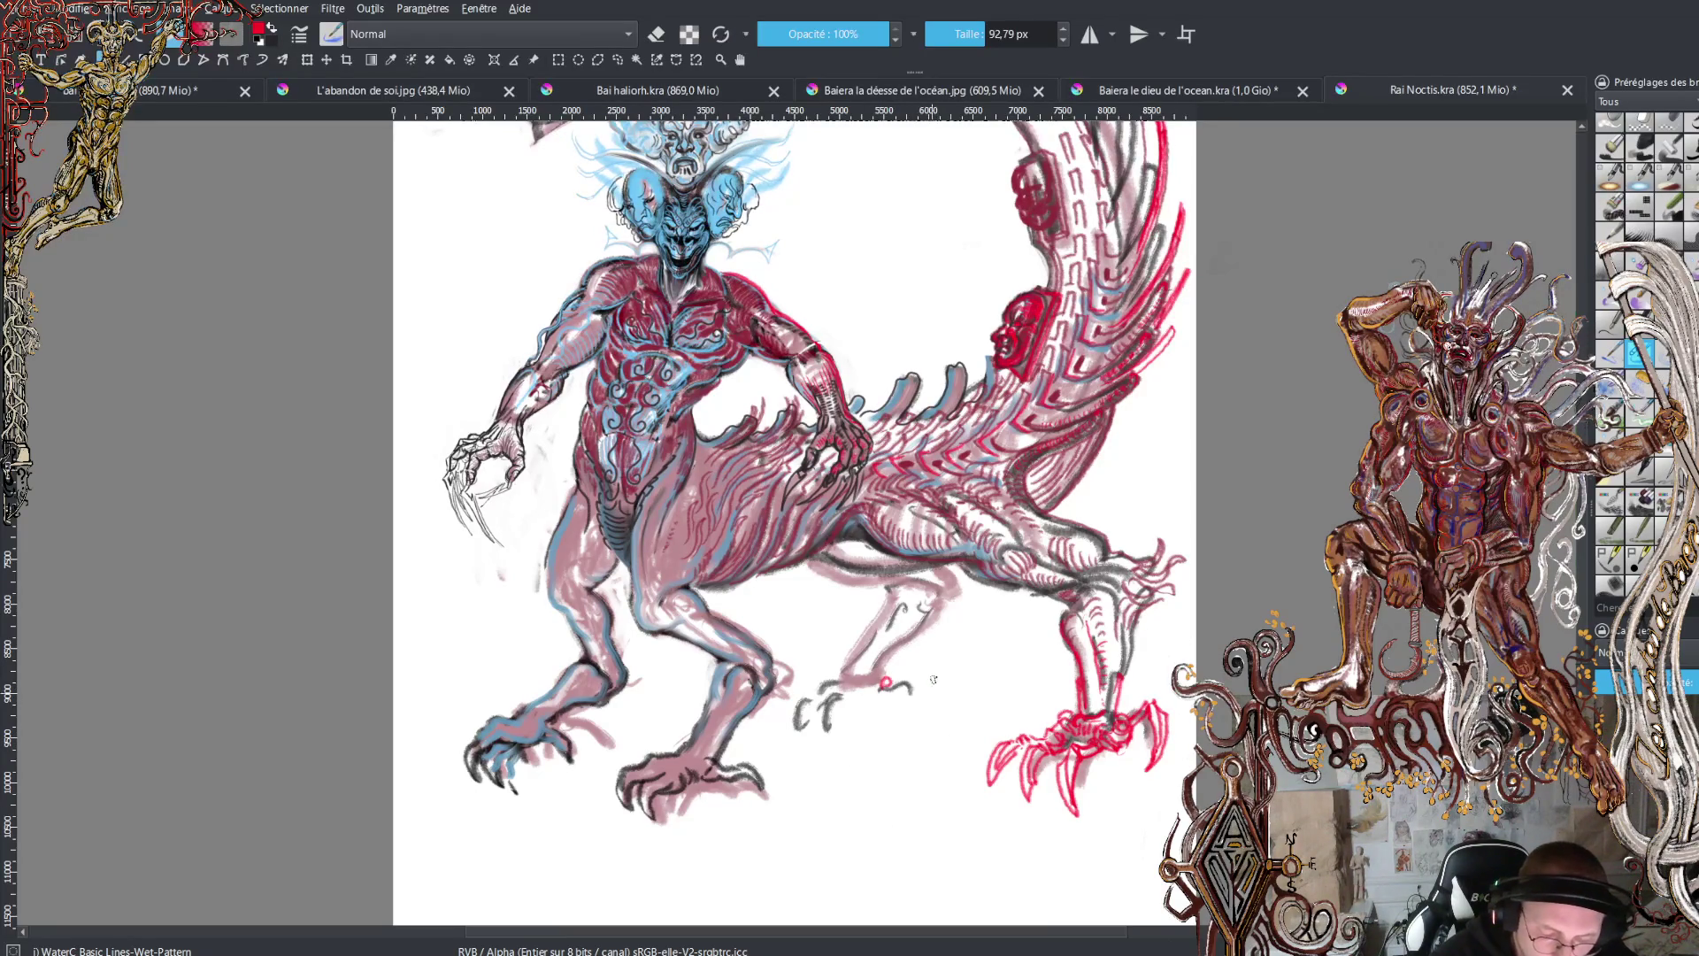
{"action": "left_click_drag", "start_coordinate": [888, 685], "coordinate": [909, 678]}
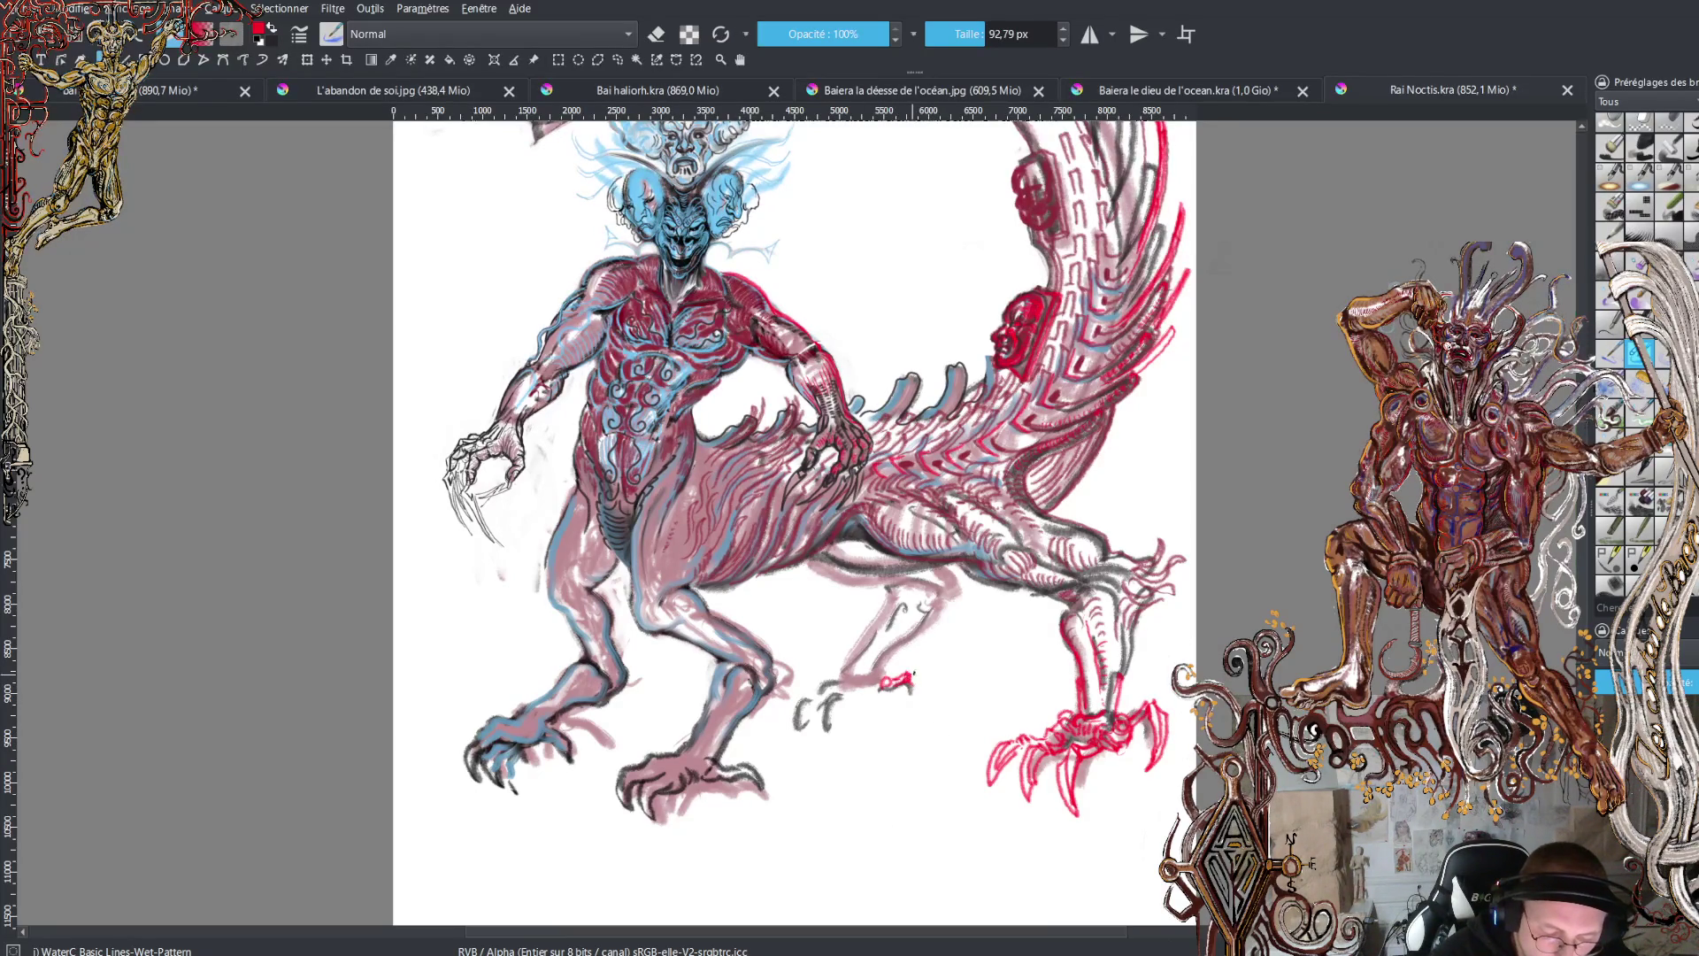
{"action": "mouse_move", "coordinate": [915, 678]}
{"action": "left_mouse_down"}
{"action": "mouse_move", "coordinate": [906, 716]}
{"action": "mouse_move", "coordinate": [866, 693]}
{"action": "mouse_move", "coordinate": [880, 689]}
{"action": "mouse_move", "coordinate": [840, 693]}
{"action": "mouse_move", "coordinate": [860, 692]}
{"action": "mouse_move", "coordinate": [832, 737]}
{"action": "mouse_move", "coordinate": [846, 750]}
{"action": "mouse_move", "coordinate": [808, 699]}
{"action": "mouse_move", "coordinate": [794, 767]}
{"action": "left_mouse_up"}
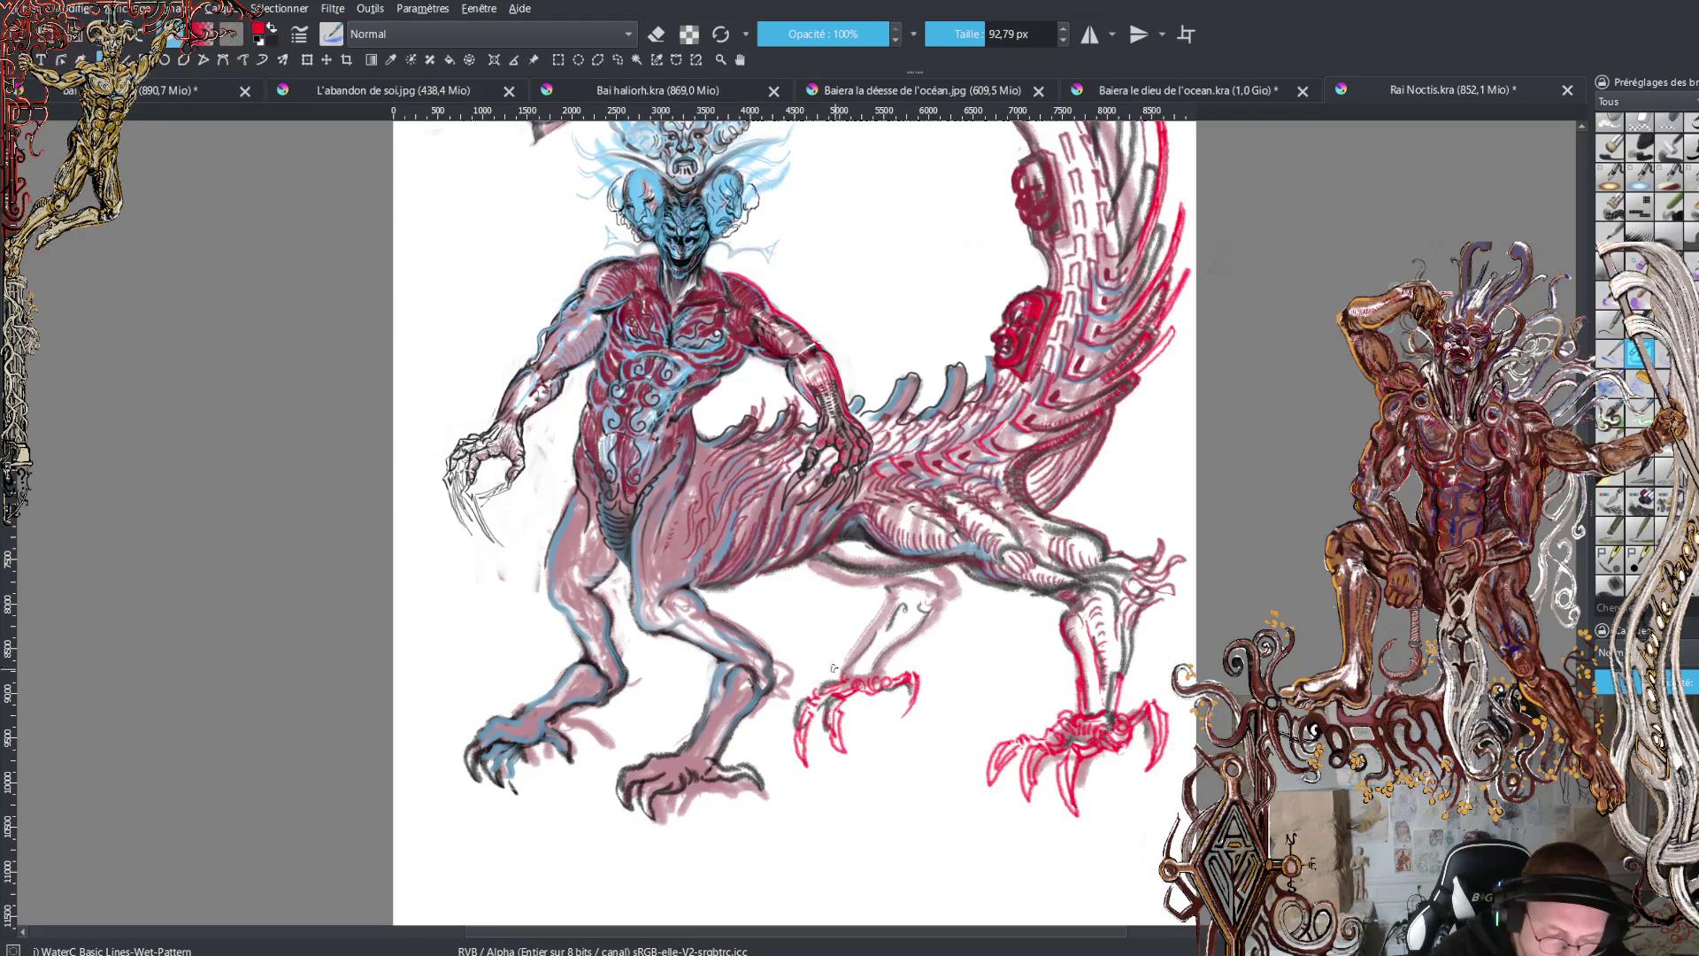
{"action": "left_click_drag", "start_coordinate": [805, 679], "coordinate": [783, 724]}
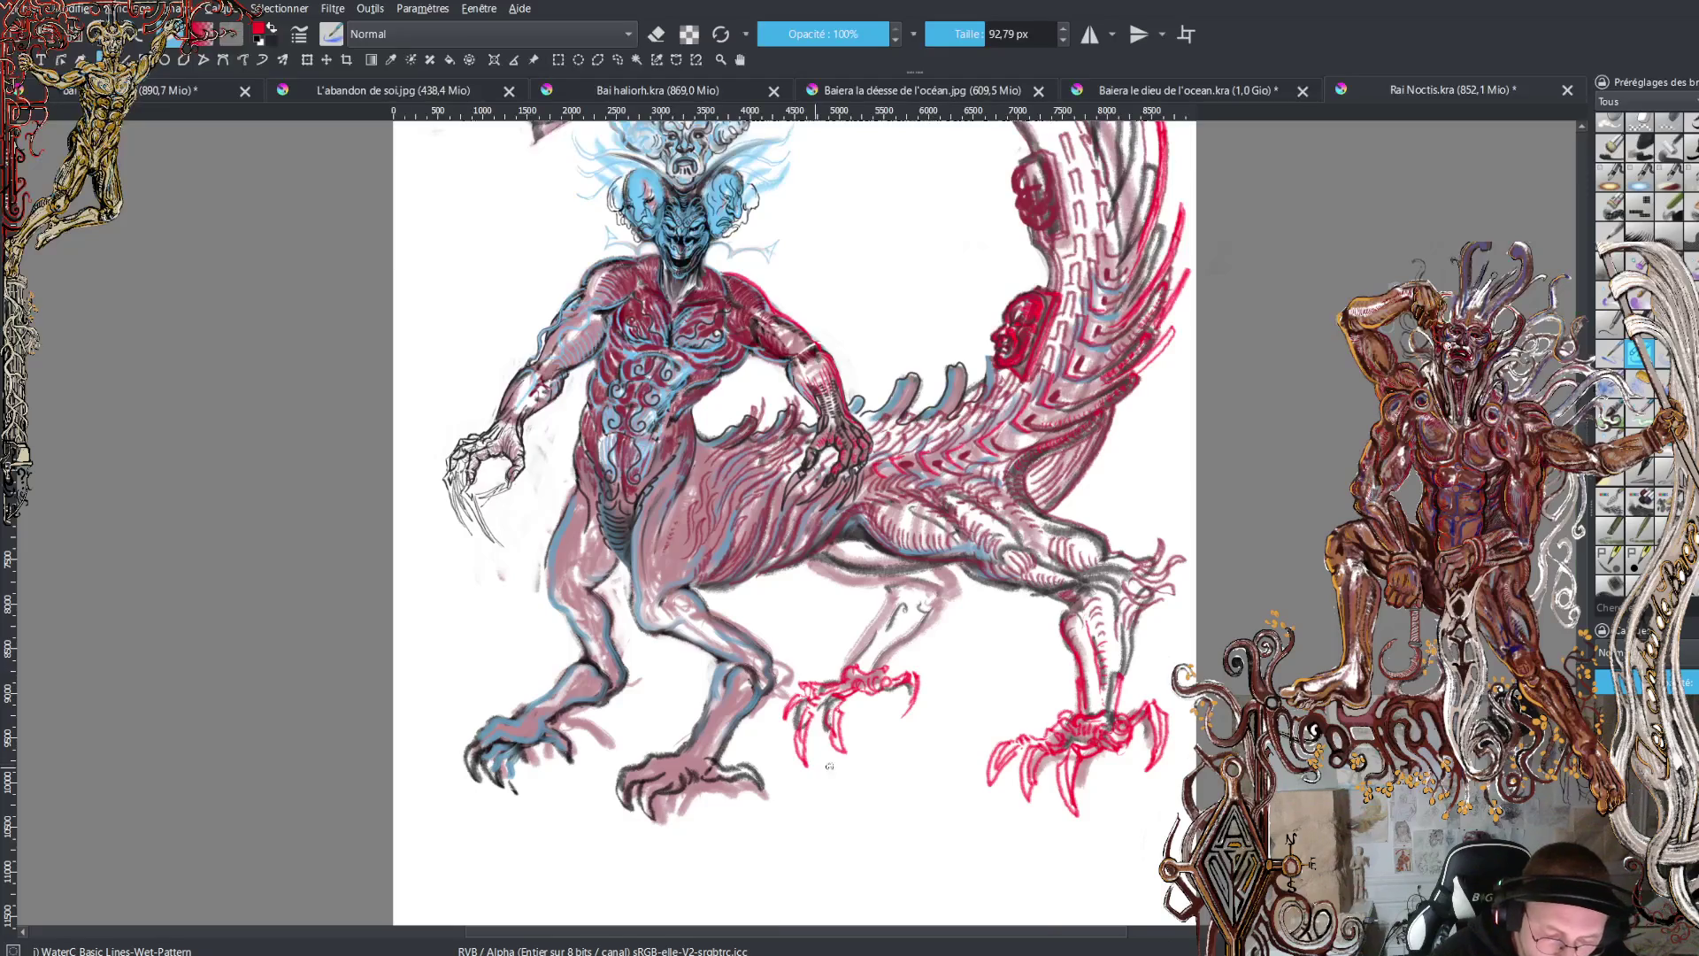
- Draw a red line up the raised leg and add hair-like strokes at the foot tip
{"action": "left_click", "coordinate": [886, 660]}
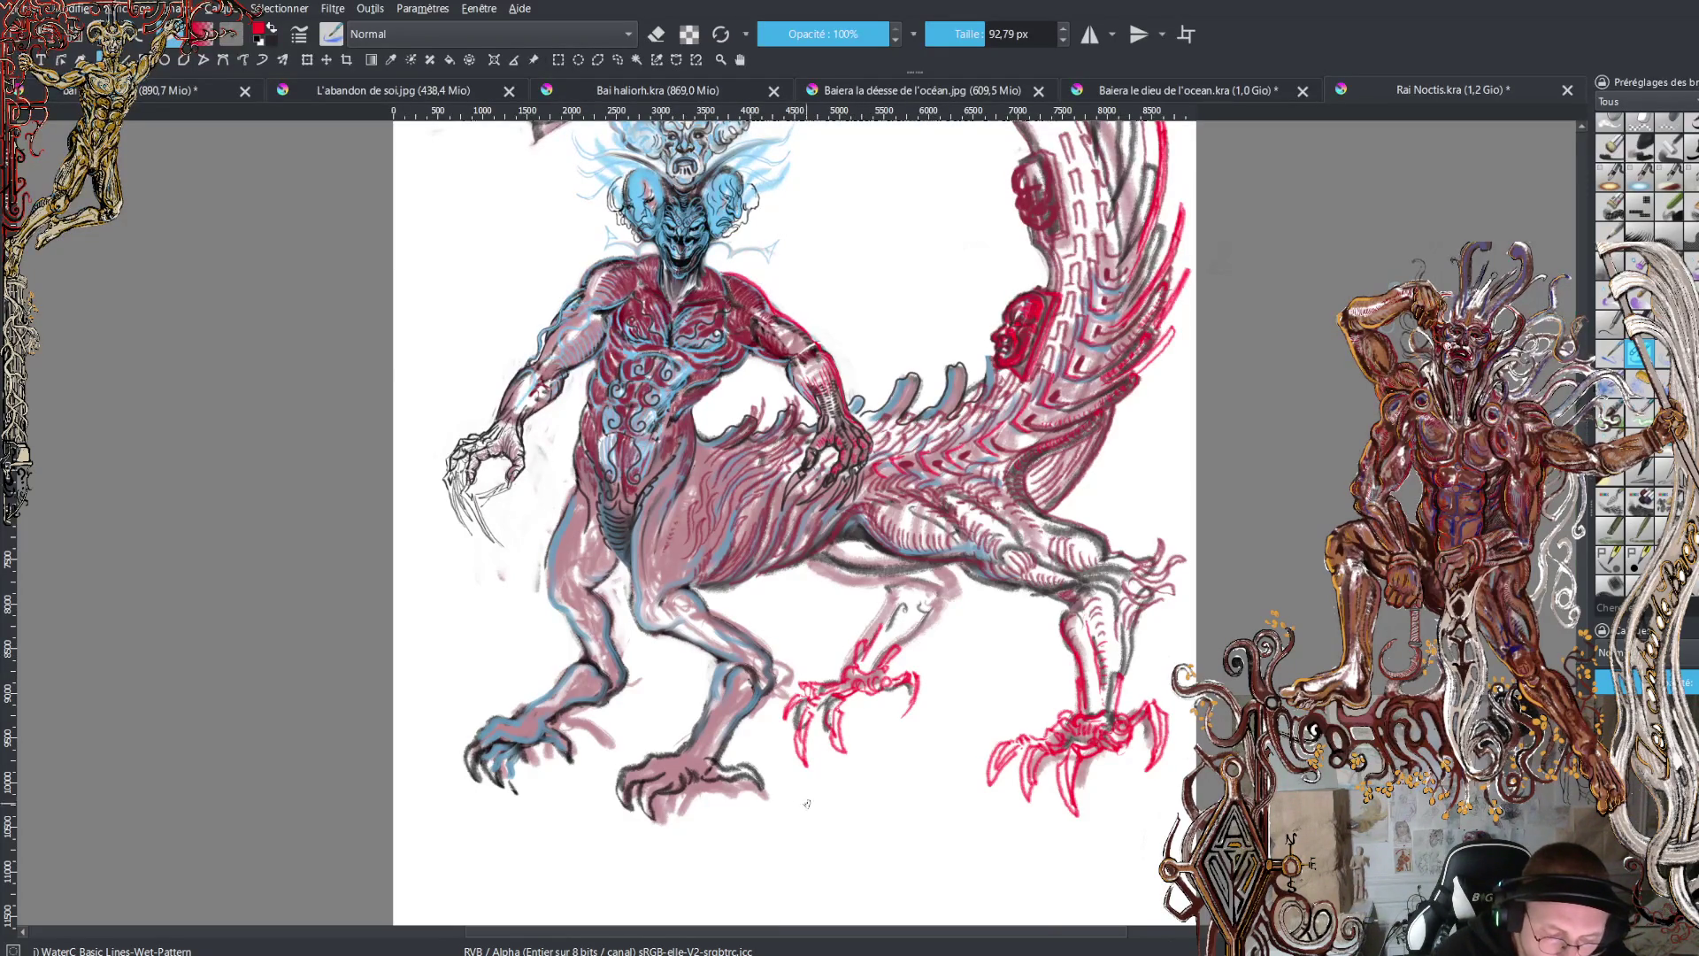
{"action": "mouse_move", "coordinate": [867, 644]}
{"action": "left_mouse_down"}
{"action": "mouse_move", "coordinate": [889, 592]}
{"action": "mouse_move", "coordinate": [922, 609]}
{"action": "mouse_move", "coordinate": [945, 594]}
{"action": "left_mouse_up"}
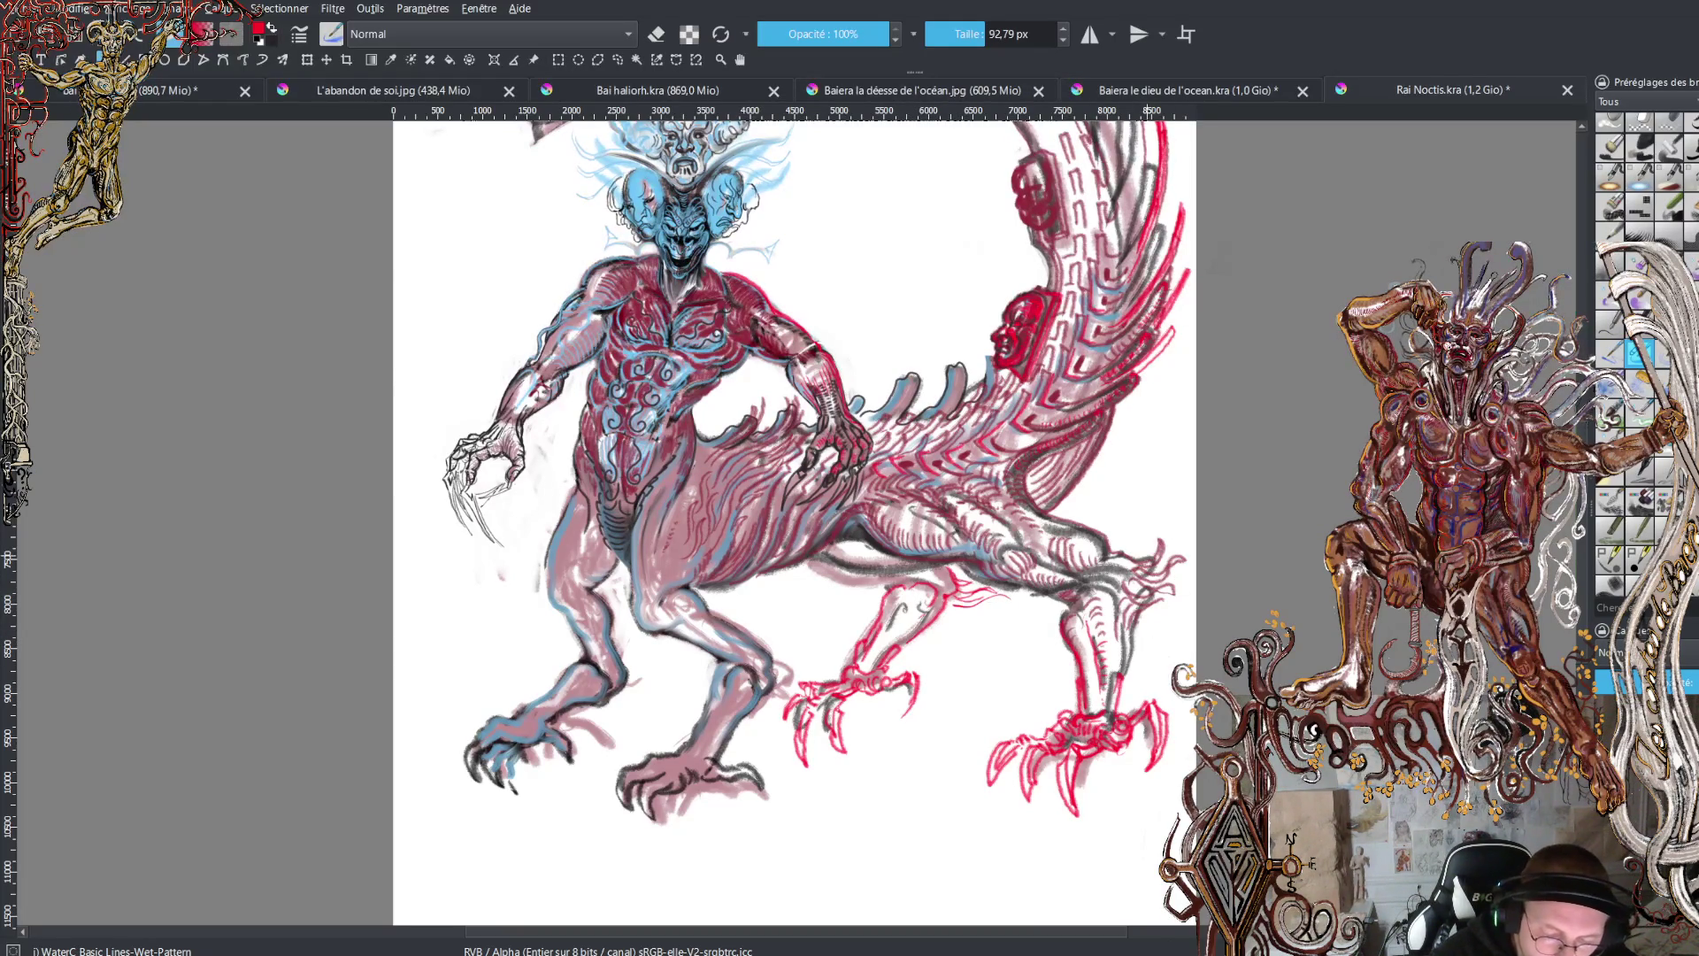
{"action": "left_click_drag", "start_coordinate": [1155, 564], "coordinate": [1180, 522]}
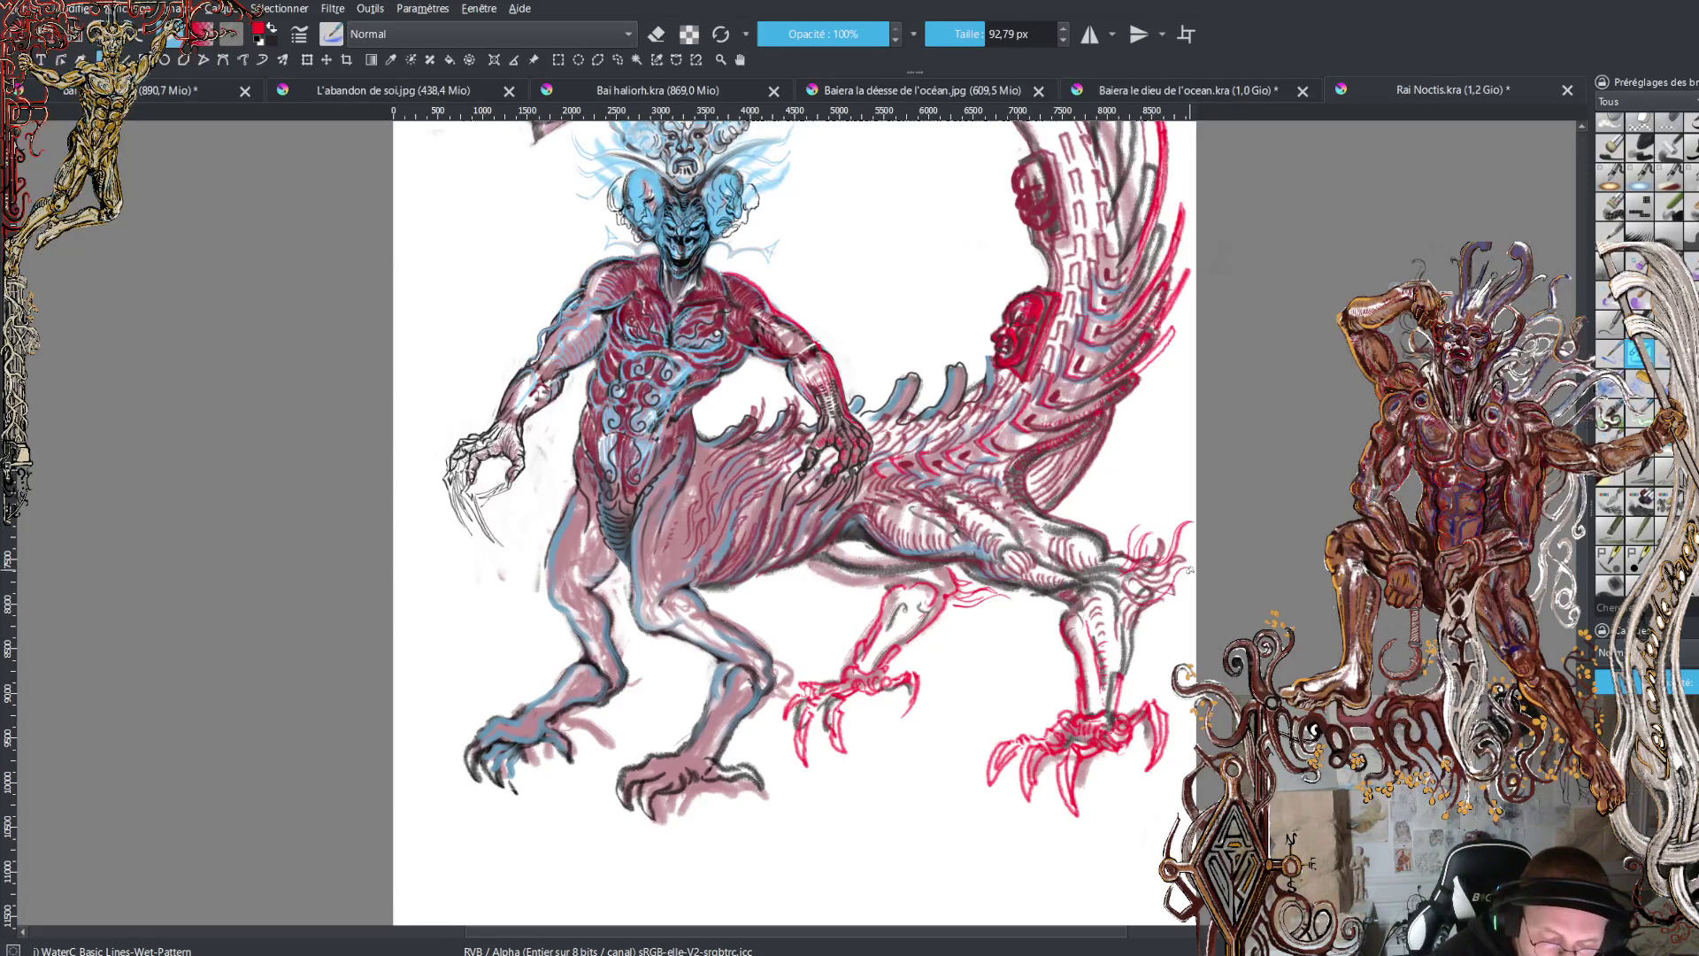
{"action": "left_click_drag", "start_coordinate": [1161, 567], "coordinate": [1137, 610]}
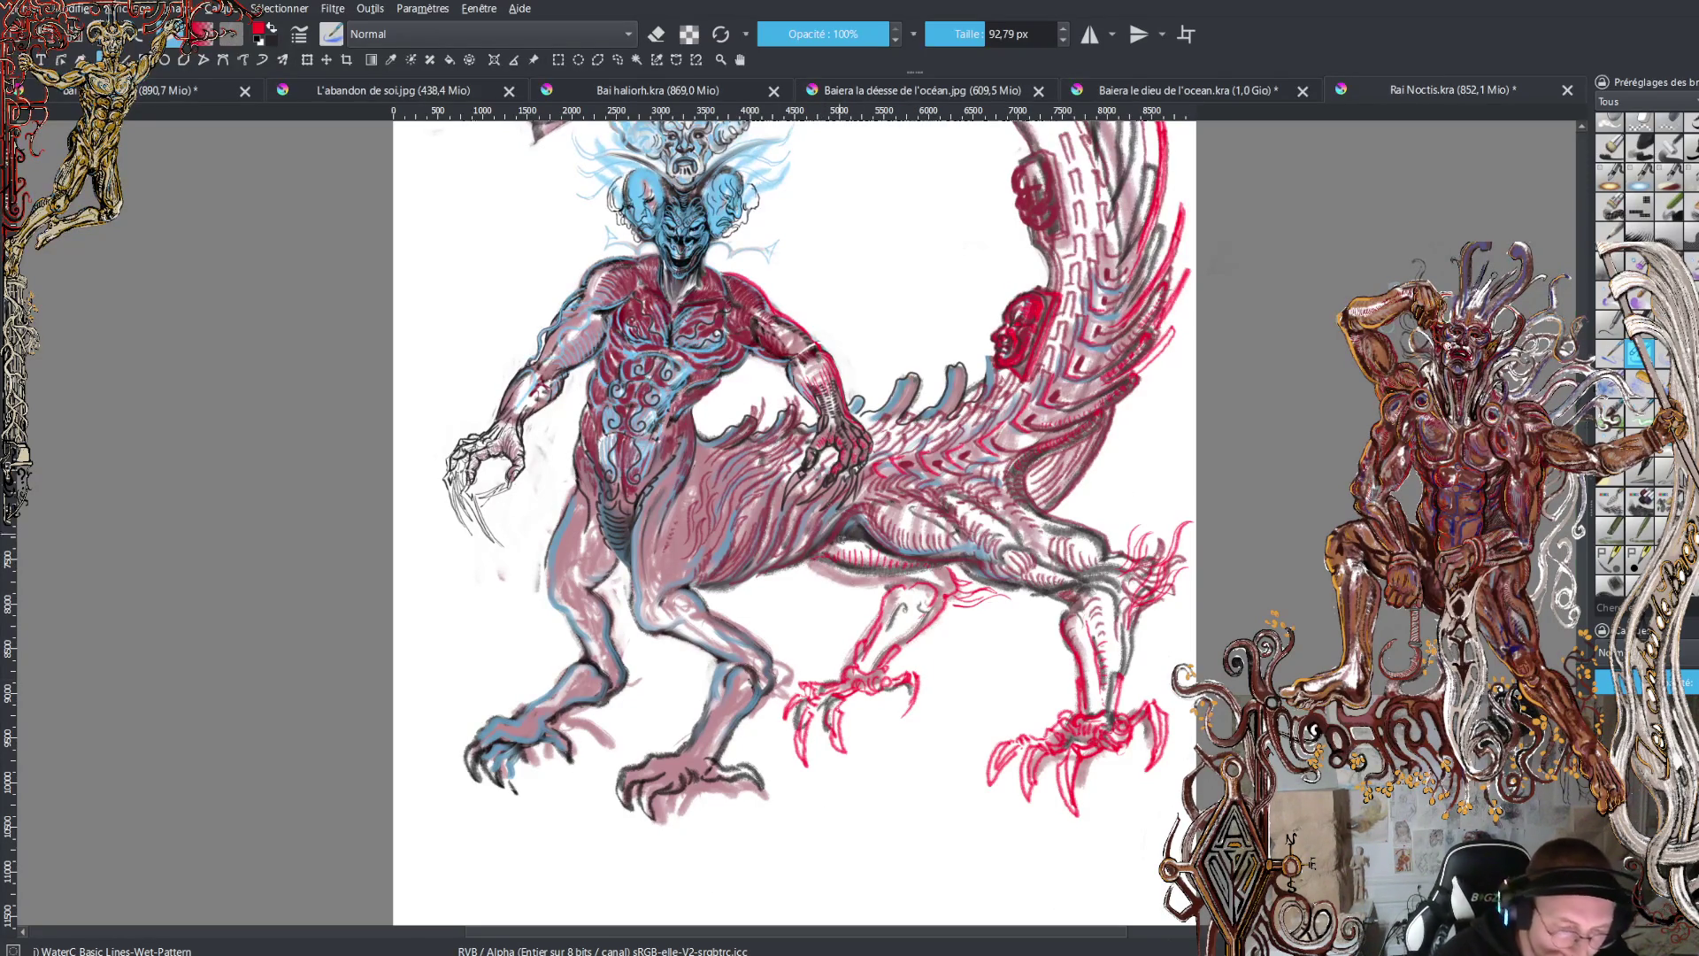
- Zoom in on the heads and deepen the red on the tail's red face
{"action": "scroll", "coordinate": [793, 522], "scroll_direction": "up", "scroll_amount": 5}
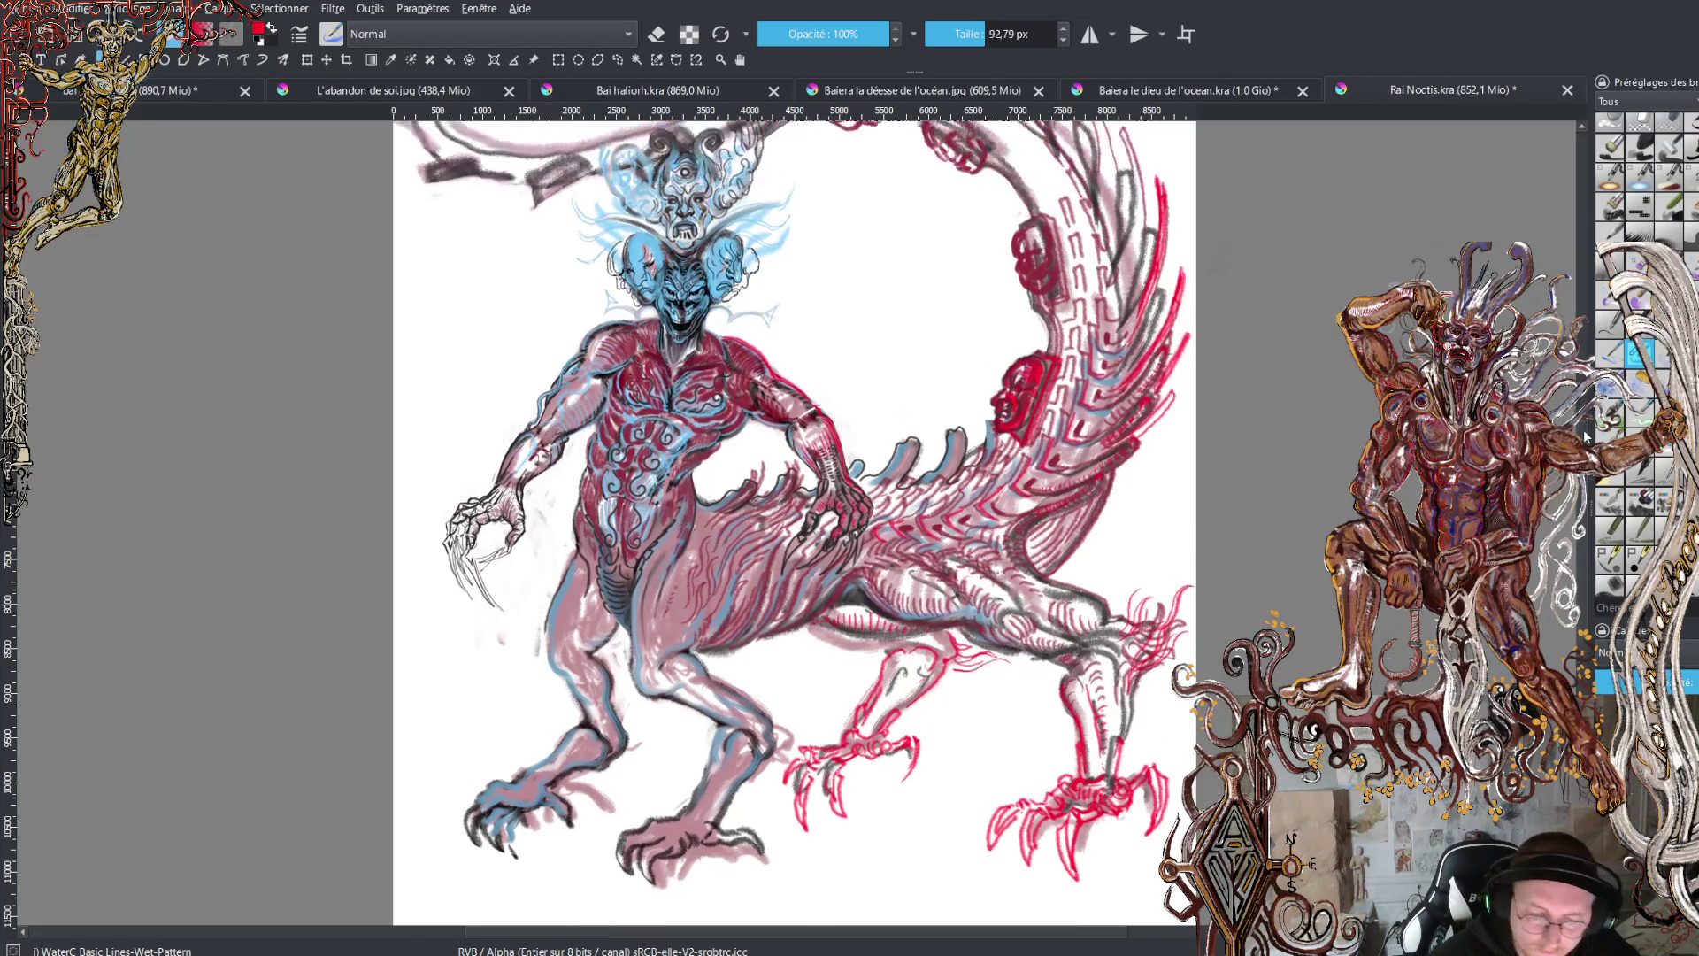
{"action": "key", "text": "plus"}
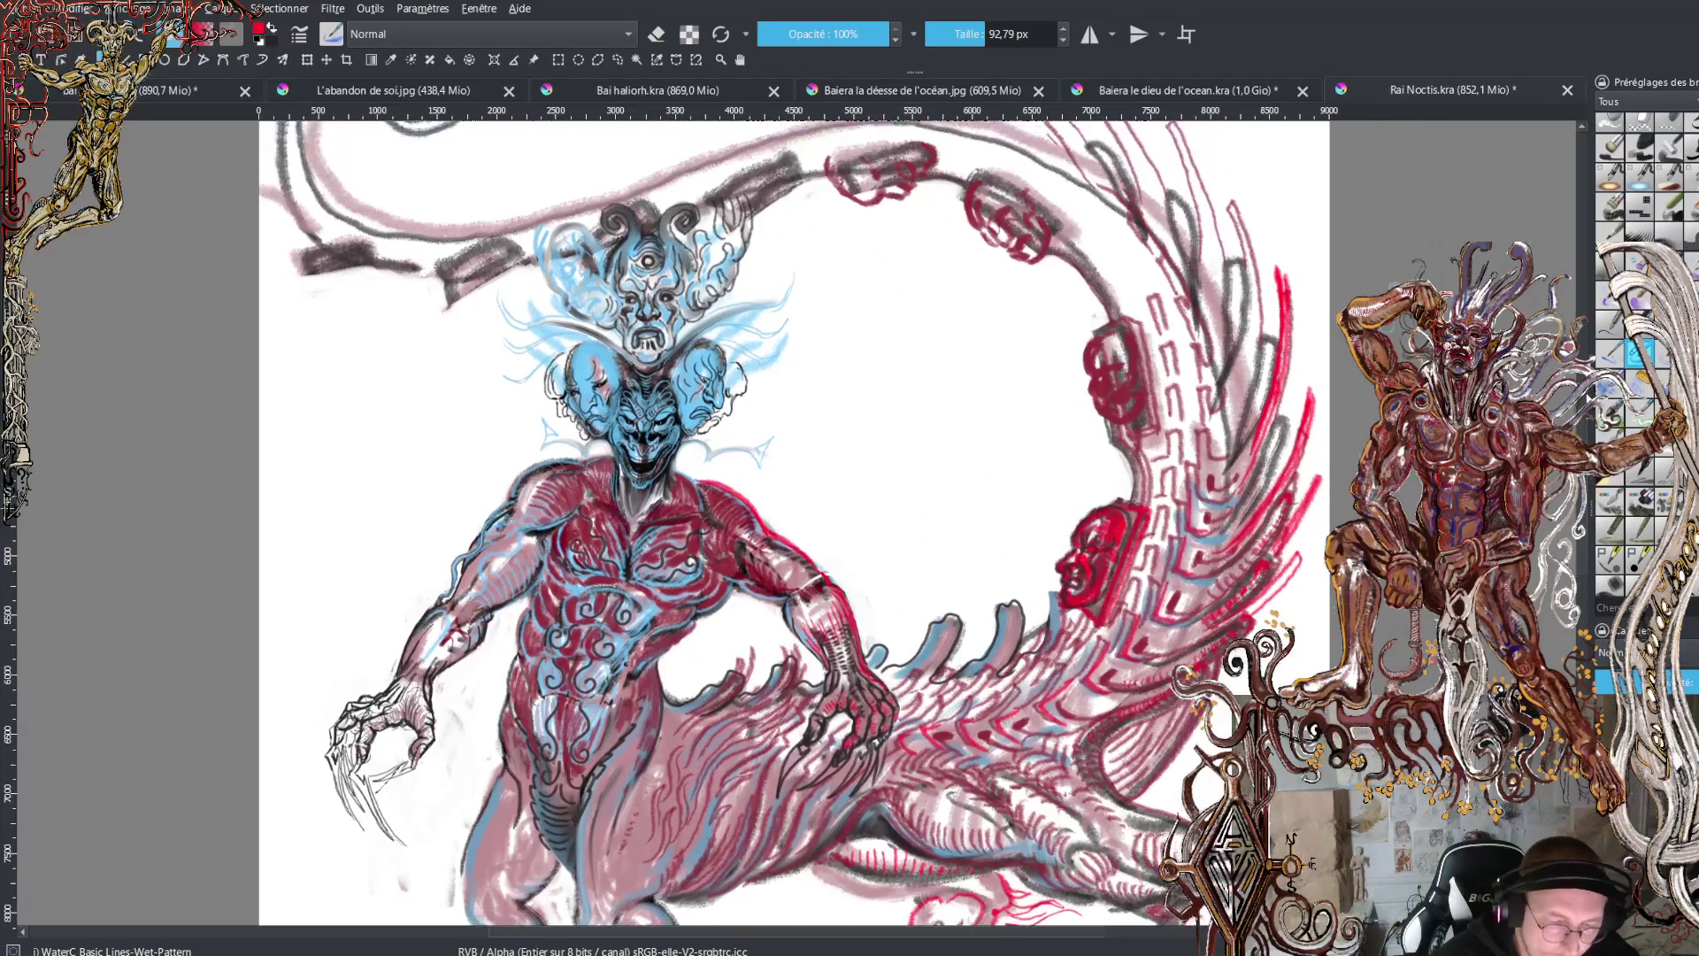
{"action": "scroll", "coordinate": [801, 142], "scroll_direction": "up", "scroll_amount": 4}
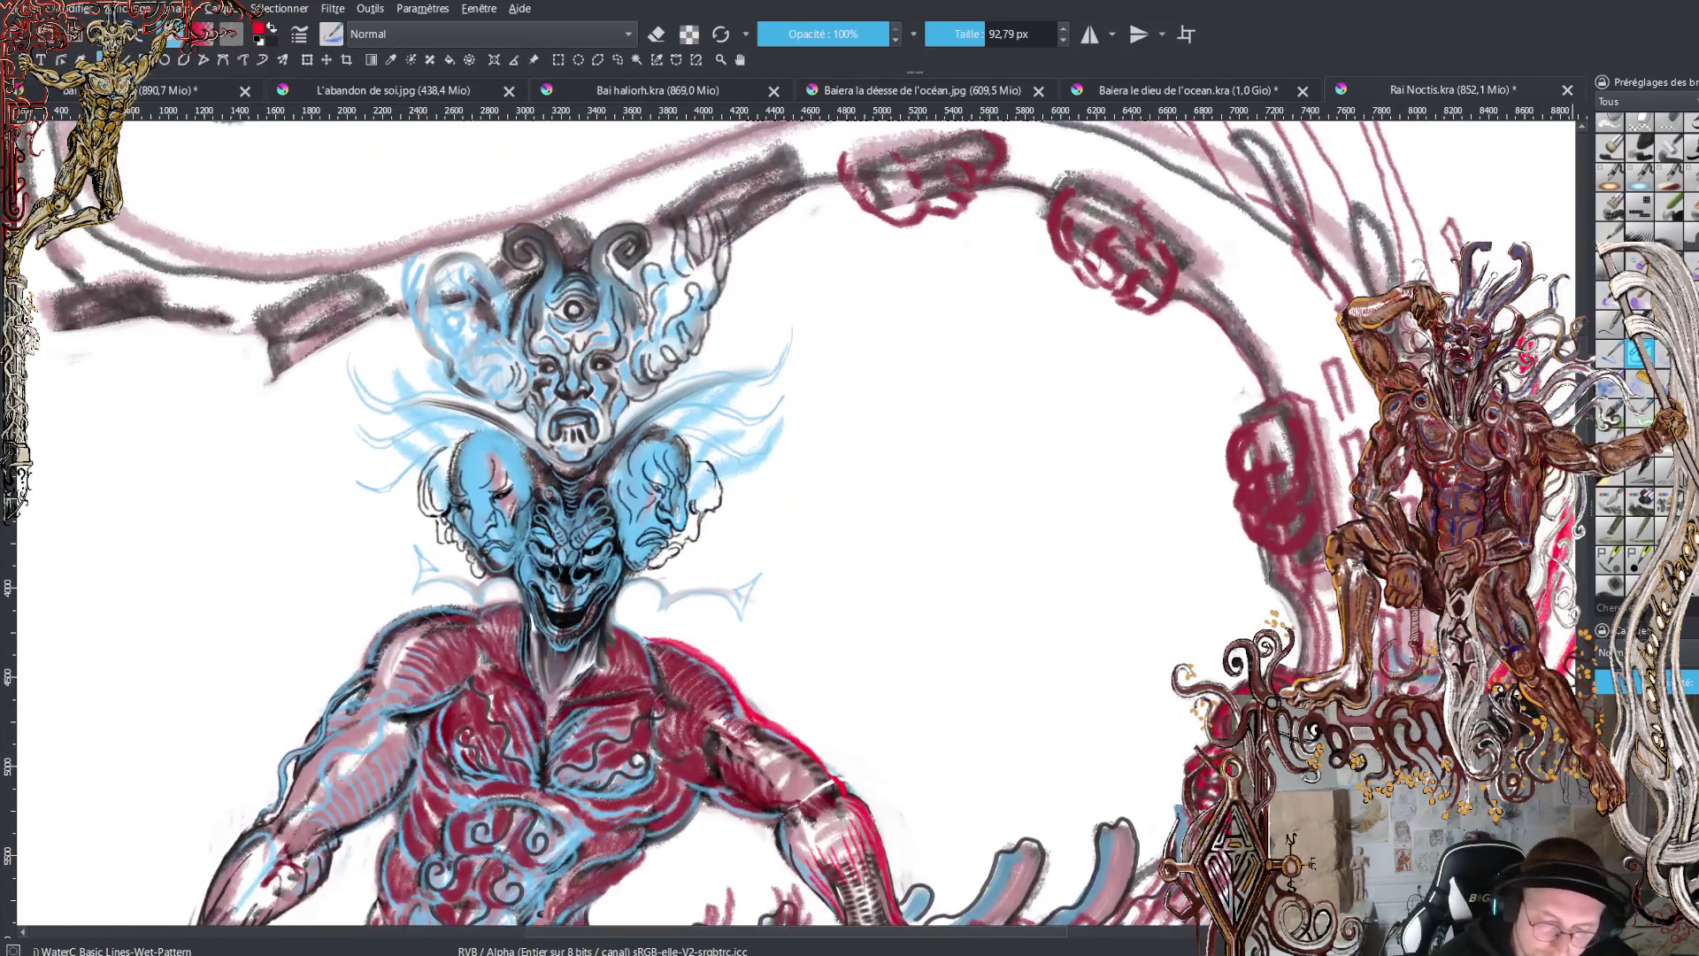
{"action": "mouse_move", "coordinate": [1251, 467]}
{"action": "left_mouse_down"}
{"action": "mouse_move", "coordinate": [1239, 450]}
{"action": "mouse_move", "coordinate": [1254, 487]}
{"action": "mouse_move", "coordinate": [1250, 472]}
{"action": "mouse_move", "coordinate": [1295, 486]}
{"action": "mouse_move", "coordinate": [1283, 464]}
{"action": "mouse_move", "coordinate": [1283, 496]}
{"action": "mouse_move", "coordinate": [1261, 471]}
{"action": "mouse_move", "coordinate": [1257, 500]}
{"action": "mouse_move", "coordinate": [1273, 489]}
{"action": "mouse_move", "coordinate": [1283, 516]}
{"action": "mouse_move", "coordinate": [1260, 536]}
{"action": "left_mouse_up"}
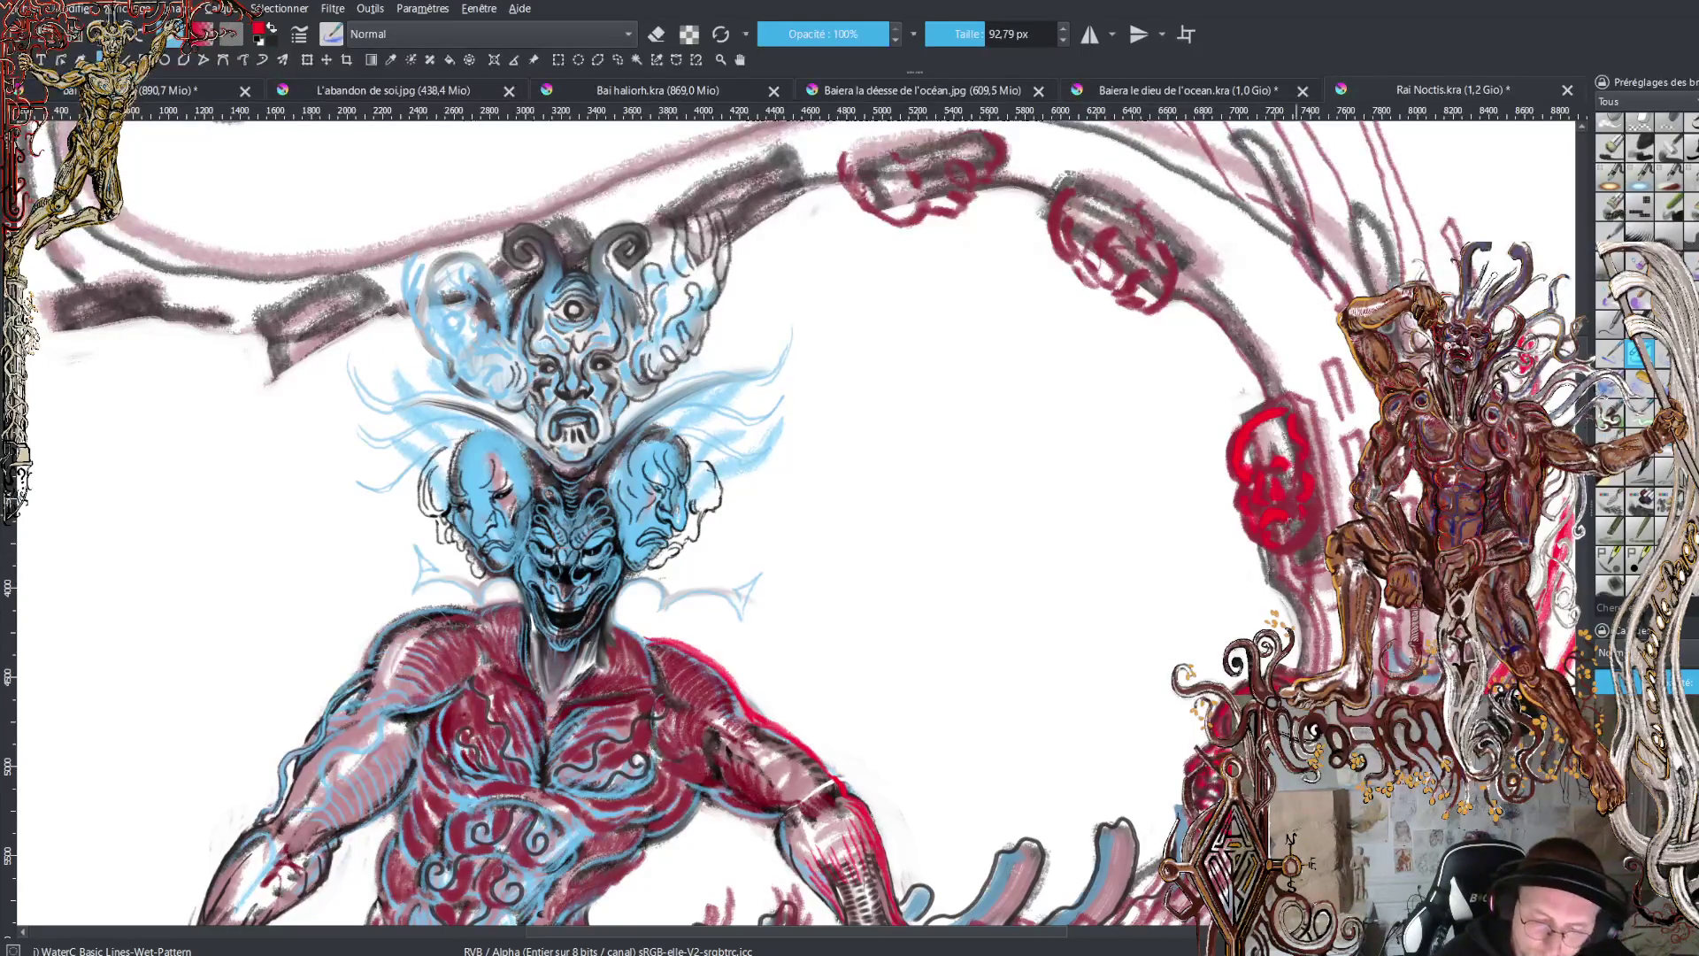
- Switch to the dark colour and outline the red face's top and right side
{"action": "key", "text": "x"}
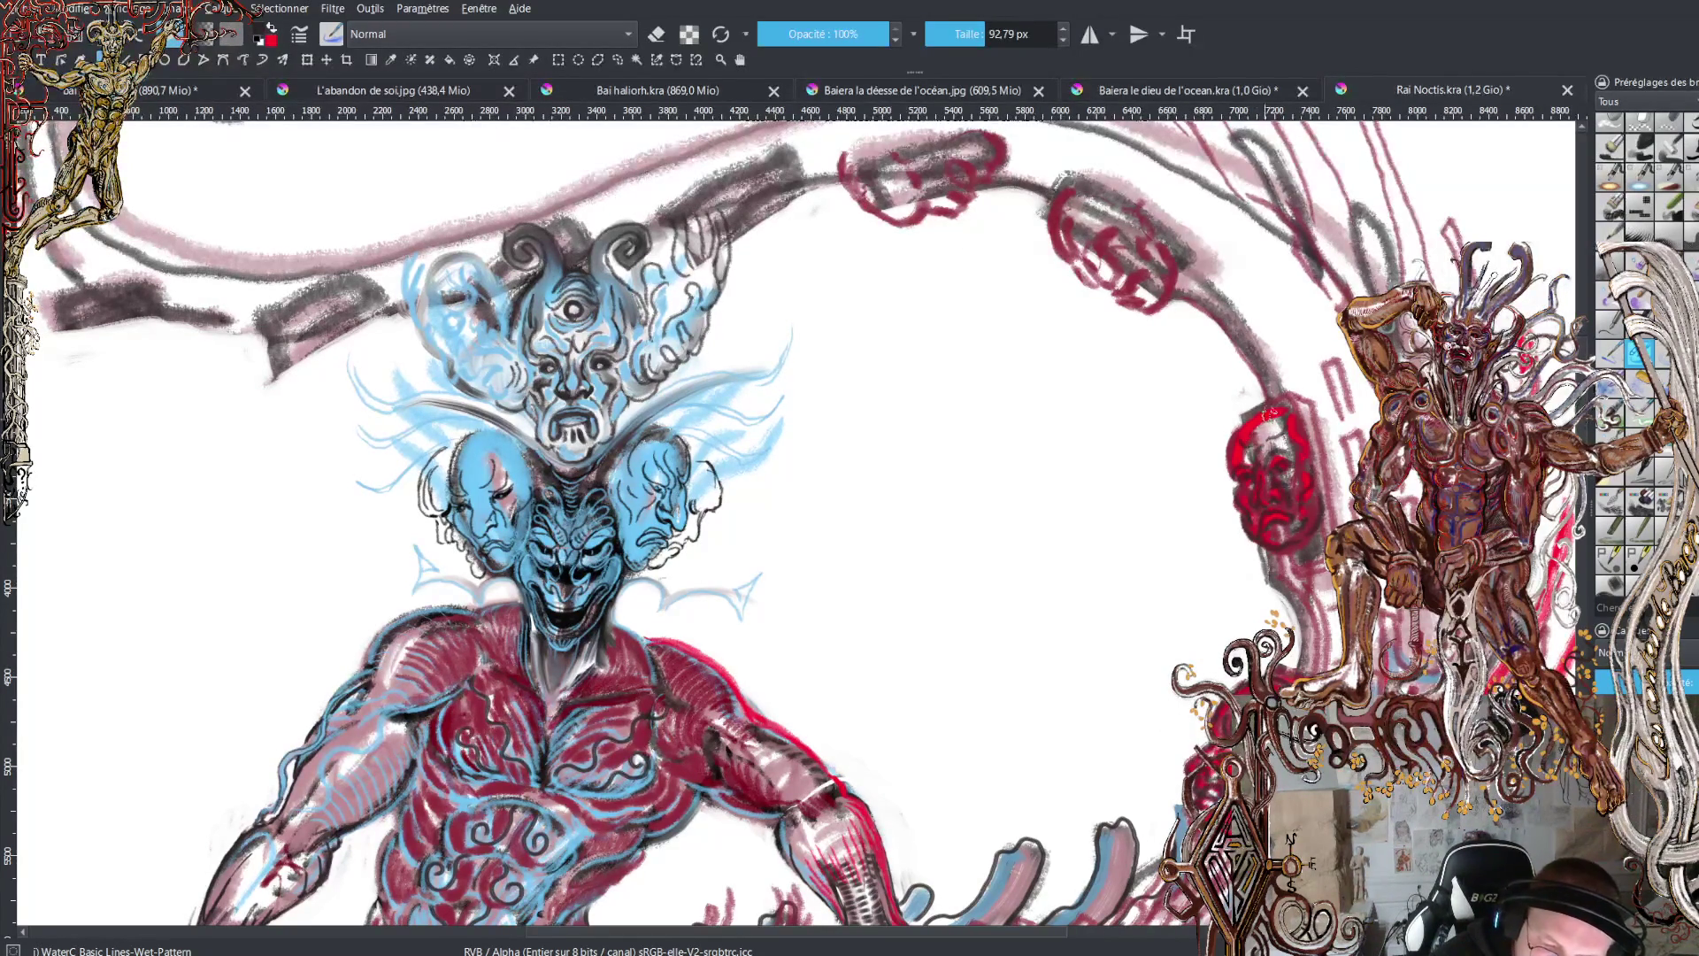
{"action": "mouse_move", "coordinate": [1243, 400]}
{"action": "left_mouse_down"}
{"action": "mouse_move", "coordinate": [1302, 384]}
{"action": "mouse_move", "coordinate": [1325, 500]}
{"action": "left_mouse_up"}
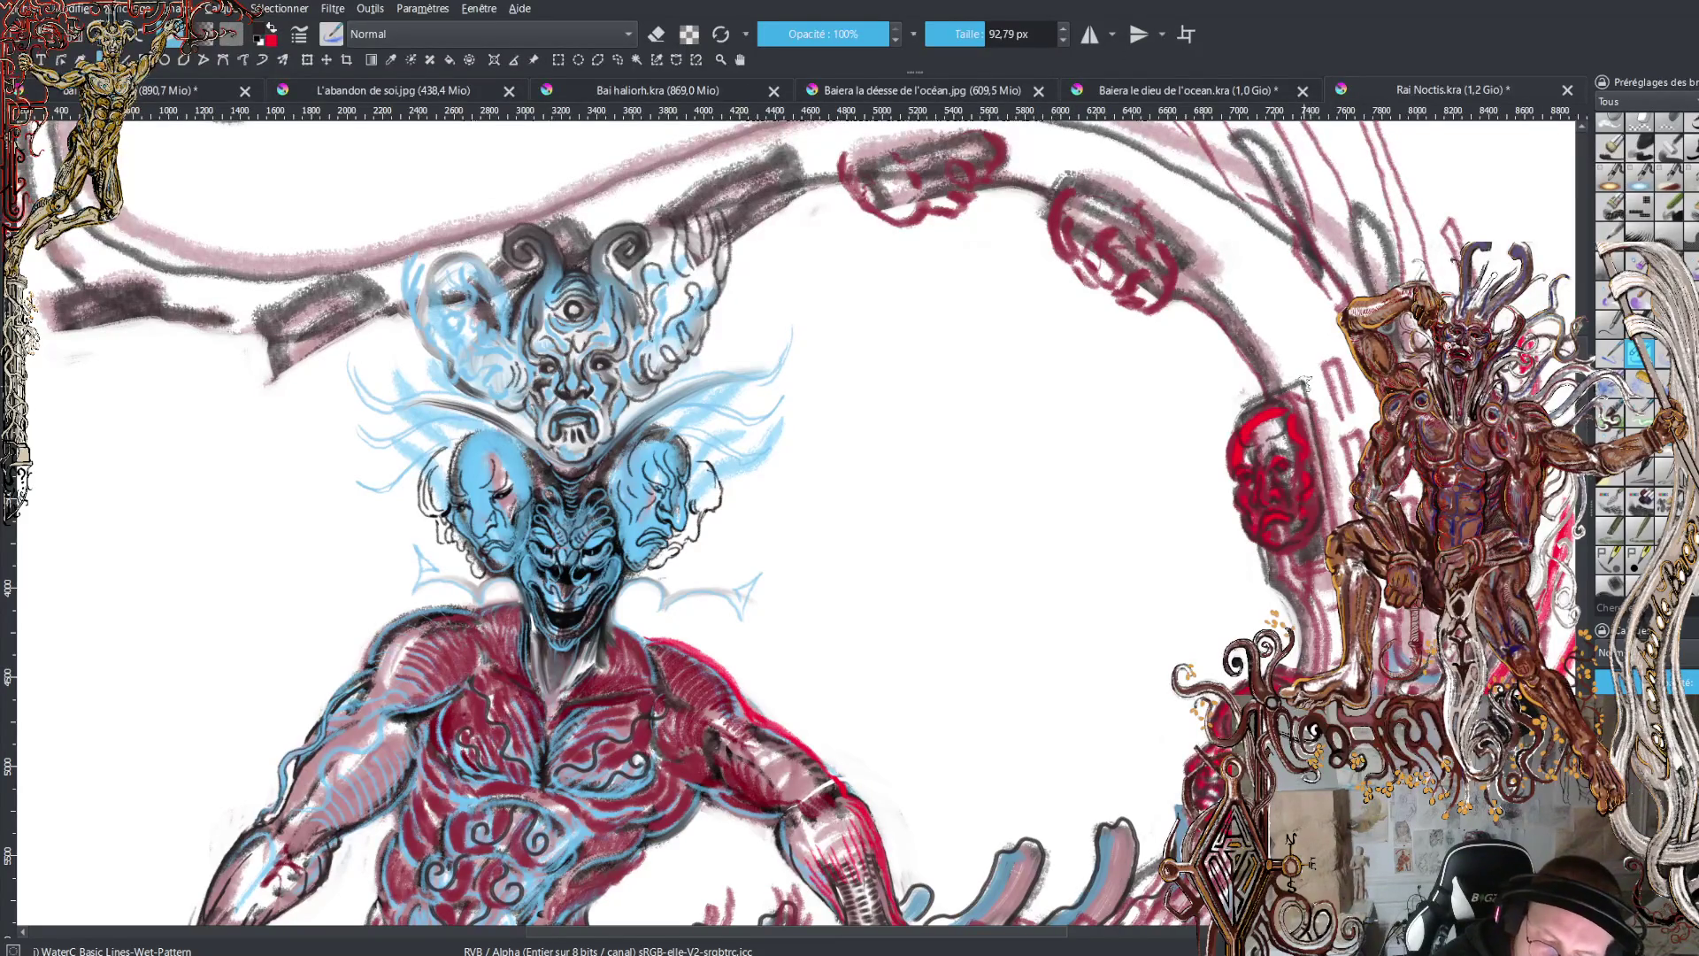
{"action": "left_click_drag", "start_coordinate": [1310, 382], "coordinate": [1338, 522]}
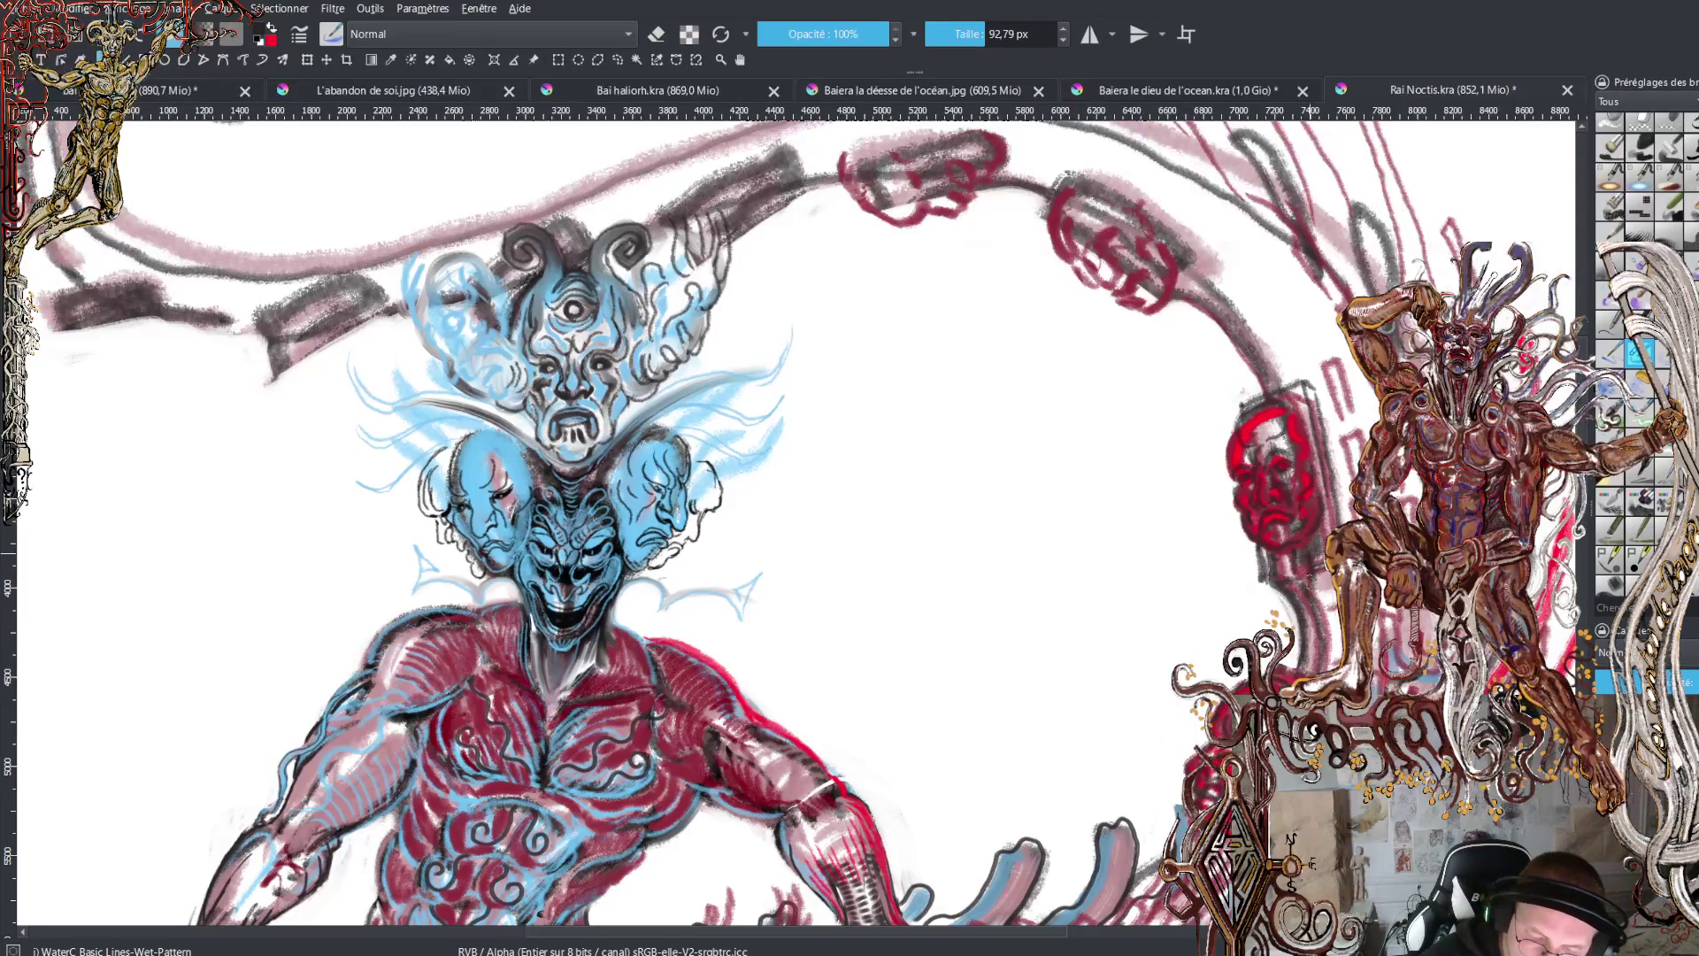
{"action": "left_click_drag", "start_coordinate": [1308, 575], "coordinate": [1331, 671]}
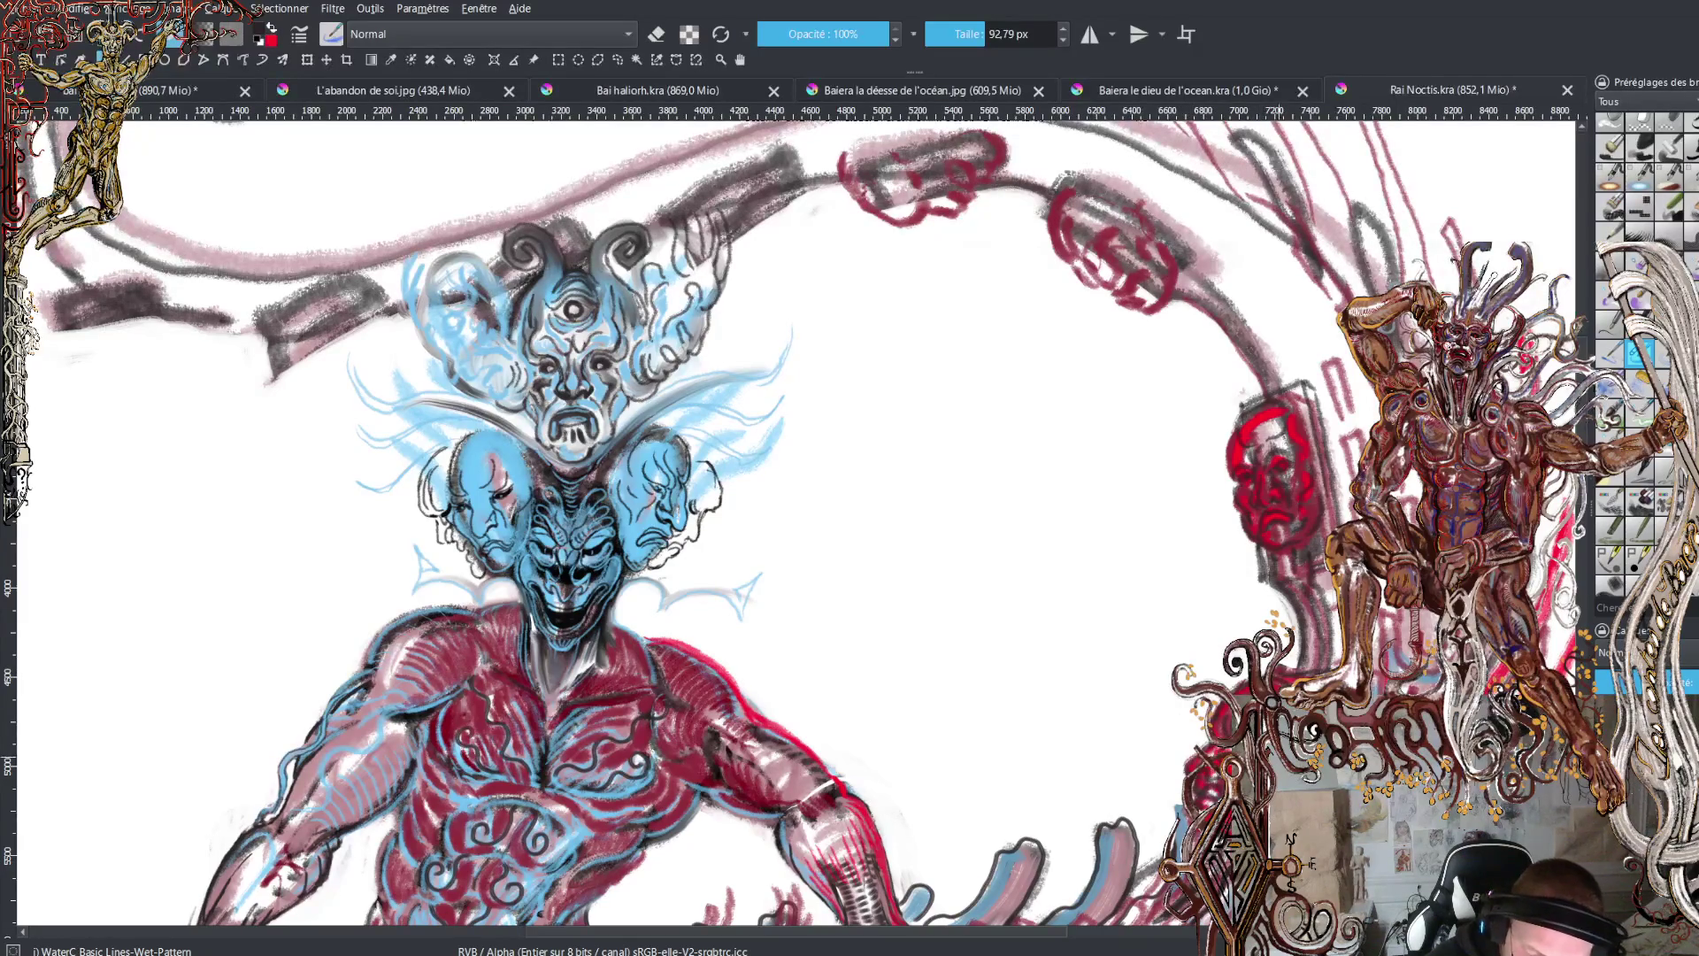
- In eraser mode, lighten grey strokes on the tail's wave shapes and beside the upper red face
{"action": "scroll", "coordinate": [797, 531], "scroll_direction": "down", "scroll_amount": 5}
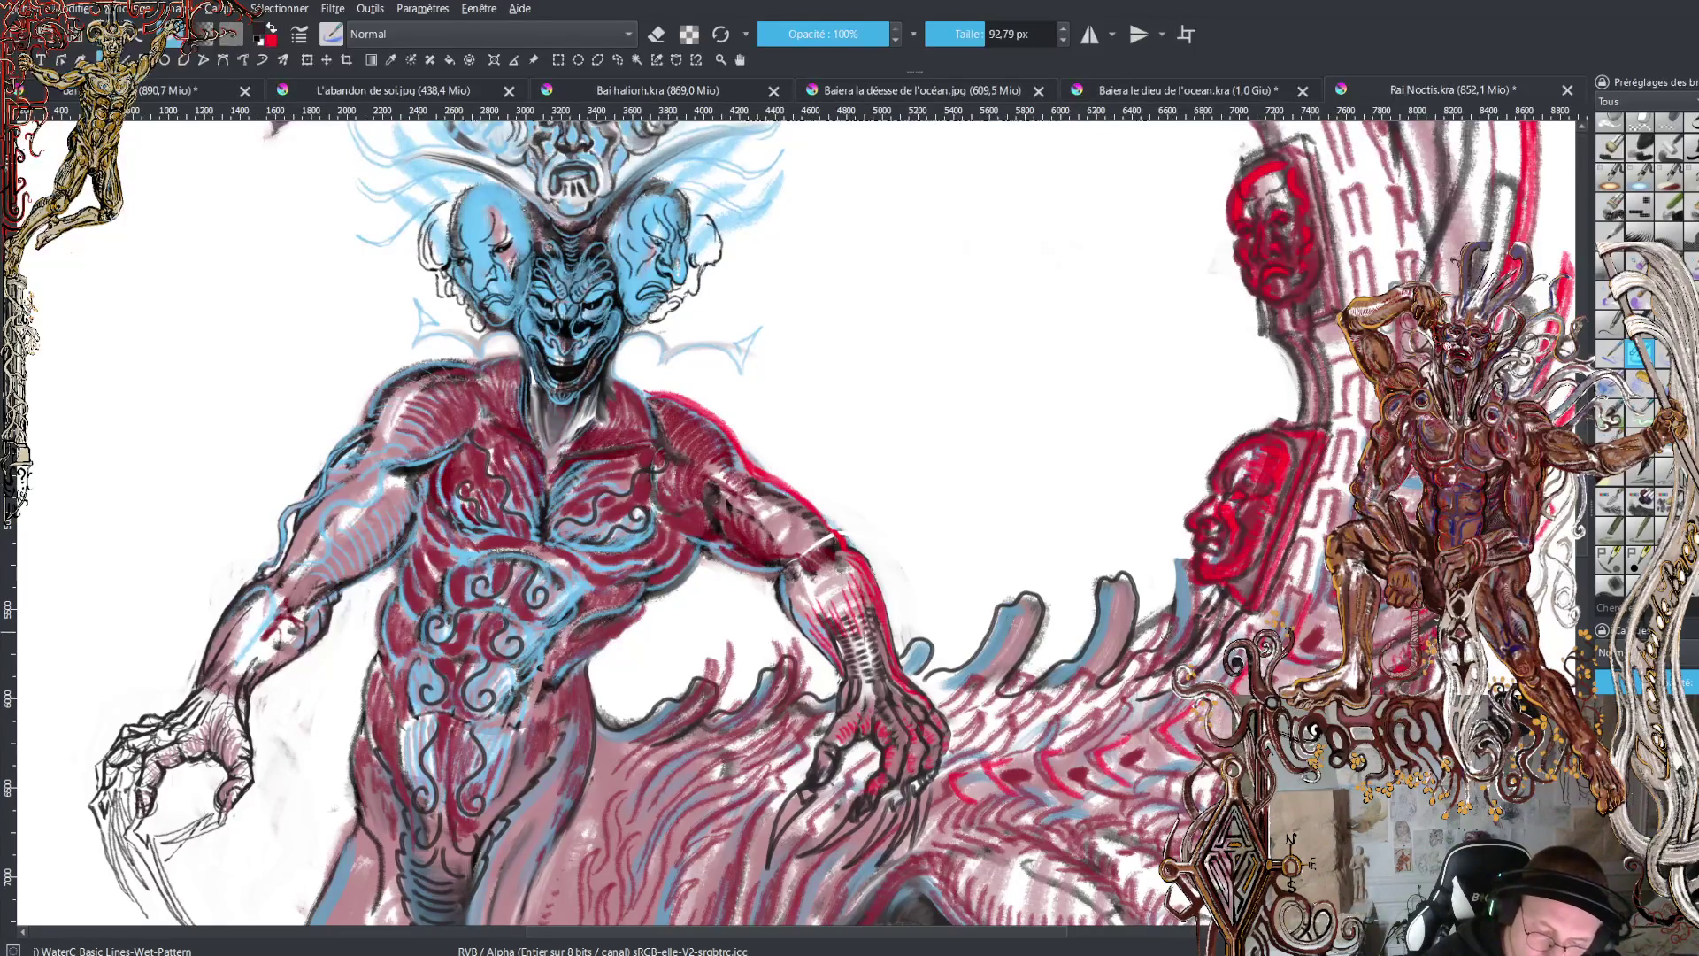
{"action": "left_click", "coordinate": [655, 34]}
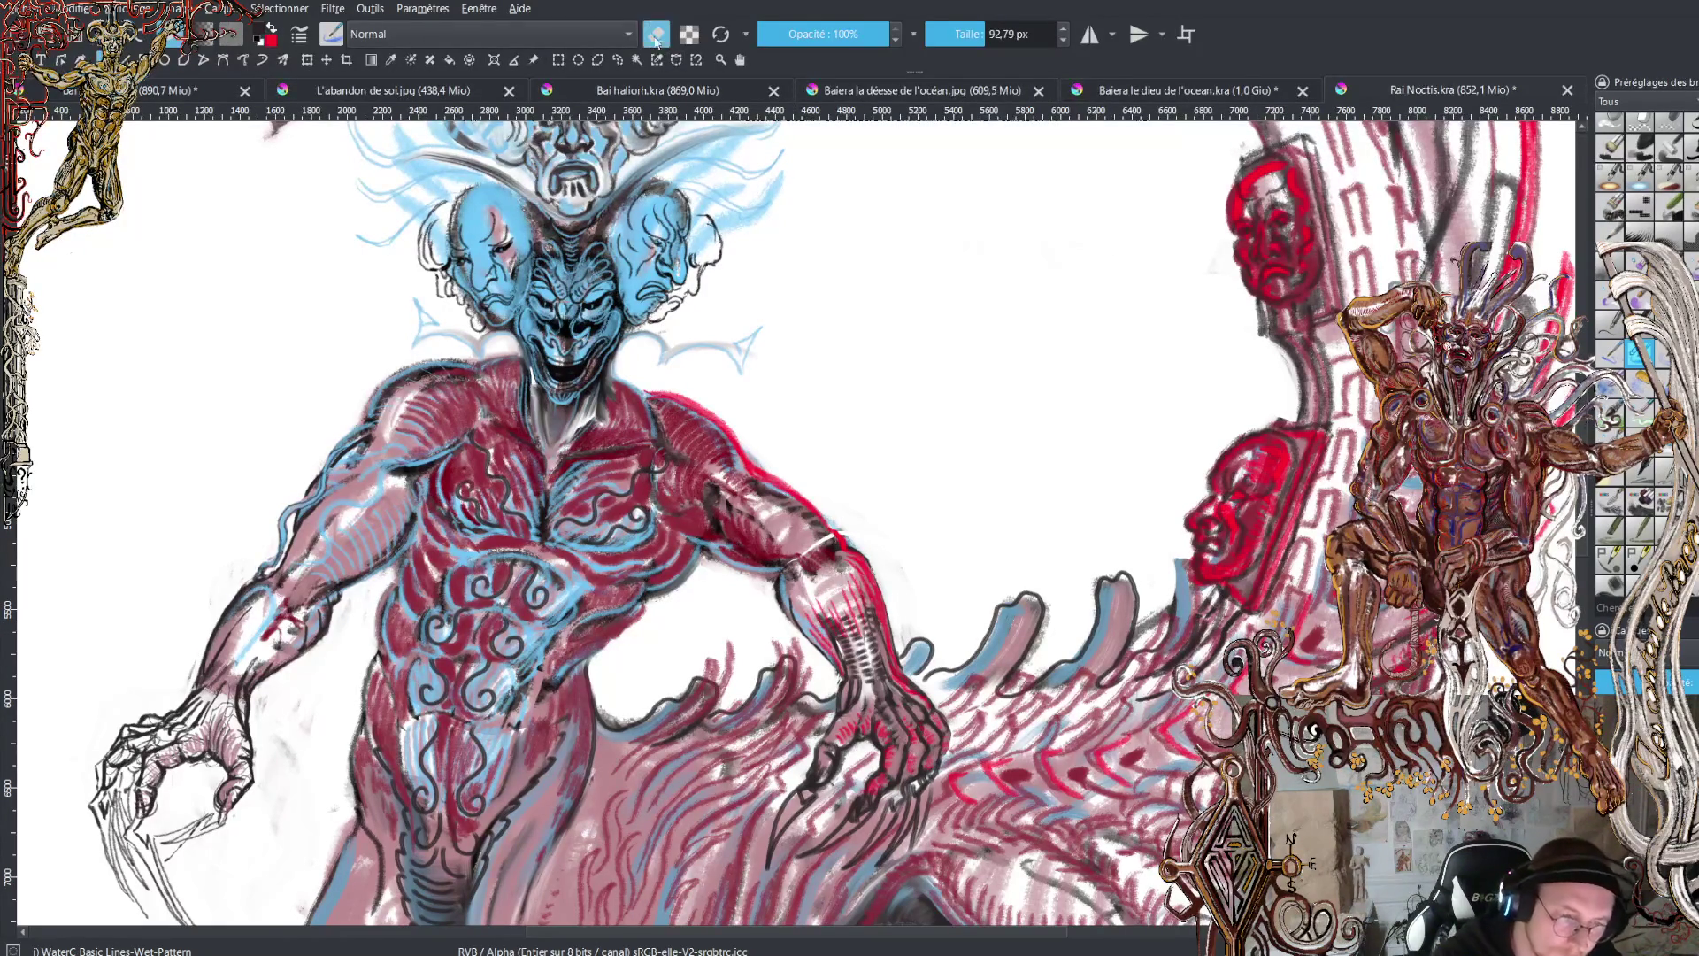
{"action": "mouse_move", "coordinate": [1166, 636]}
{"action": "left_mouse_down"}
{"action": "mouse_move", "coordinate": [1168, 608]}
{"action": "mouse_move", "coordinate": [1144, 627]}
{"action": "mouse_move", "coordinate": [1175, 601]}
{"action": "mouse_move", "coordinate": [1180, 560]}
{"action": "mouse_move", "coordinate": [1163, 609]}
{"action": "mouse_move", "coordinate": [1199, 595]}
{"action": "mouse_move", "coordinate": [1187, 568]}
{"action": "mouse_move", "coordinate": [1168, 619]}
{"action": "mouse_move", "coordinate": [1222, 596]}
{"action": "mouse_move", "coordinate": [1148, 701]}
{"action": "mouse_move", "coordinate": [1226, 611]}
{"action": "mouse_move", "coordinate": [1203, 657]}
{"action": "mouse_move", "coordinate": [1155, 692]}
{"action": "mouse_move", "coordinate": [1212, 603]}
{"action": "mouse_move", "coordinate": [1150, 682]}
{"action": "left_mouse_up"}
{"action": "mouse_move", "coordinate": [1307, 416]}
{"action": "left_mouse_down"}
{"action": "mouse_move", "coordinate": [1290, 333]}
{"action": "mouse_move", "coordinate": [1330, 373]}
{"action": "mouse_move", "coordinate": [1283, 314]}
{"action": "left_mouse_up"}
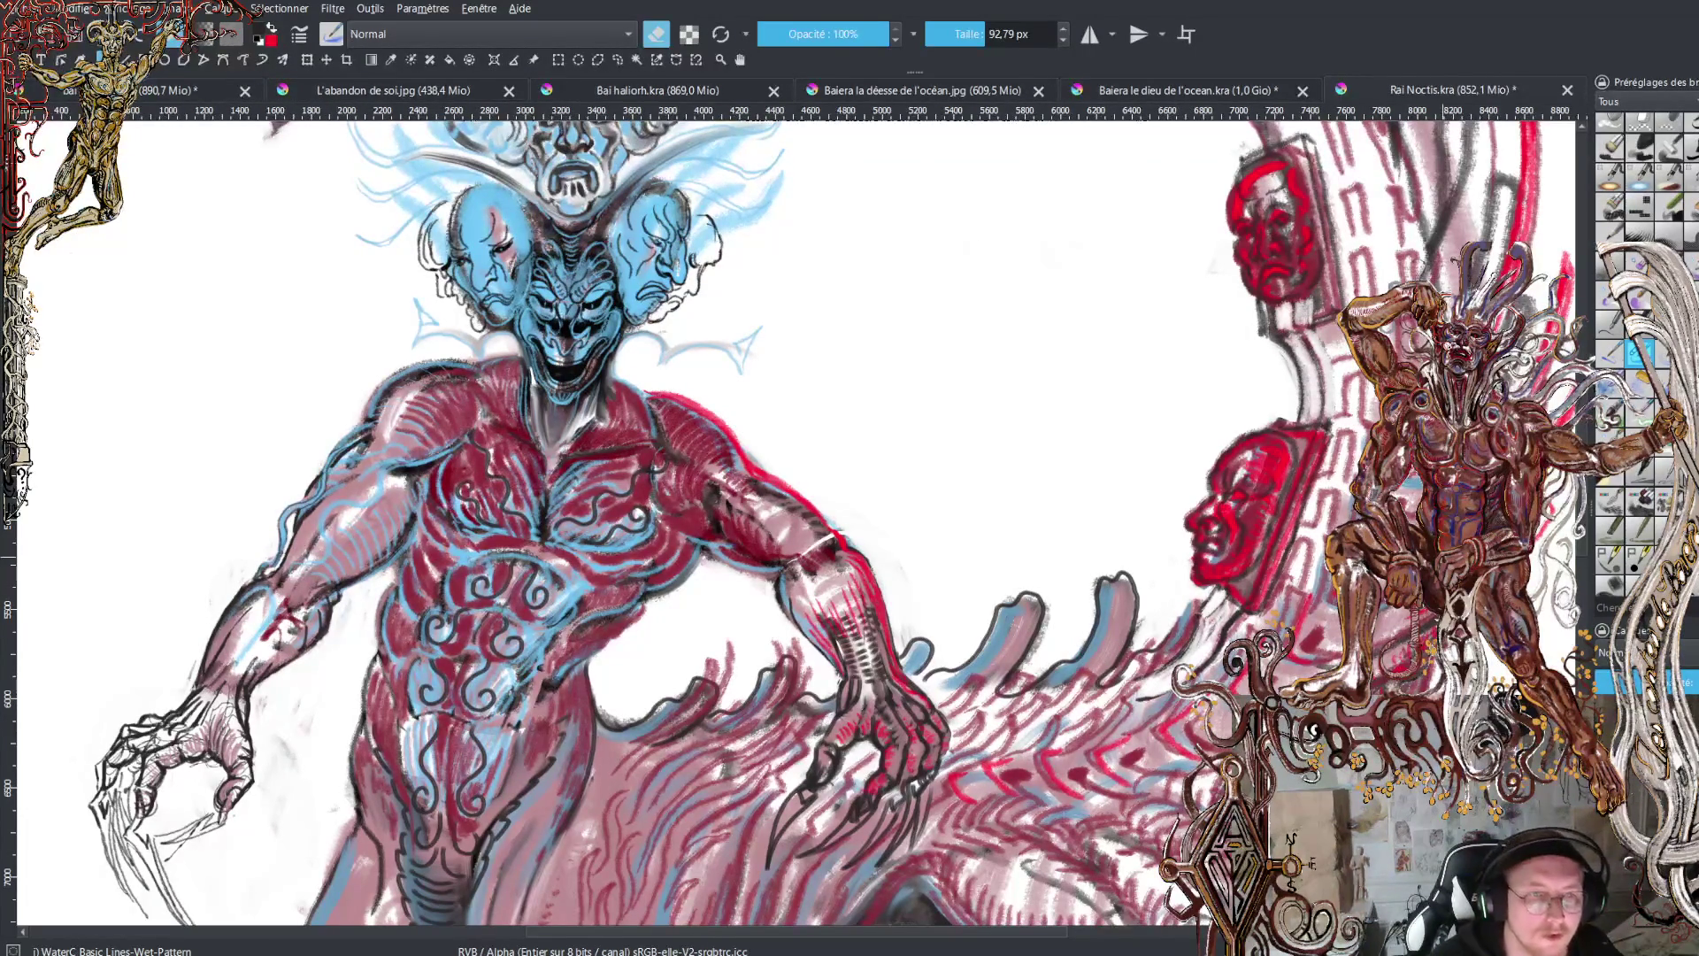
{"action": "scroll", "coordinate": [797, 522], "scroll_direction": "down", "scroll_amount": 3}
{"action": "scroll", "coordinate": [796, 522], "scroll_direction": "up", "scroll_amount": 1}
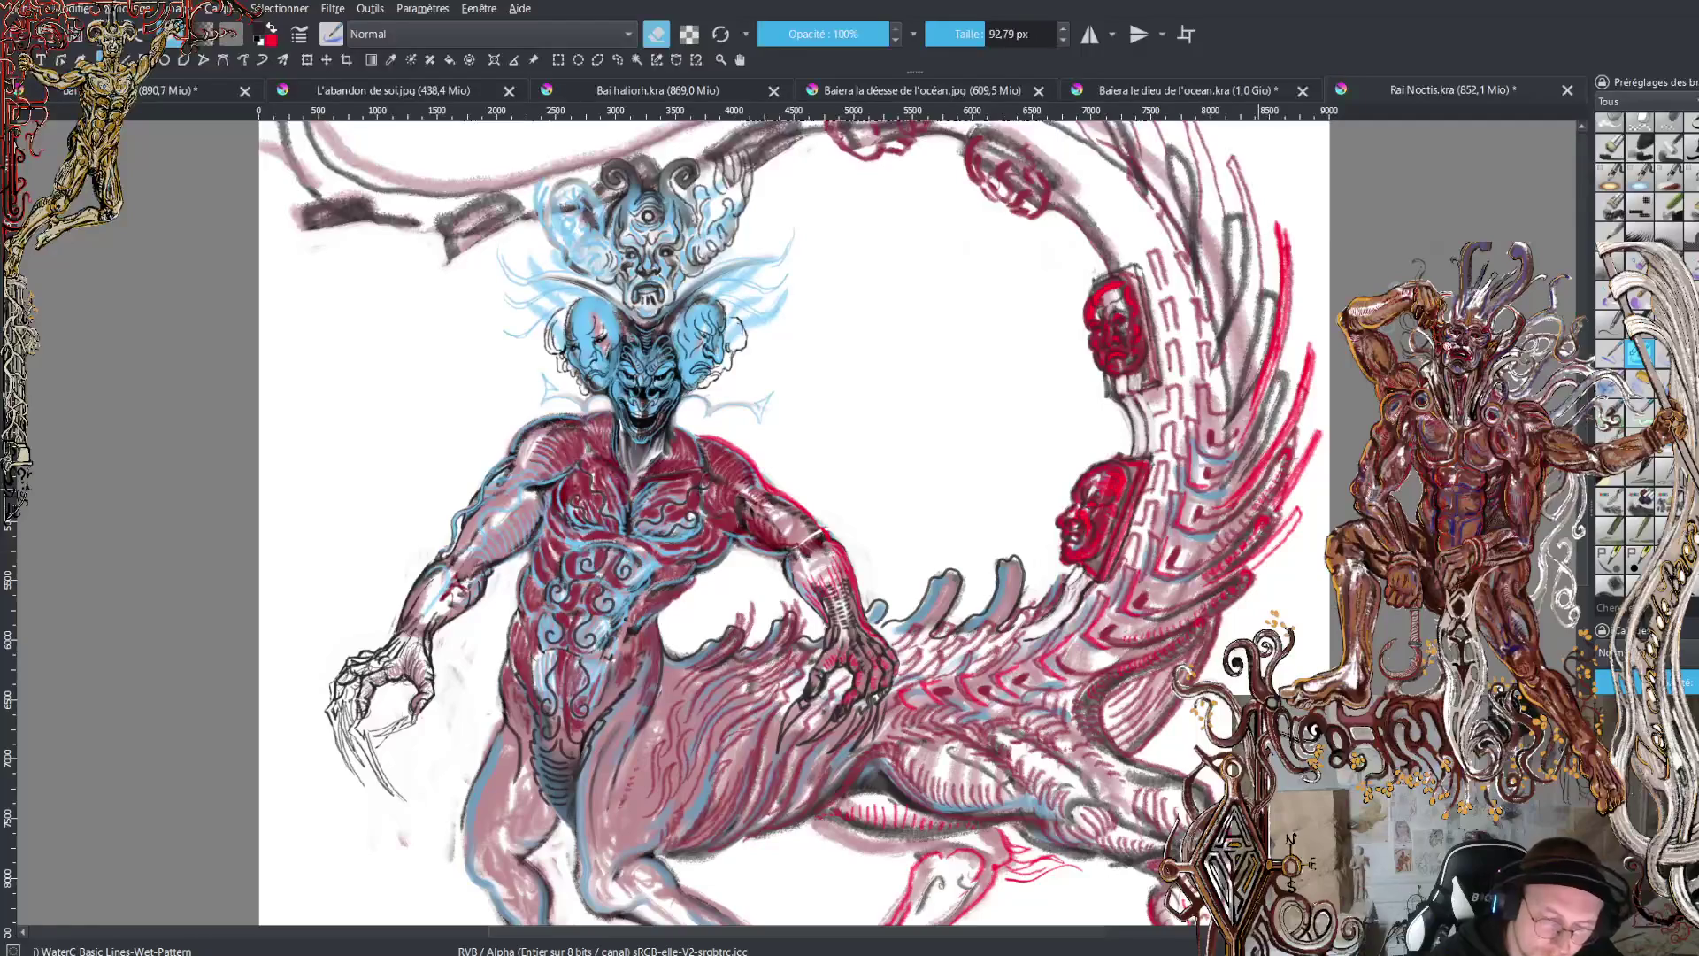
{"action": "scroll", "coordinate": [1584, 350], "scroll_direction": "up", "scroll_amount": 5}
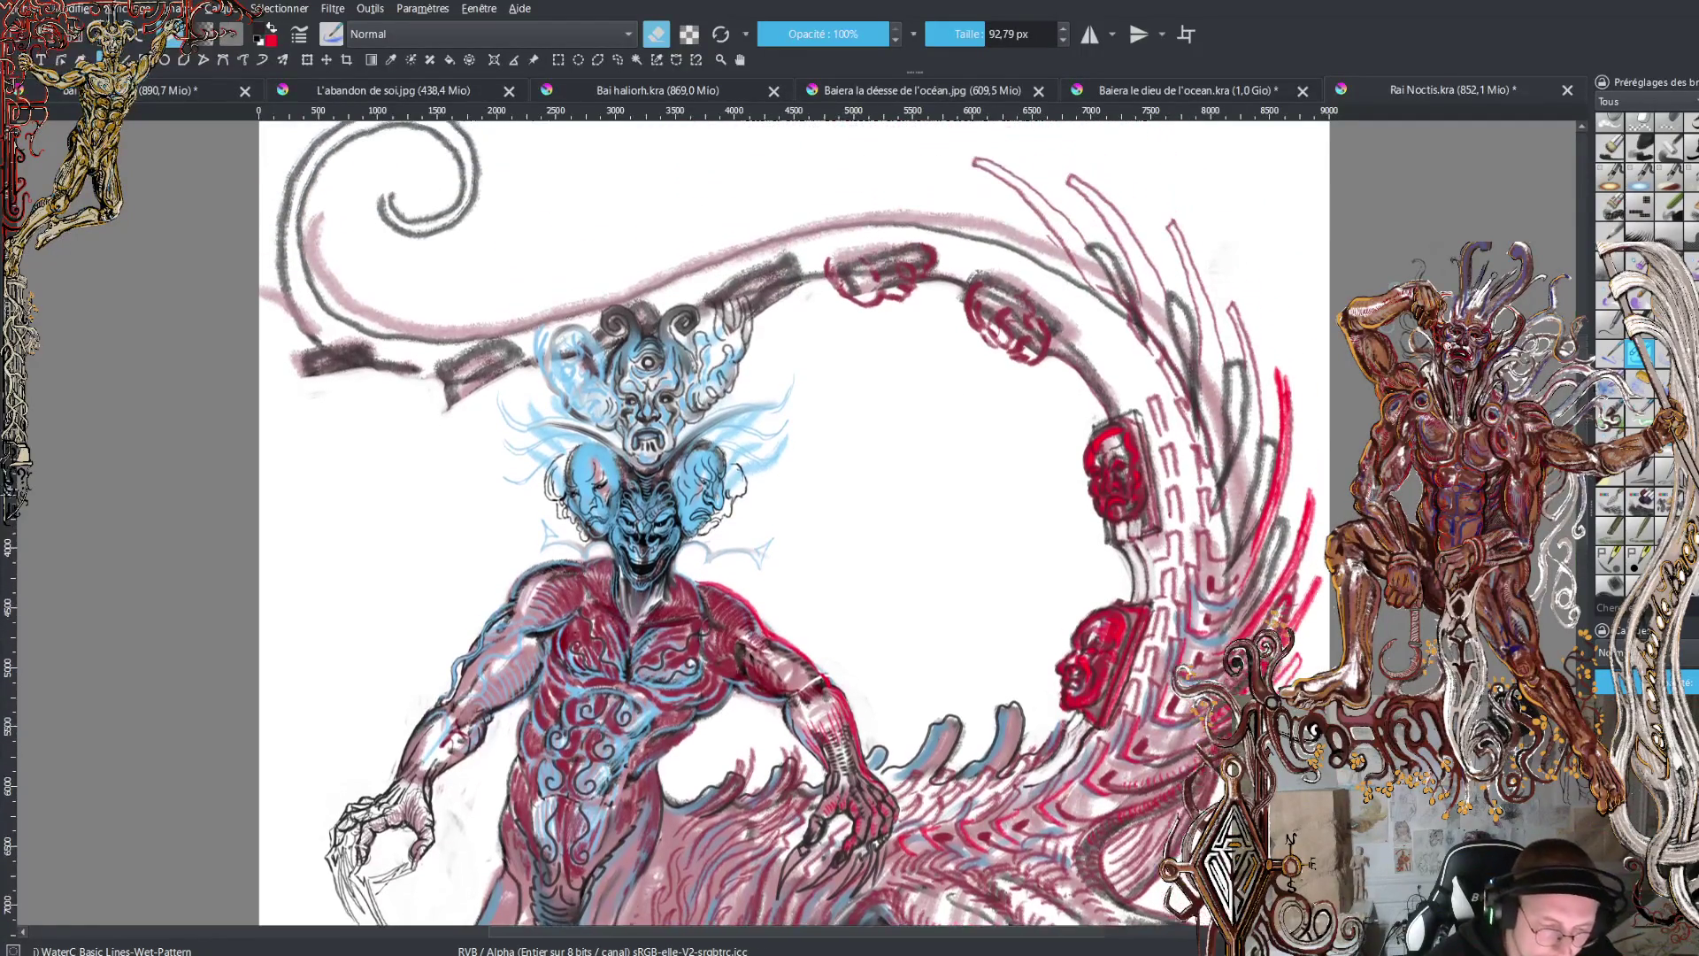
{"action": "scroll", "coordinate": [1583, 350], "scroll_direction": "up", "scroll_amount": 3}
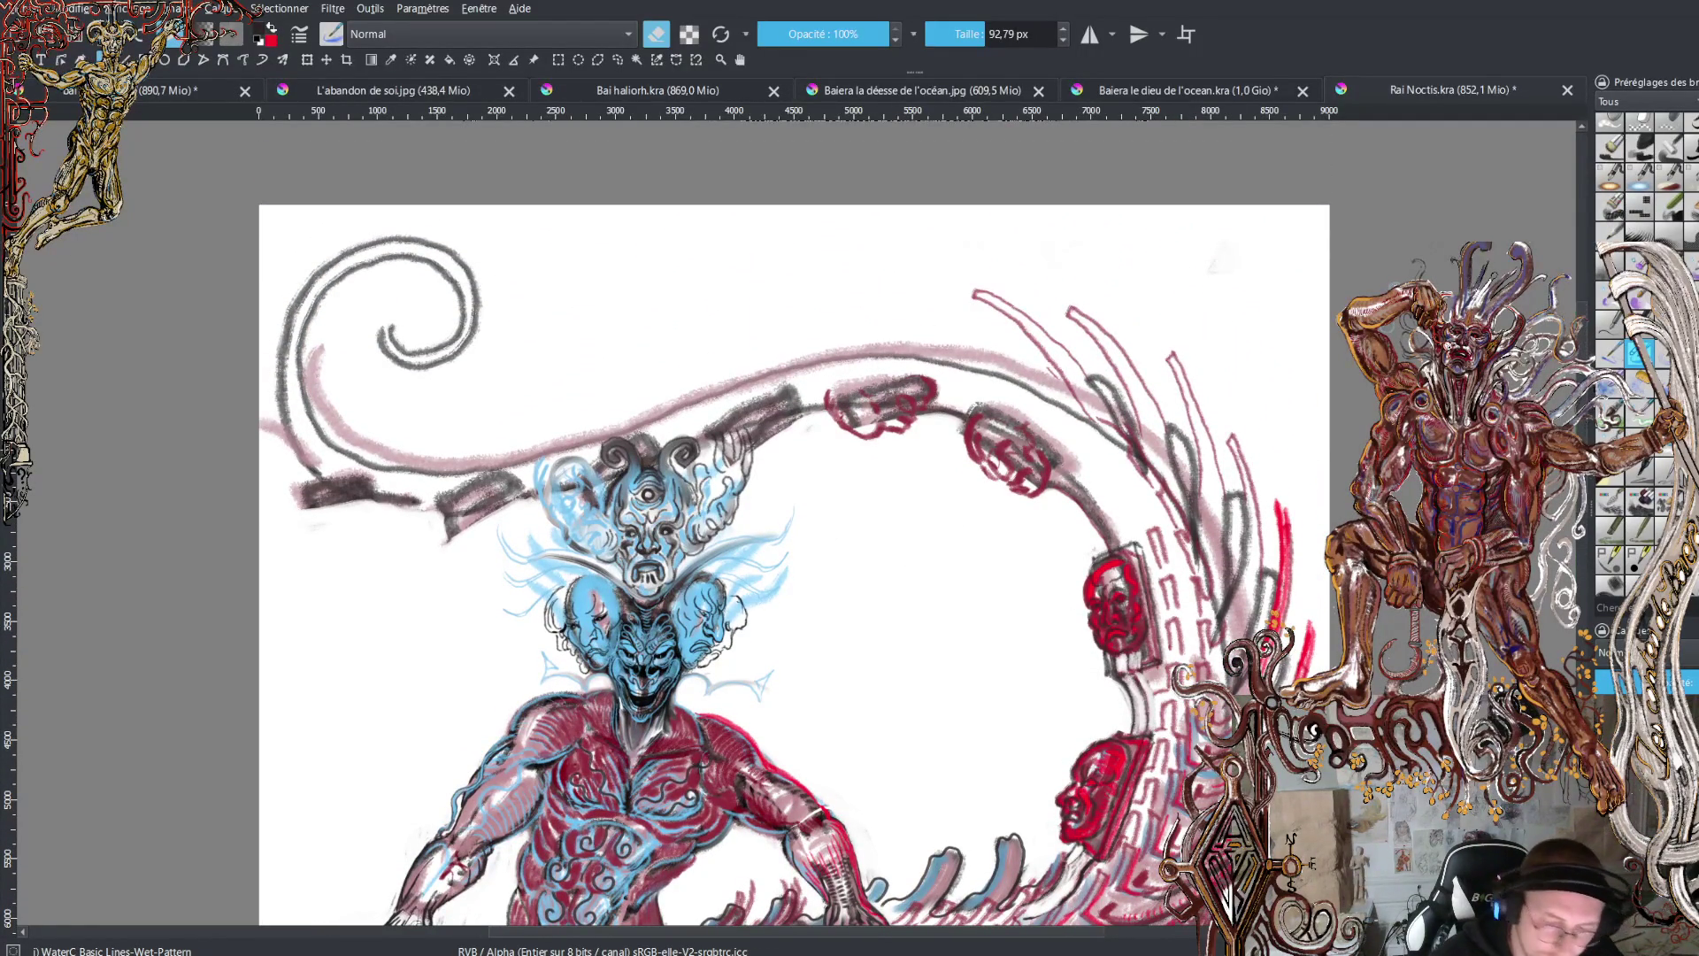
{"action": "scroll", "coordinate": [1583, 432], "scroll_direction": "down", "scroll_amount": 10}
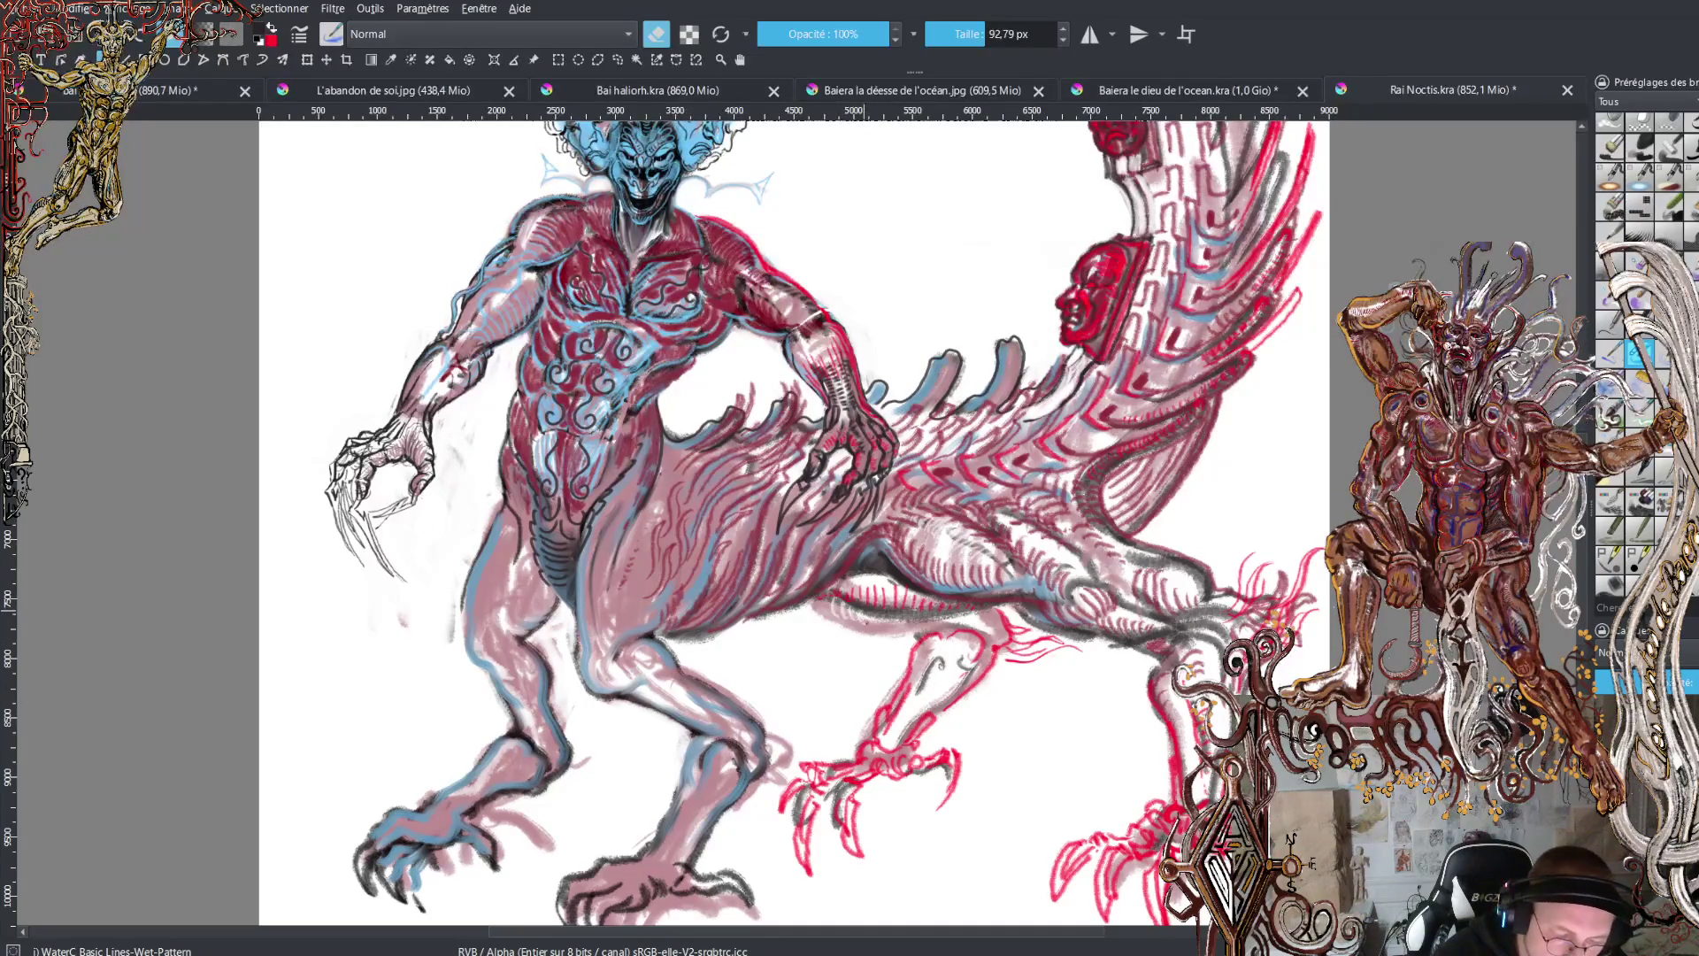
- Return to painting in red and sweep bold red strokes across the belly and torso
{"action": "key", "text": "e"}
{"action": "key", "text": "x"}
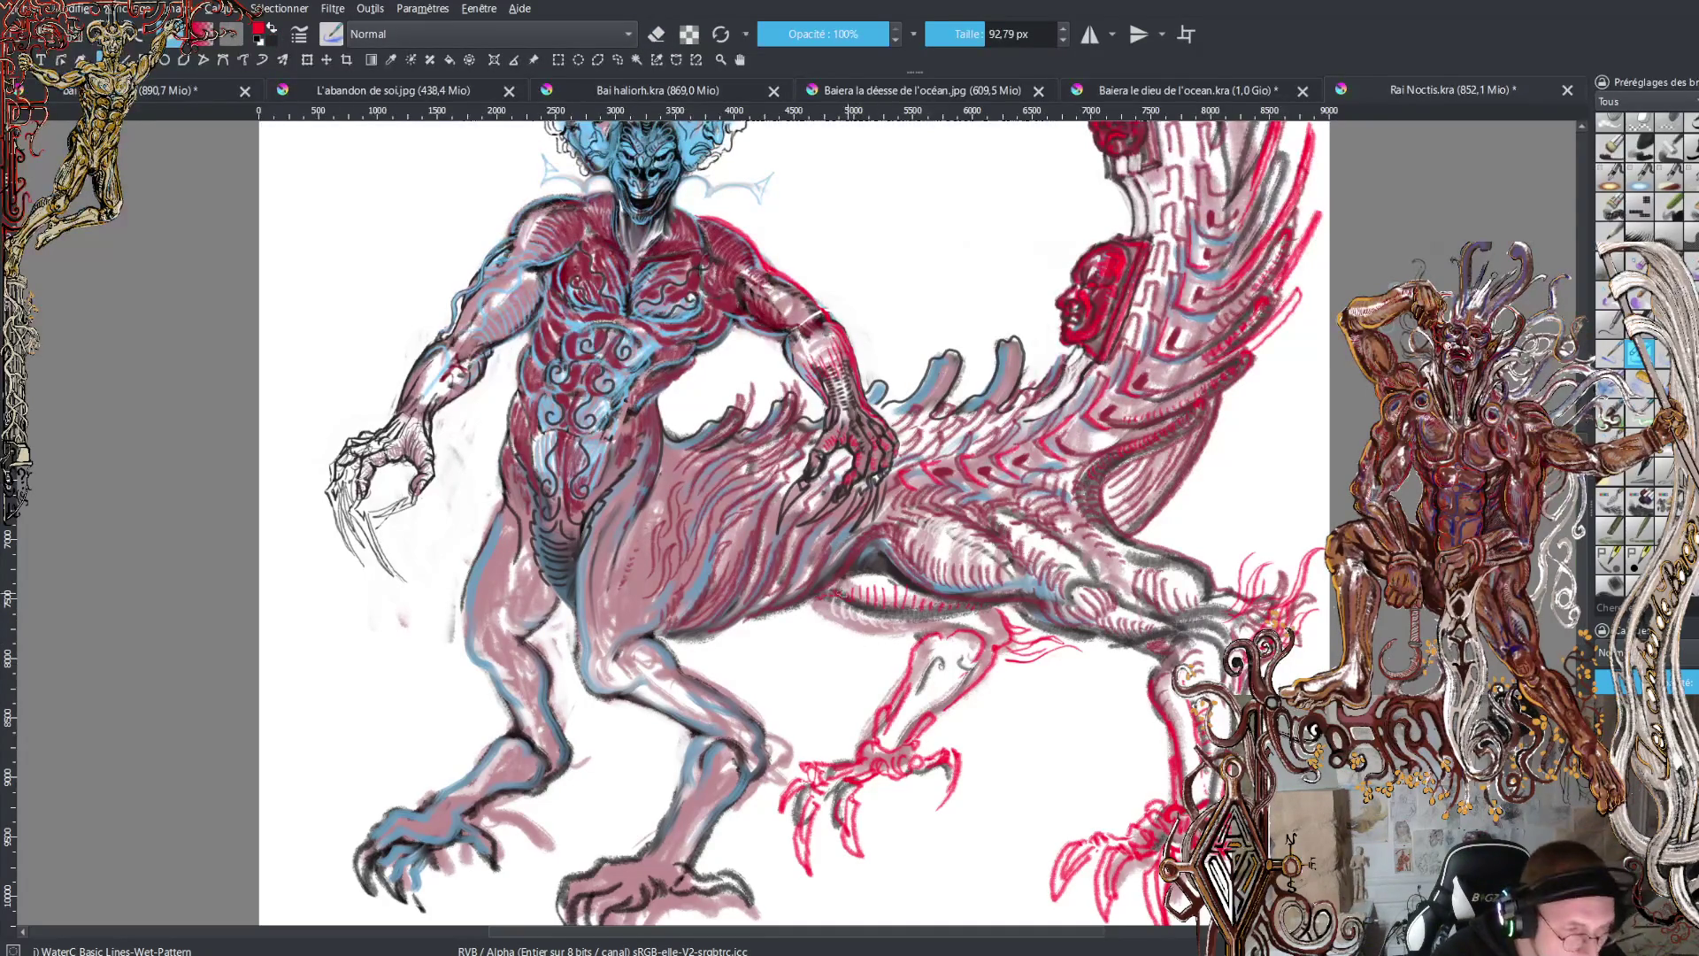
{"action": "mouse_move", "coordinate": [825, 595]}
{"action": "left_mouse_down"}
{"action": "mouse_move", "coordinate": [908, 631]}
{"action": "mouse_move", "coordinate": [996, 625]}
{"action": "left_mouse_up"}
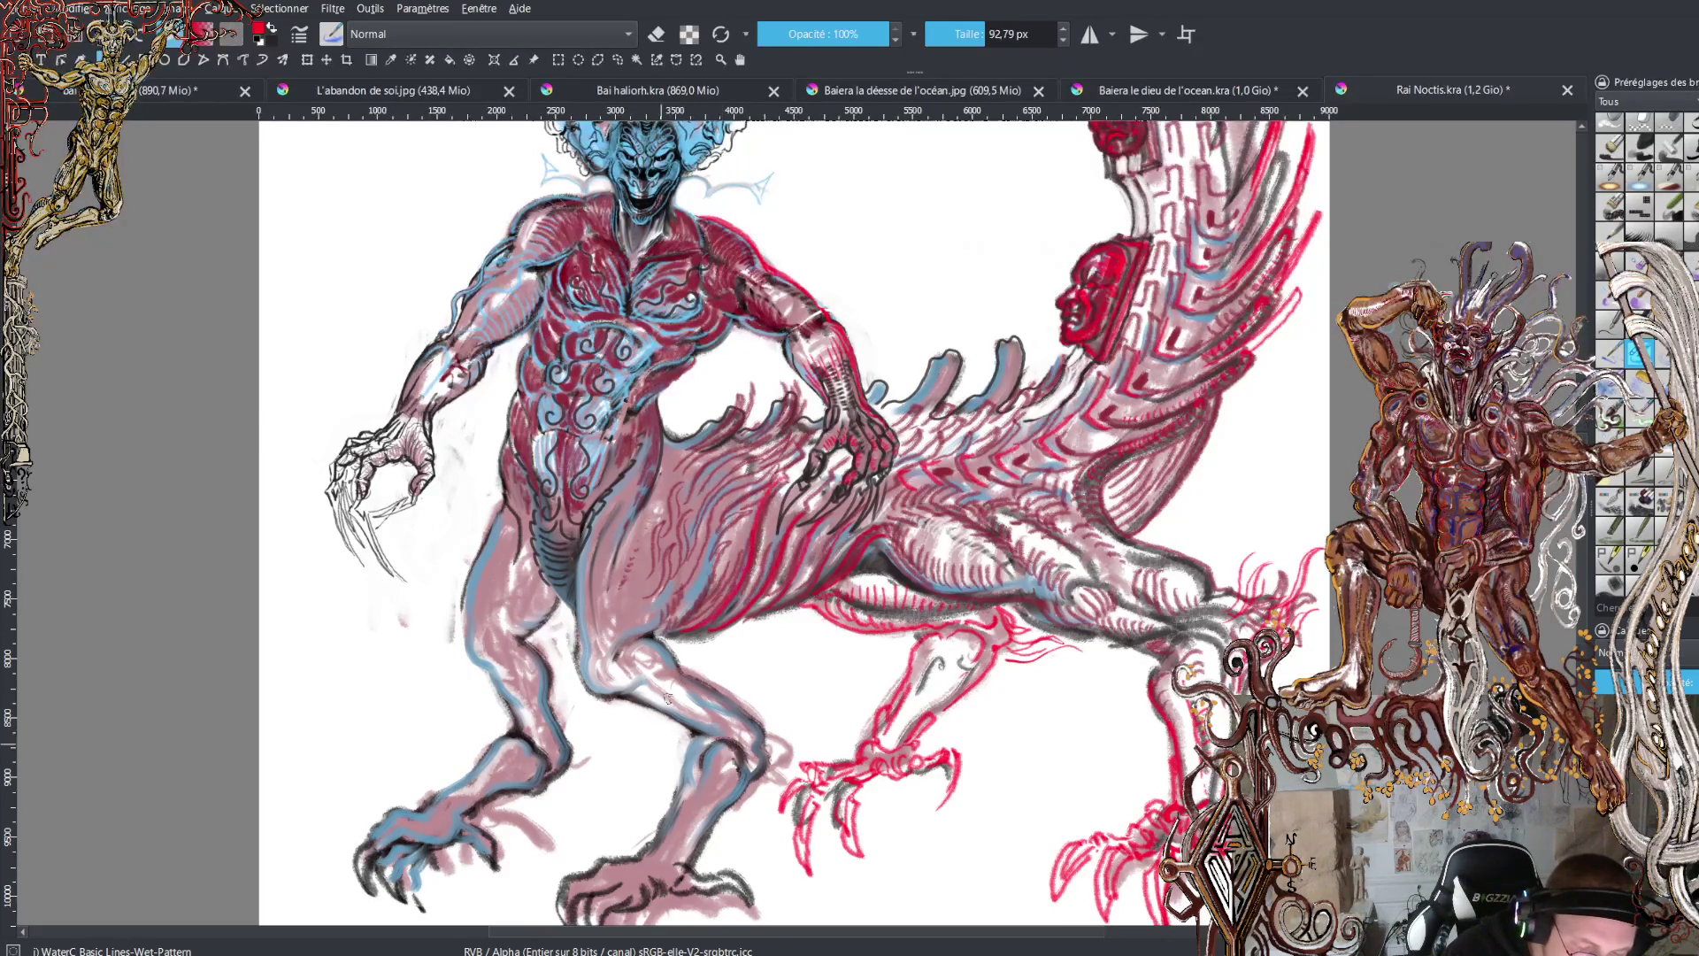
{"action": "mouse_move", "coordinate": [676, 619]}
{"action": "left_mouse_down"}
{"action": "mouse_move", "coordinate": [752, 512]}
{"action": "mouse_move", "coordinate": [701, 580]}
{"action": "mouse_move", "coordinate": [719, 513]}
{"action": "mouse_move", "coordinate": [772, 469]}
{"action": "mouse_move", "coordinate": [665, 607]}
{"action": "mouse_move", "coordinate": [647, 563]}
{"action": "mouse_move", "coordinate": [652, 595]}
{"action": "mouse_move", "coordinate": [672, 591]}
{"action": "mouse_move", "coordinate": [703, 493]}
{"action": "mouse_move", "coordinate": [783, 436]}
{"action": "left_mouse_up"}
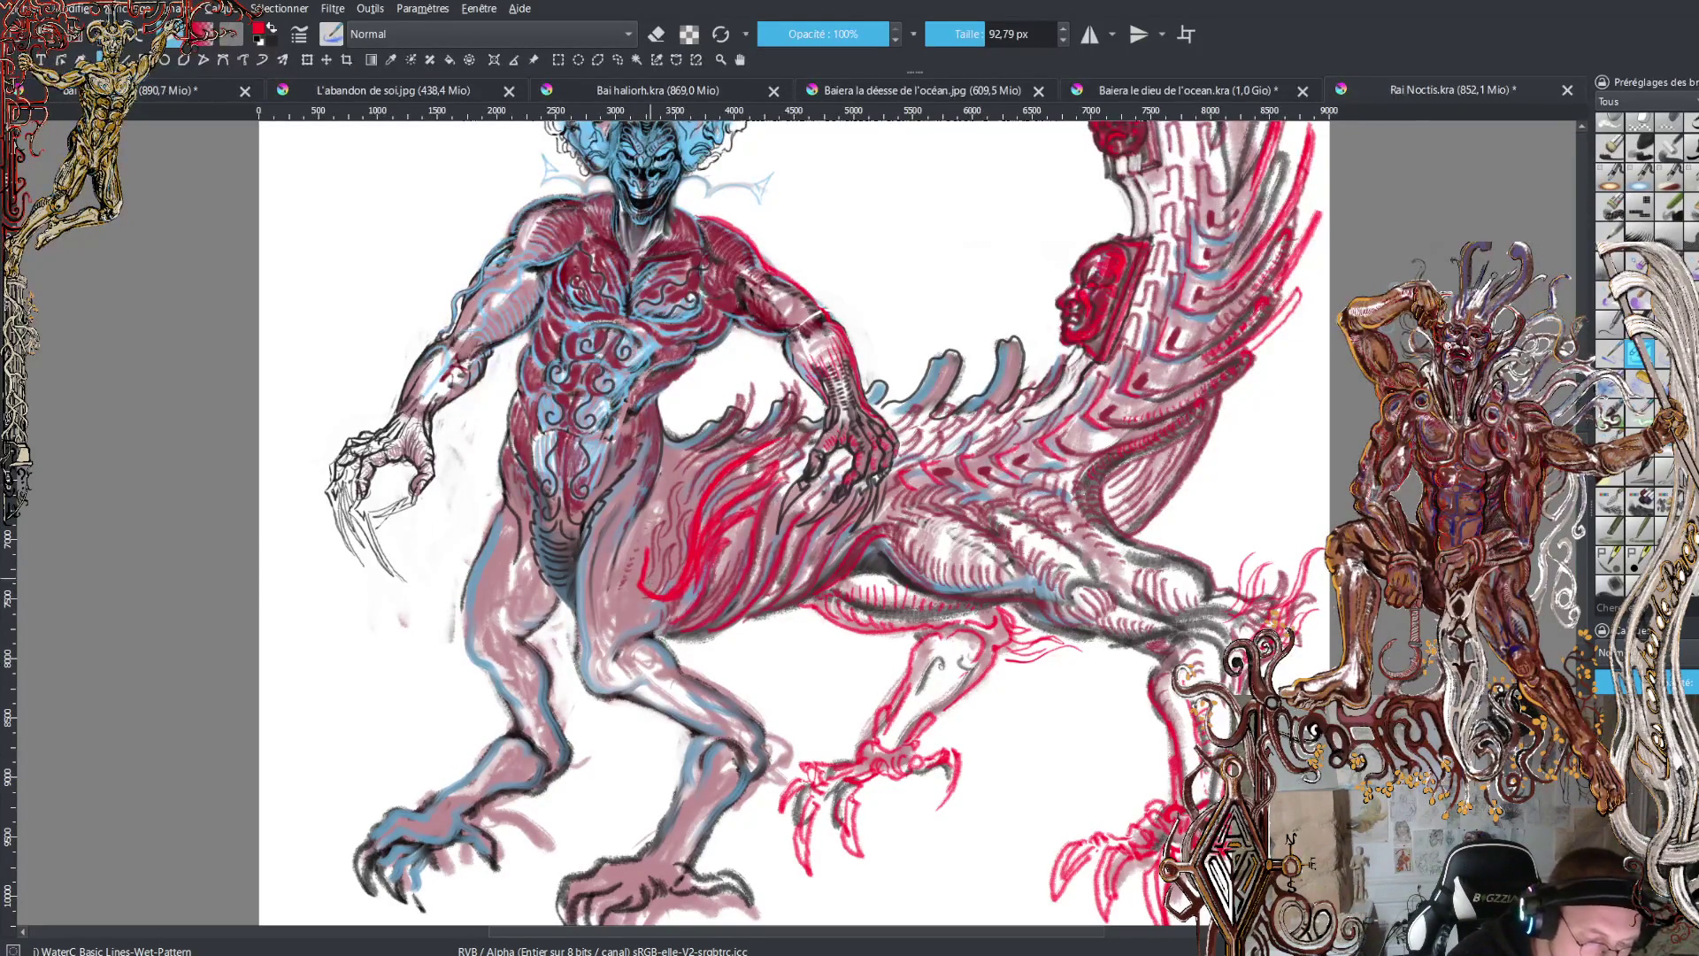
- Add short red flame-like hatching down the flank toward the hind leg
{"action": "mouse_move", "coordinate": [644, 527]}
{"action": "left_mouse_down"}
{"action": "mouse_move", "coordinate": [644, 582]}
{"action": "mouse_move", "coordinate": [674, 482]}
{"action": "mouse_move", "coordinate": [690, 566]}
{"action": "mouse_move", "coordinate": [688, 513]}
{"action": "mouse_move", "coordinate": [666, 592]}
{"action": "mouse_move", "coordinate": [669, 553]}
{"action": "mouse_move", "coordinate": [662, 597]}
{"action": "mouse_move", "coordinate": [630, 592]}
{"action": "mouse_move", "coordinate": [634, 574]}
{"action": "mouse_move", "coordinate": [645, 607]}
{"action": "mouse_move", "coordinate": [657, 595]}
{"action": "left_mouse_up"}
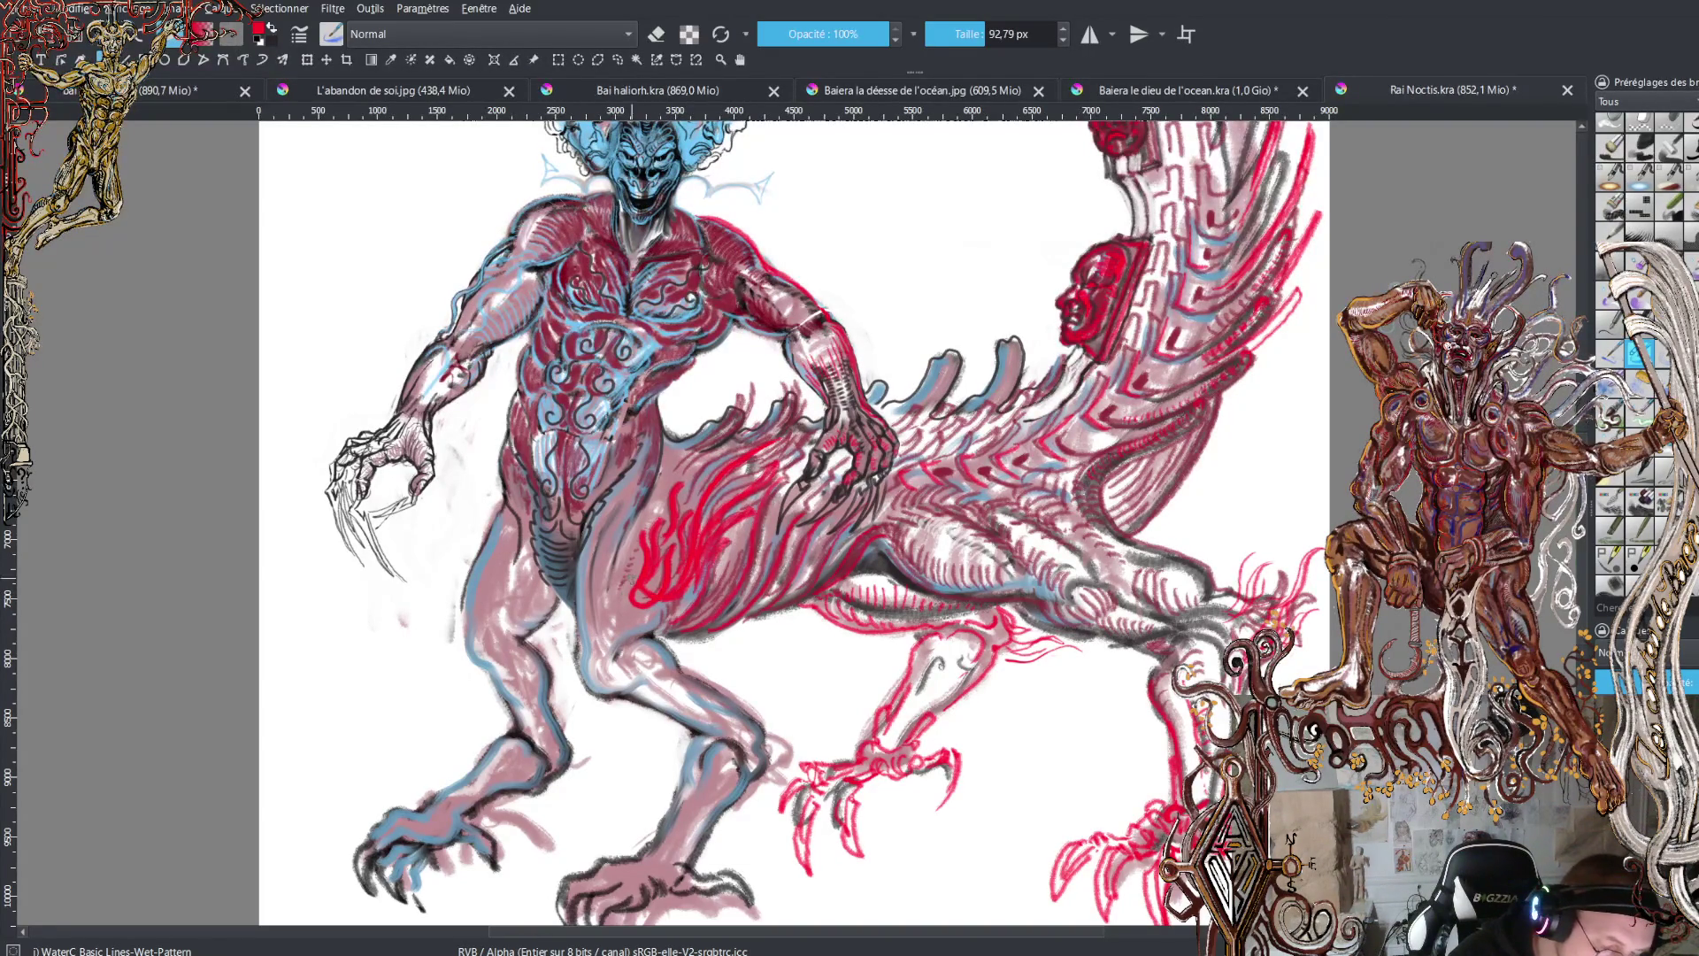
{"action": "left_click_drag", "start_coordinate": [635, 567], "coordinate": [626, 626]}
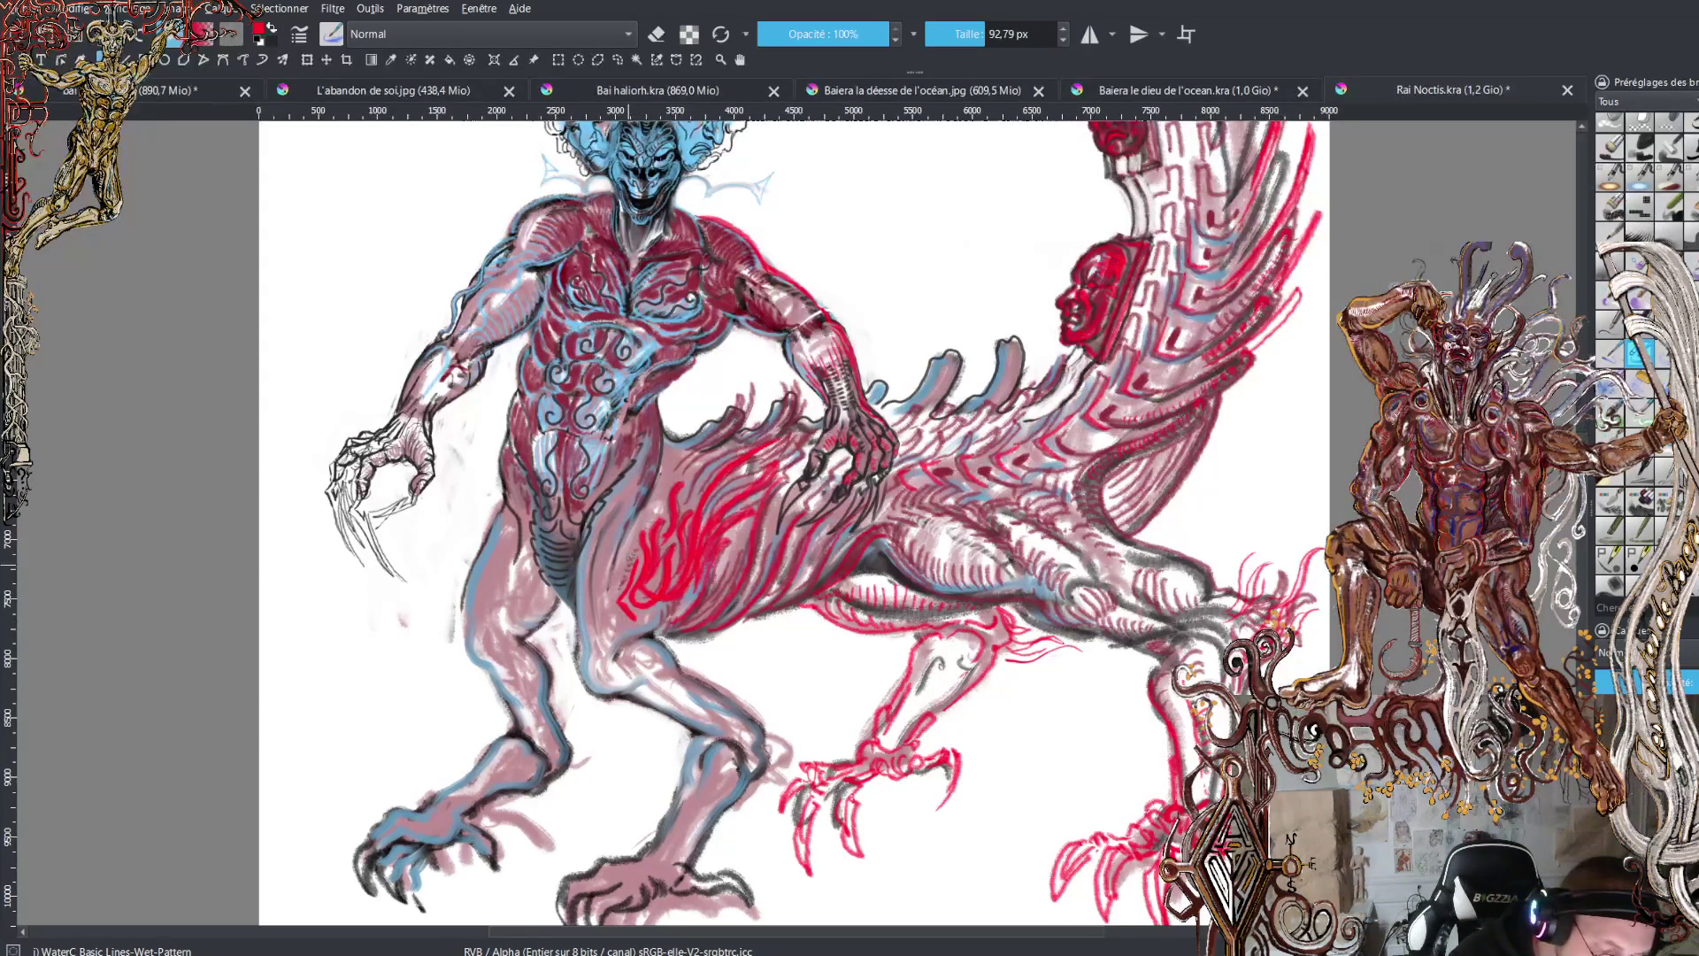
{"action": "left_click_drag", "start_coordinate": [633, 554], "coordinate": [592, 631]}
{"action": "left_click_drag", "start_coordinate": [612, 614], "coordinate": [598, 634]}
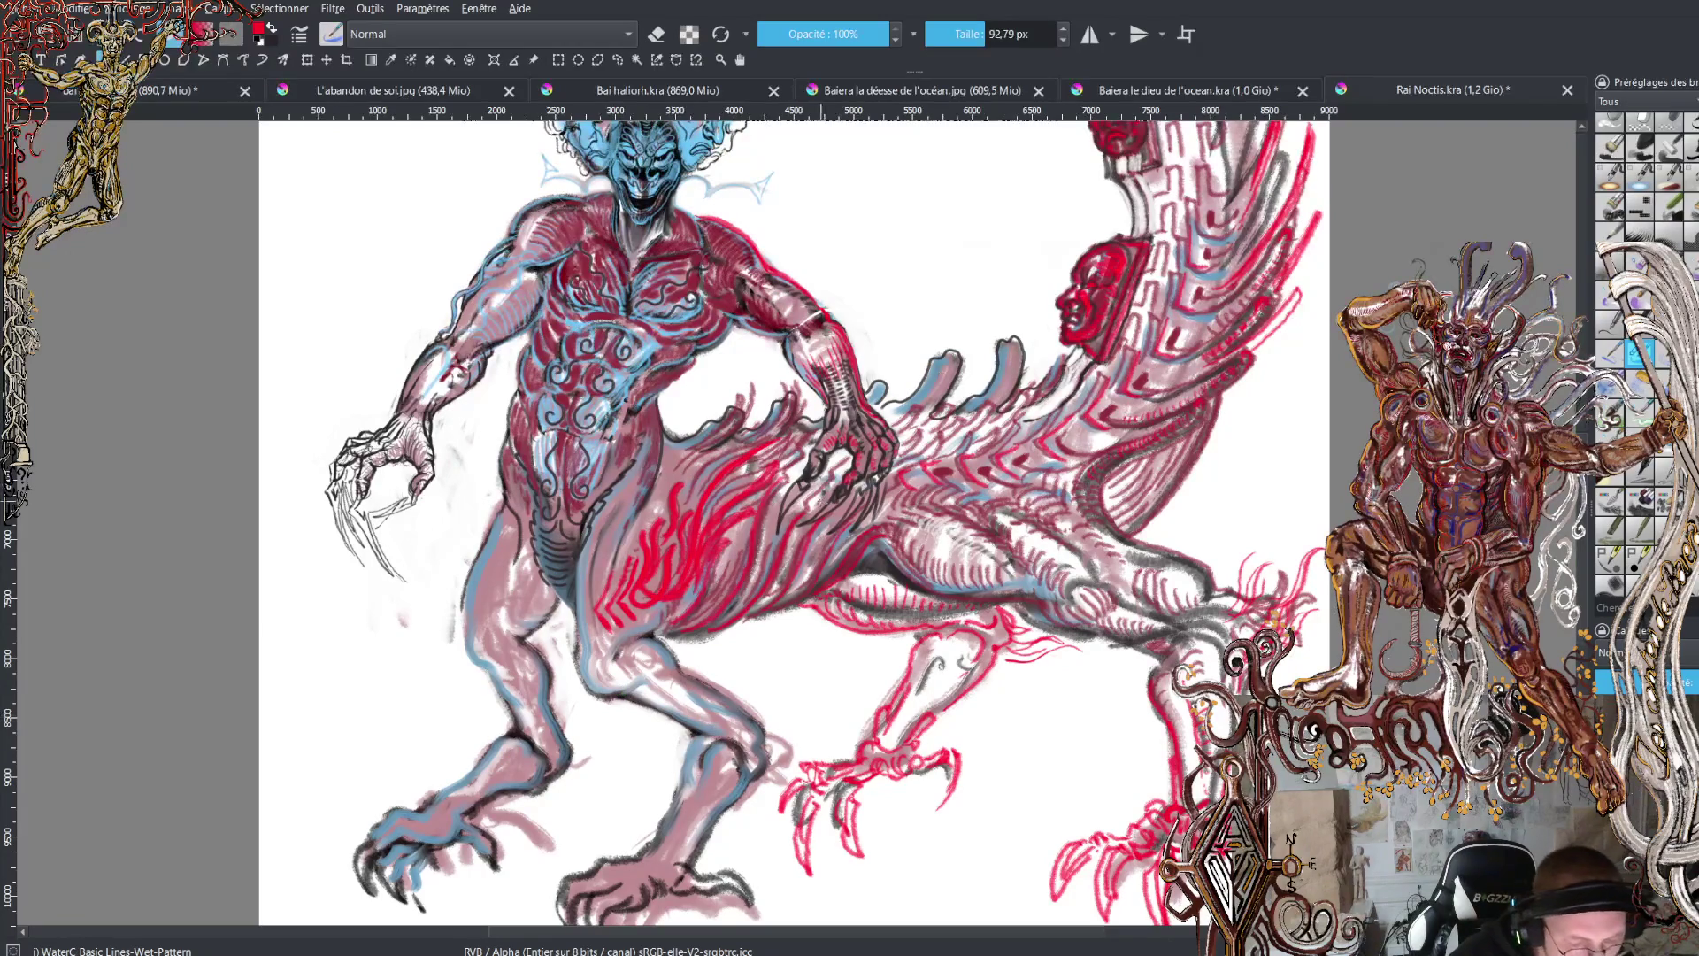
- Undo the bold red flame strokes on the flank, sampling flank and forearm colours
{"action": "key", "text": "ctrl+z"}
{"action": "key", "text": "ctrl+z"}
{"action": "key", "text": "ctrl+z"}
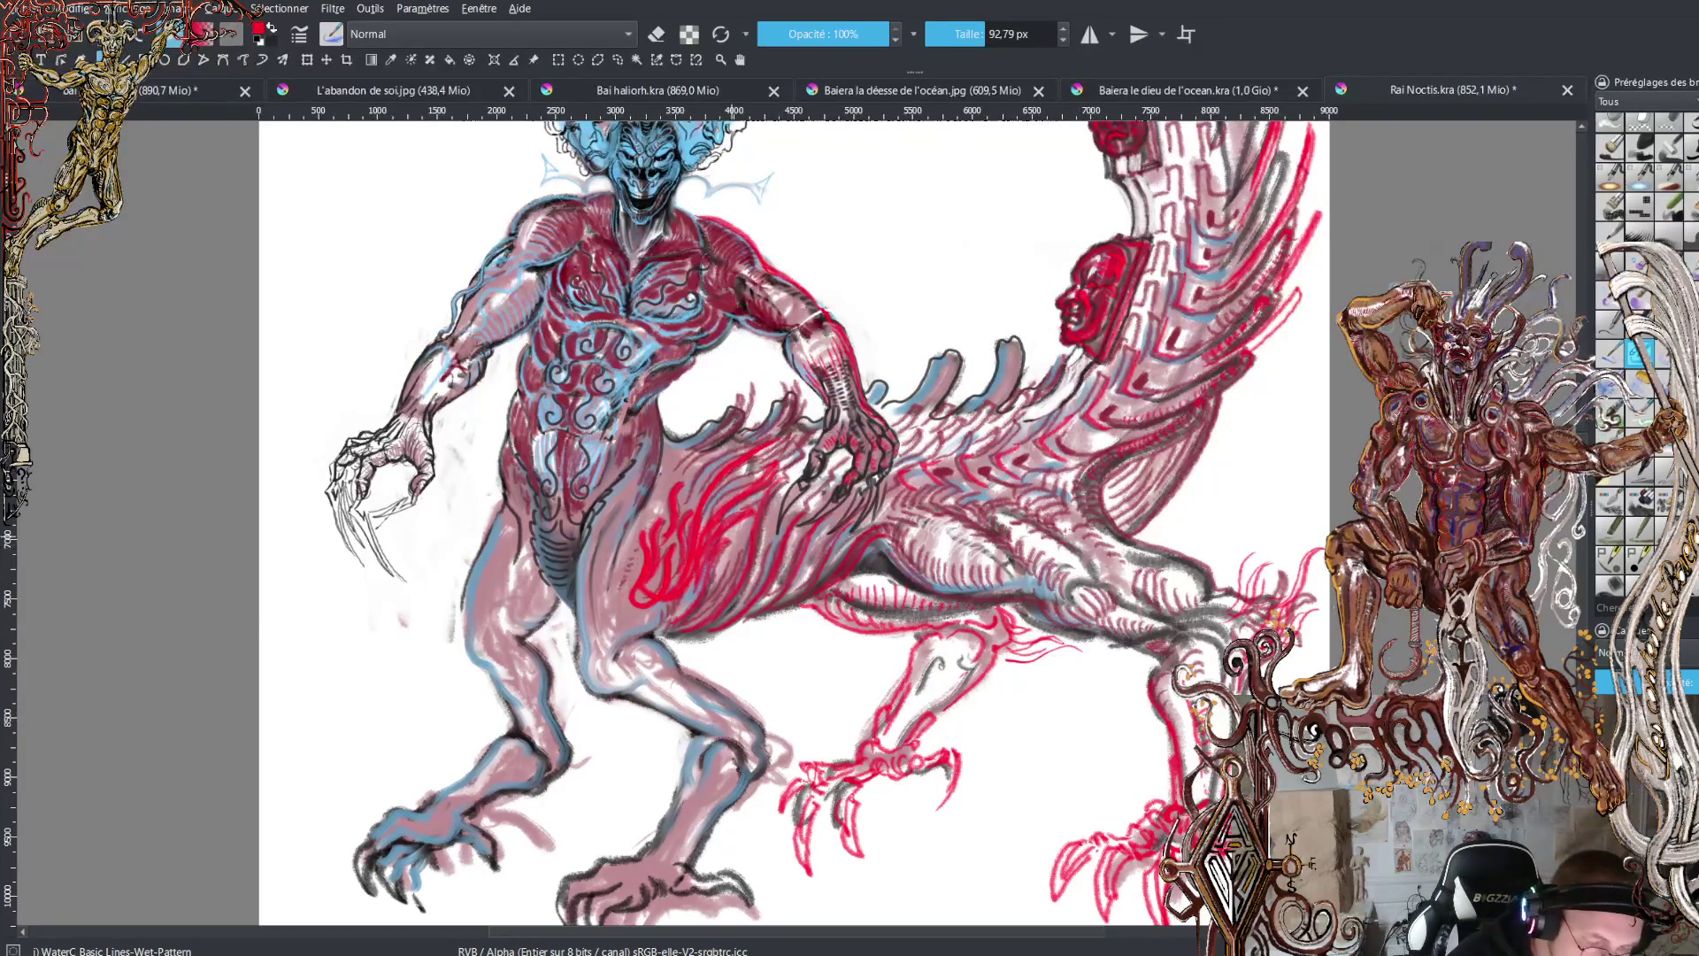
{"action": "left_click", "coordinate": [779, 451], "text": "ctrl"}
{"action": "left_click", "coordinate": [768, 495], "text": "ctrl"}
{"action": "left_click", "coordinate": [746, 500], "text": "ctrl"}
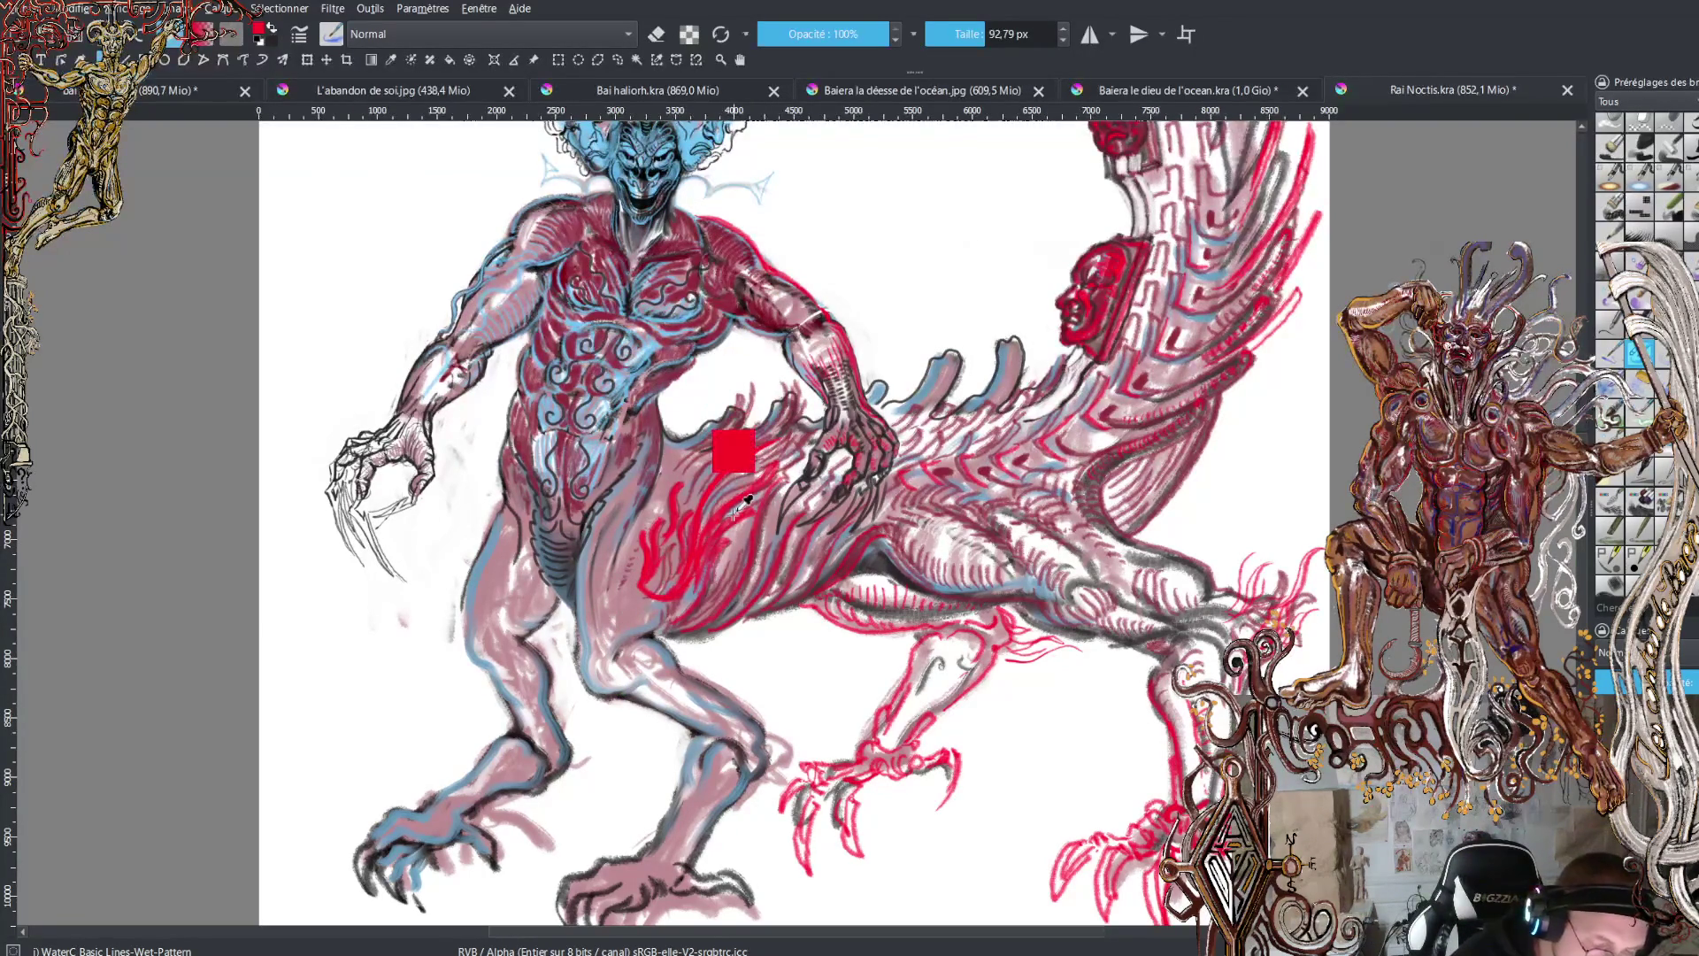
{"action": "key", "text": "ctrl+z"}
{"action": "key", "text": "ctrl+z"}
{"action": "key", "text": "ctrl+z"}
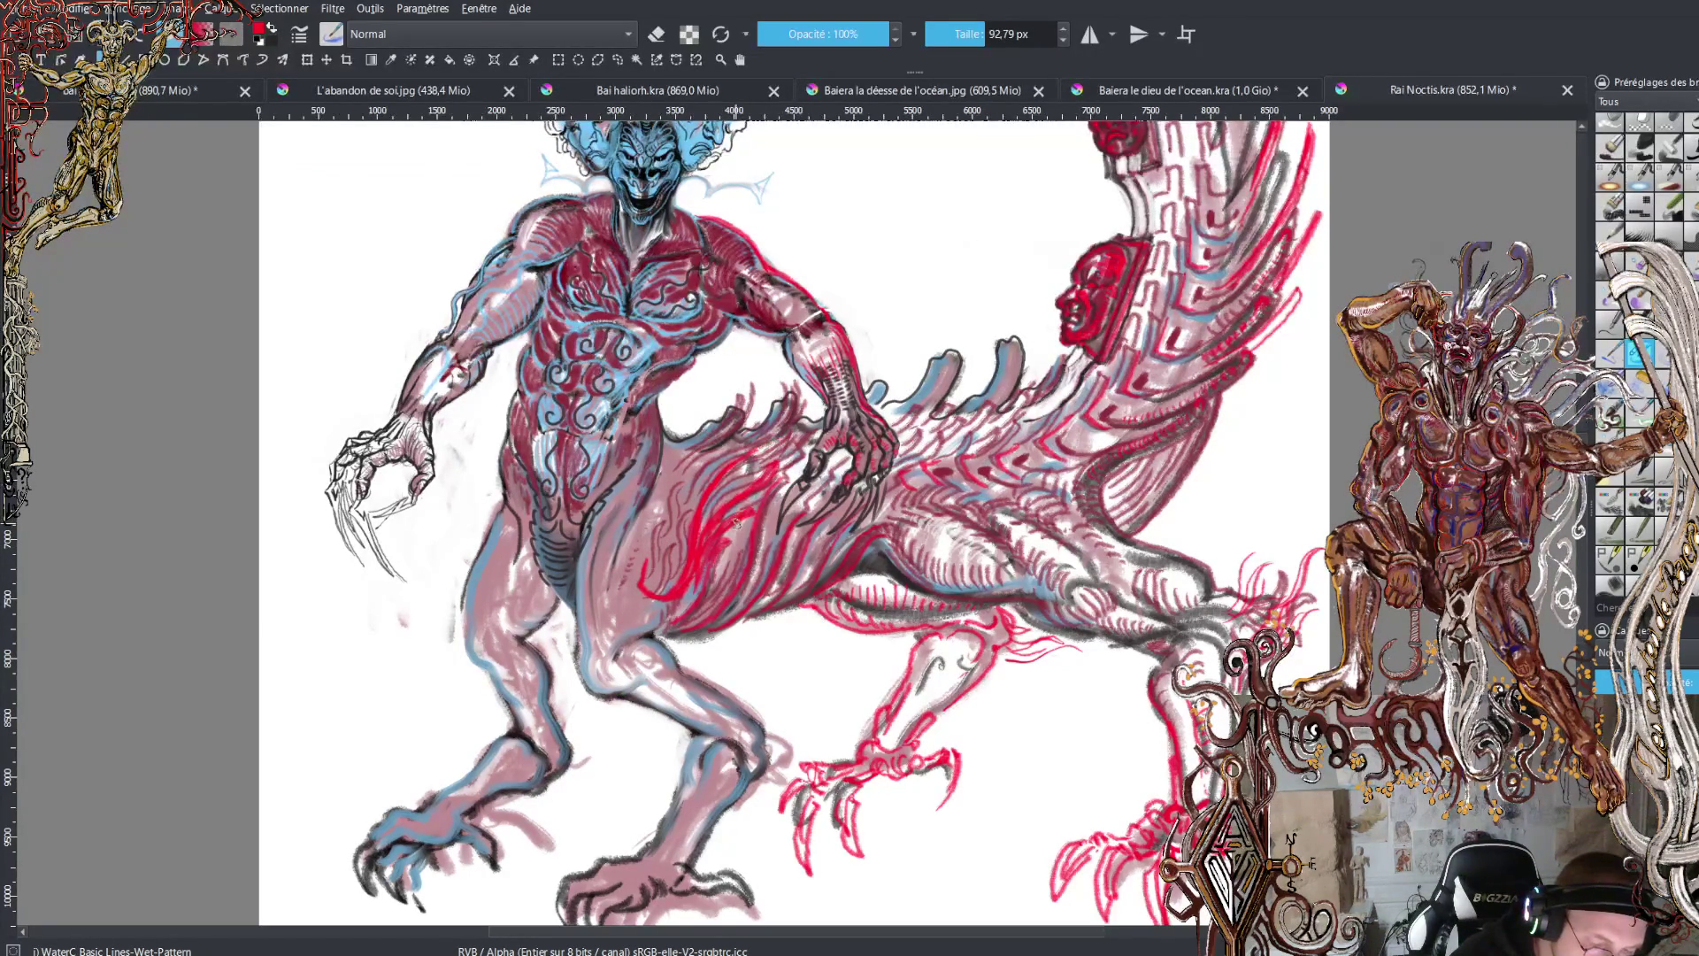
{"action": "key", "text": "ctrl+z"}
{"action": "left_click_drag", "start_coordinate": [735, 522], "coordinate": [828, 416]}
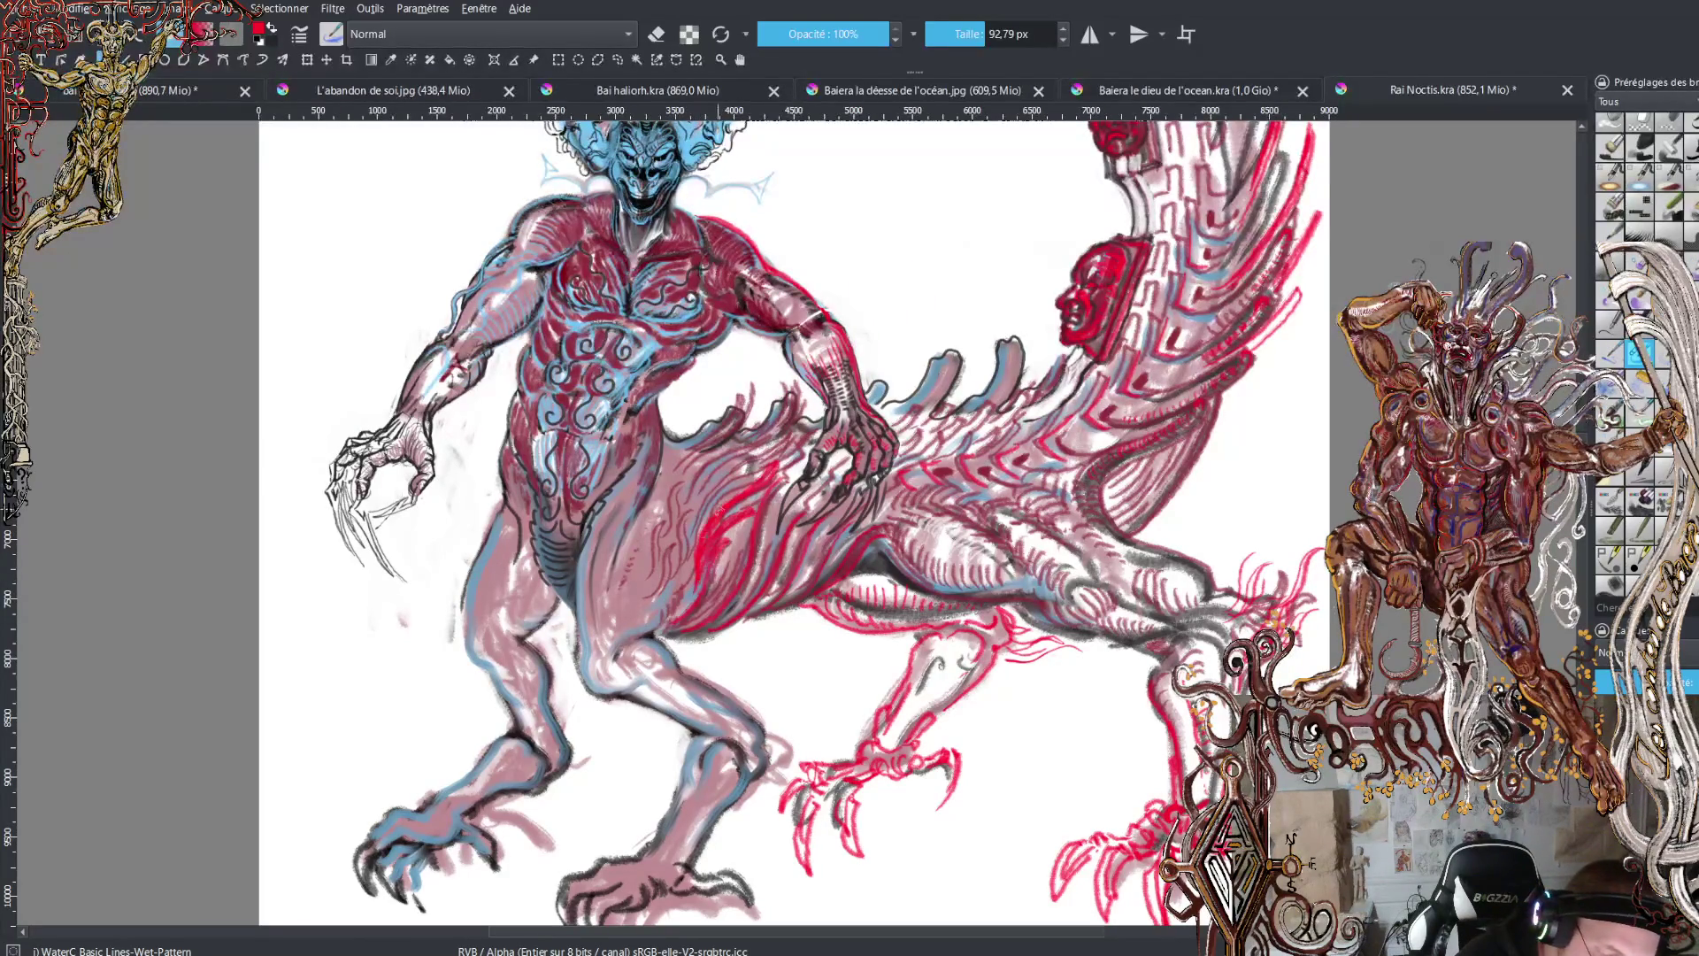
- Switch to black and shade the belly with a few dark upward strokes
{"action": "key", "text": "x"}
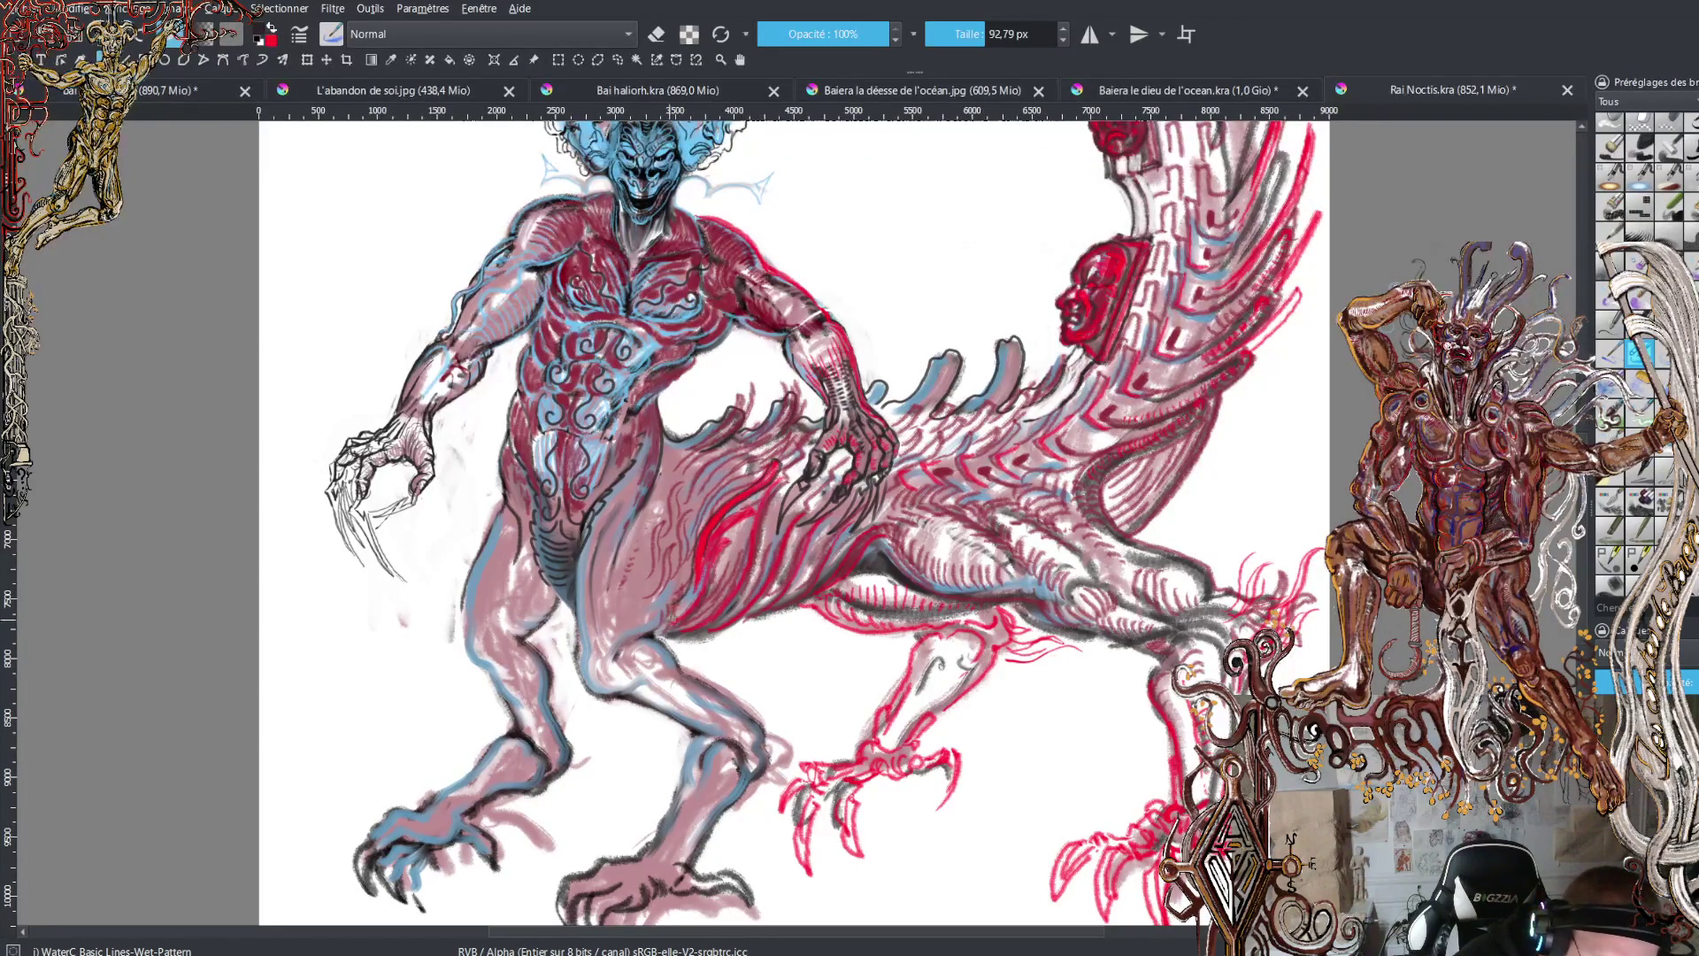
{"action": "left_click_drag", "start_coordinate": [701, 586], "coordinate": [708, 537]}
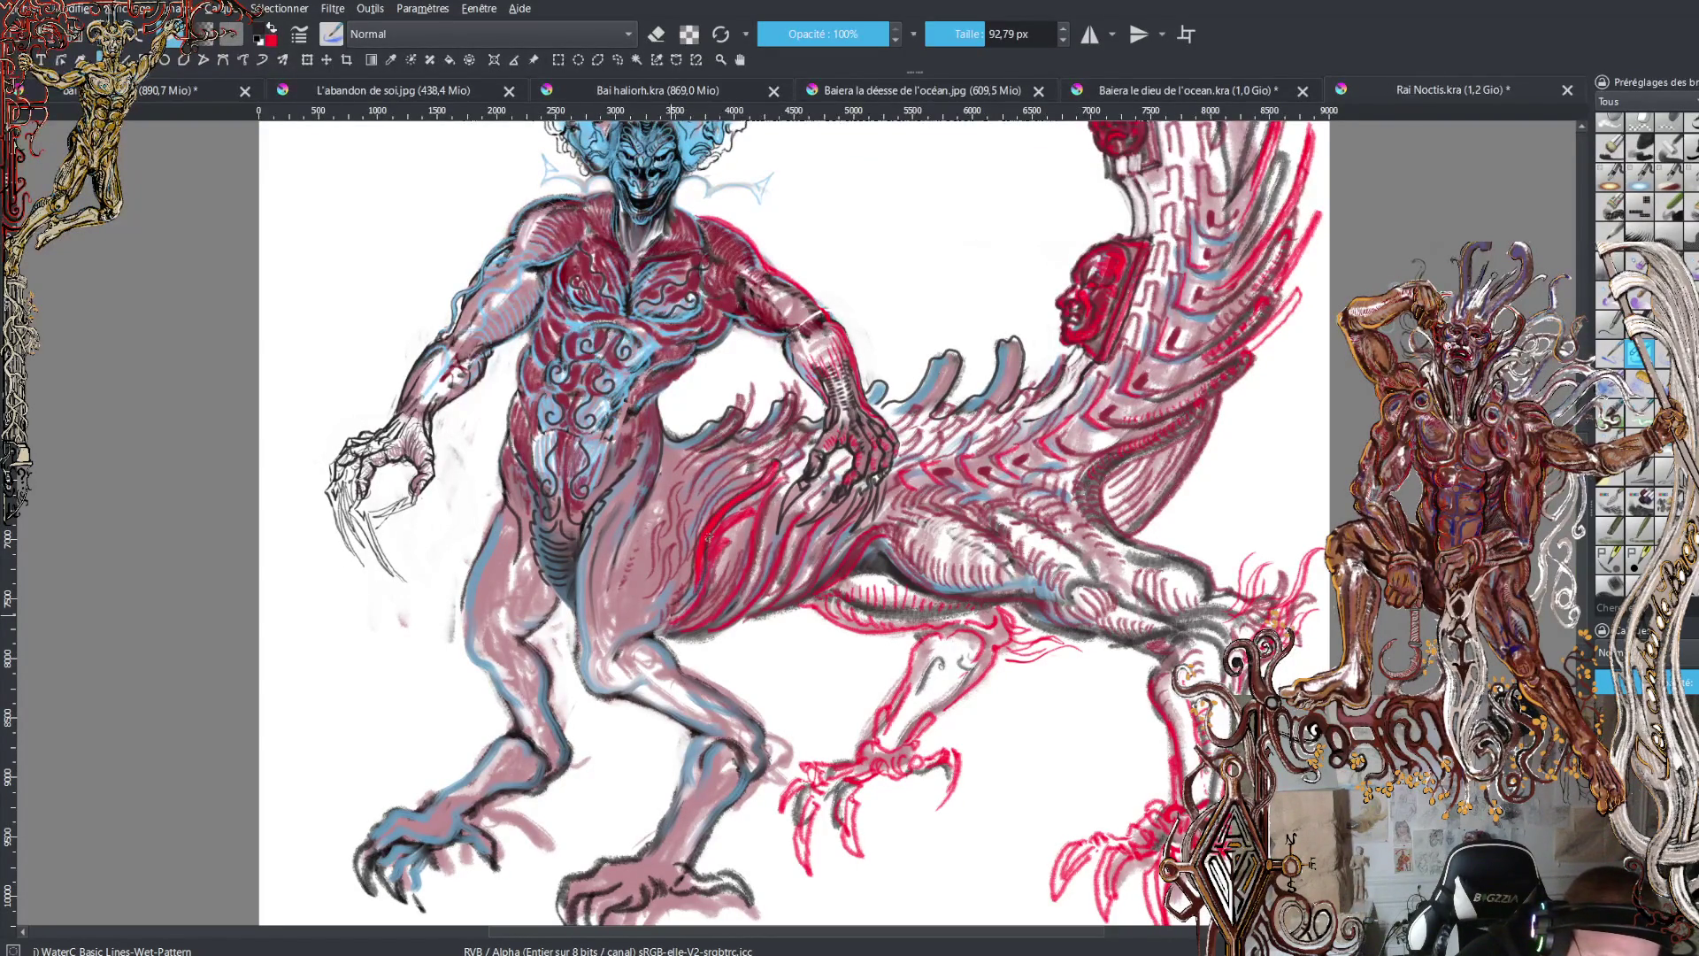
{"action": "left_click_drag", "start_coordinate": [706, 599], "coordinate": [734, 524]}
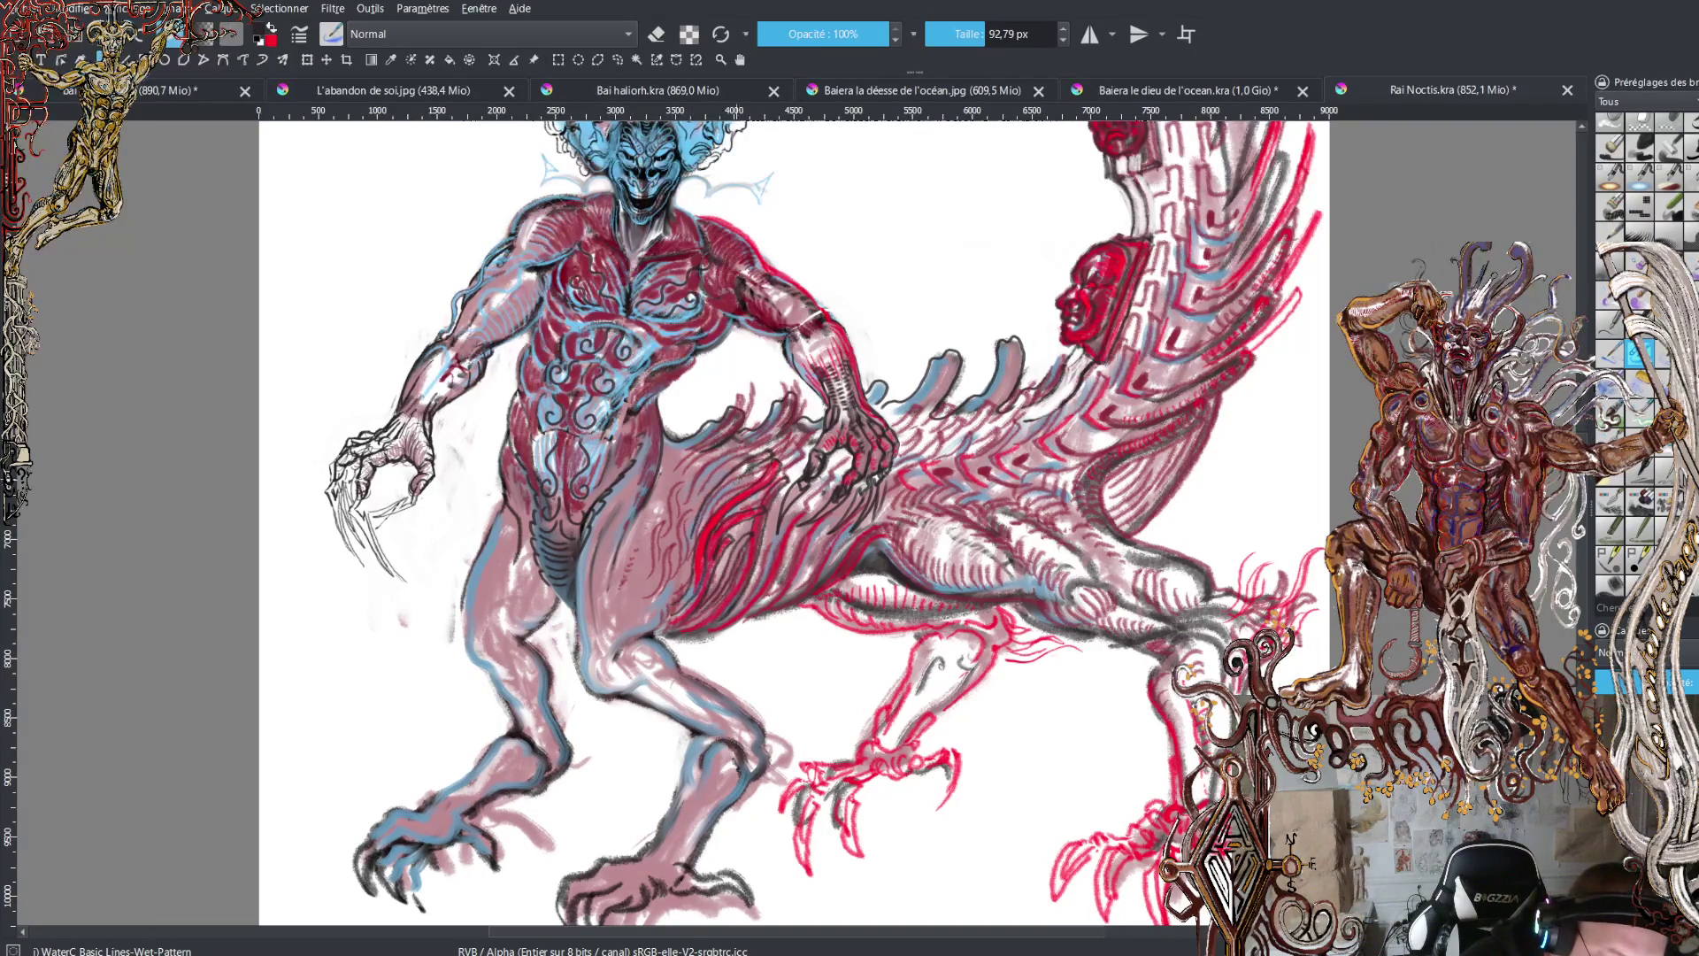
- Swap back to red and hatch small strokes on the flank above the hind leg
{"action": "key", "text": "x"}
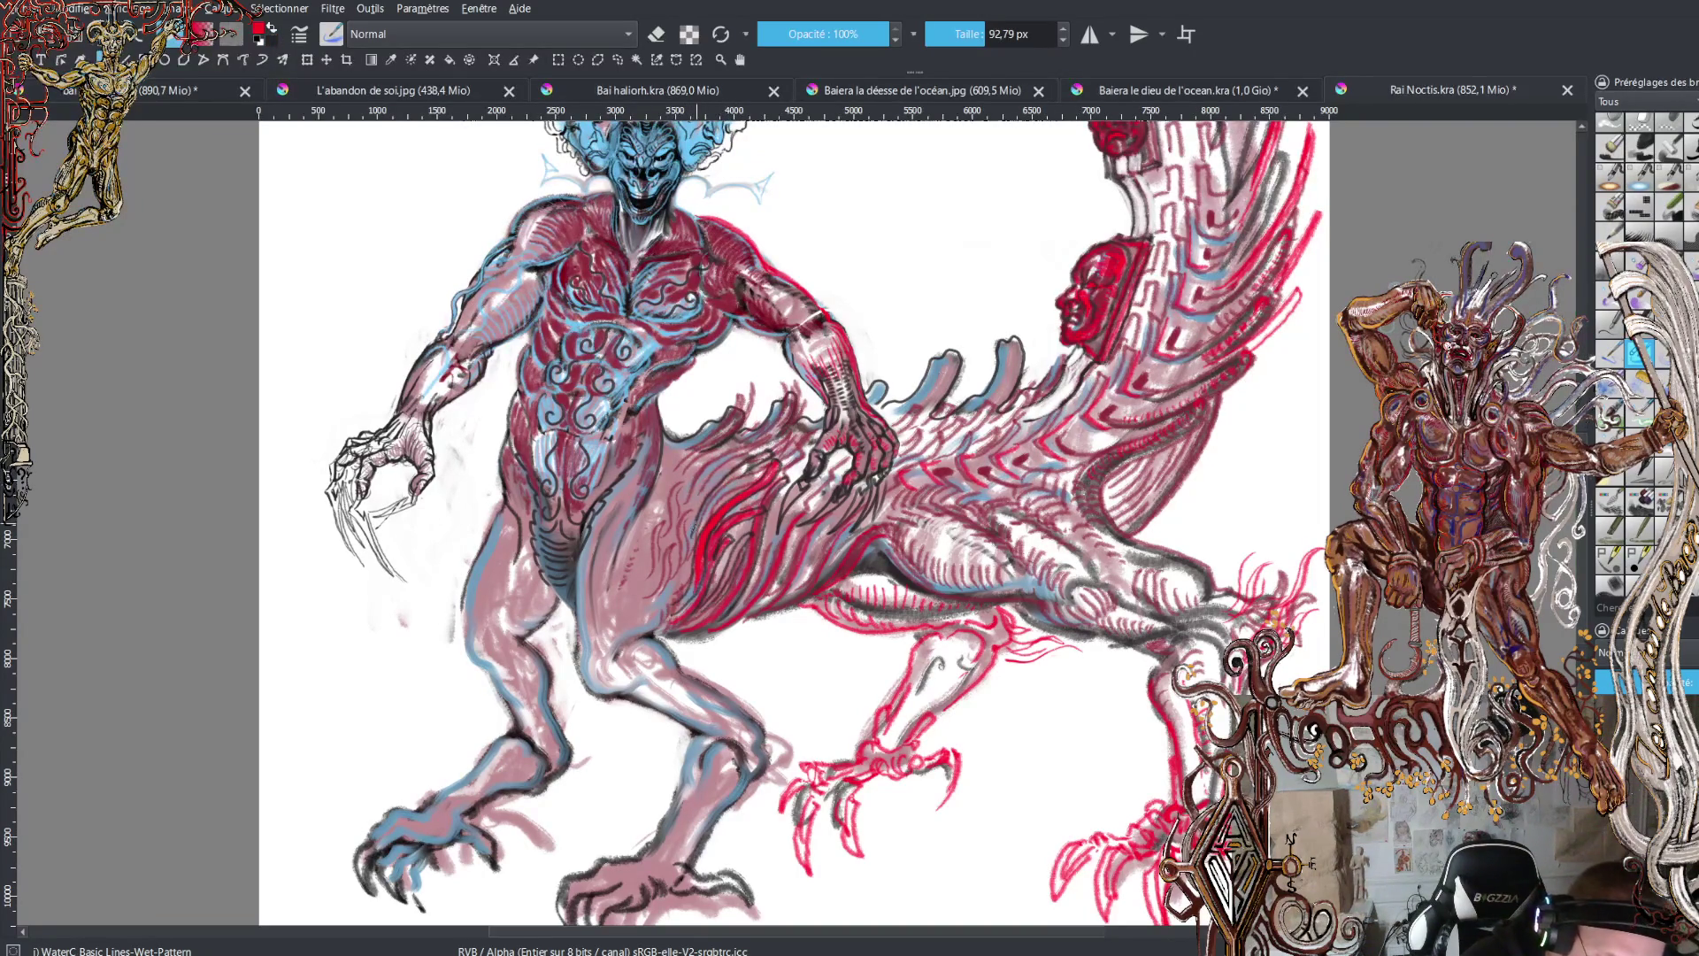
{"action": "left_click_drag", "start_coordinate": [718, 496], "coordinate": [703, 513]}
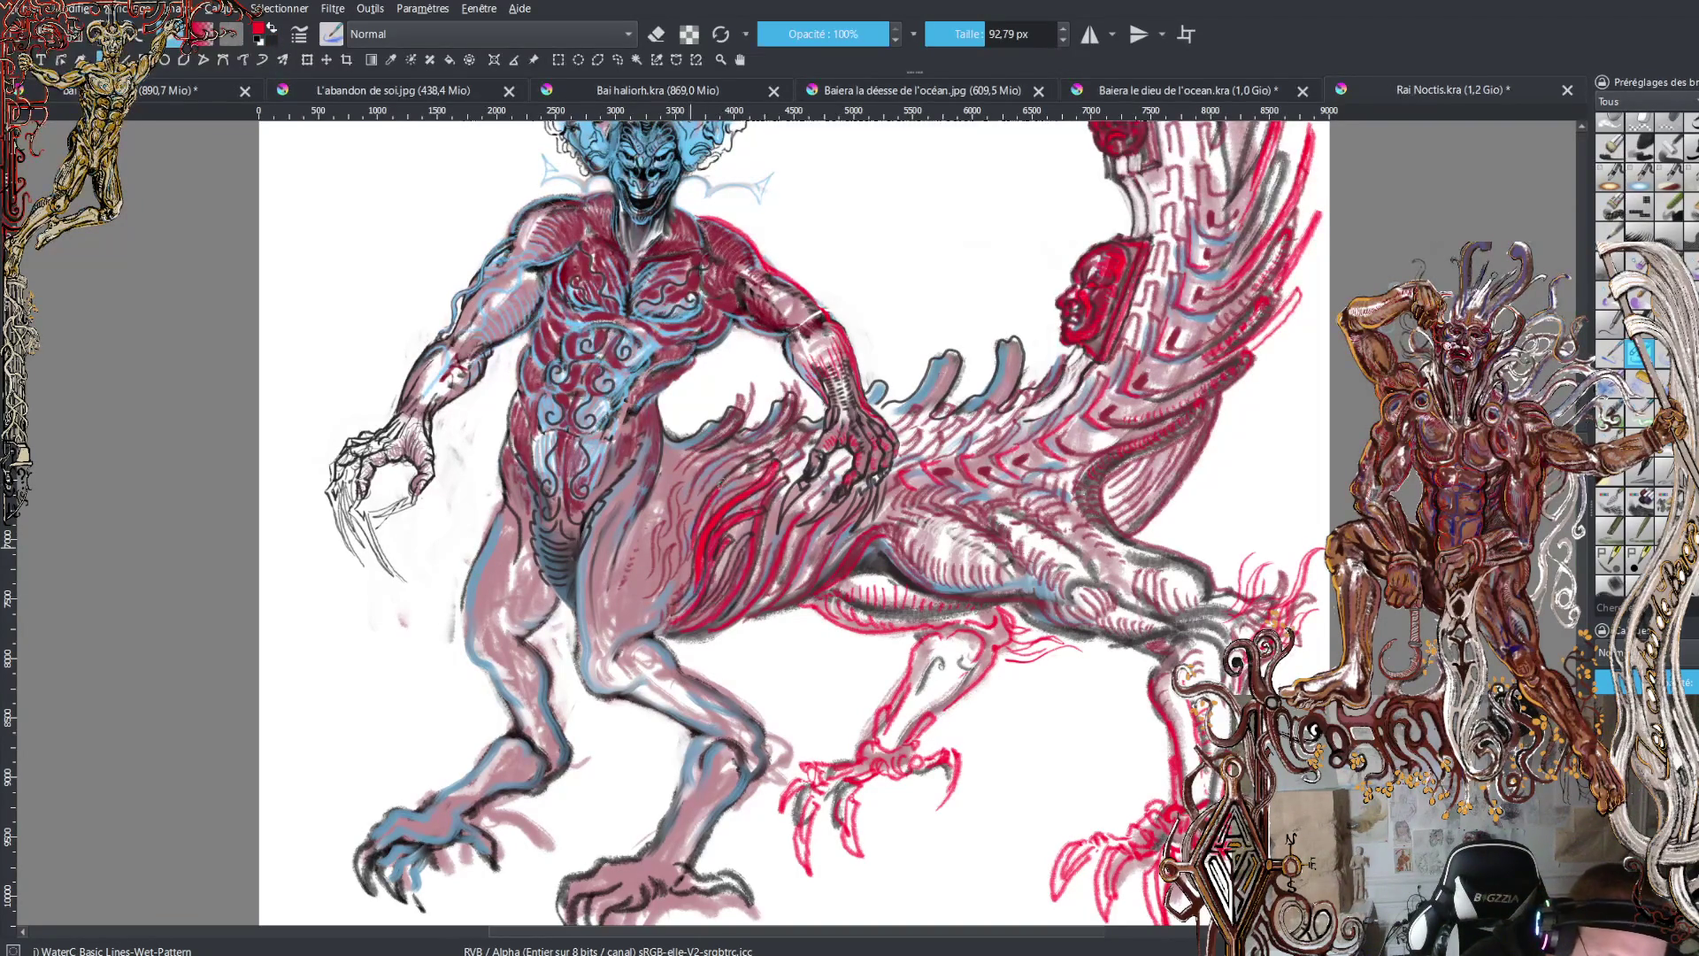
{"action": "mouse_move", "coordinate": [753, 459]}
{"action": "left_mouse_down"}
{"action": "mouse_move", "coordinate": [719, 489]}
{"action": "mouse_move", "coordinate": [737, 476]}
{"action": "left_mouse_up"}
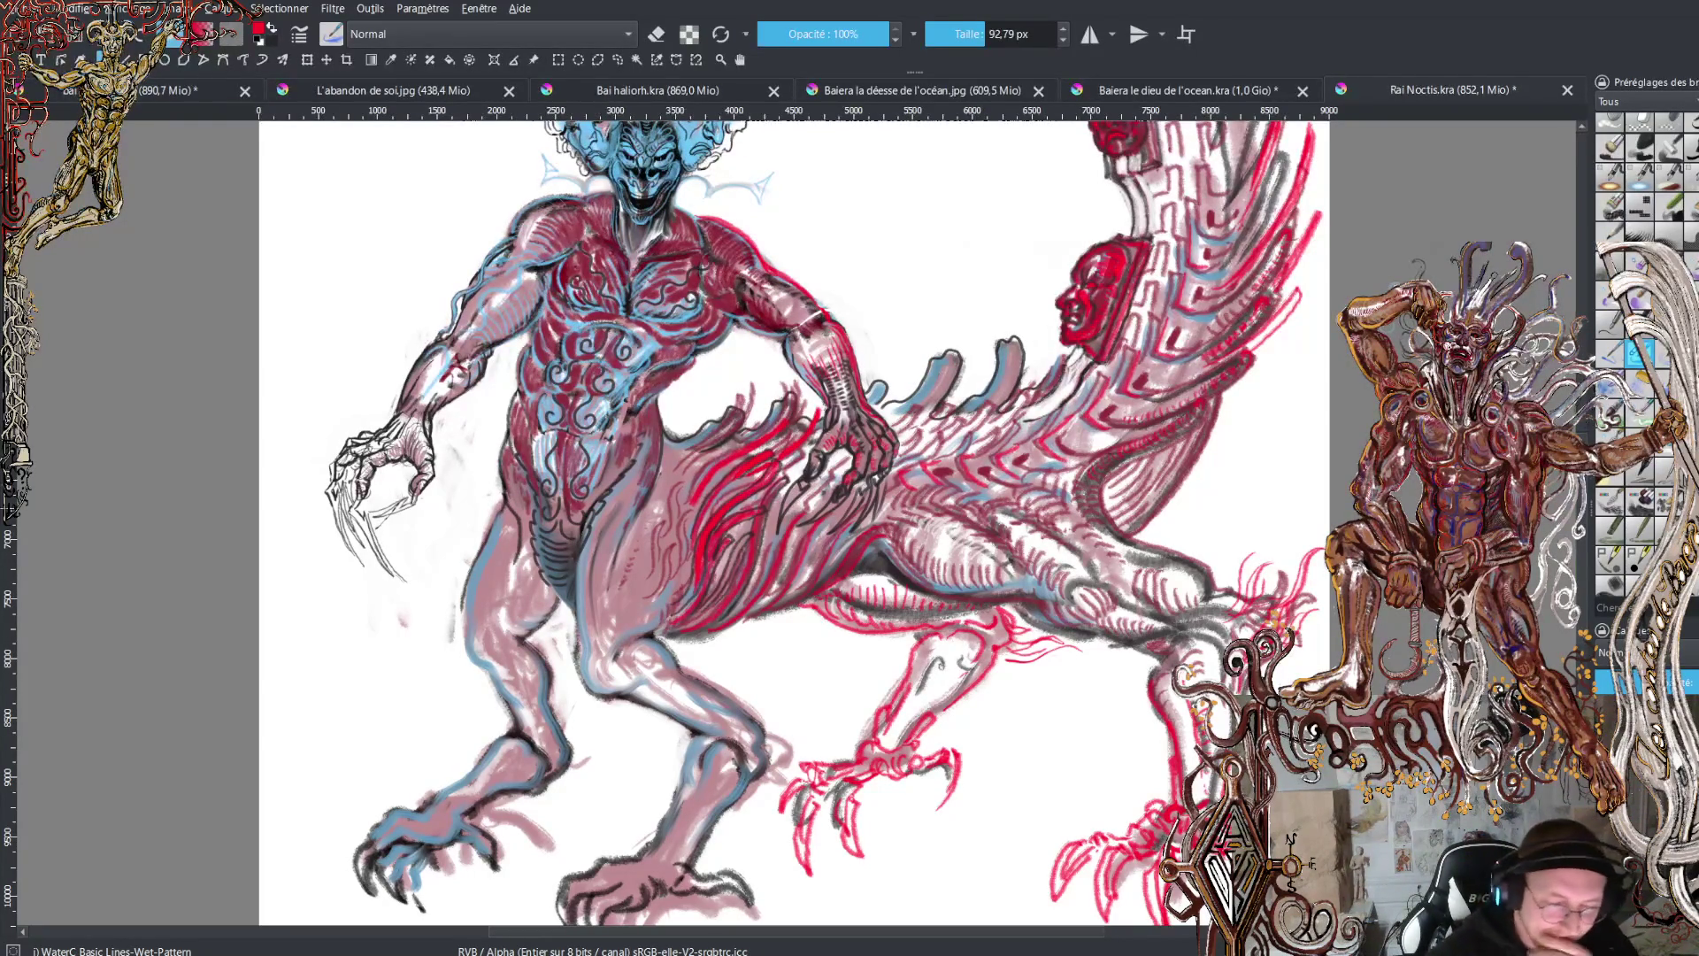
{"action": "scroll", "coordinate": [794, 524], "scroll_direction": "up", "scroll_amount": 5}
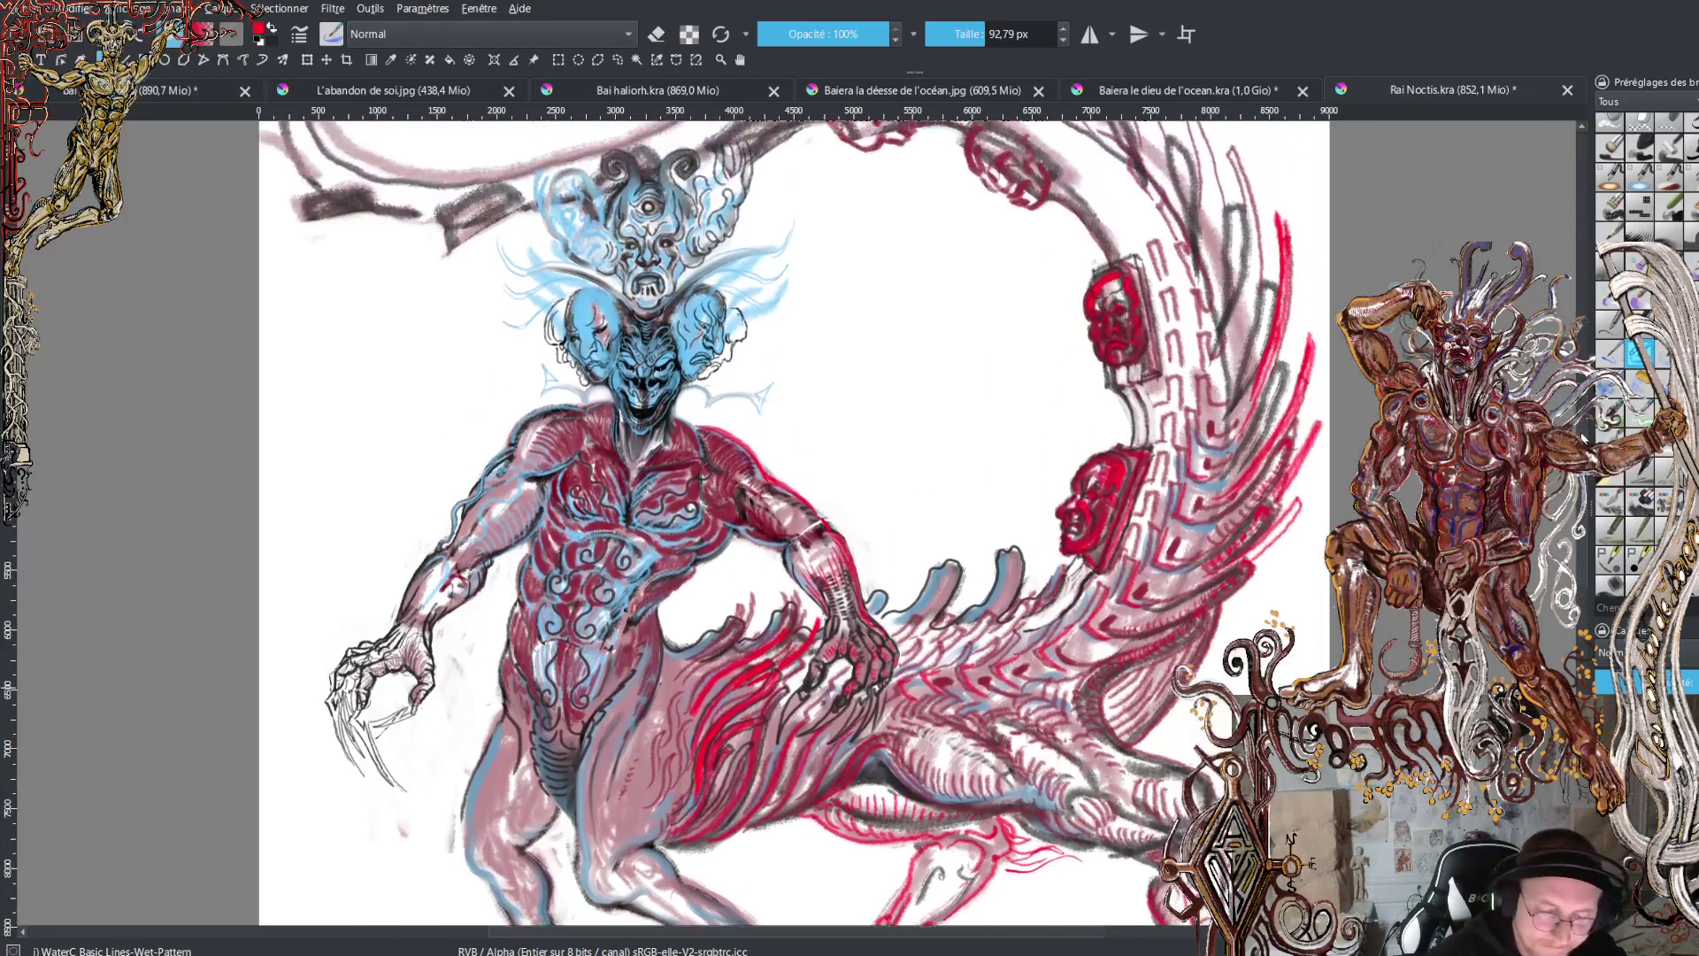
{"action": "scroll", "coordinate": [794, 524], "scroll_direction": "down", "scroll_amount": 4}
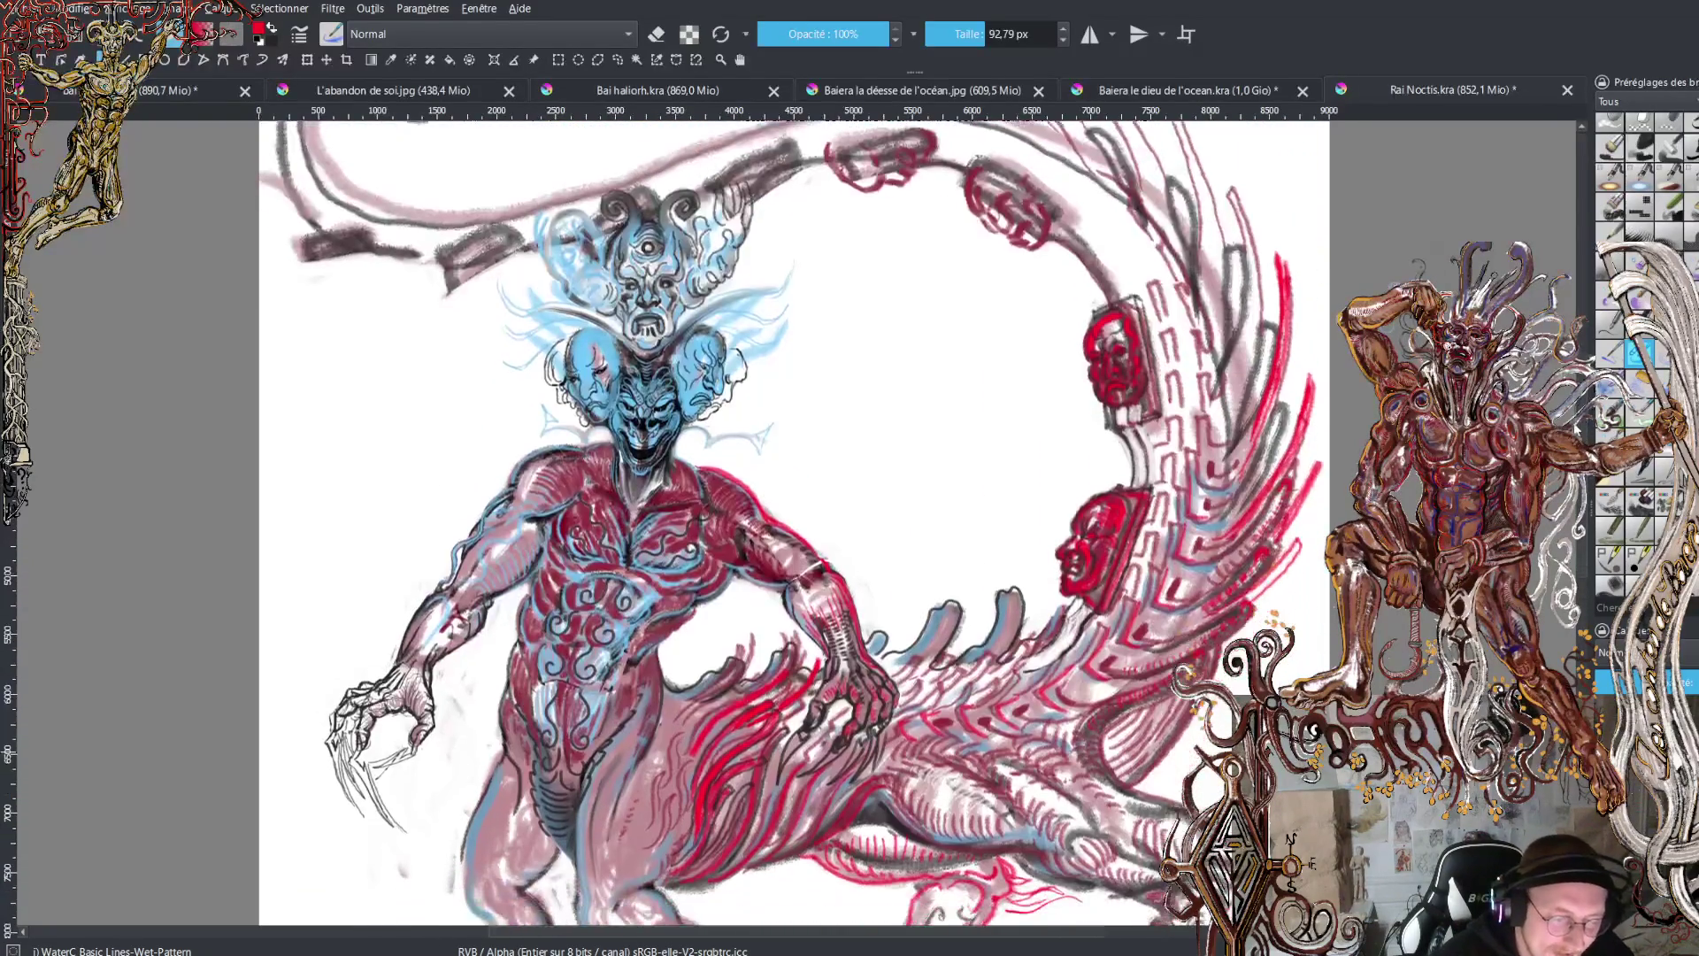
{"action": "scroll", "coordinate": [794, 522], "scroll_direction": "down", "scroll_amount": 3}
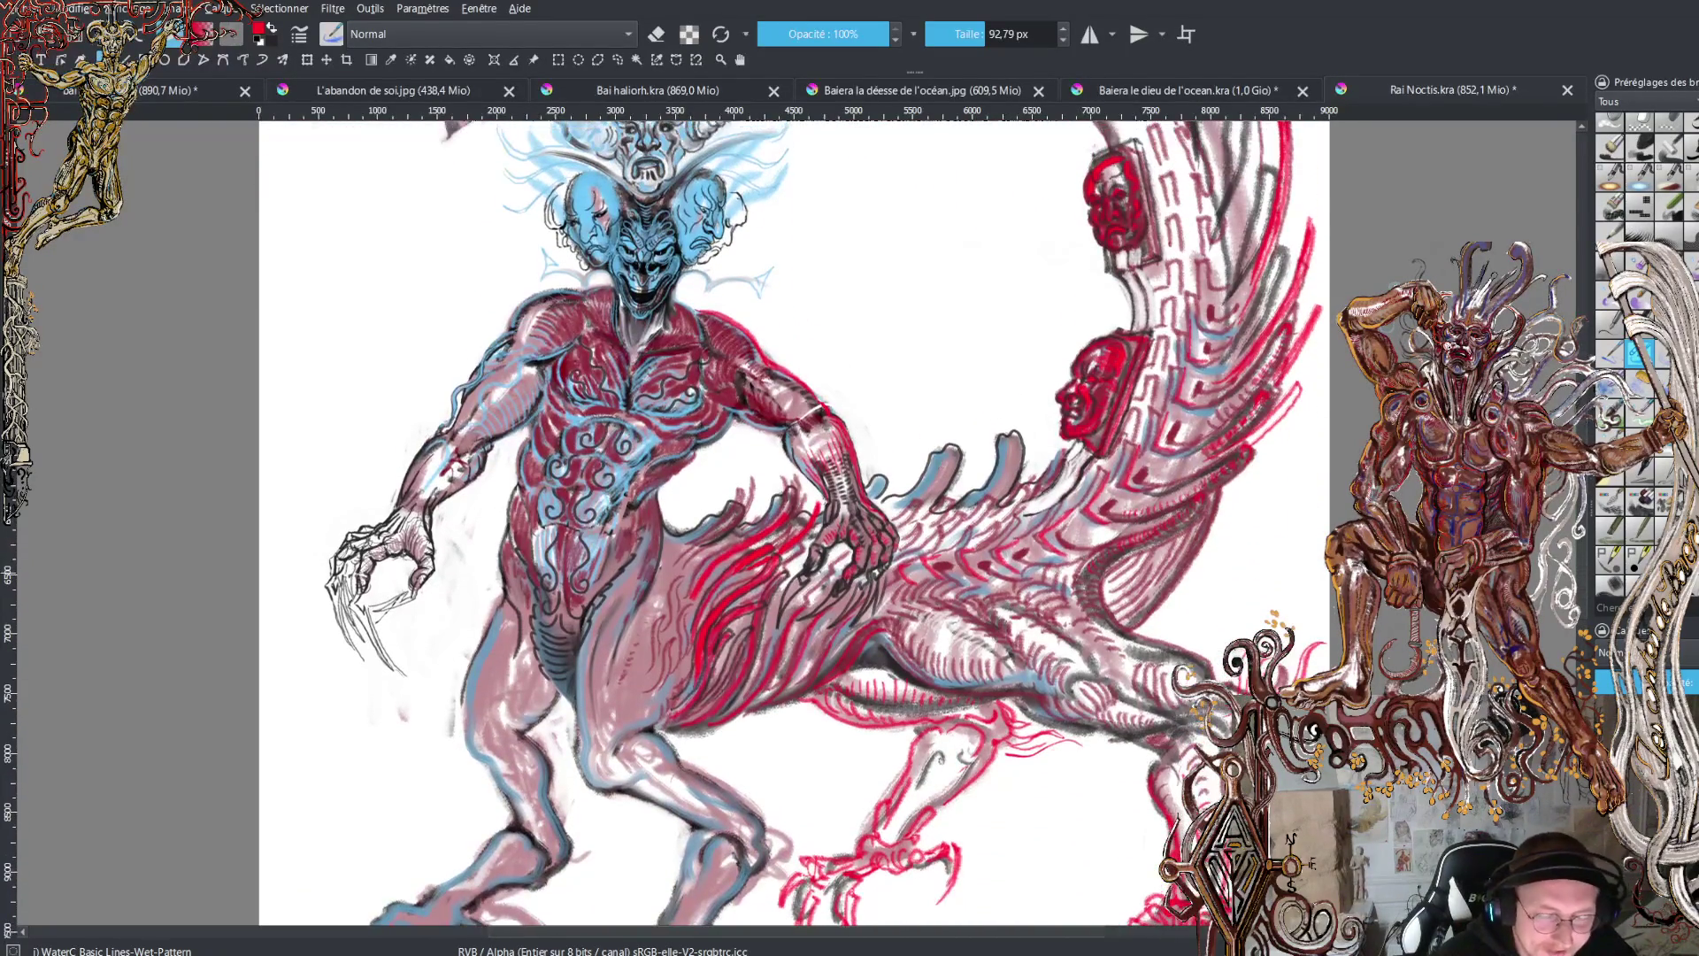
{"action": "scroll", "coordinate": [793, 522], "scroll_direction": "up", "scroll_amount": 2}
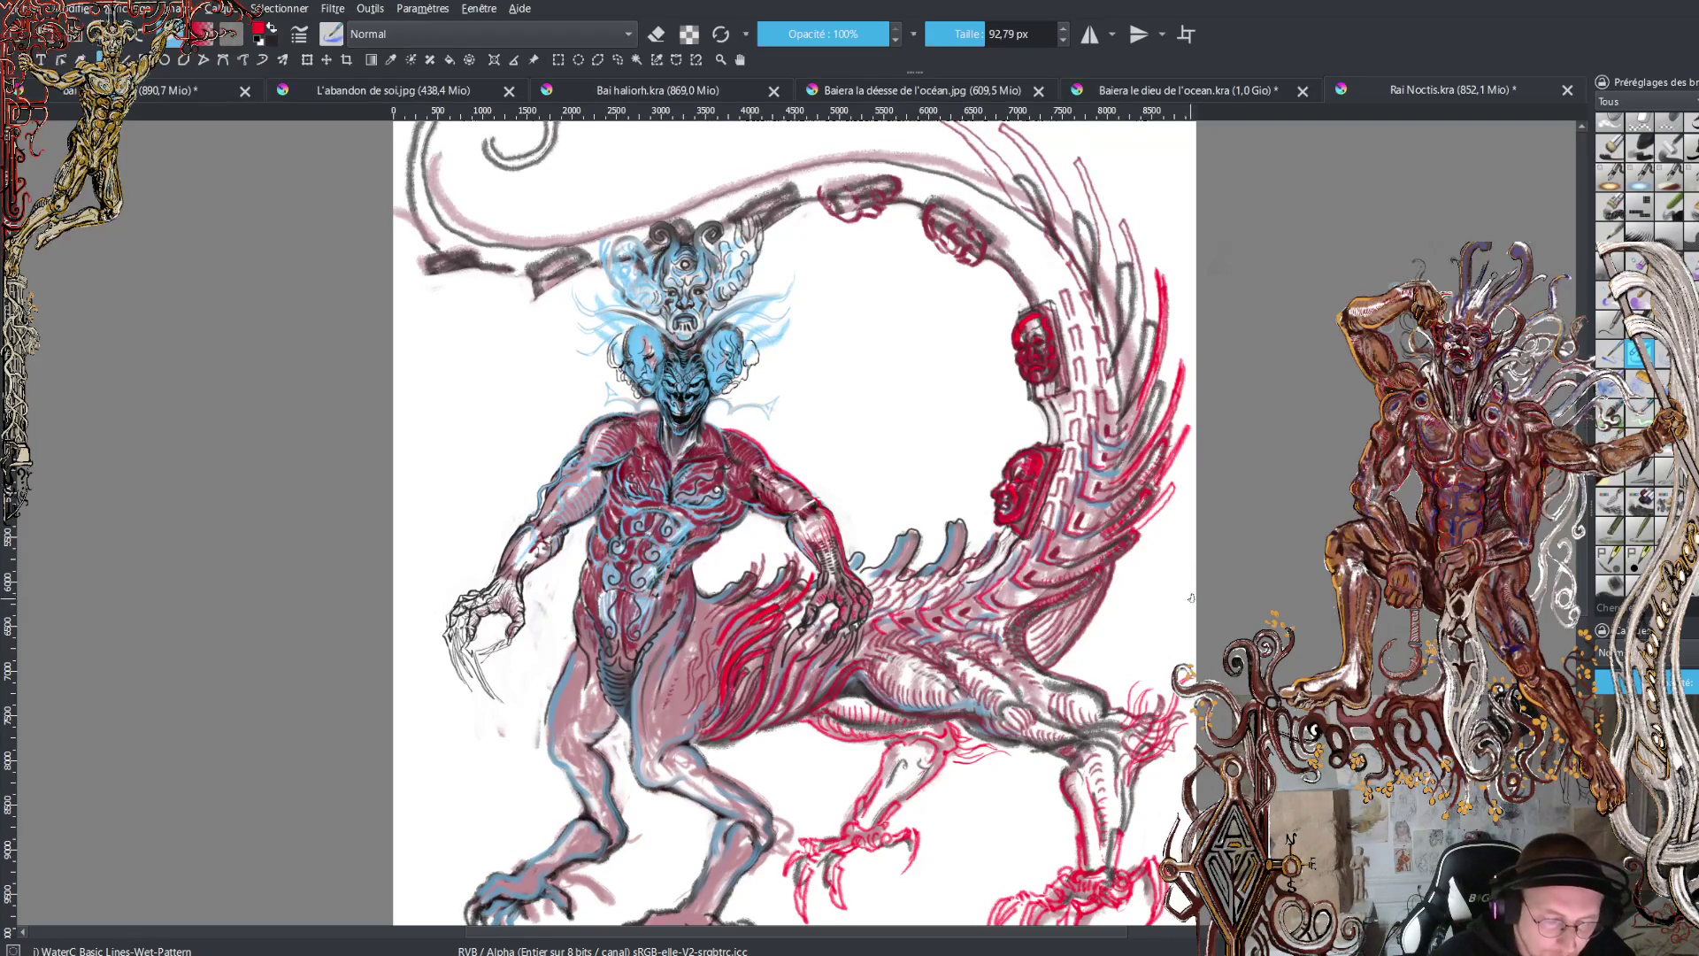
{"action": "scroll", "coordinate": [794, 523], "scroll_direction": "down", "scroll_amount": 2}
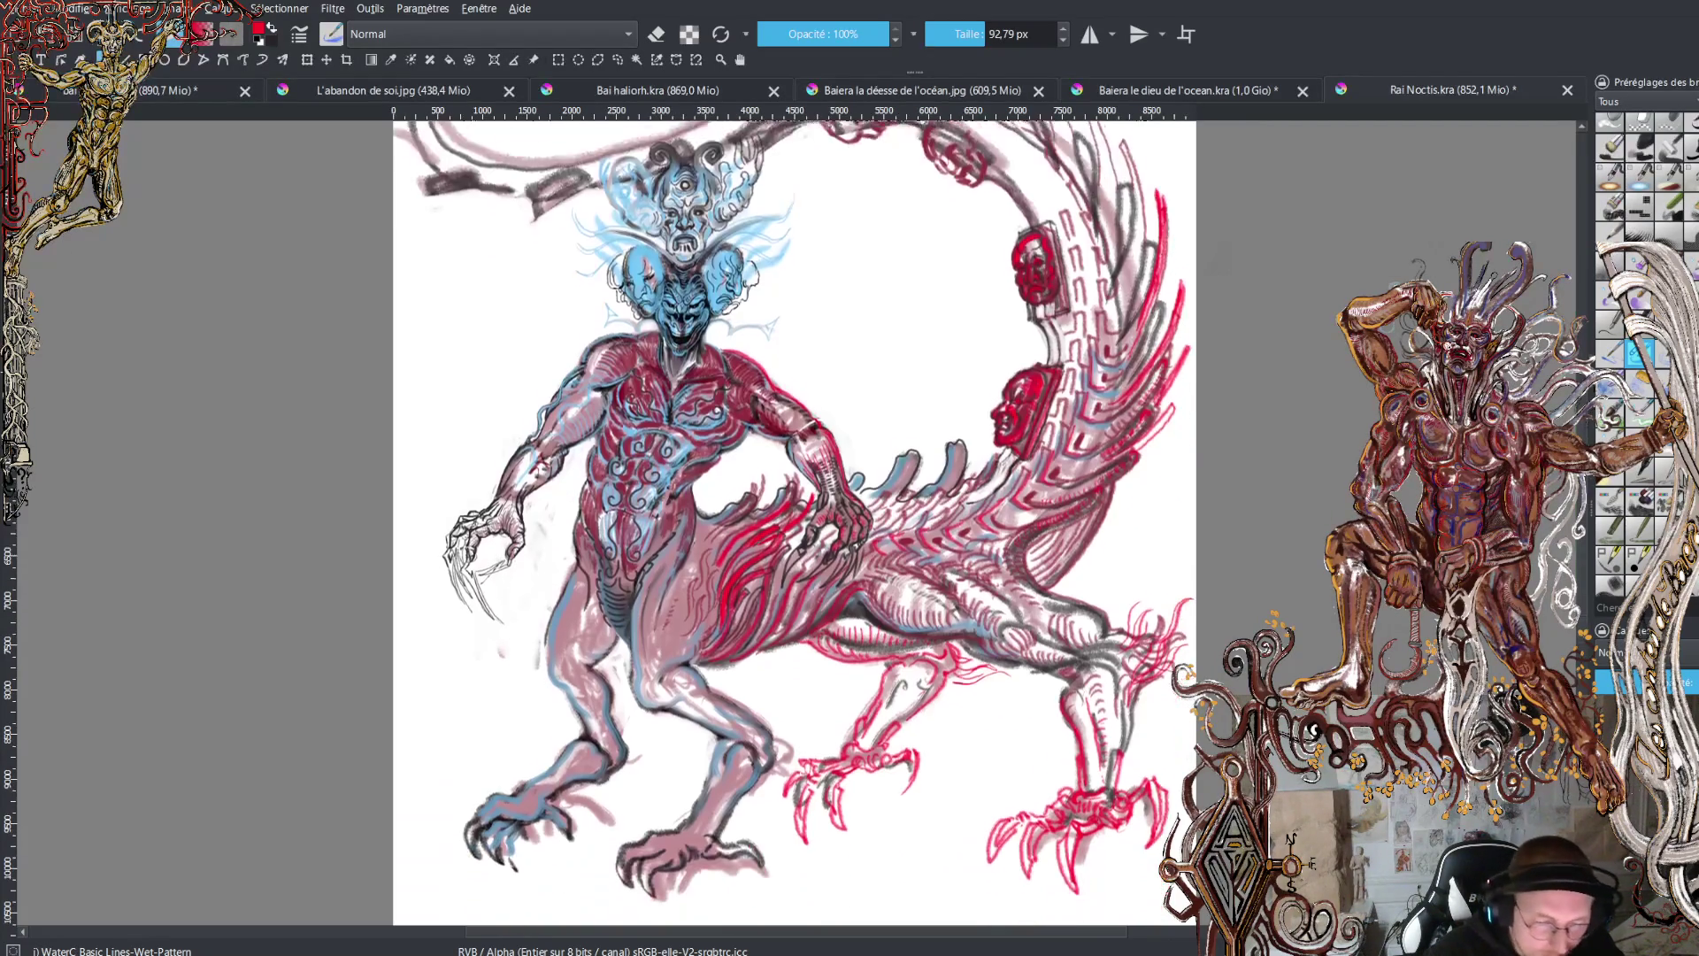
{"action": "scroll", "coordinate": [794, 522], "scroll_direction": "down", "scroll_amount": 3}
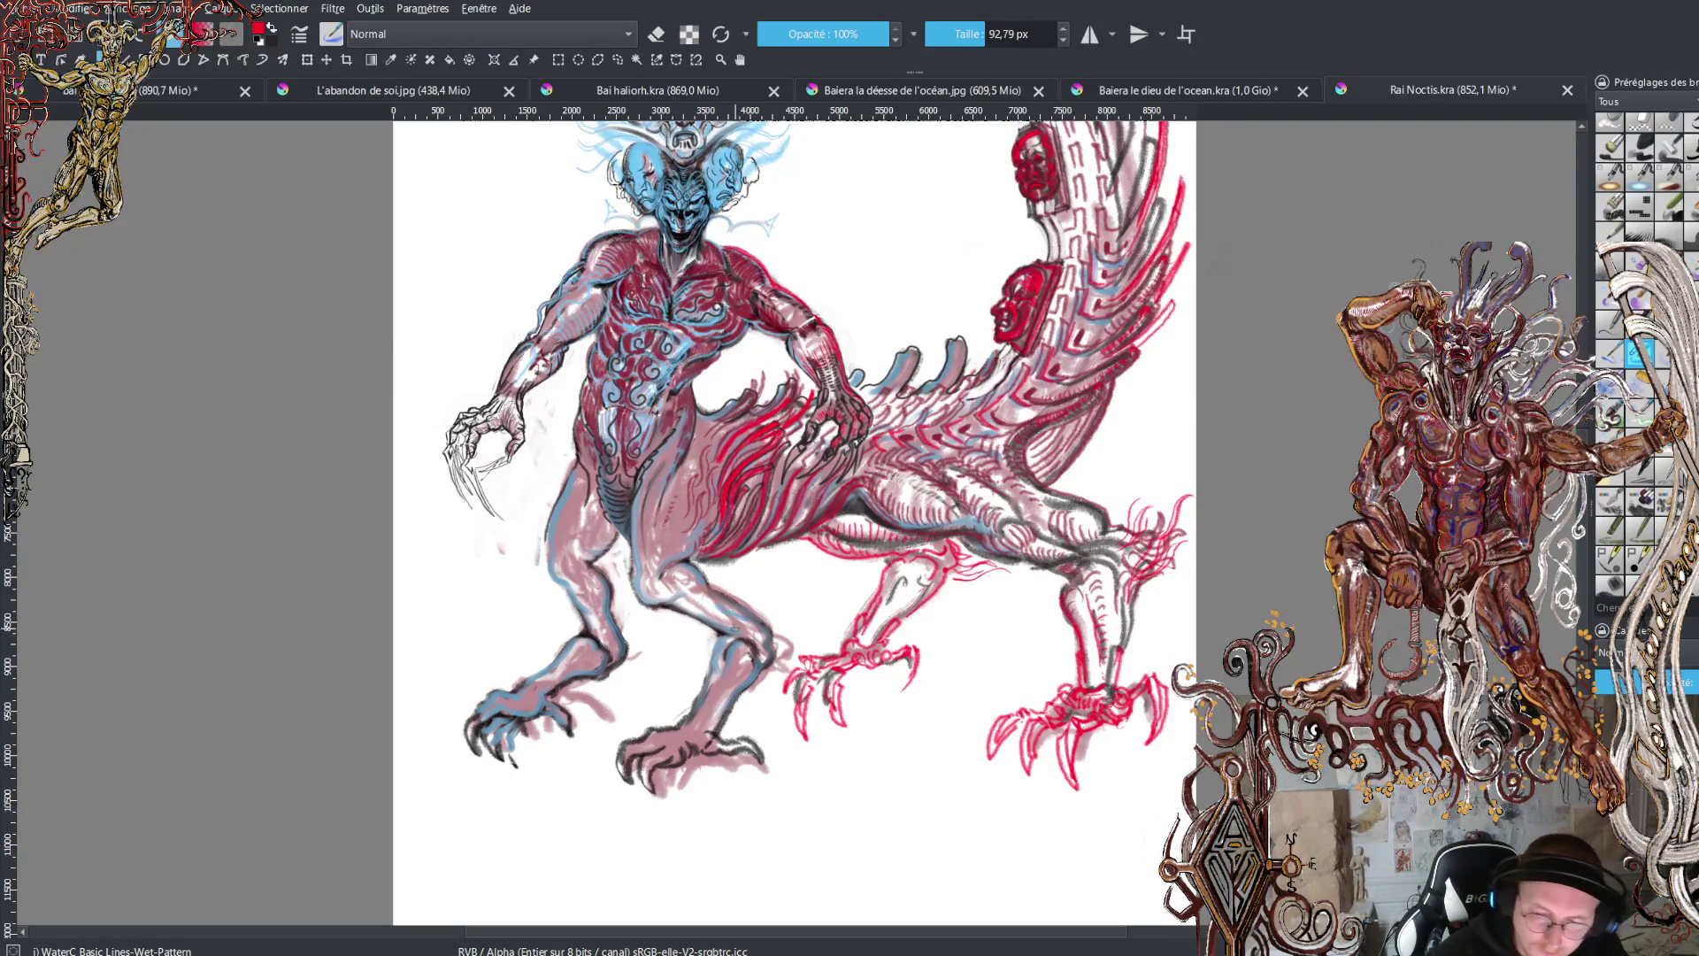
{"action": "scroll", "coordinate": [735, 619], "scroll_direction": "up", "scroll_amount": 3}
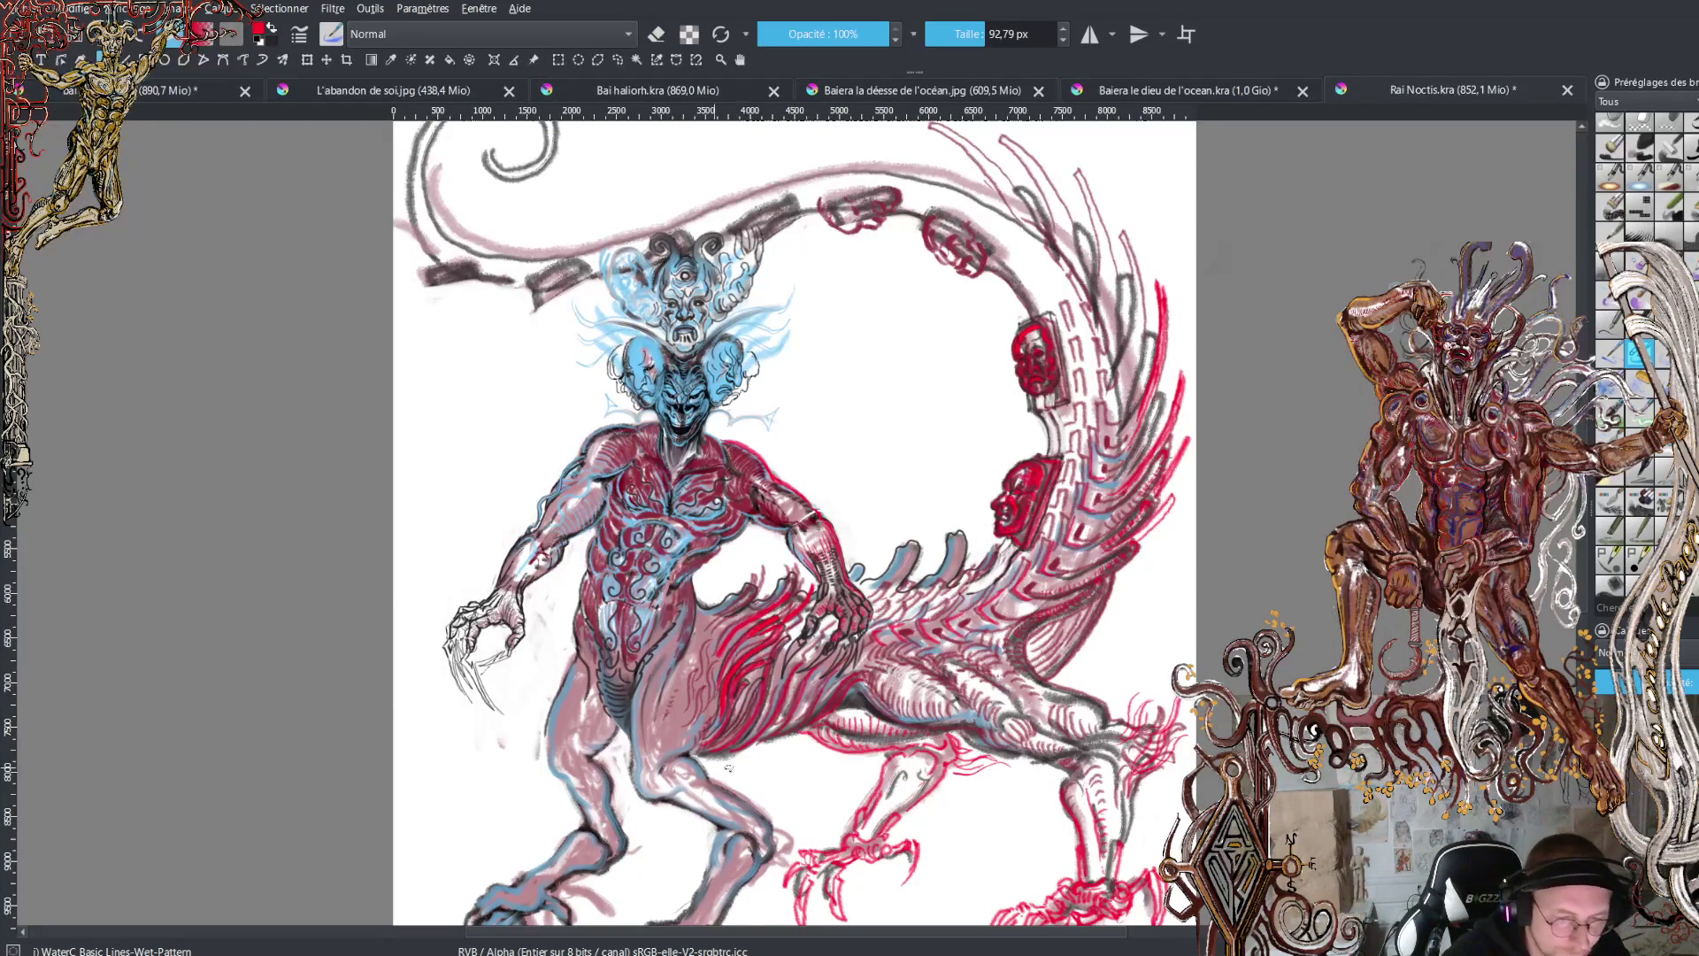
{"action": "scroll", "coordinate": [794, 522], "scroll_direction": "down", "scroll_amount": 2}
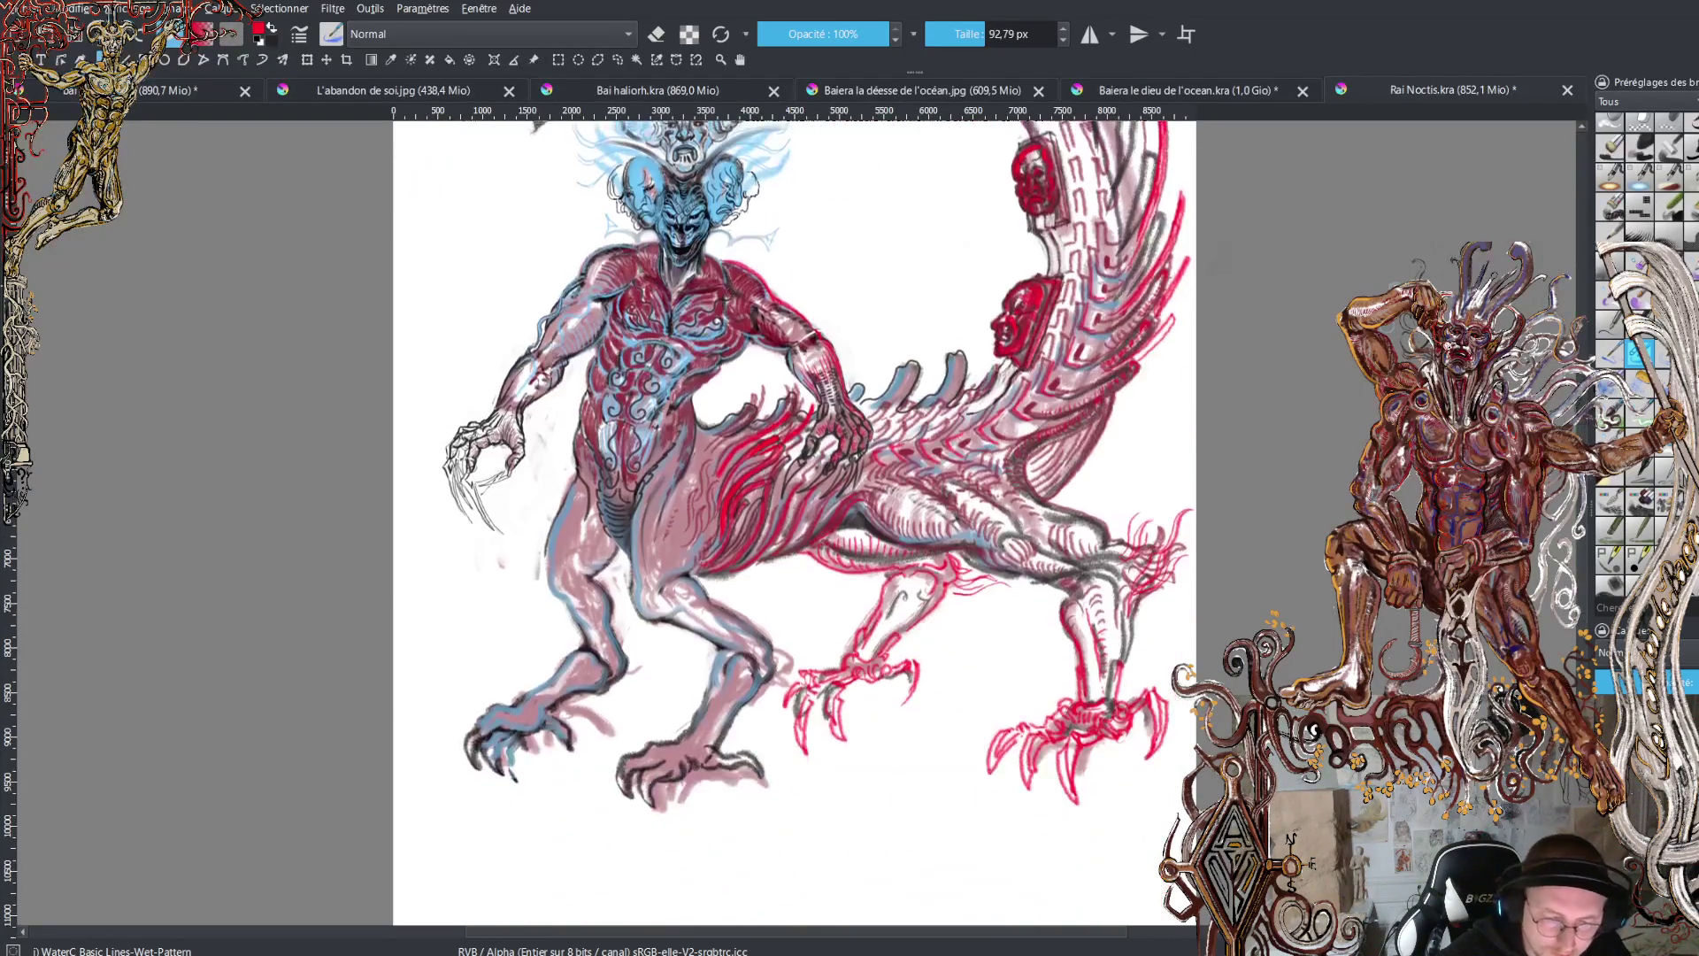
{"action": "scroll", "coordinate": [794, 522], "scroll_direction": "up", "scroll_amount": 3}
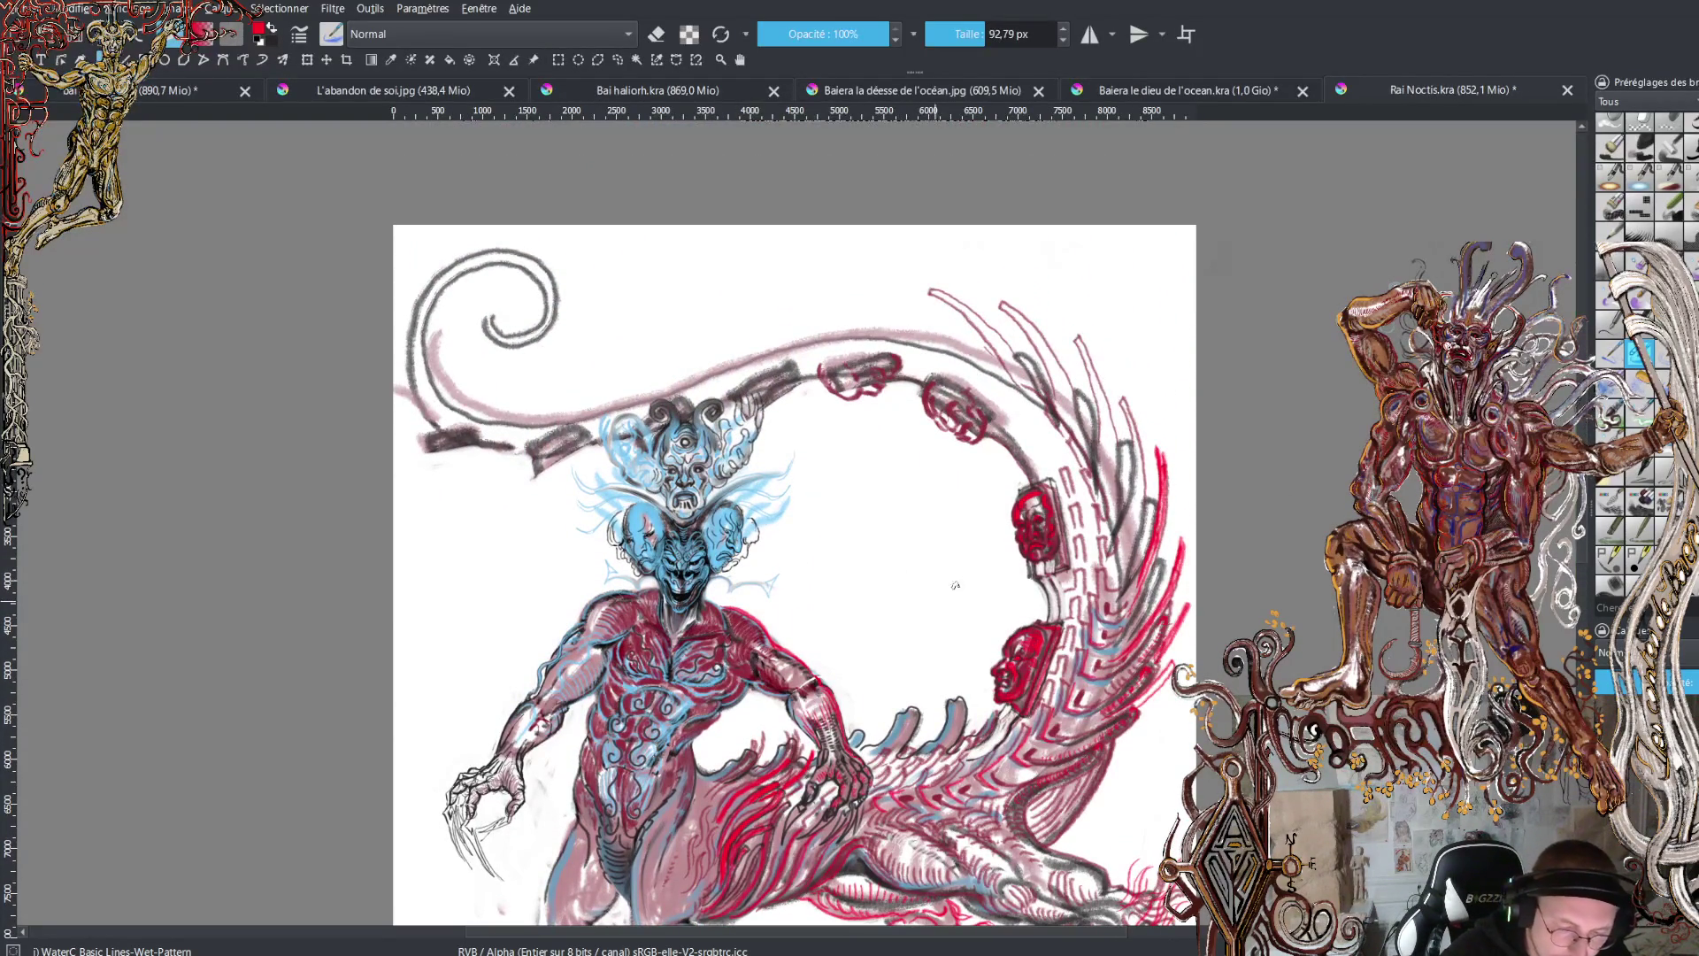
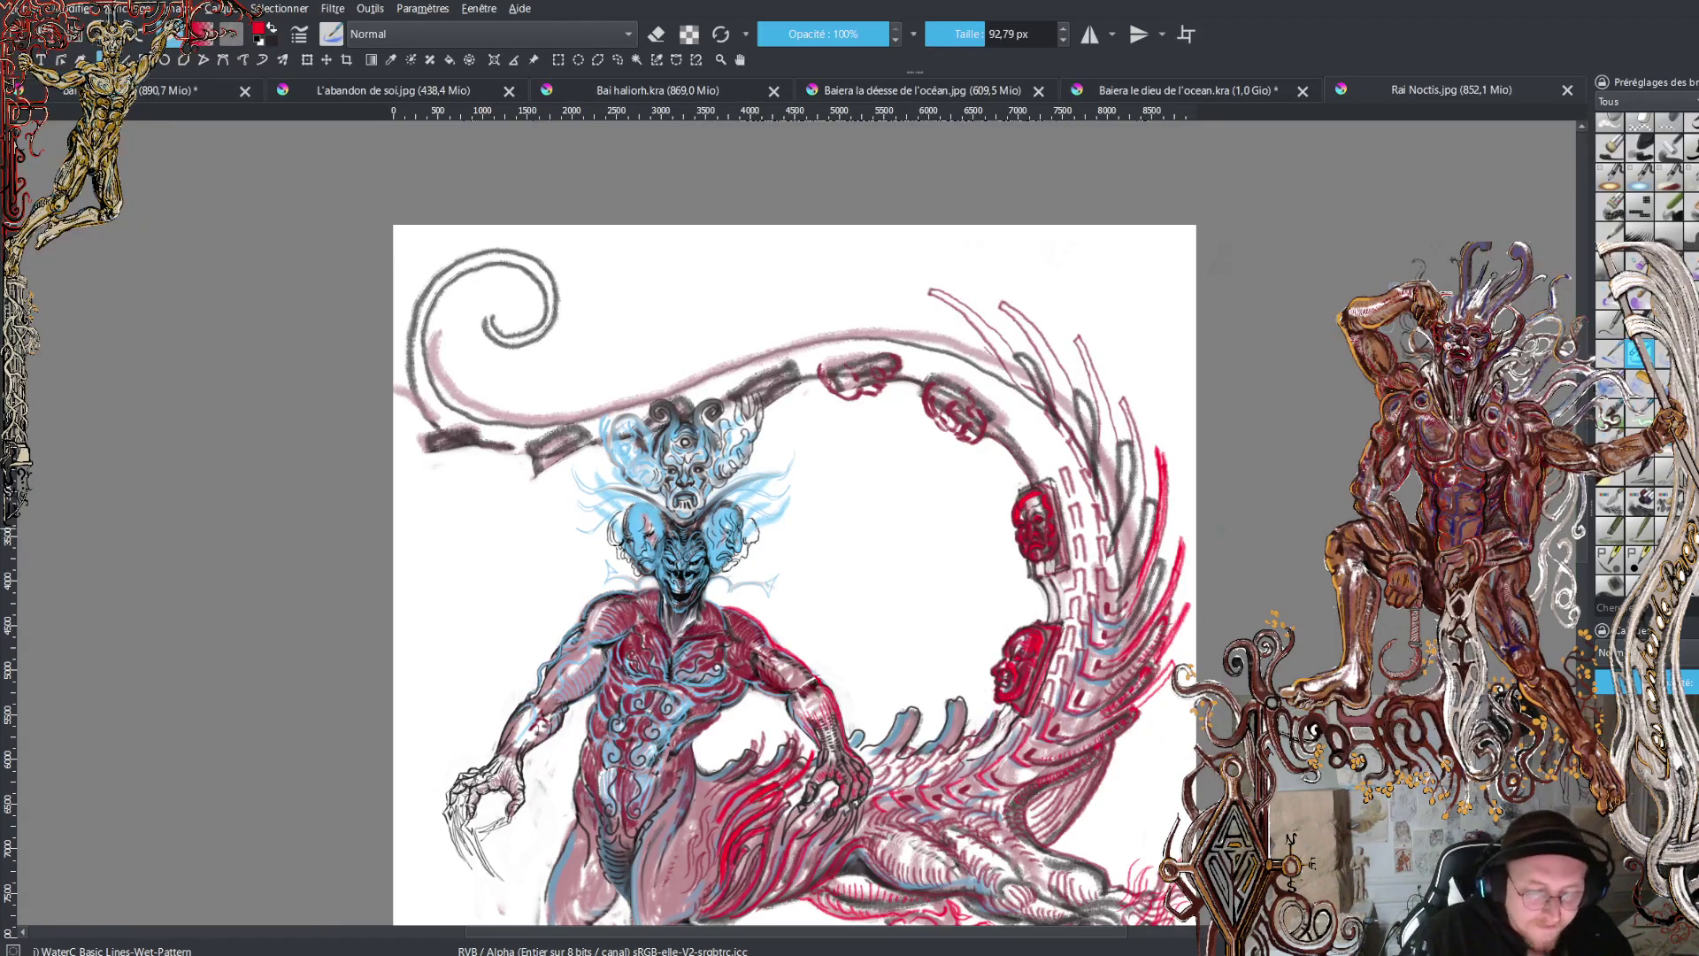
- Pan down past the demon's lower body to show its legs and clawed feet
{"action": "left_click_drag", "start_coordinate": [795, 575], "coordinate": [821, 483]}
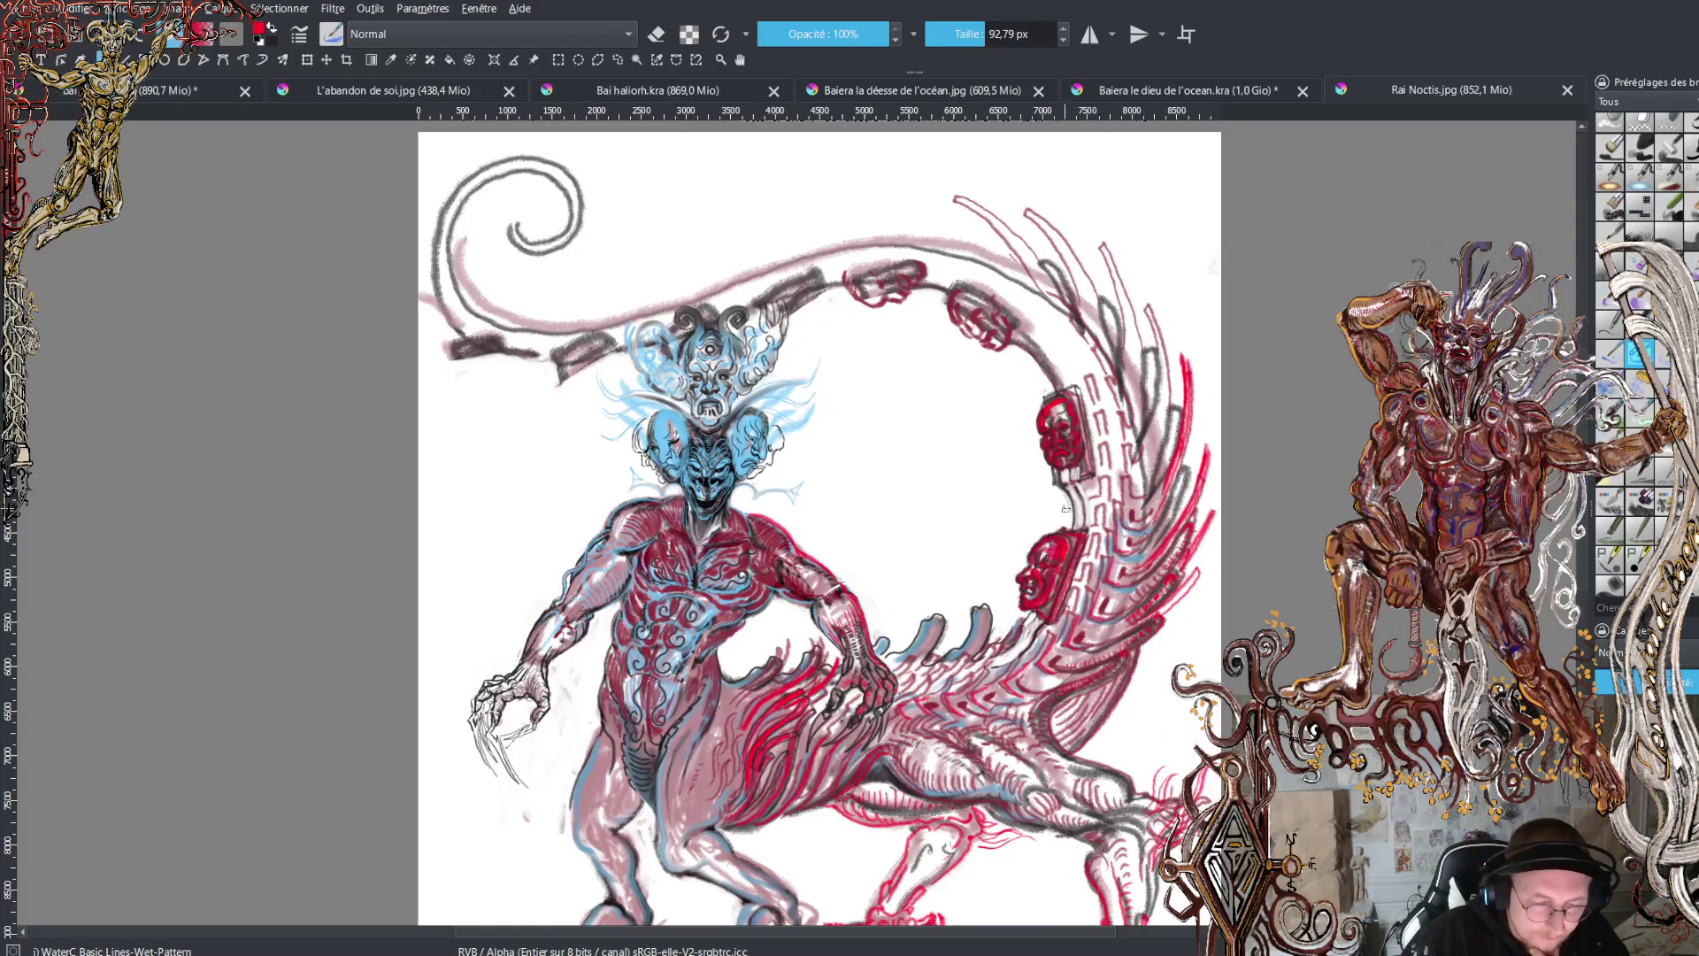
{"action": "left_click_drag", "start_coordinate": [1060, 518], "coordinate": [1024, 410]}
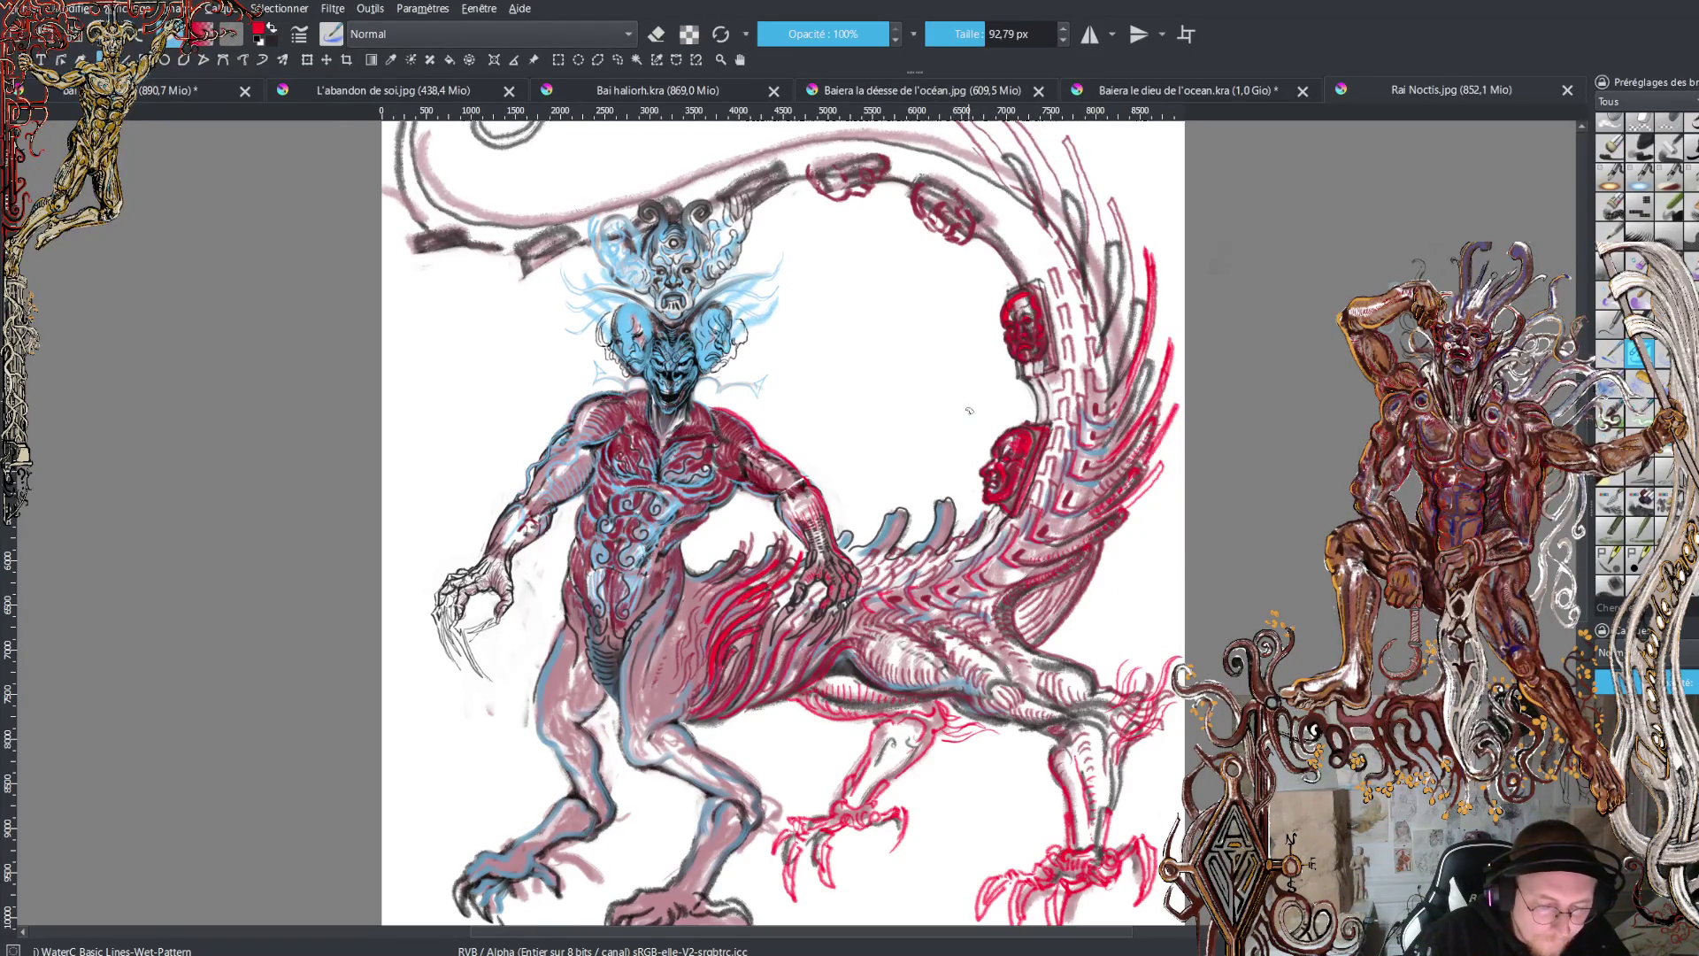
- Zoom out to the whole page, then zoom in close on the blue heads and mask-lined arch
{"action": "scroll", "coordinate": [969, 410], "scroll_direction": "down", "scroll_amount": 2}
{"action": "scroll", "coordinate": [924, 412], "scroll_direction": "up", "scroll_amount": 1}
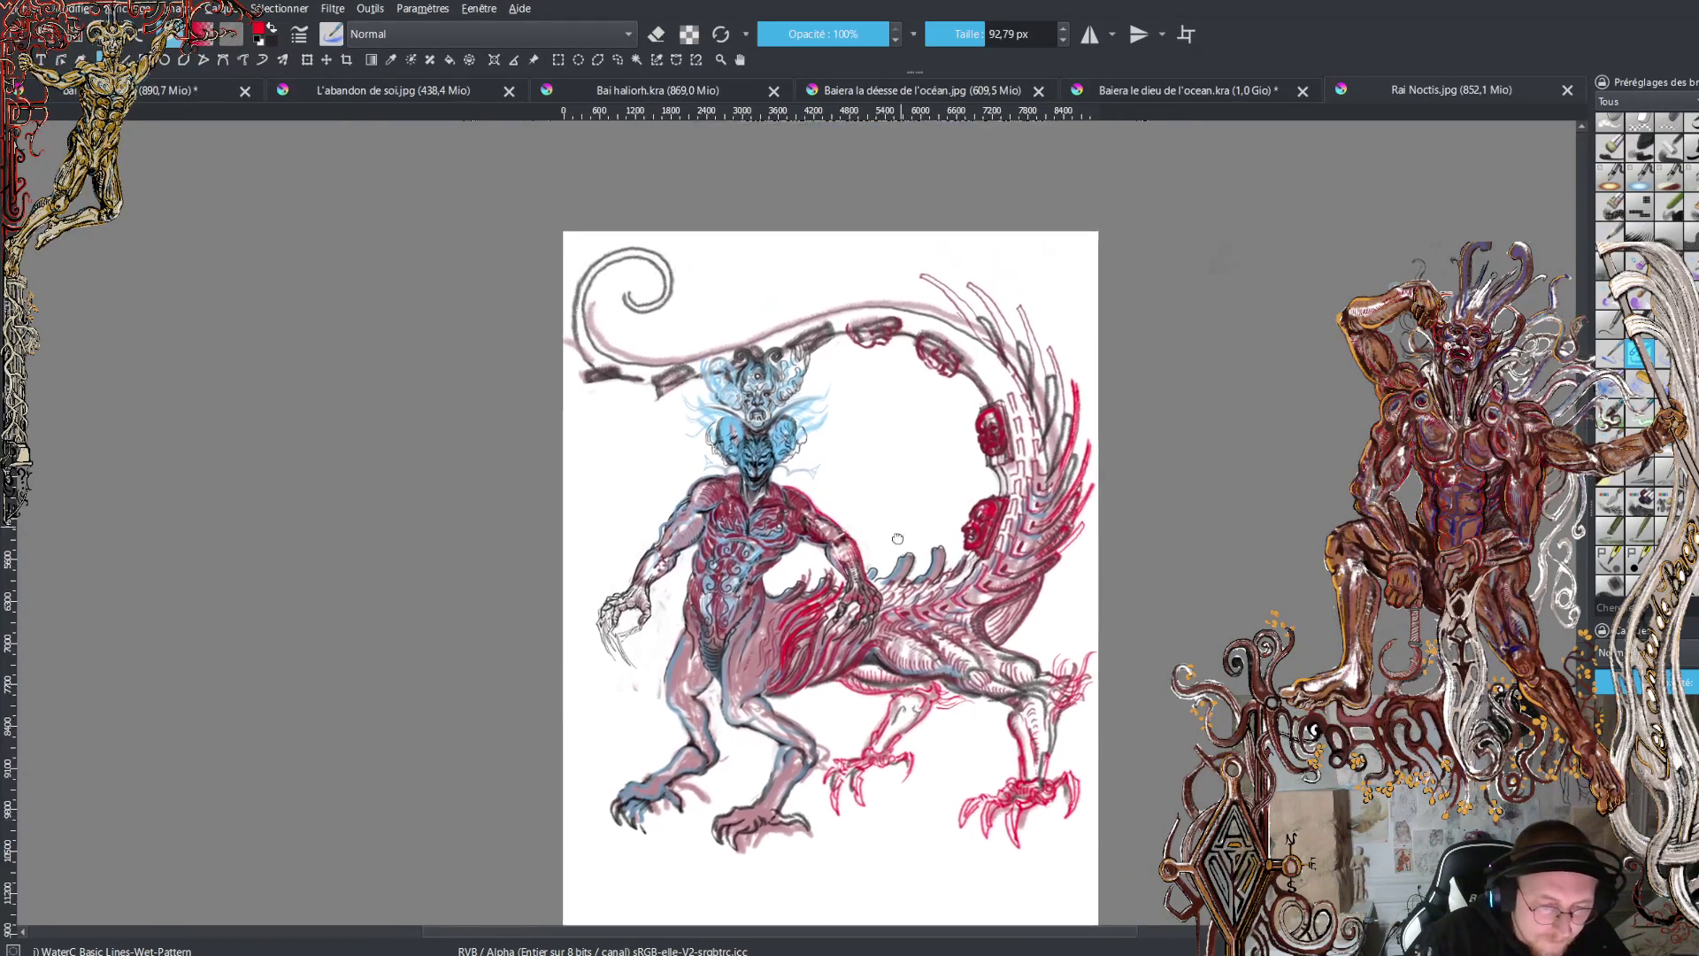
{"action": "scroll", "coordinate": [894, 520], "scroll_direction": "up", "scroll_amount": 2}
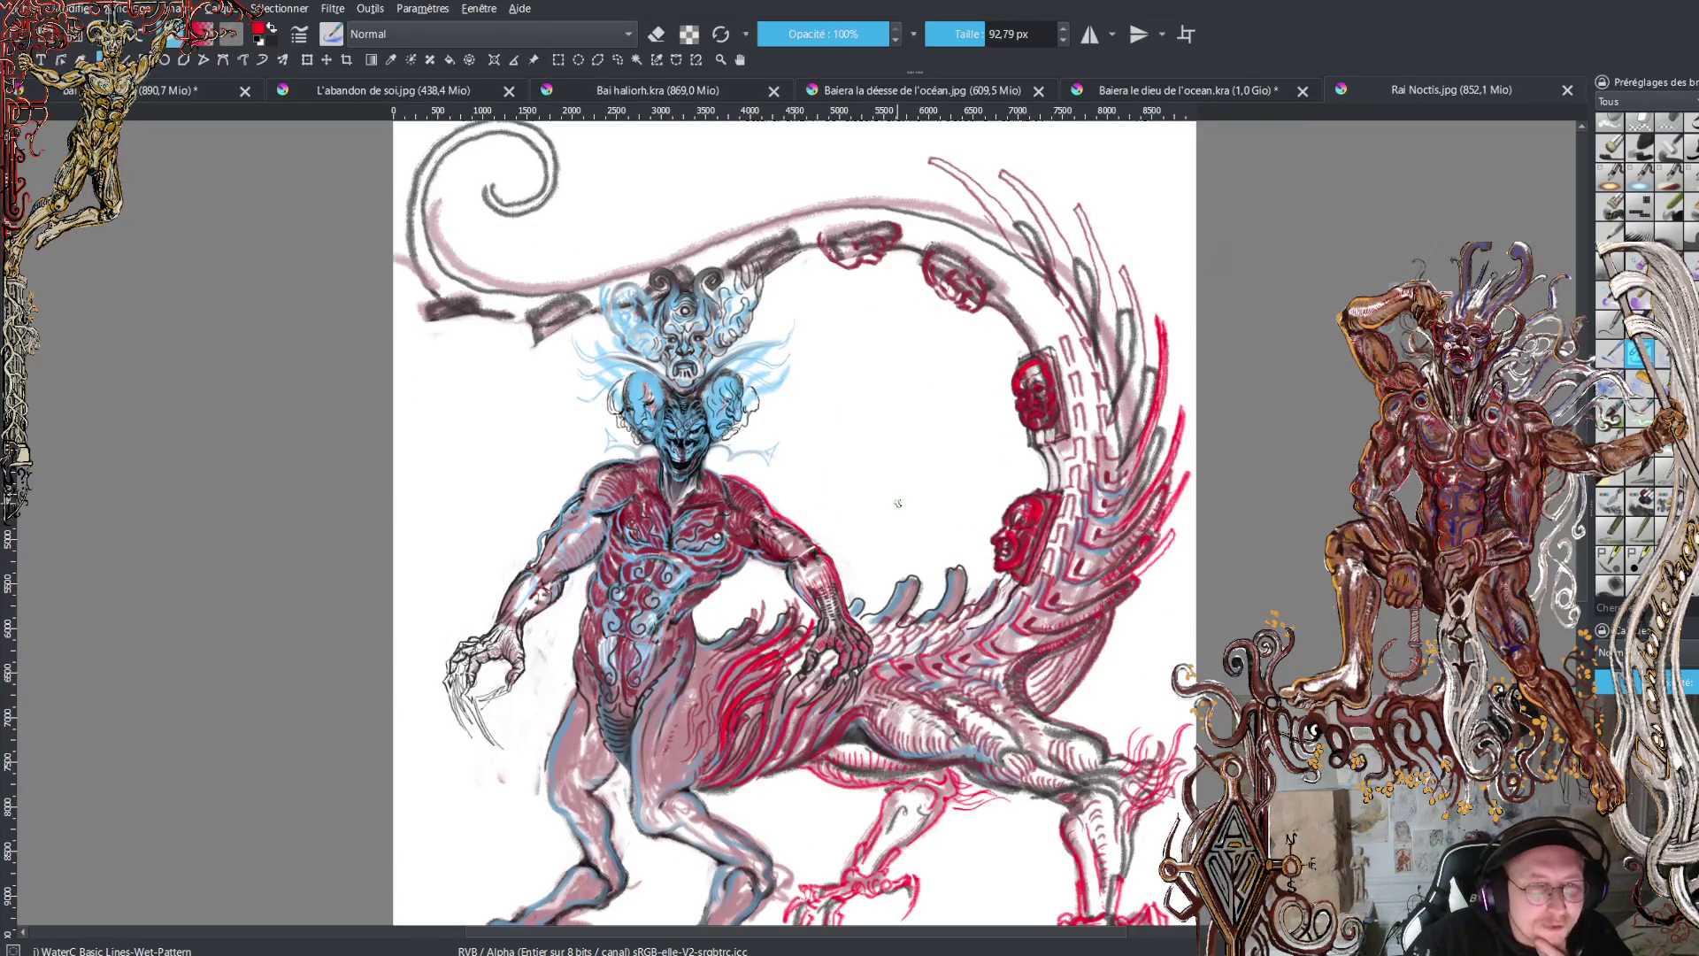
{"action": "scroll", "coordinate": [897, 501], "scroll_direction": "up", "scroll_amount": 1}
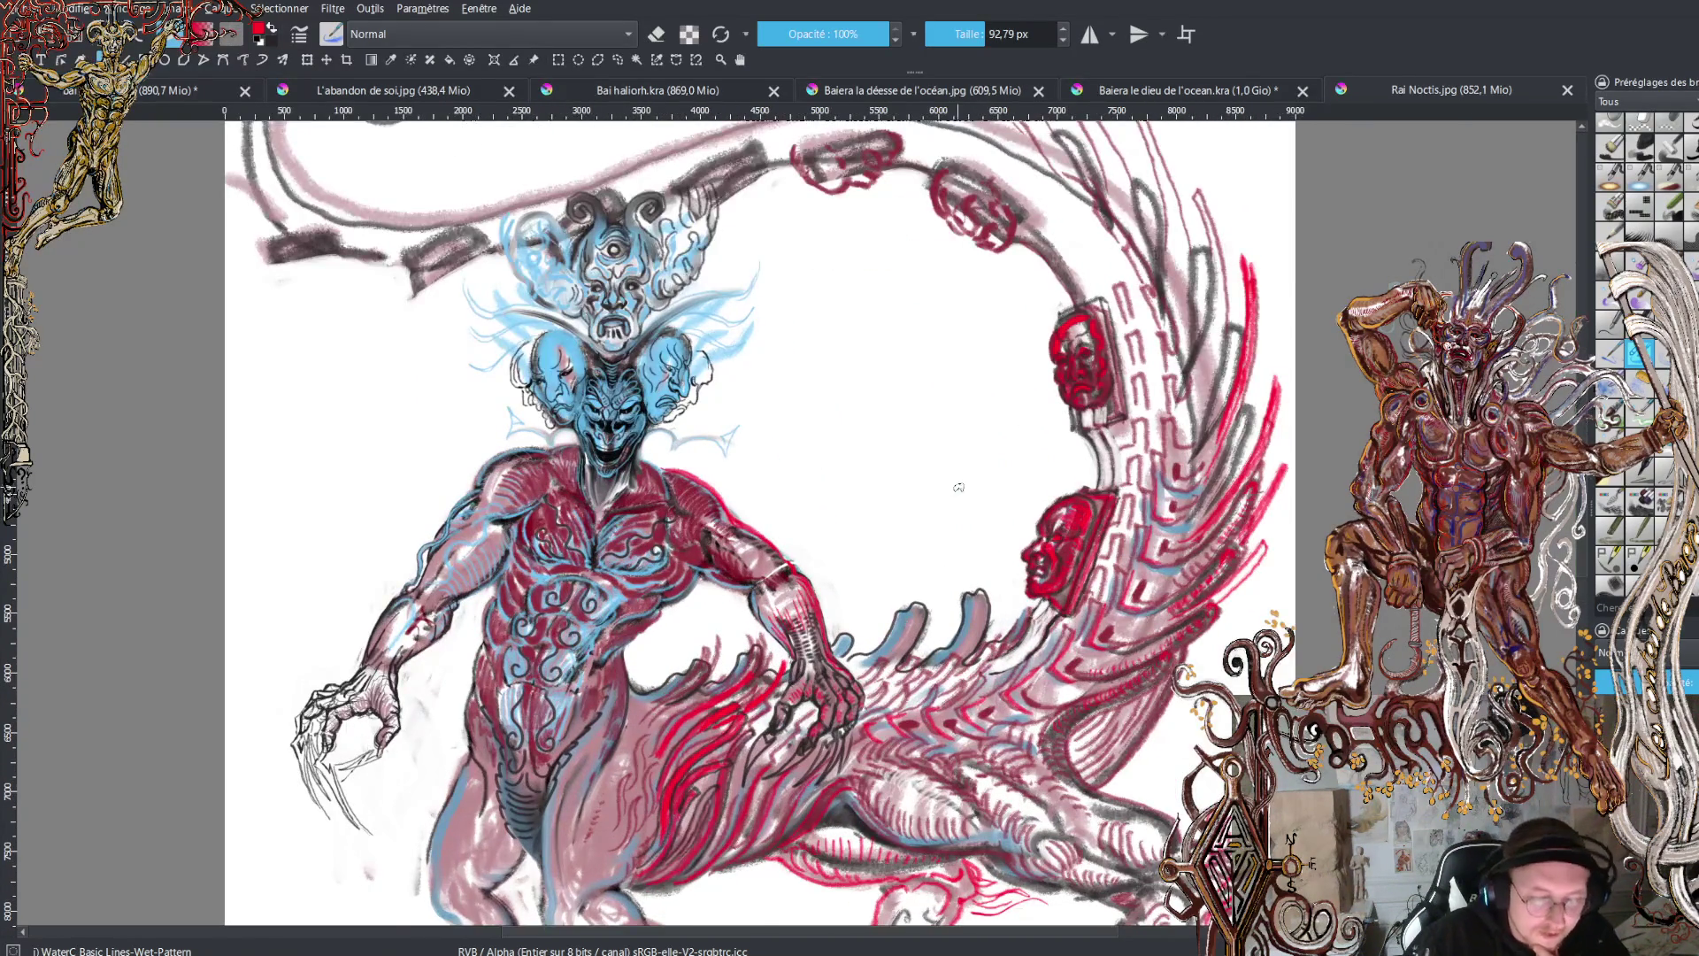
{"action": "scroll", "coordinate": [946, 523], "scroll_direction": "down", "scroll_amount": 1}
{"action": "scroll", "coordinate": [938, 496], "scroll_direction": "down", "scroll_amount": 2}
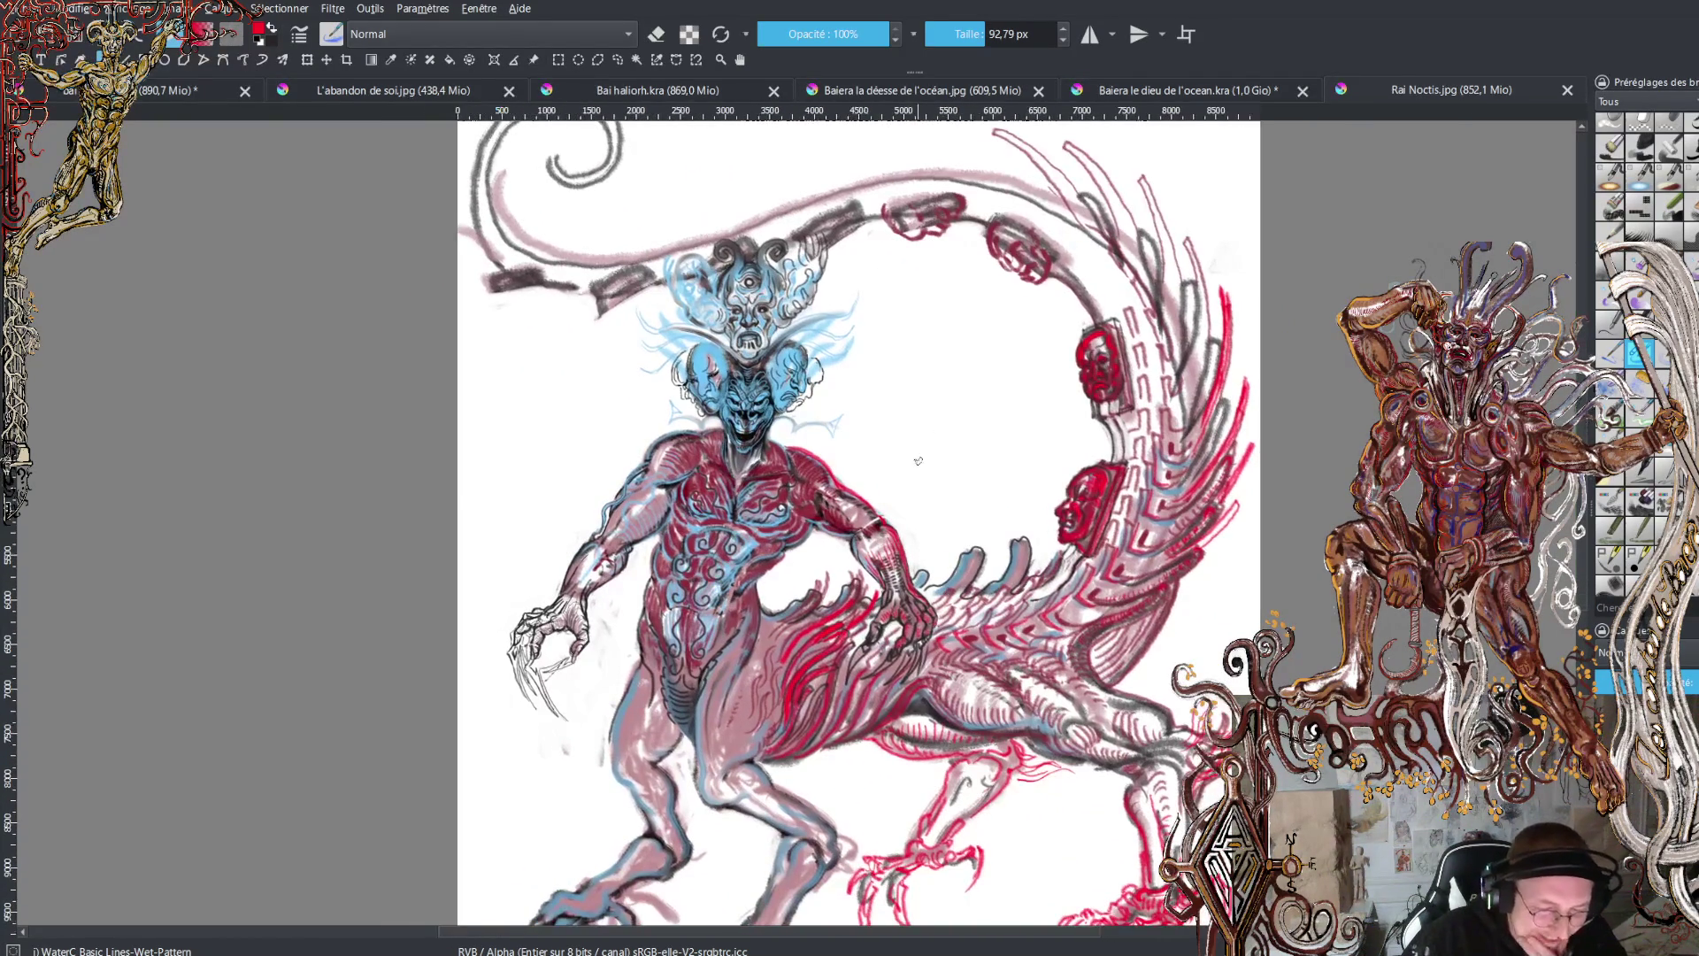
{"action": "scroll", "coordinate": [922, 455], "scroll_direction": "up", "scroll_amount": 2}
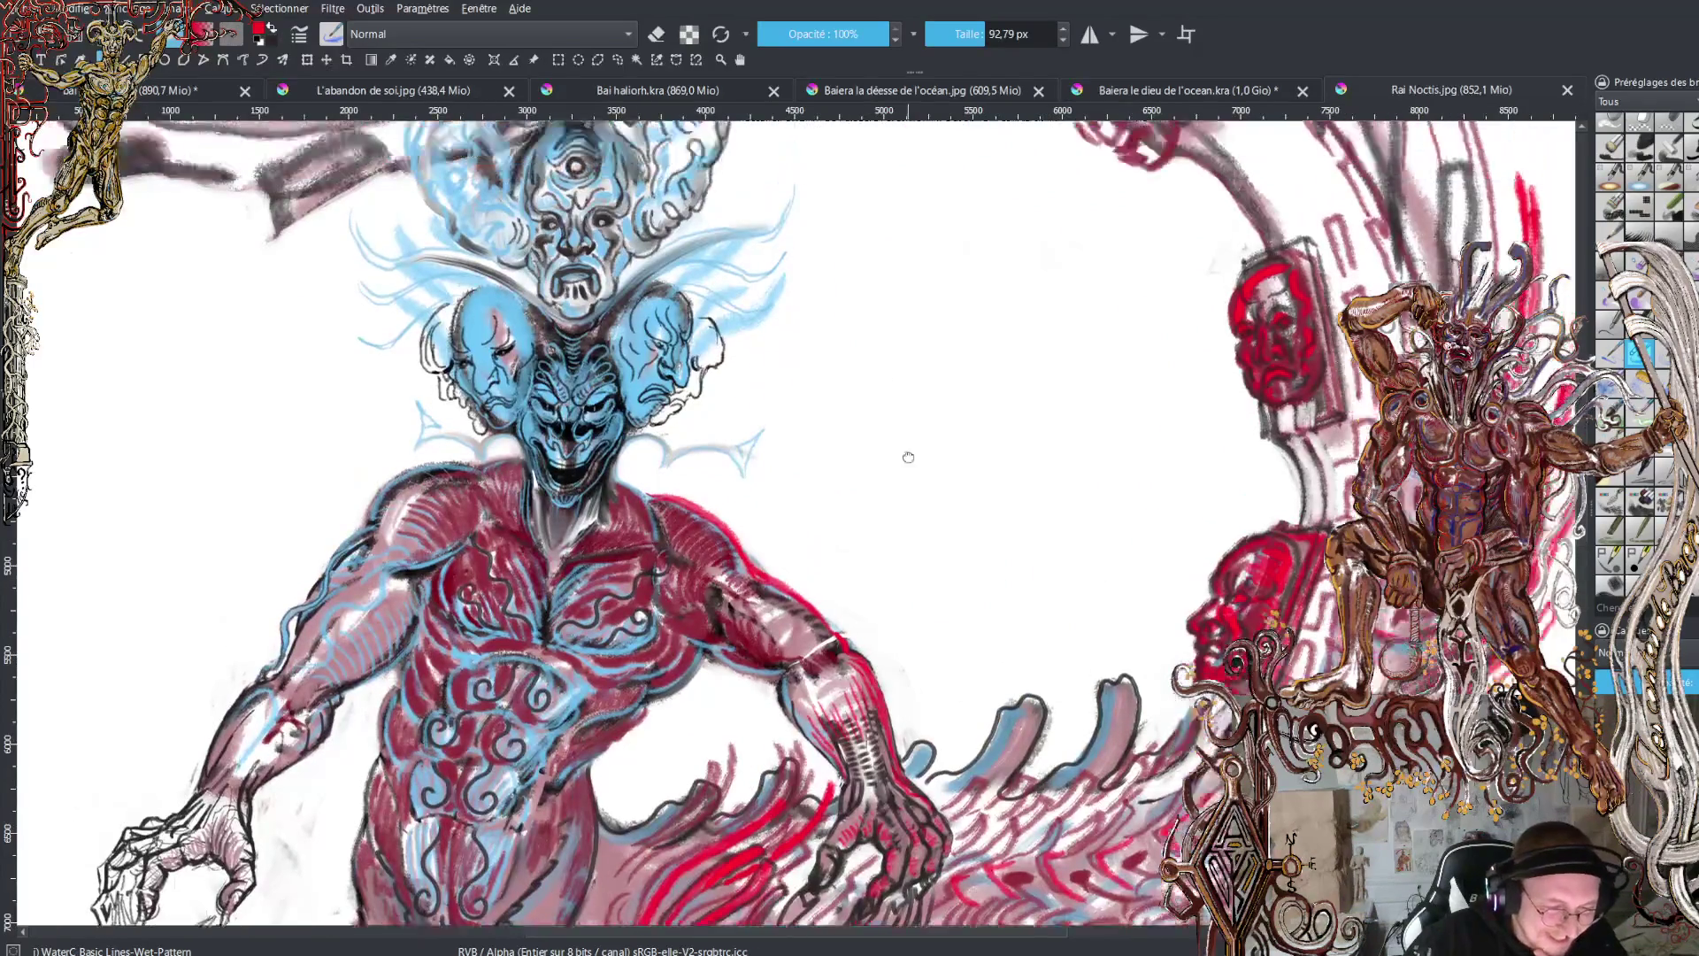
{"action": "scroll", "coordinate": [920, 452], "scroll_direction": "down", "scroll_amount": 1}
{"action": "scroll", "coordinate": [920, 451], "scroll_direction": "down", "scroll_amount": 1}
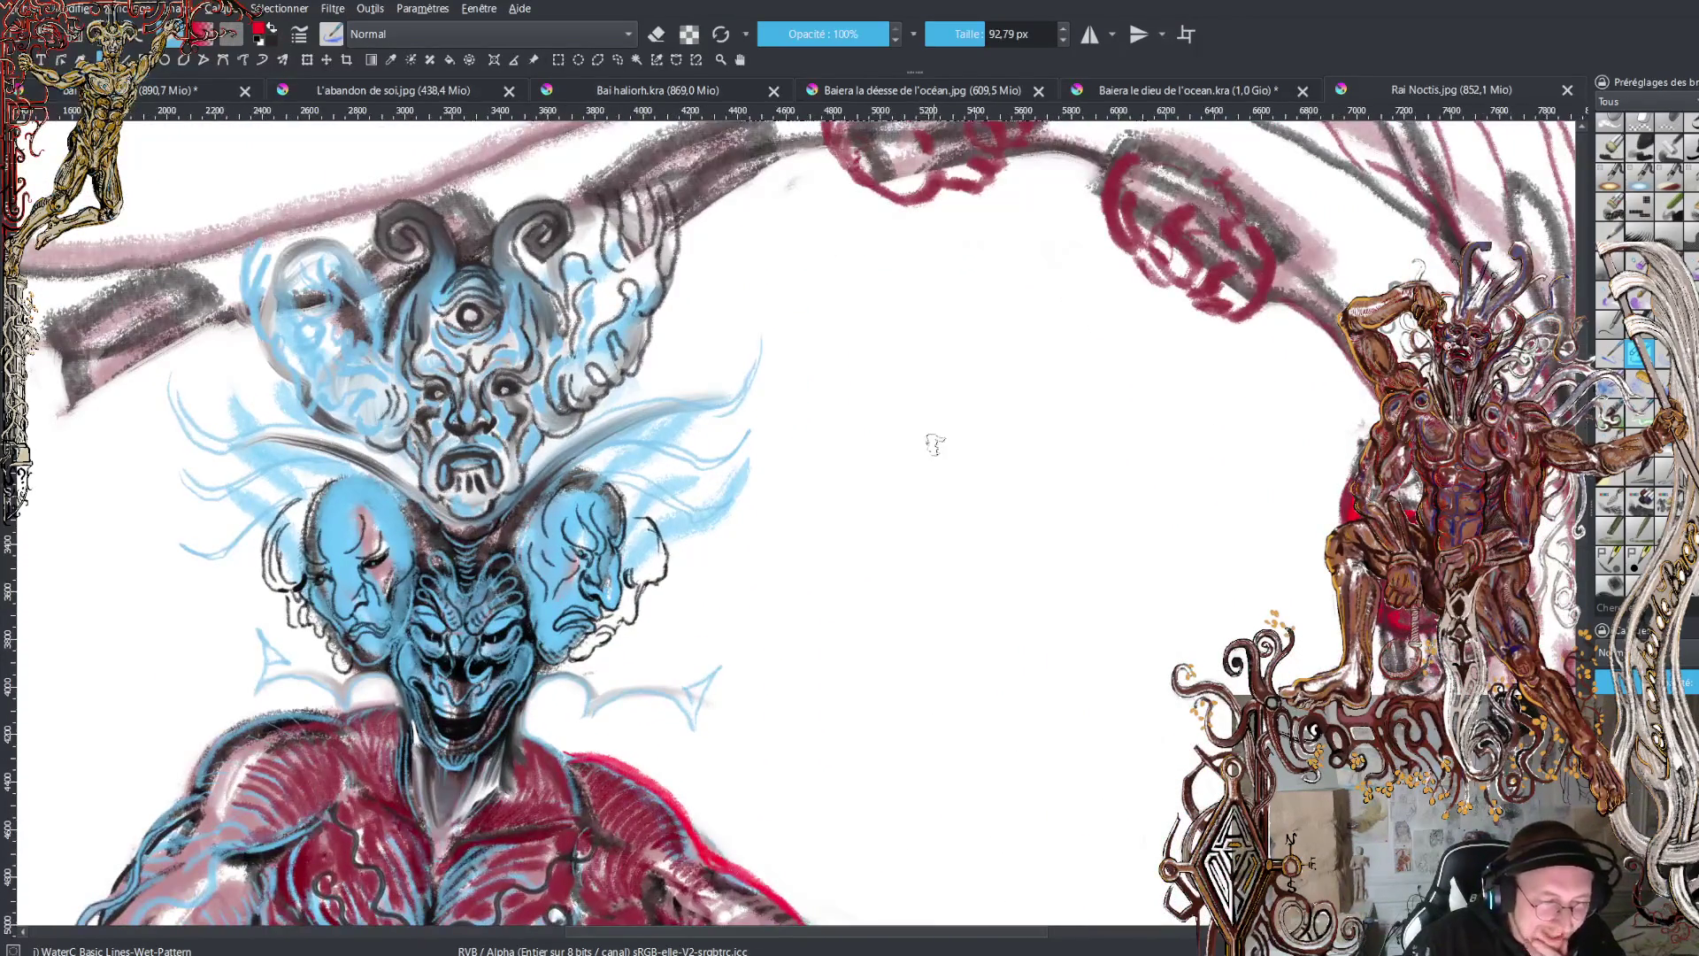
{"action": "scroll", "coordinate": [929, 444], "scroll_direction": "up", "scroll_amount": 2}
- Repaint the second tail mask in bright red, outlining its top and upper-left edges
{"action": "left_click_drag", "start_coordinate": [932, 440], "coordinate": [886, 429]}
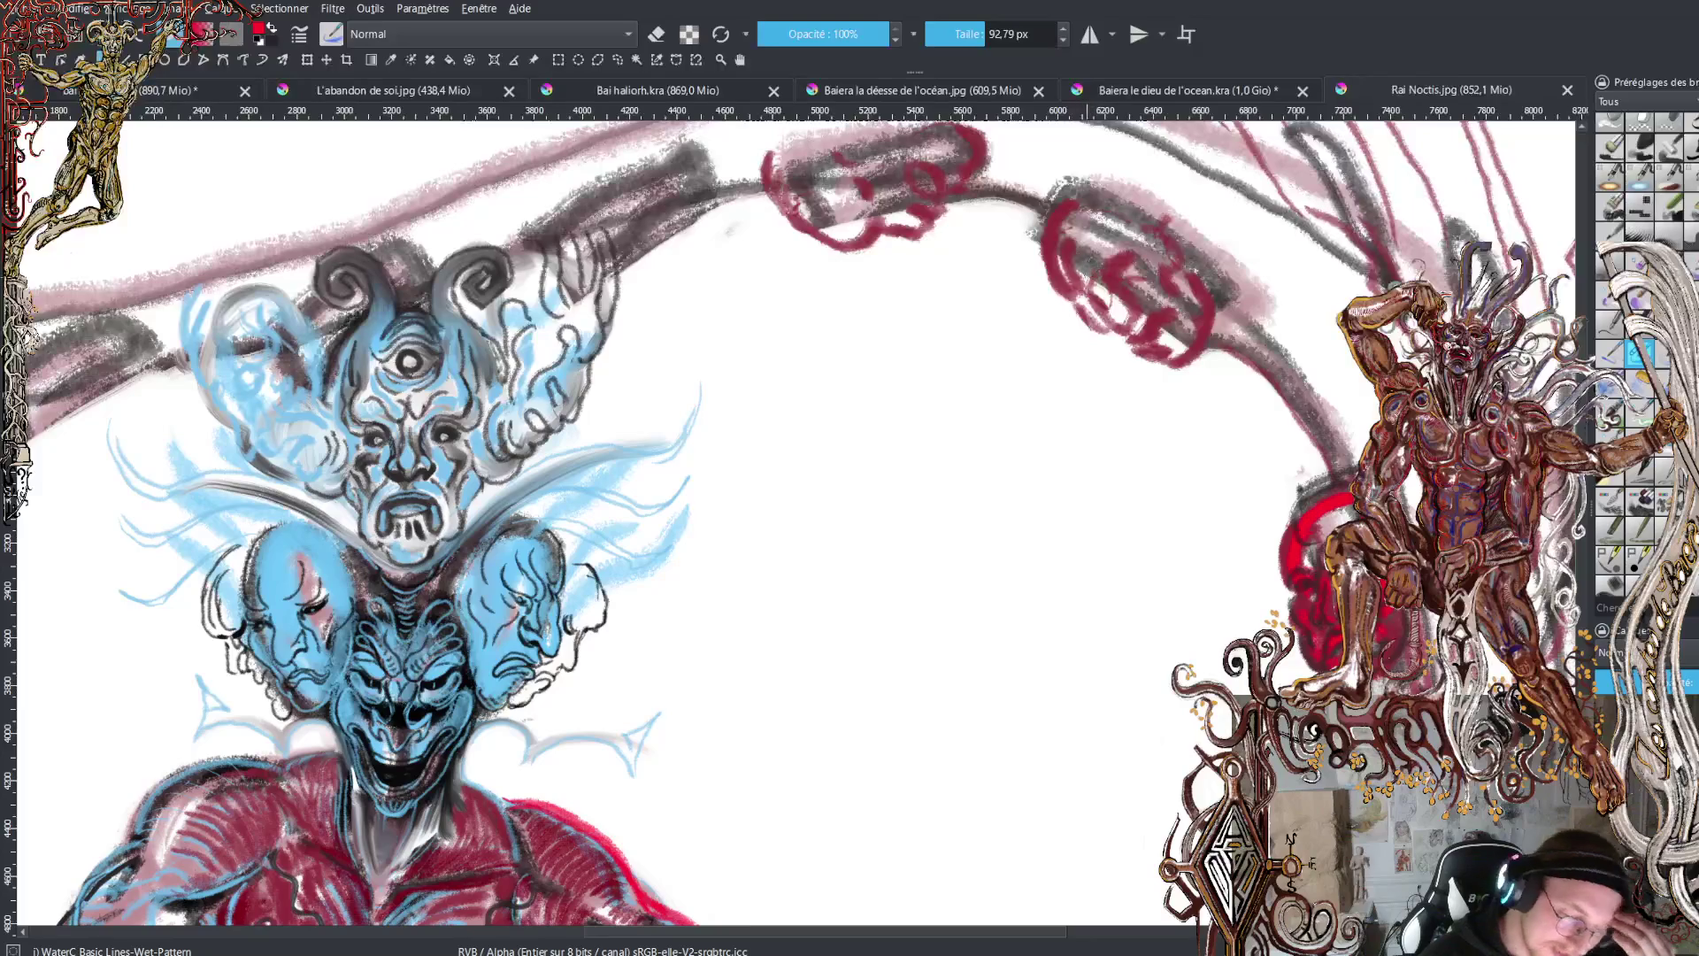
{"action": "mouse_move", "coordinate": [1071, 281]}
{"action": "left_mouse_down"}
{"action": "mouse_move", "coordinate": [1070, 239]}
{"action": "mouse_move", "coordinate": [1111, 330]}
{"action": "mouse_move", "coordinate": [1119, 276]}
{"action": "mouse_move", "coordinate": [1140, 270]}
{"action": "mouse_move", "coordinate": [1150, 294]}
{"action": "mouse_move", "coordinate": [1164, 255]}
{"action": "mouse_move", "coordinate": [1177, 285]}
{"action": "mouse_move", "coordinate": [1075, 241]}
{"action": "mouse_move", "coordinate": [1142, 340]}
{"action": "mouse_move", "coordinate": [1188, 310]}
{"action": "mouse_move", "coordinate": [1173, 354]}
{"action": "mouse_move", "coordinate": [1208, 323]}
{"action": "mouse_move", "coordinate": [1184, 255]}
{"action": "mouse_move", "coordinate": [1229, 325]}
{"action": "mouse_move", "coordinate": [1224, 304]}
{"action": "left_mouse_up"}
{"action": "mouse_move", "coordinate": [1066, 207]}
{"action": "left_mouse_down"}
{"action": "mouse_move", "coordinate": [1081, 166]}
{"action": "mouse_move", "coordinate": [1225, 270]}
{"action": "mouse_move", "coordinate": [1231, 296]}
{"action": "left_mouse_up"}
{"action": "left_click_drag", "start_coordinate": [1091, 161], "coordinate": [1246, 279]}
{"action": "mouse_move", "coordinate": [1104, 157]}
{"action": "left_mouse_down"}
{"action": "mouse_move", "coordinate": [1261, 276]}
{"action": "mouse_move", "coordinate": [1225, 335]}
{"action": "left_mouse_up"}
{"action": "left_click_drag", "start_coordinate": [1090, 148], "coordinate": [1033, 266]}
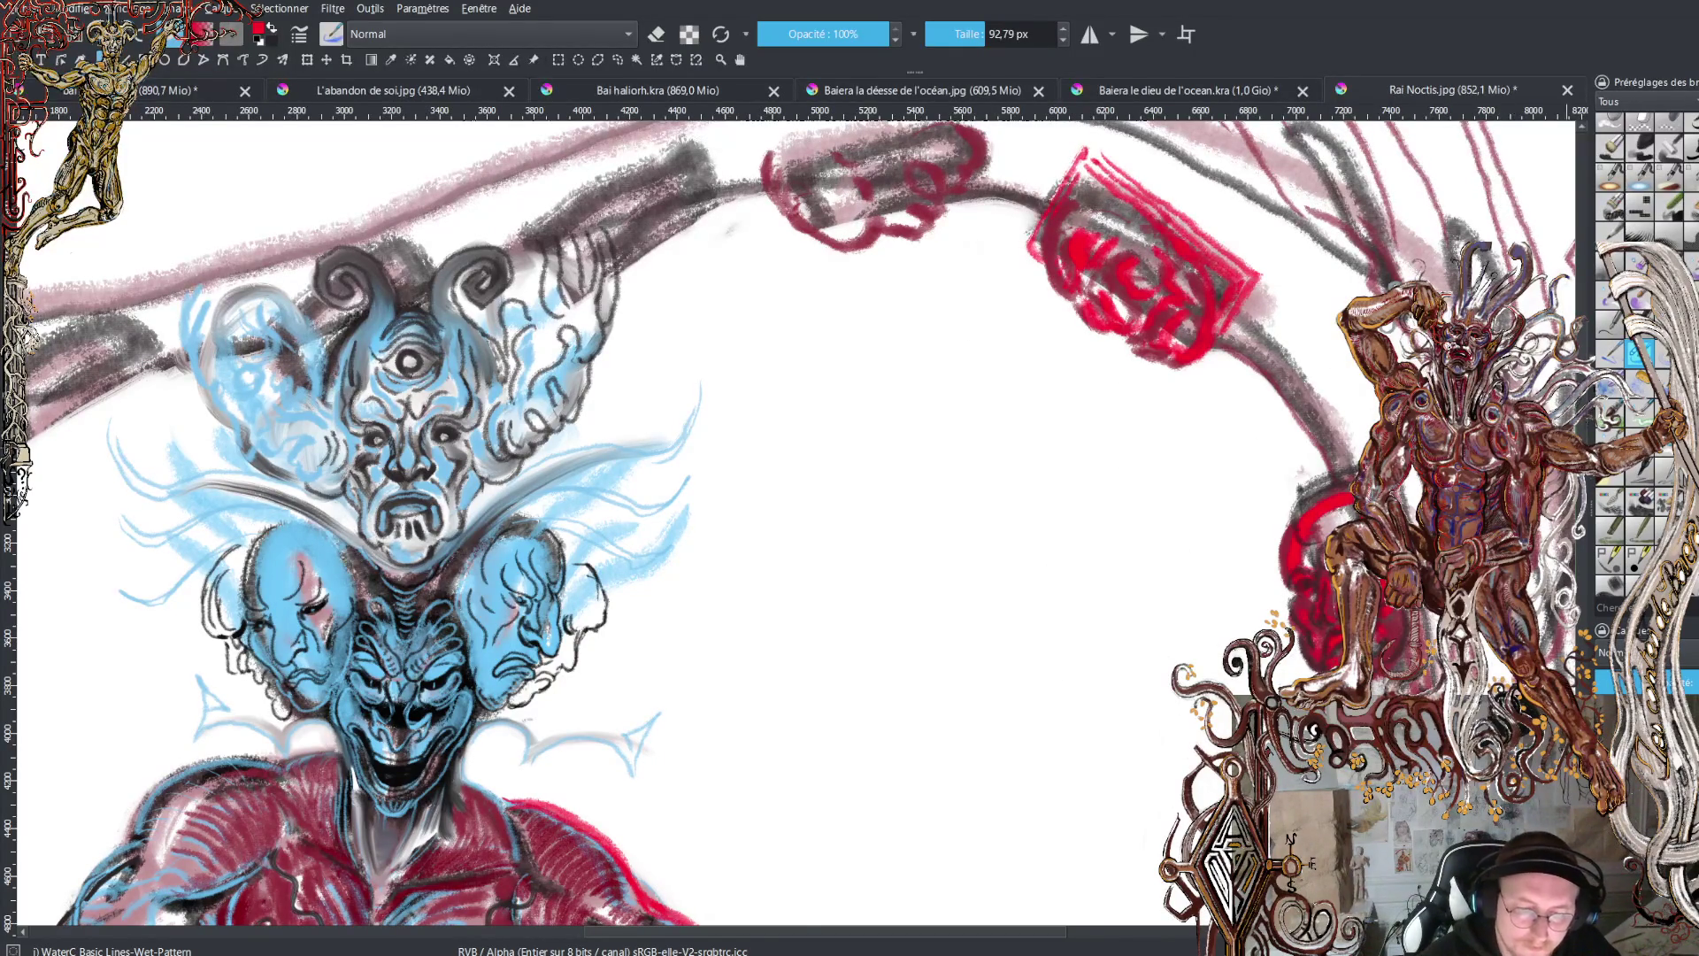
{"action": "key", "text": "minus"}
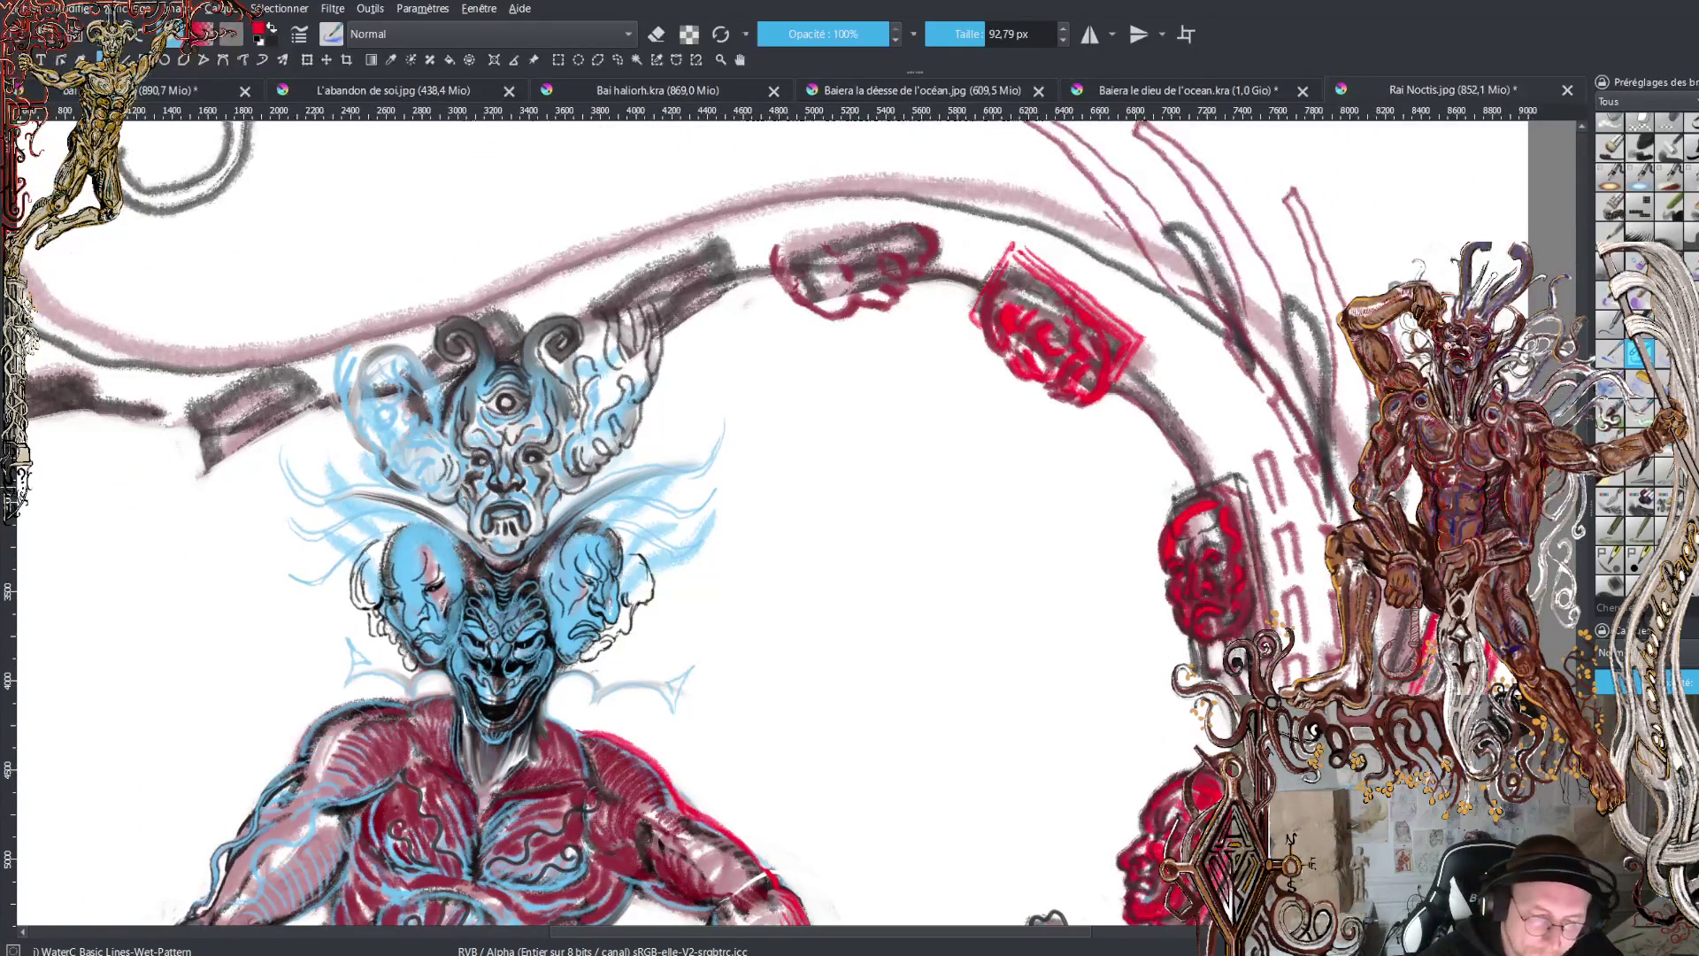
- Sketch a loose red cloud shape above the tail arch, over the first mask
{"action": "key", "text": "minus"}
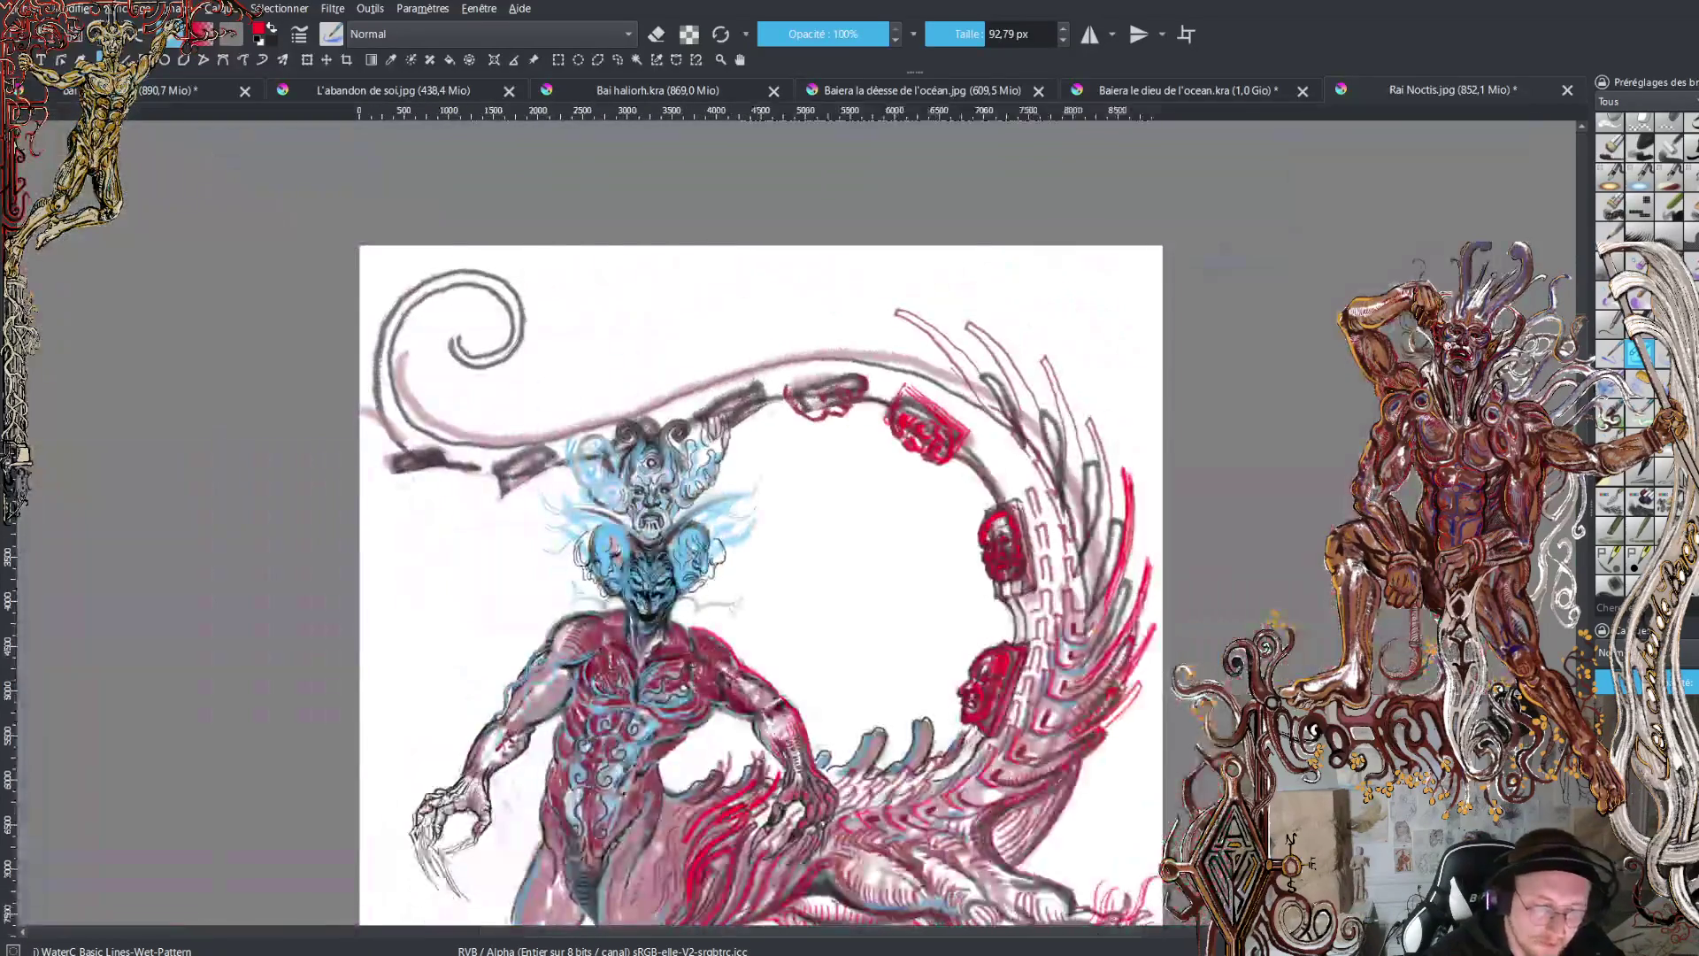
{"action": "key", "text": "plus"}
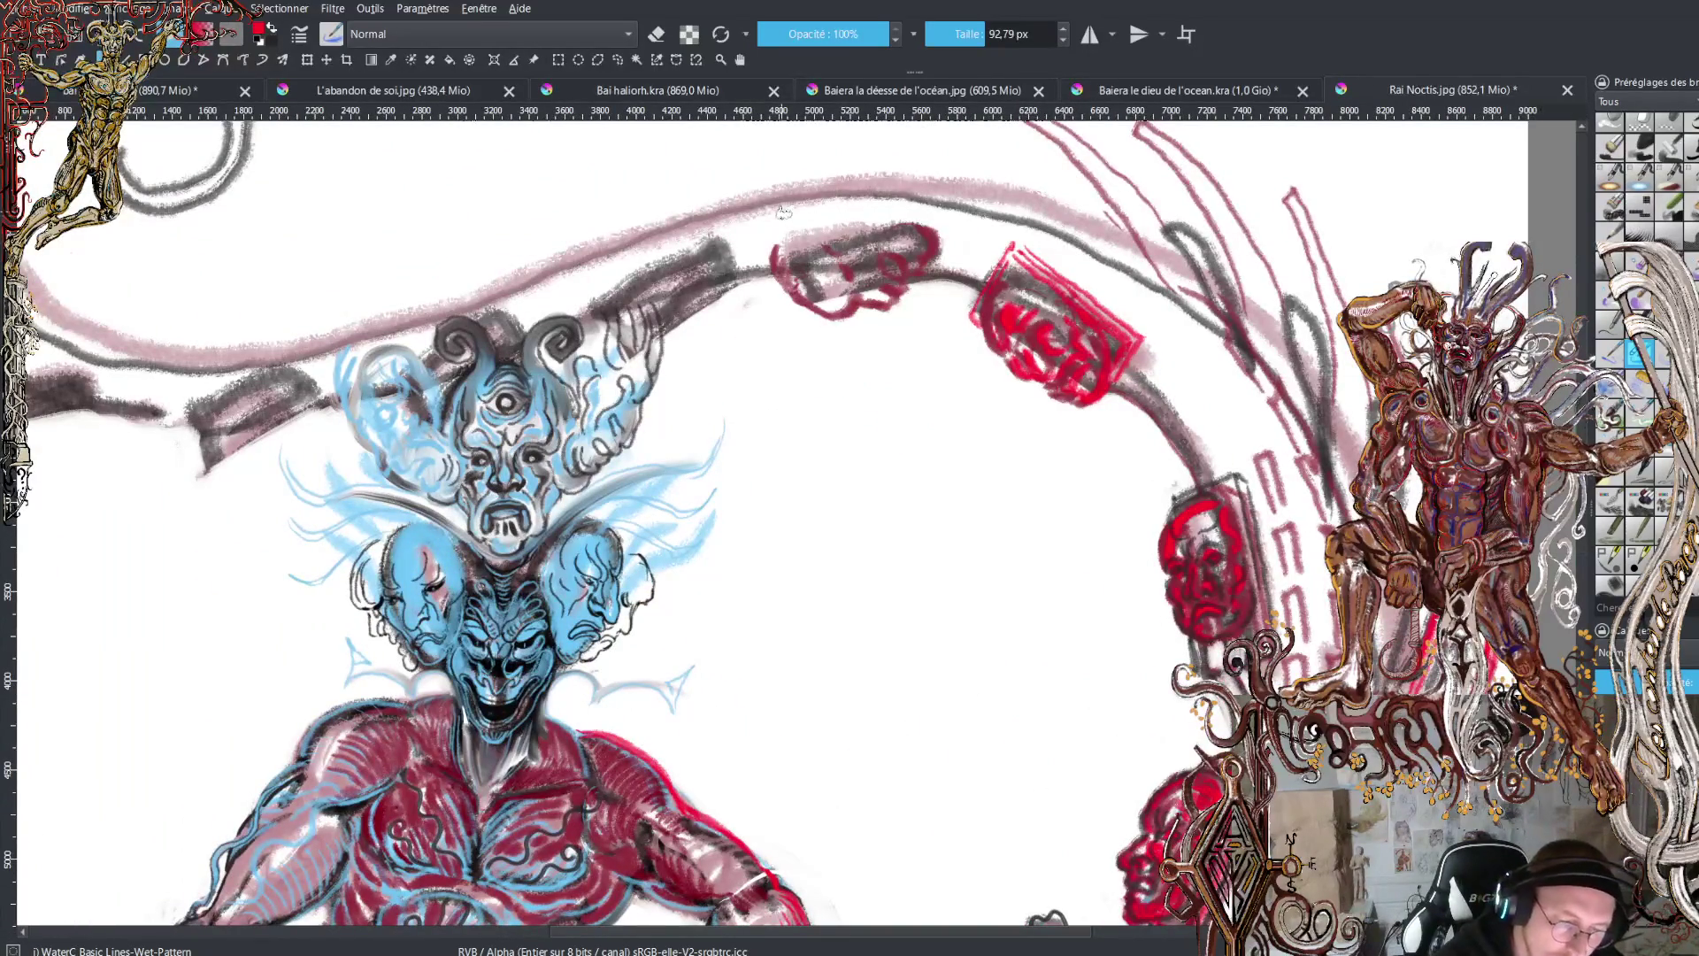
{"action": "mouse_move", "coordinate": [724, 202]}
{"action": "left_mouse_down"}
{"action": "mouse_move", "coordinate": [786, 228]}
{"action": "mouse_move", "coordinate": [812, 153]}
{"action": "mouse_move", "coordinate": [841, 188]}
{"action": "mouse_move", "coordinate": [872, 188]}
{"action": "mouse_move", "coordinate": [854, 143]}
{"action": "mouse_move", "coordinate": [869, 181]}
{"action": "mouse_move", "coordinate": [912, 171]}
{"action": "mouse_move", "coordinate": [903, 205]}
{"action": "mouse_move", "coordinate": [876, 214]}
{"action": "mouse_move", "coordinate": [785, 159]}
{"action": "mouse_move", "coordinate": [827, 190]}
{"action": "mouse_move", "coordinate": [821, 152]}
{"action": "mouse_move", "coordinate": [893, 173]}
{"action": "left_mouse_up"}
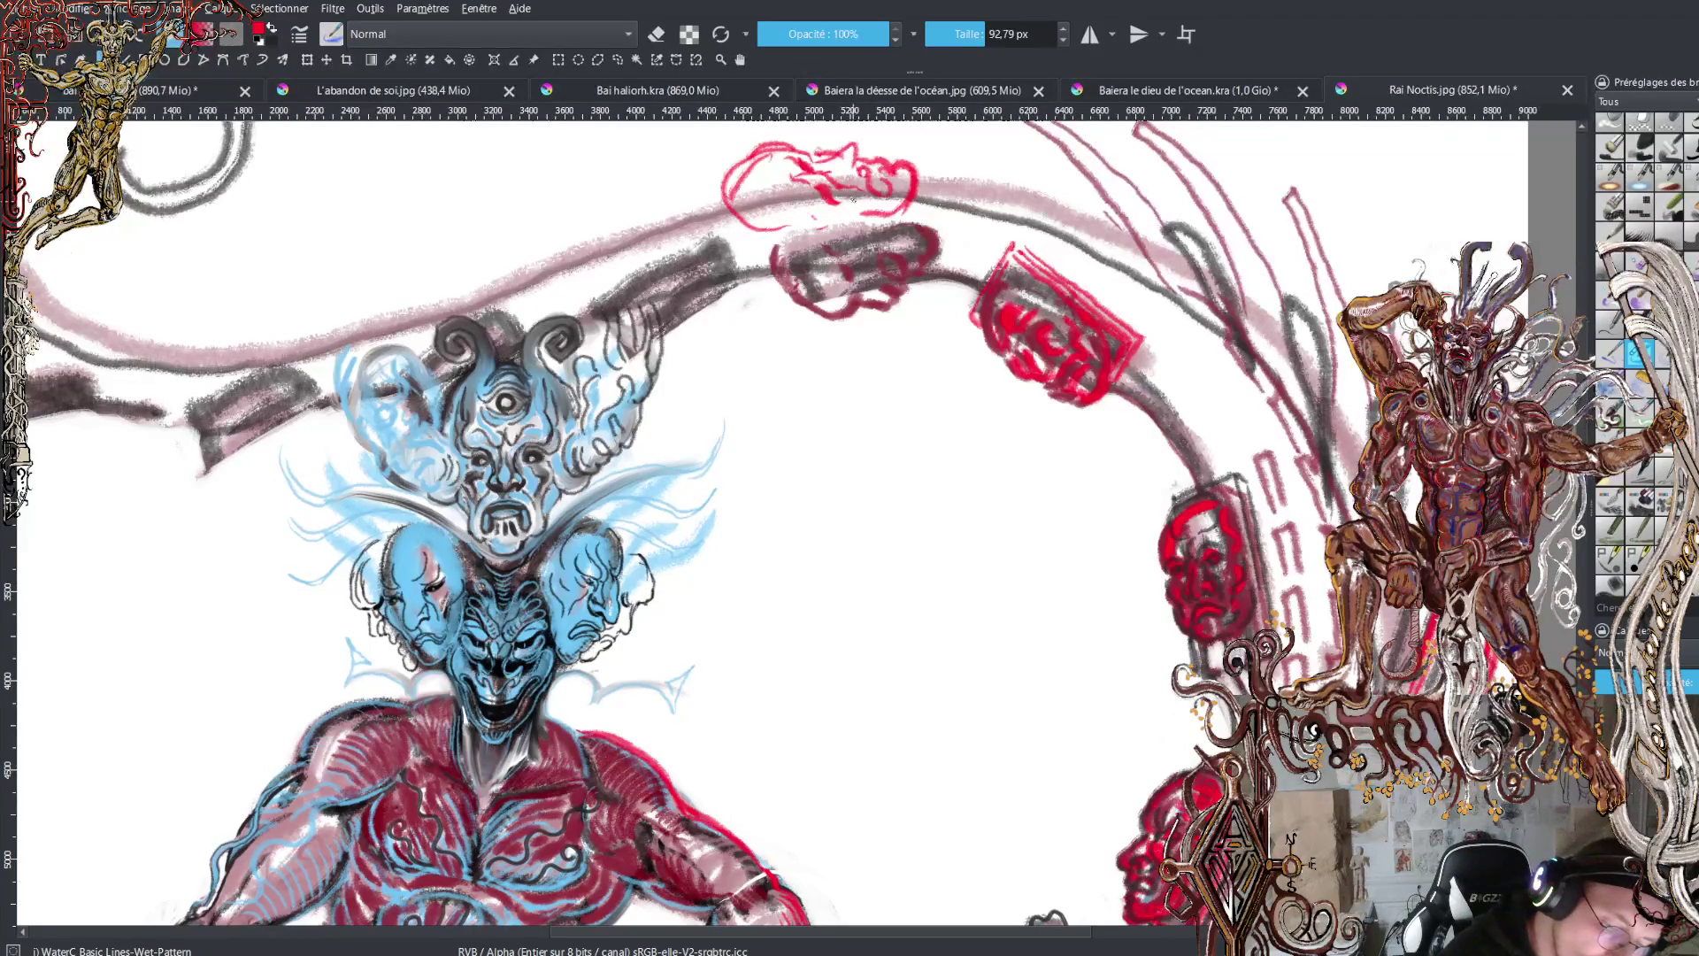
- Try extra strokes on the red cloud, undo them, and redraw it with a hooked curve
{"action": "mouse_move", "coordinate": [812, 214]}
{"action": "left_mouse_down"}
{"action": "mouse_move", "coordinate": [852, 228]}
{"action": "mouse_move", "coordinate": [886, 198]}
{"action": "left_mouse_up"}
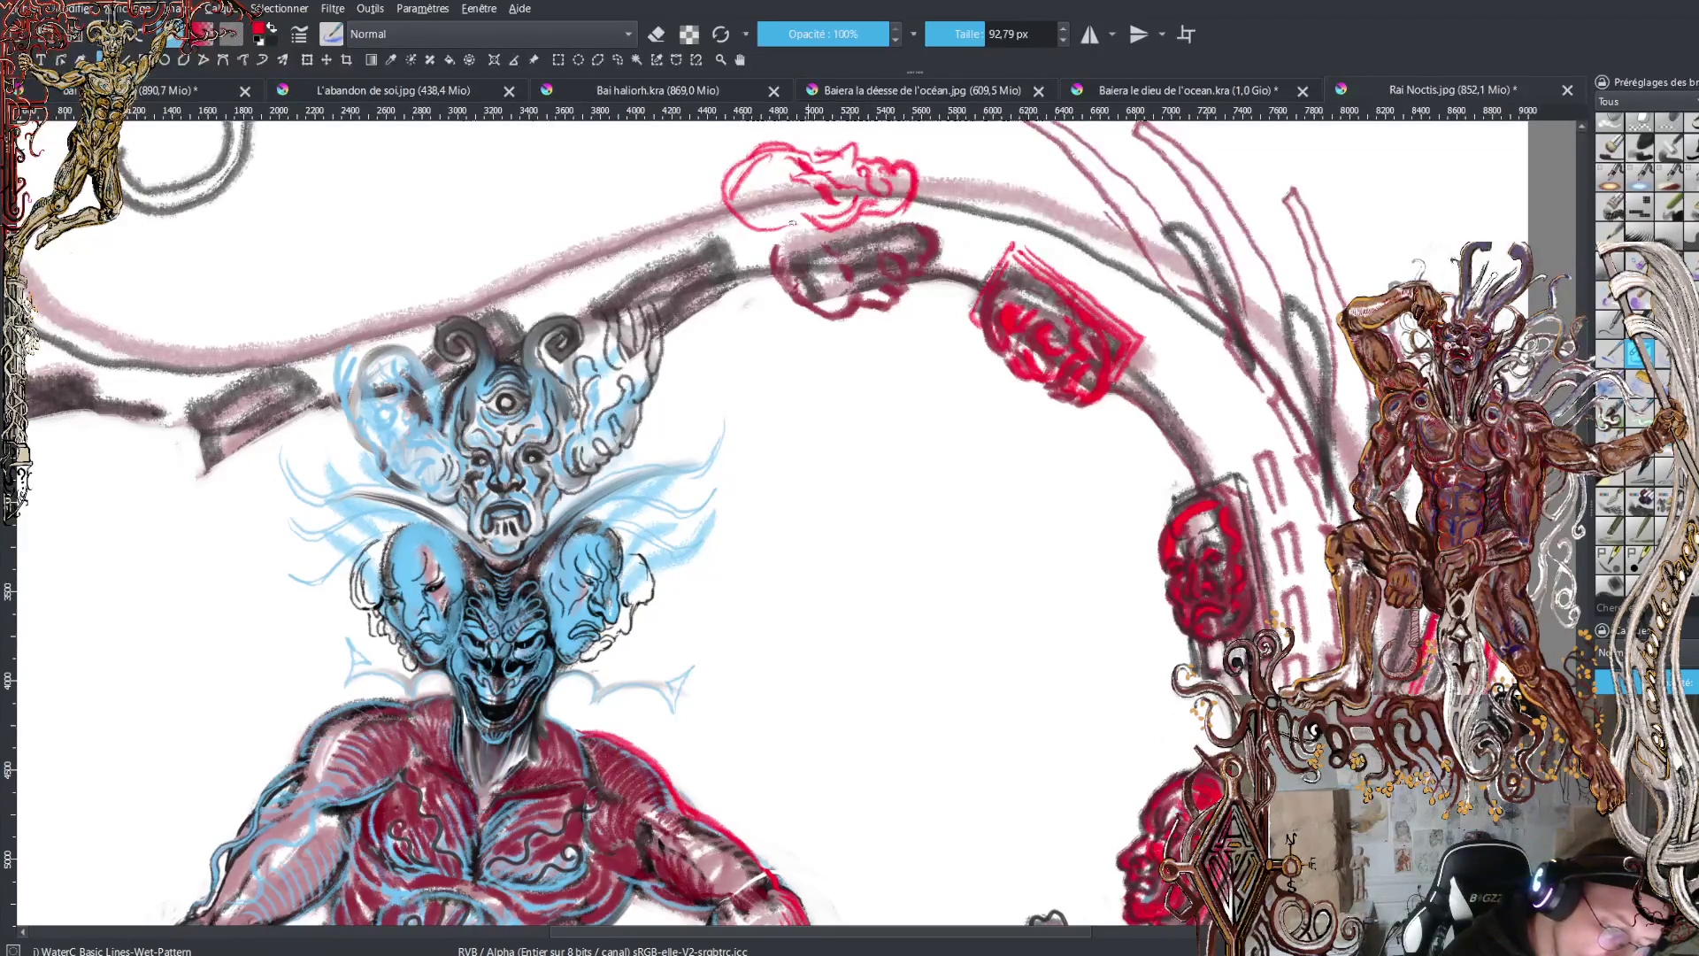
{"action": "mouse_move", "coordinate": [792, 222]}
{"action": "left_mouse_down"}
{"action": "mouse_move", "coordinate": [890, 208]}
{"action": "mouse_move", "coordinate": [824, 248]}
{"action": "mouse_move", "coordinate": [795, 232]}
{"action": "mouse_move", "coordinate": [809, 212]}
{"action": "mouse_move", "coordinate": [730, 221]}
{"action": "left_mouse_up"}
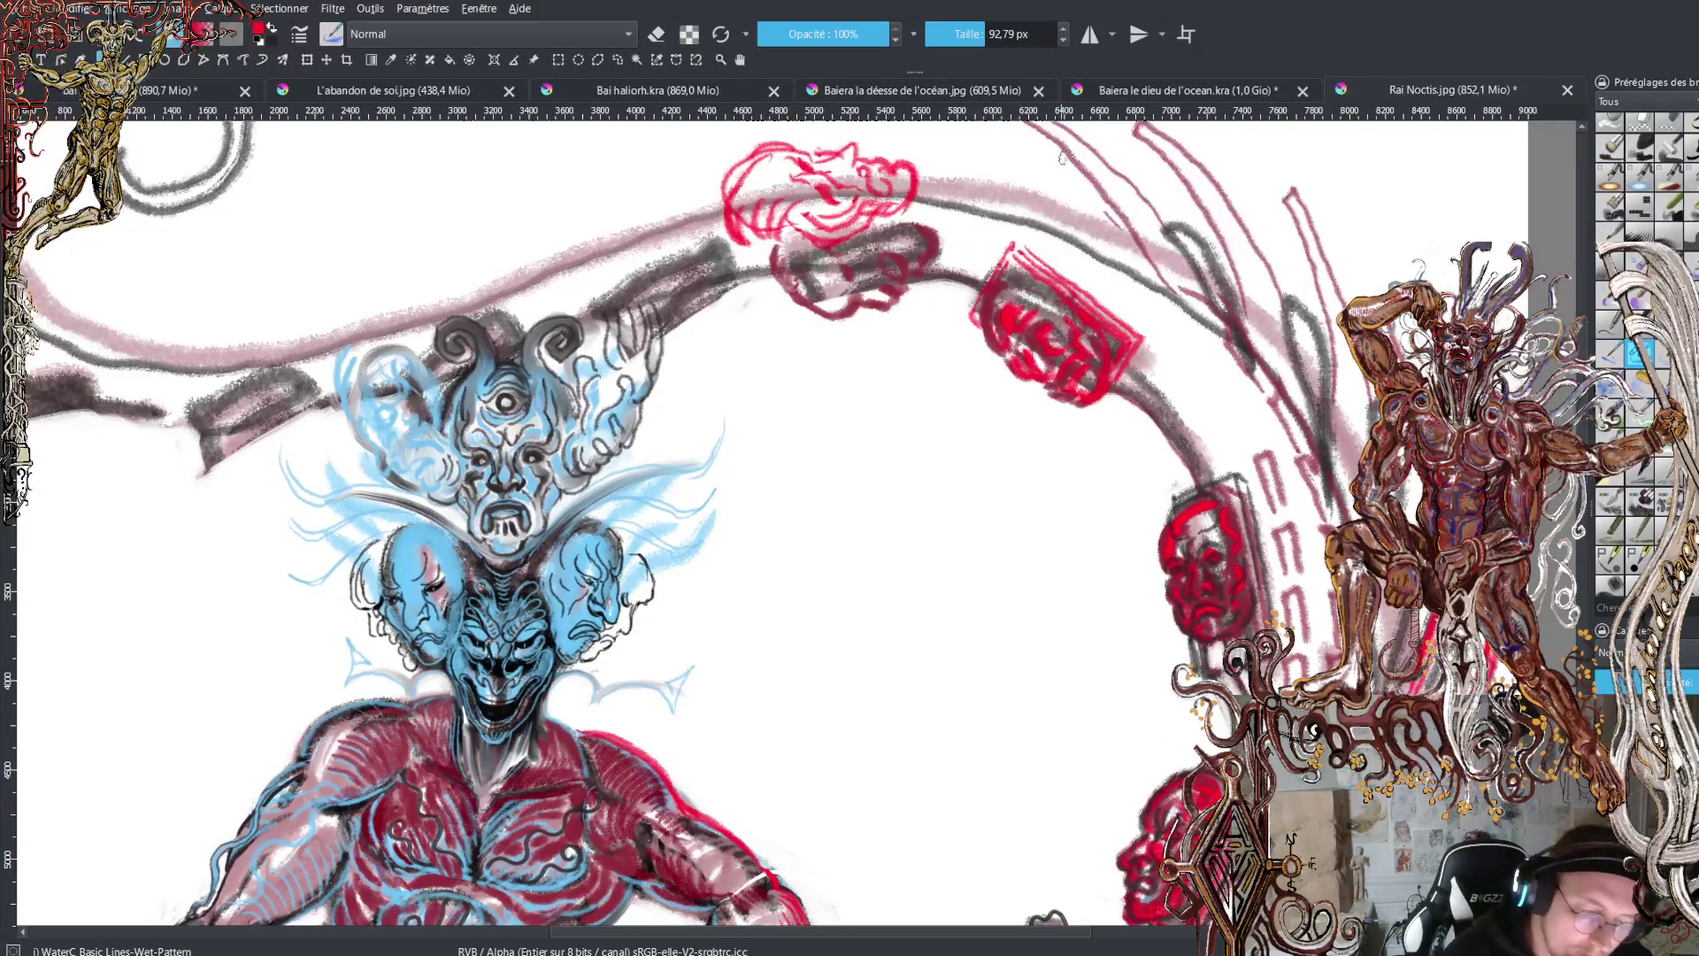
{"action": "key", "text": "ctrl+z"}
{"action": "key", "text": "ctrl+z"}
{"action": "key", "text": "ctrl+z"}
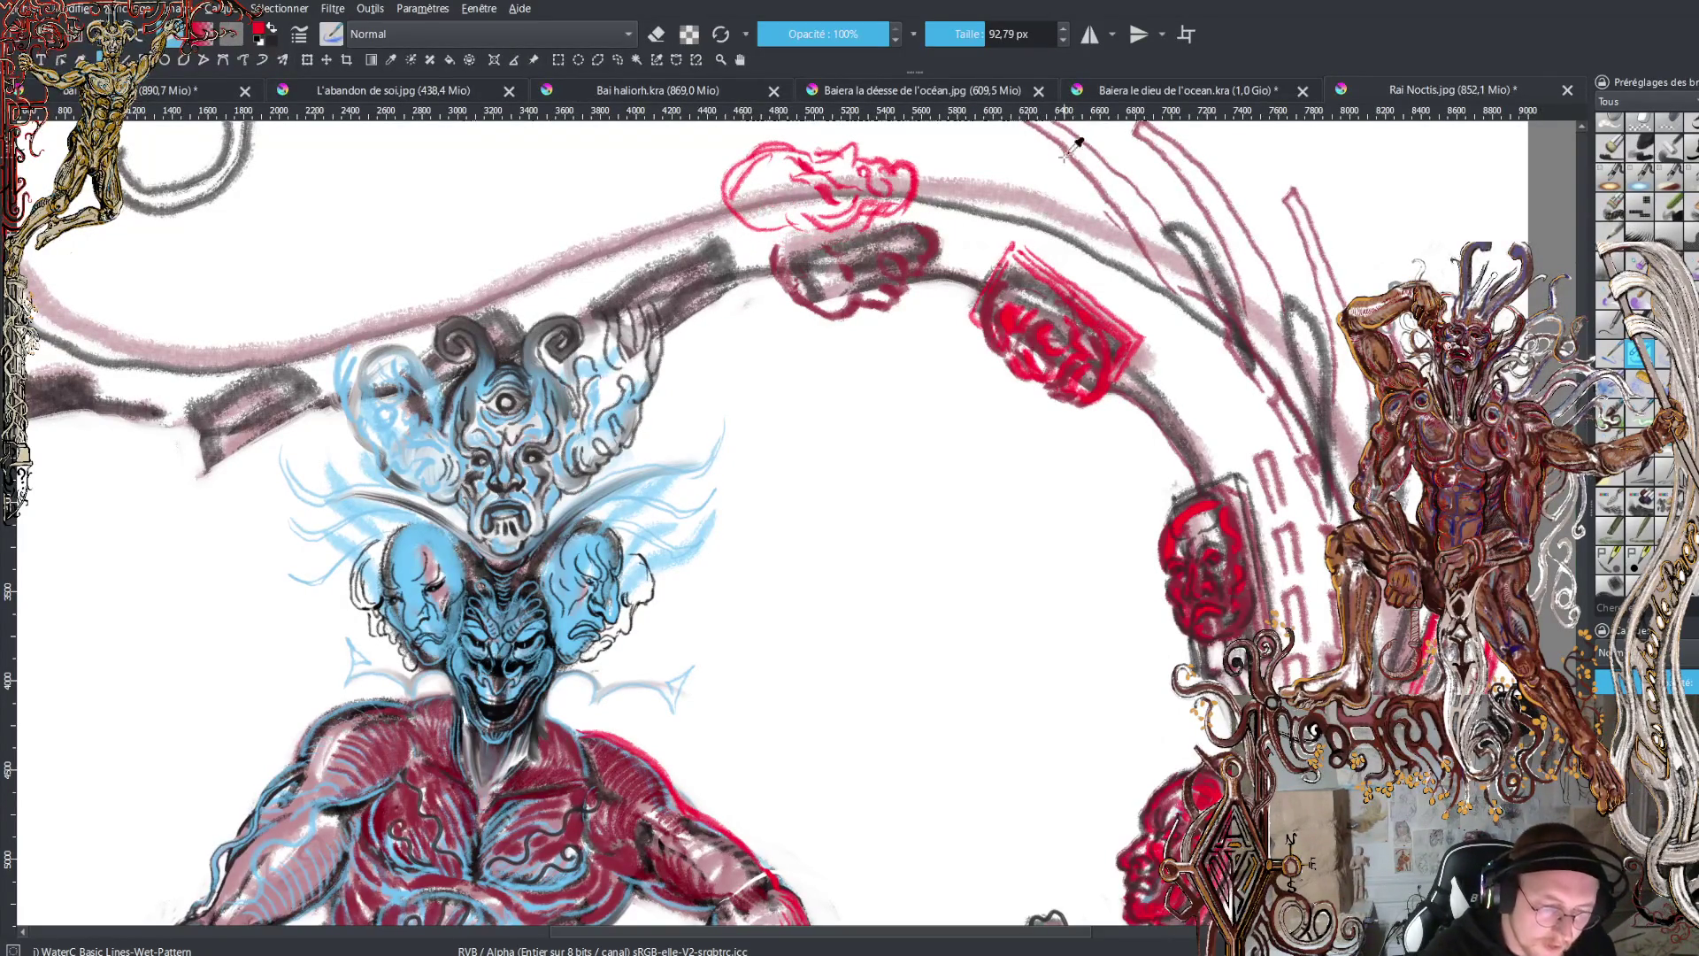
{"action": "key", "text": "ctrl+z"}
{"action": "key", "text": "ctrl+z"}
{"action": "key", "text": "ctrl+z"}
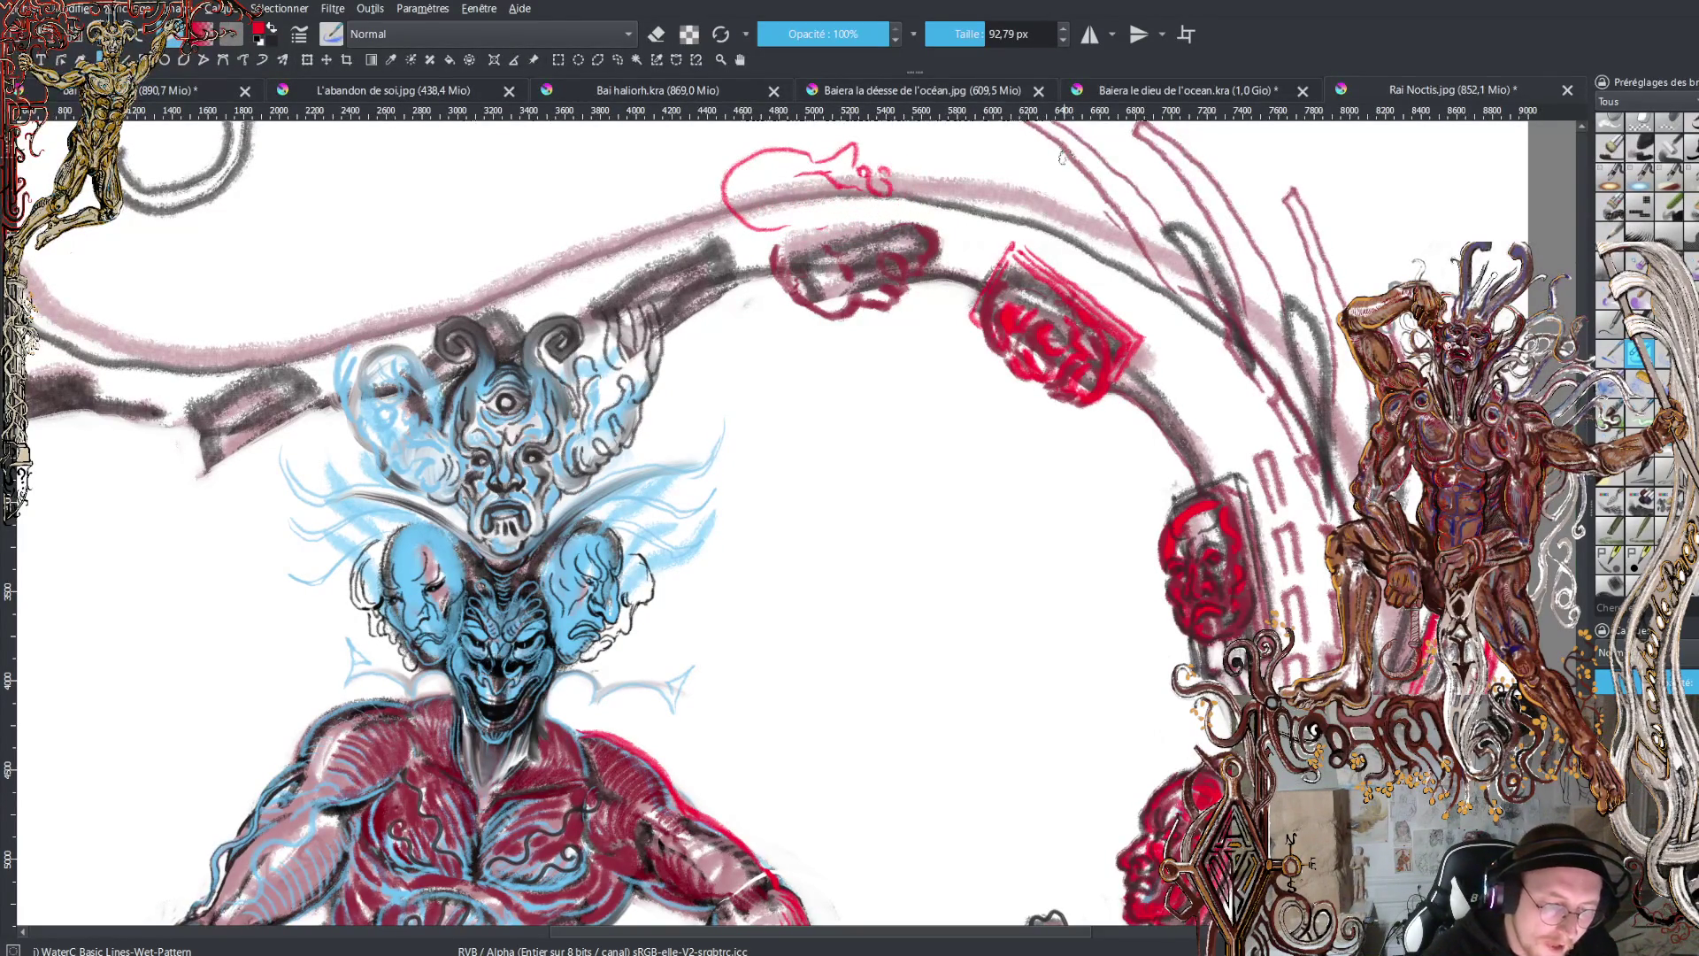
{"action": "key", "text": "ctrl+z"}
{"action": "key", "text": "ctrl+z"}
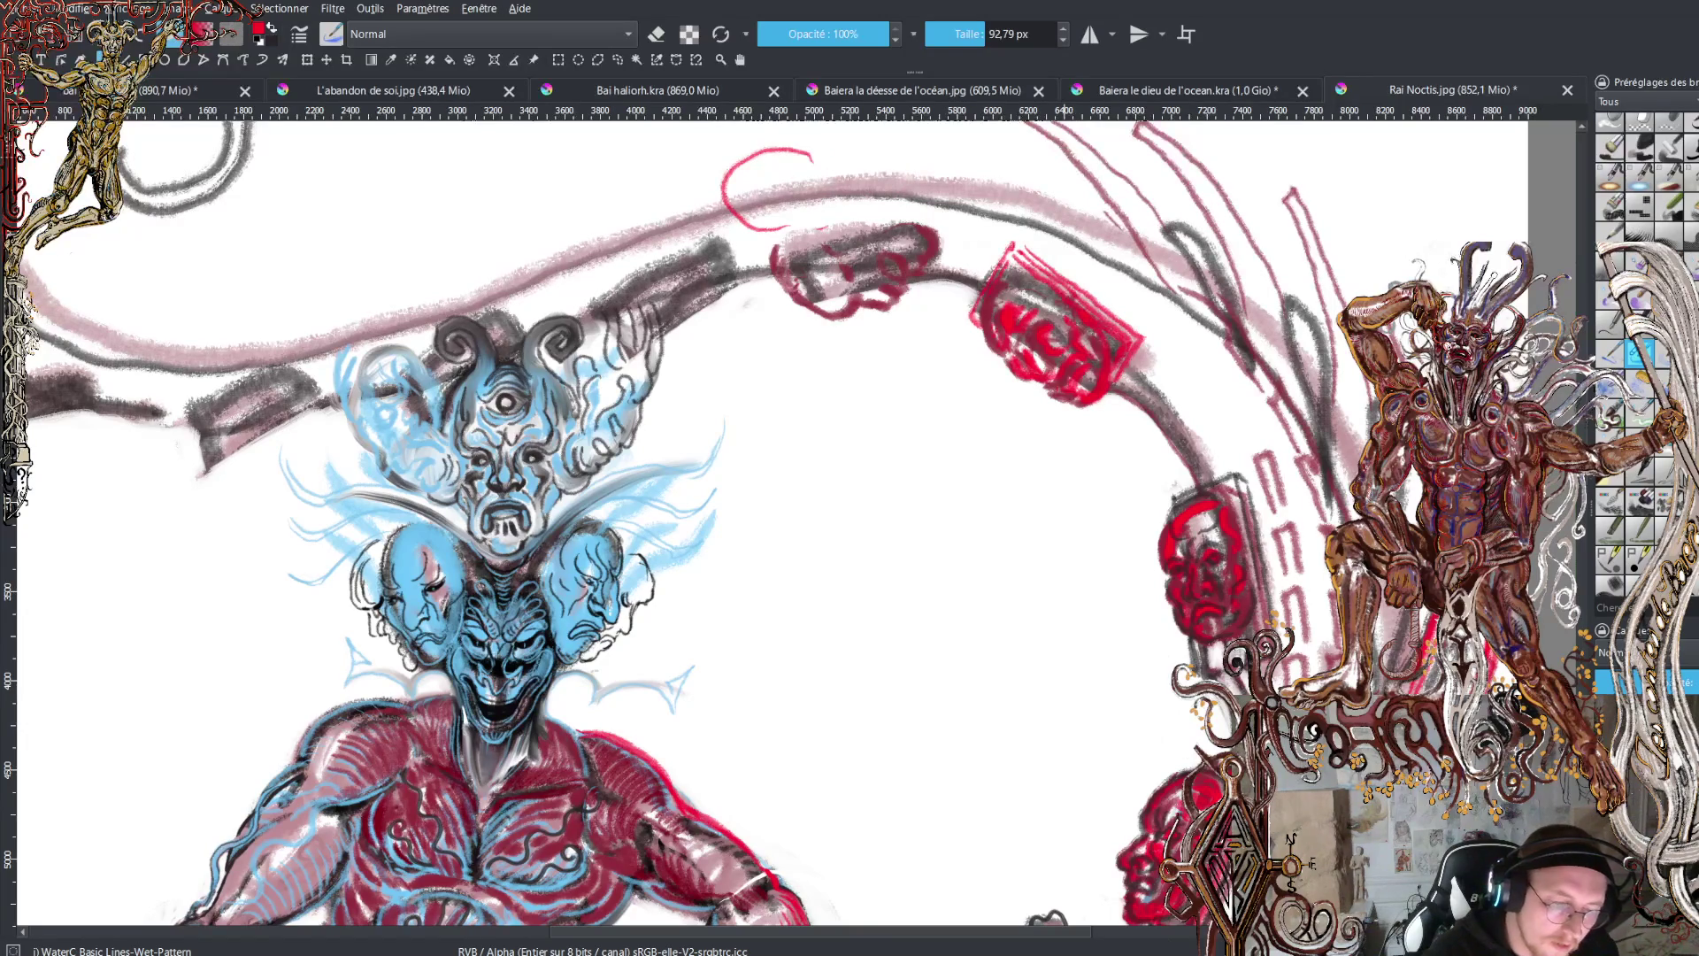
{"action": "mouse_move", "coordinate": [818, 160]}
{"action": "left_mouse_down"}
{"action": "mouse_move", "coordinate": [852, 140]}
{"action": "mouse_move", "coordinate": [829, 169]}
{"action": "mouse_move", "coordinate": [847, 166]}
{"action": "left_mouse_up"}
{"action": "key", "text": "ctrl+z"}
{"action": "mouse_move", "coordinate": [858, 157]}
{"action": "left_mouse_down"}
{"action": "mouse_move", "coordinate": [857, 187]}
{"action": "mouse_move", "coordinate": [910, 161]}
{"action": "mouse_move", "coordinate": [881, 212]}
{"action": "mouse_move", "coordinate": [818, 217]}
{"action": "mouse_move", "coordinate": [836, 206]}
{"action": "mouse_move", "coordinate": [812, 206]}
{"action": "mouse_move", "coordinate": [809, 168]}
{"action": "mouse_move", "coordinate": [763, 212]}
{"action": "mouse_move", "coordinate": [756, 196]}
{"action": "mouse_move", "coordinate": [816, 206]}
{"action": "mouse_move", "coordinate": [766, 232]}
{"action": "left_mouse_up"}
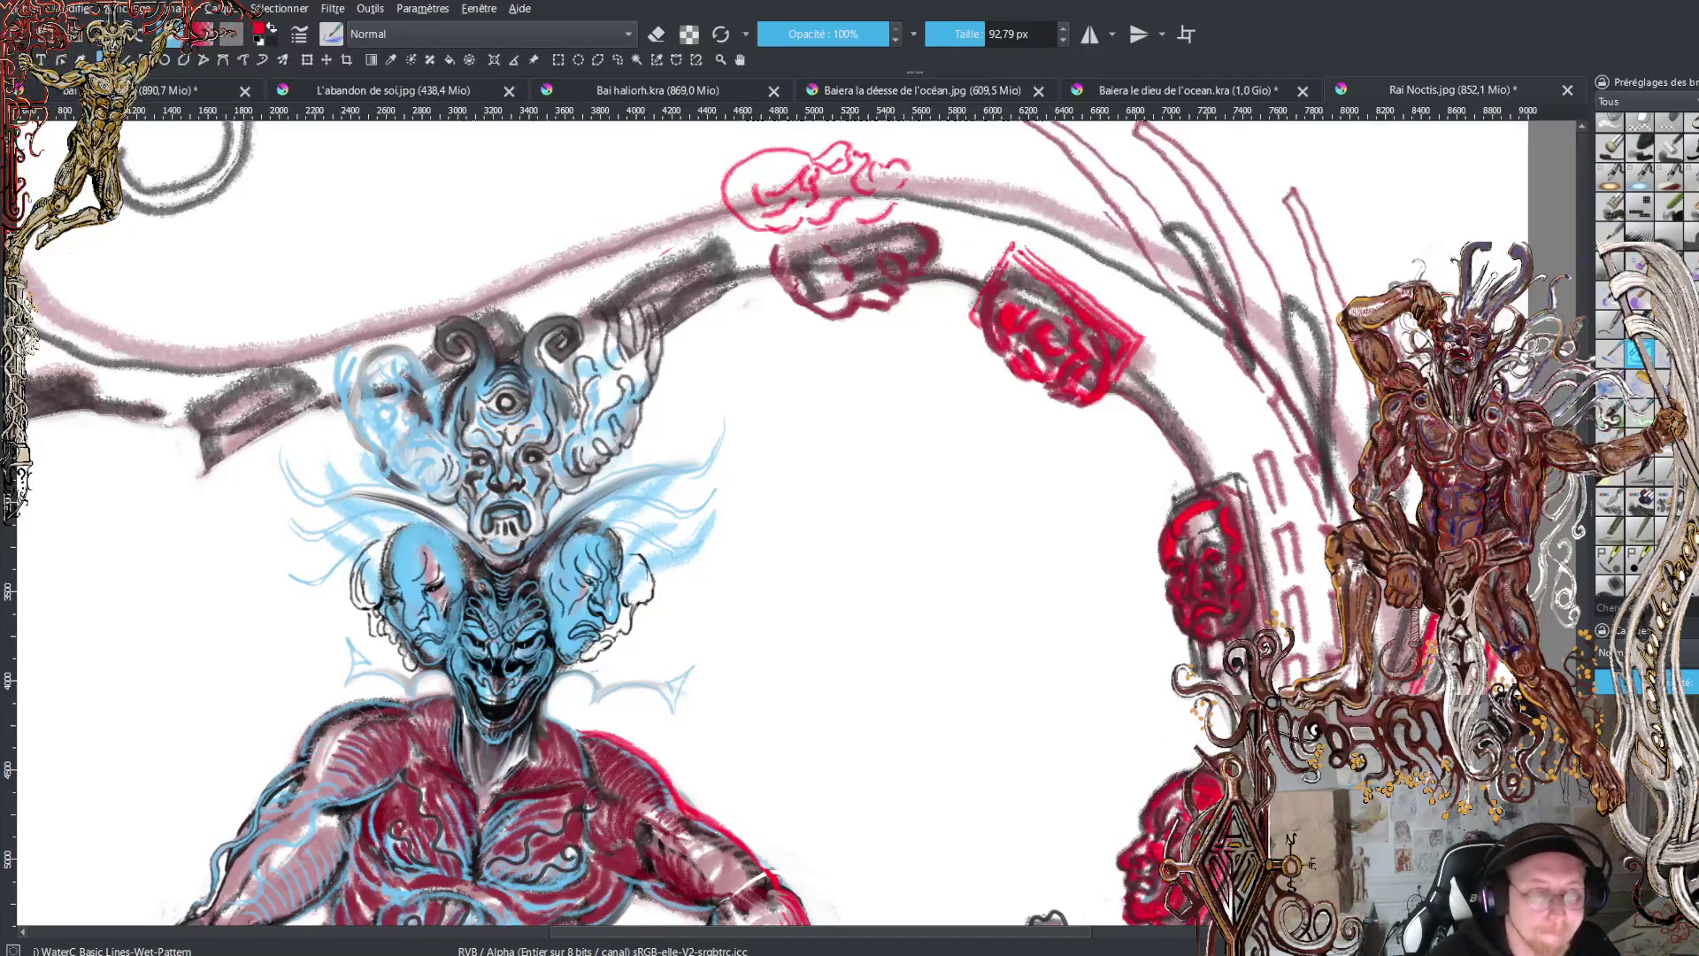
- Scroll down to the body and fit the entire demon, heads to clawed feet, in view
{"action": "scroll", "coordinate": [761, 522], "scroll_direction": "down", "scroll_amount": 10}
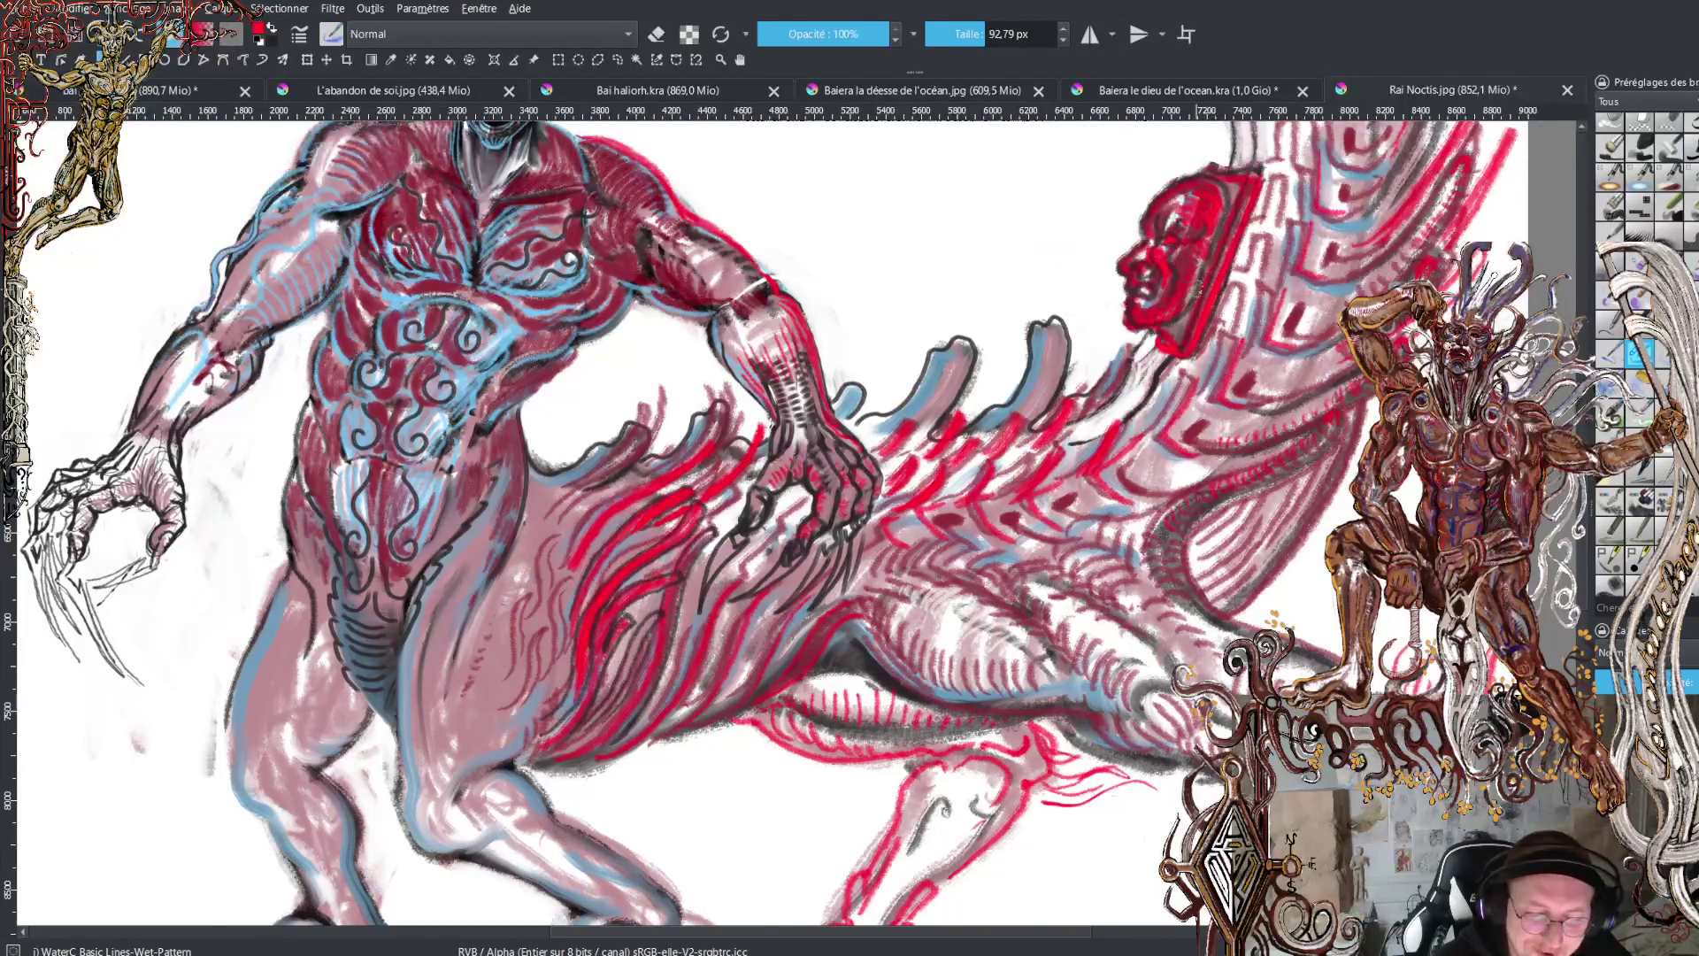
{"action": "key", "text": "2"}
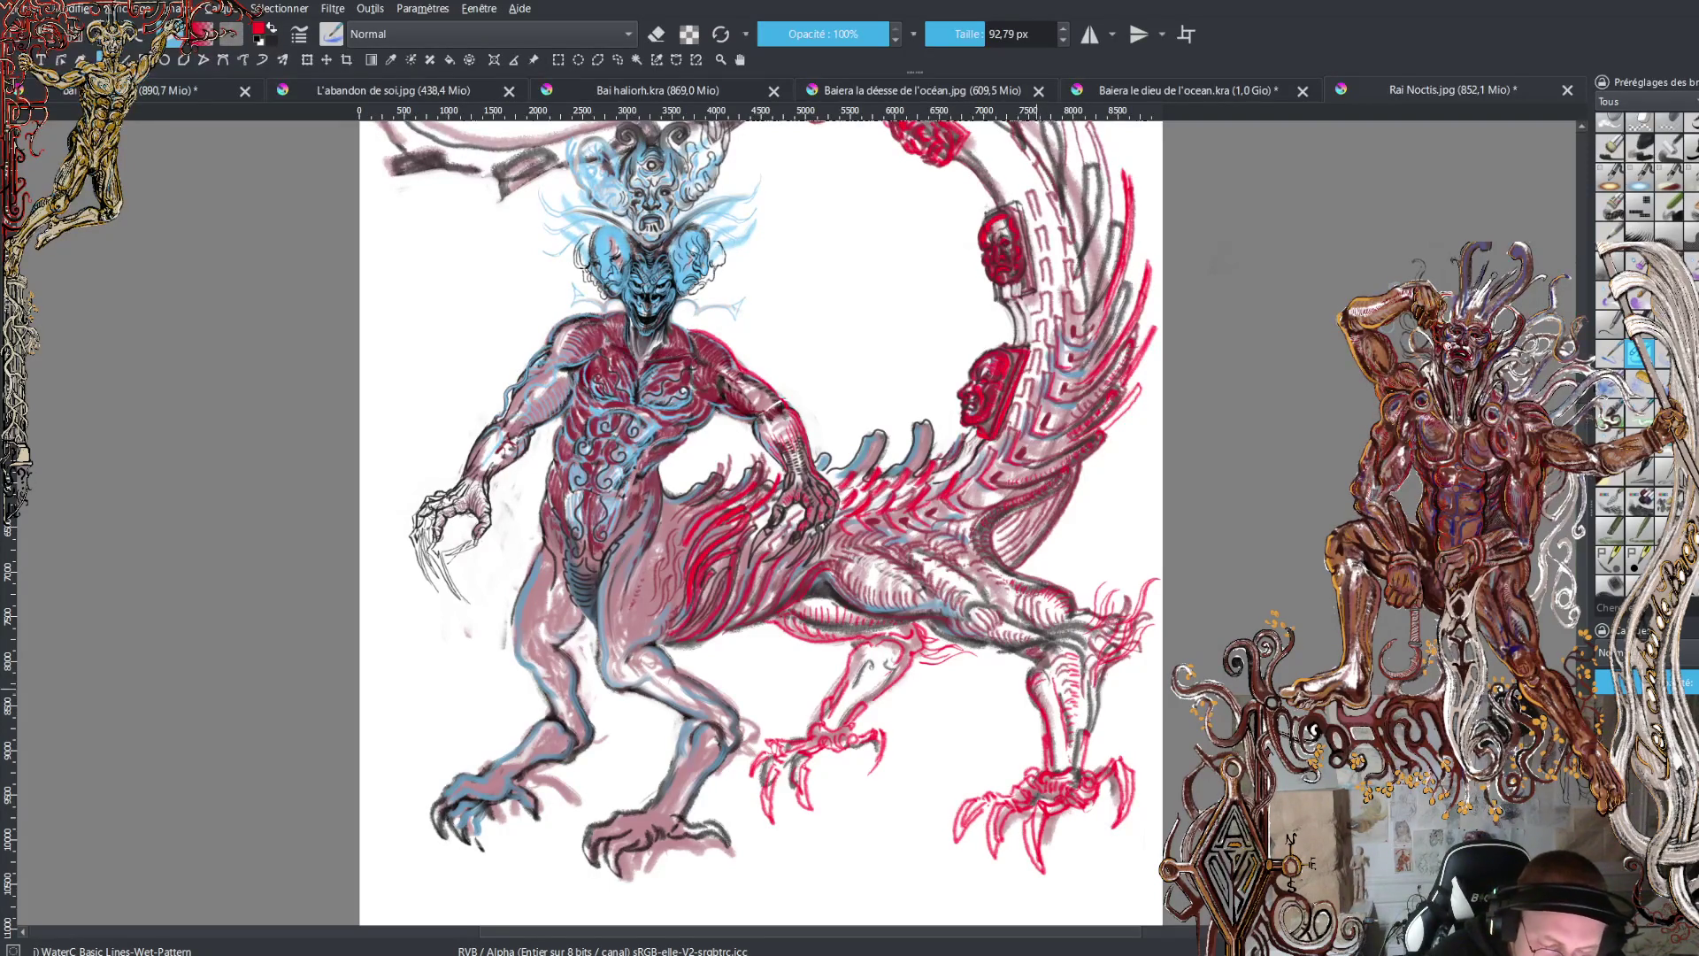
- Add a short red hatching stroke down the right hind leg
{"action": "left_click_drag", "start_coordinate": [1040, 683], "coordinate": [1059, 768]}
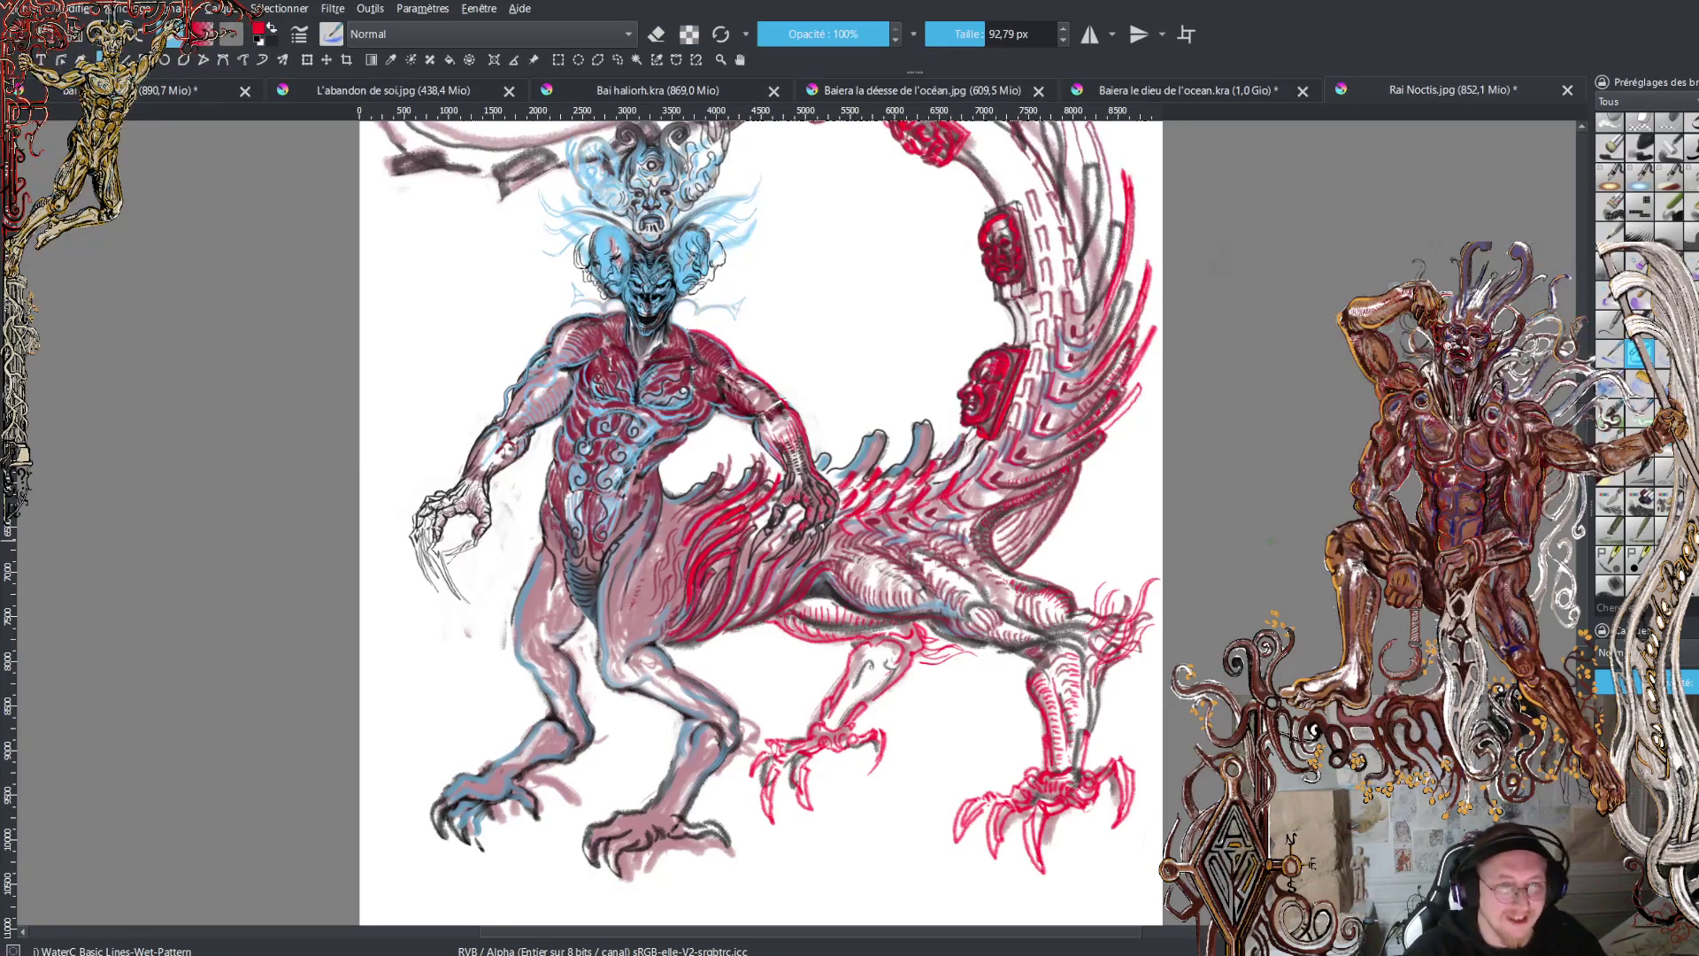
{"action": "scroll", "coordinate": [1112, 535], "scroll_direction": "up", "scroll_amount": 5}
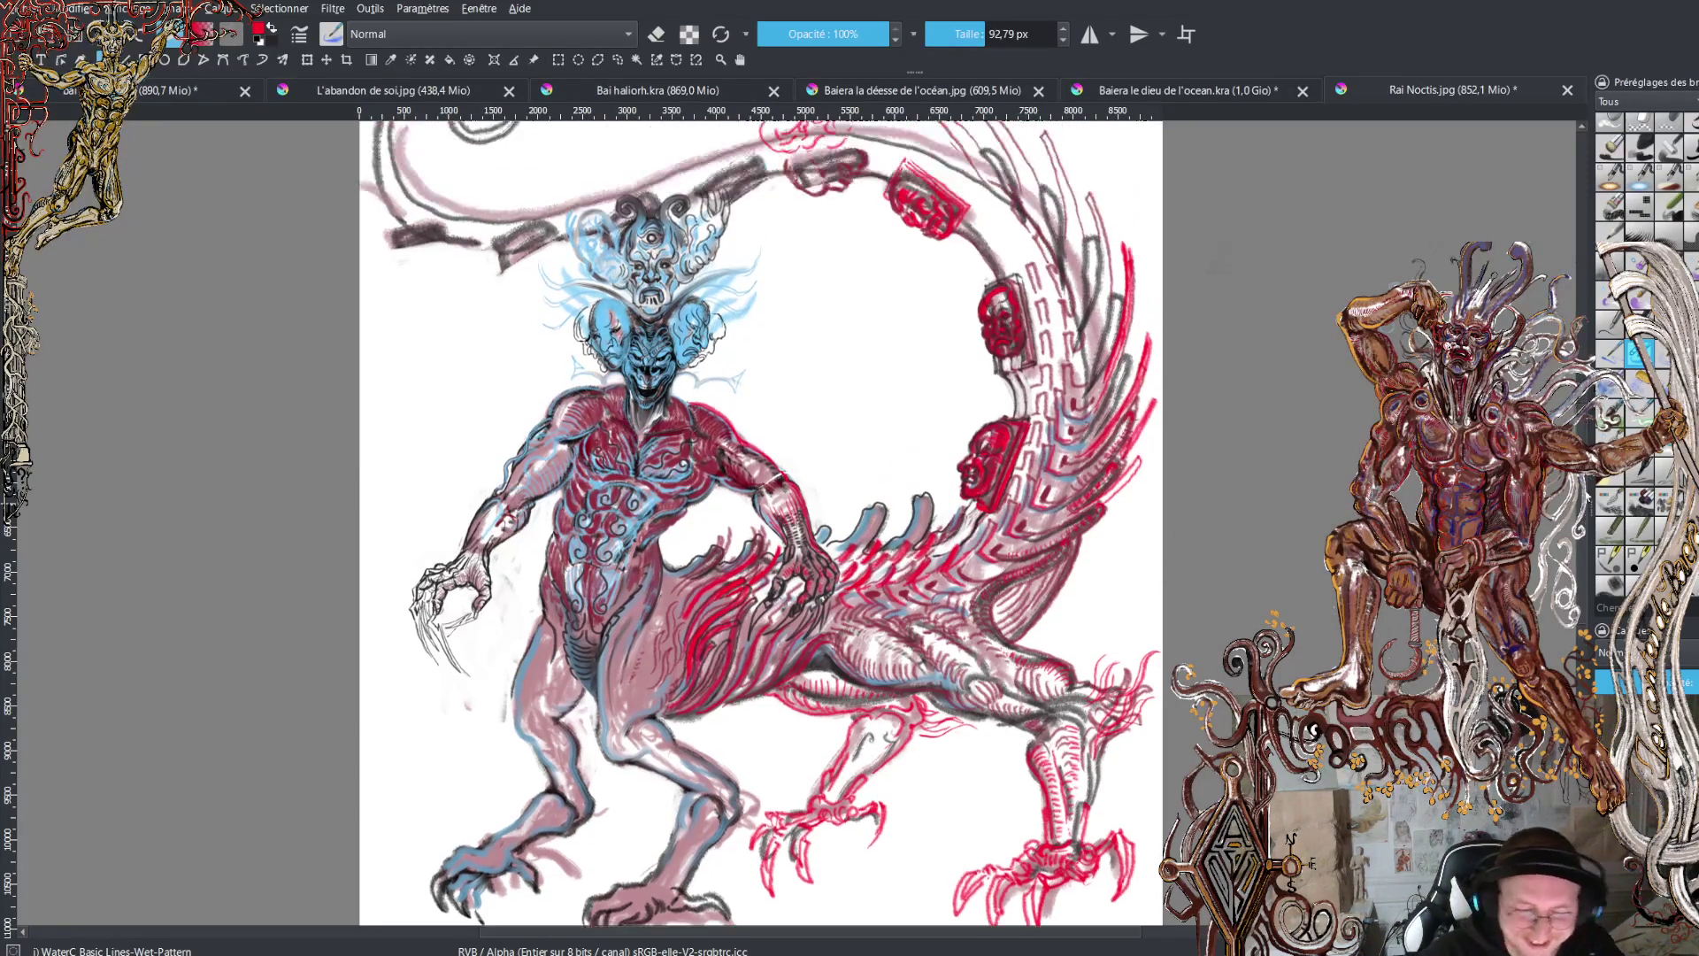
{"action": "scroll", "coordinate": [761, 522], "scroll_direction": "down", "scroll_amount": 3}
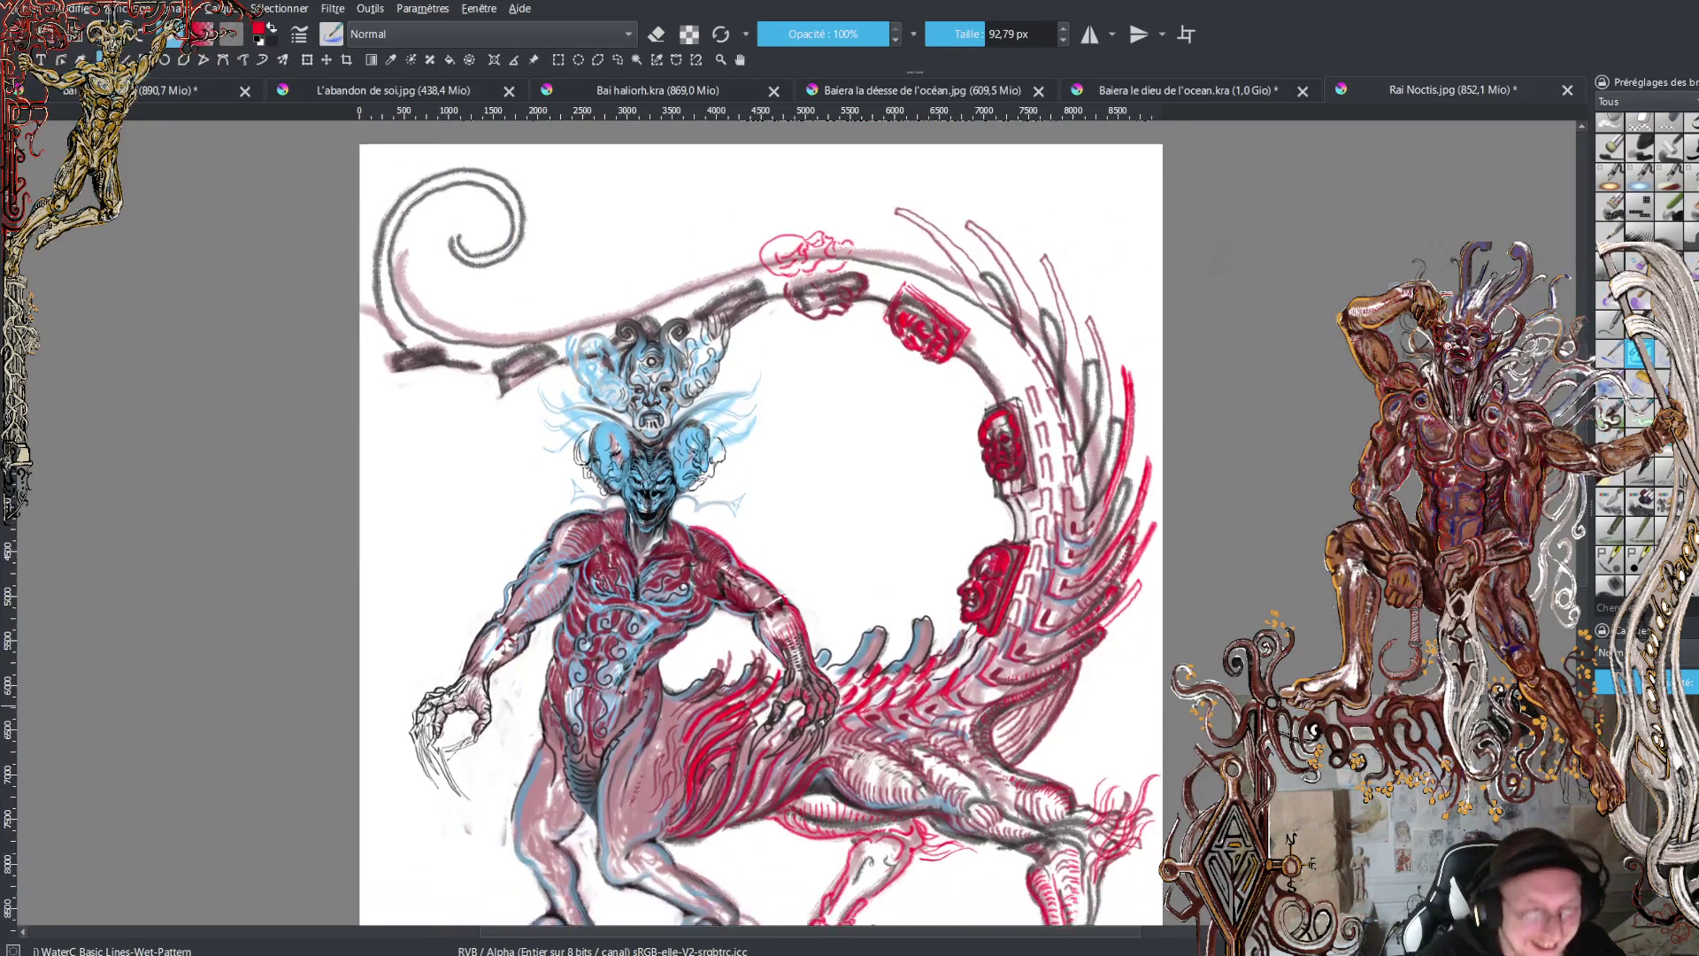
- Add a short dark stroke along the demon's arm and a small dark mark on its leg
{"action": "scroll", "coordinate": [761, 522], "scroll_direction": "up", "scroll_amount": 2}
{"action": "scroll", "coordinate": [761, 522], "scroll_direction": "down", "scroll_amount": 3}
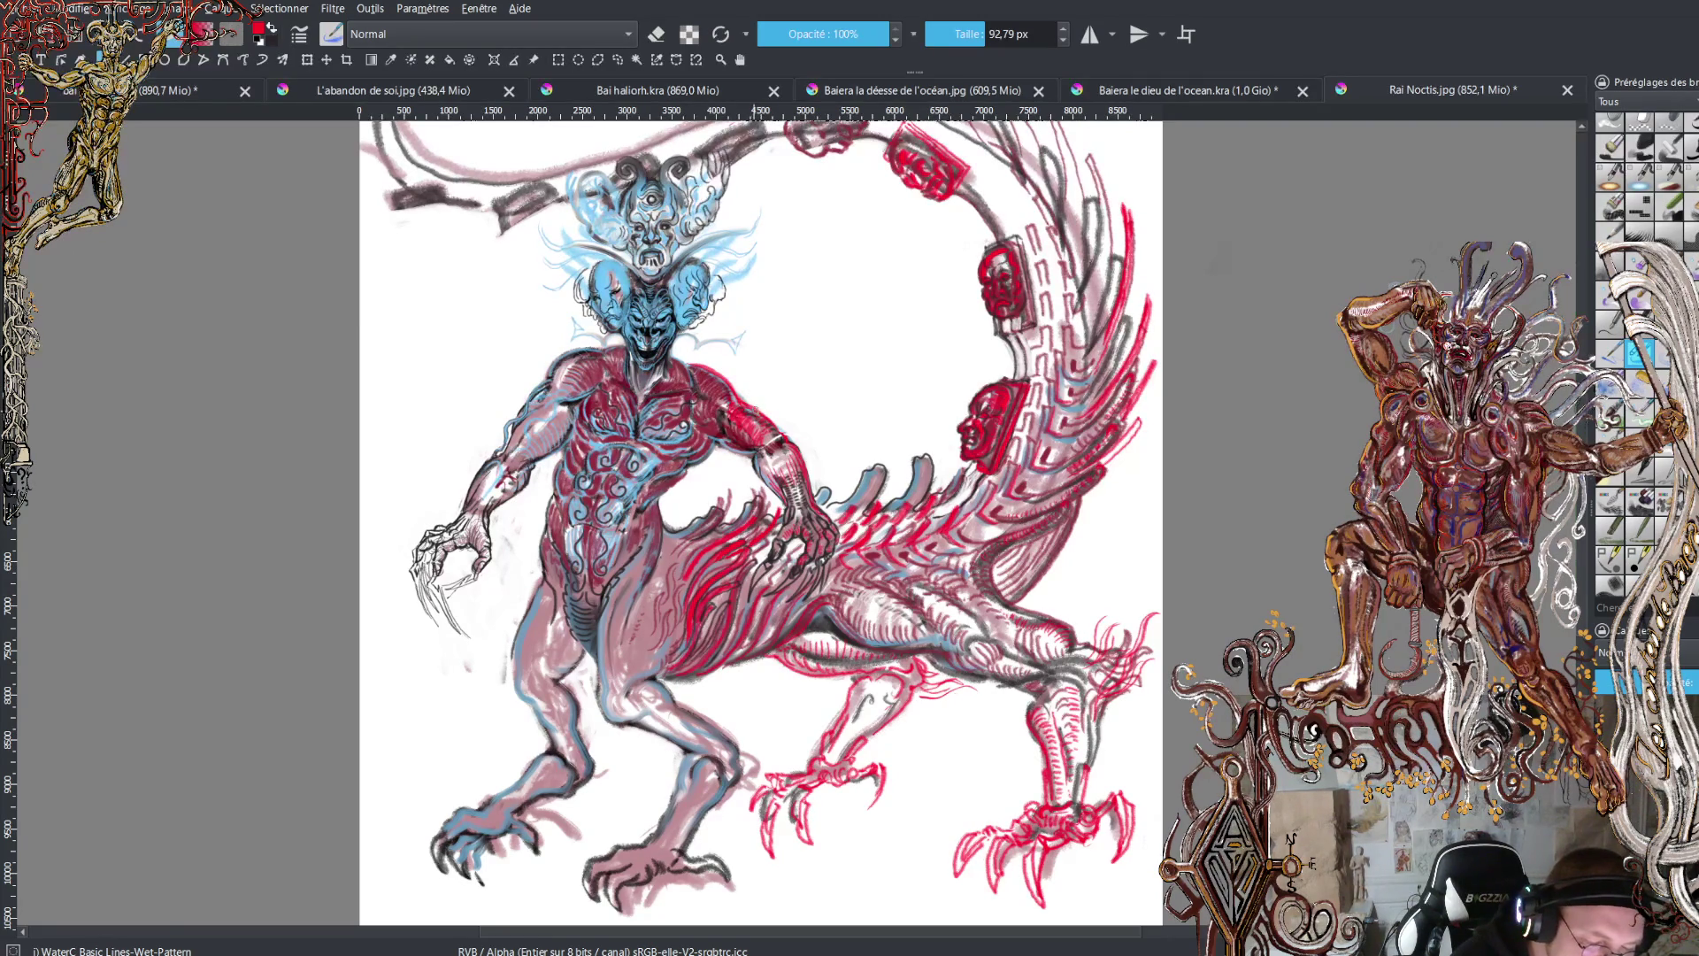
{"action": "mouse_move", "coordinate": [762, 459]}
{"action": "left_mouse_down"}
{"action": "mouse_move", "coordinate": [777, 486]}
{"action": "mouse_move", "coordinate": [799, 462]}
{"action": "left_mouse_up"}
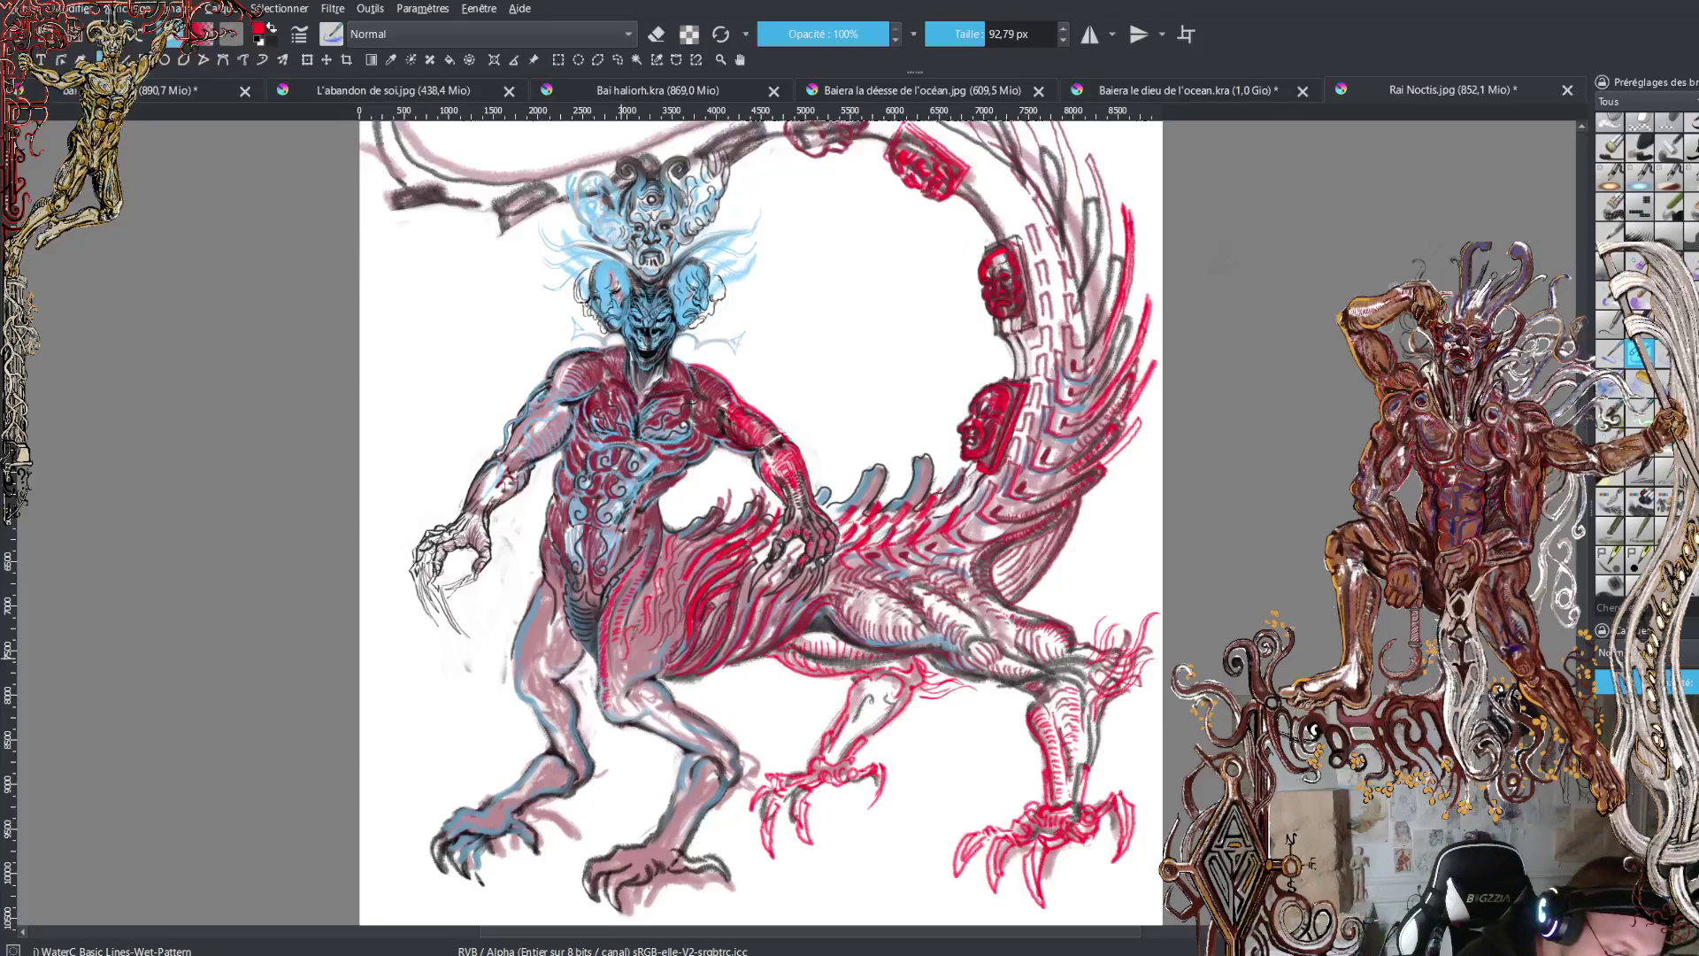
{"action": "left_click_drag", "start_coordinate": [627, 658], "coordinate": [637, 658]}
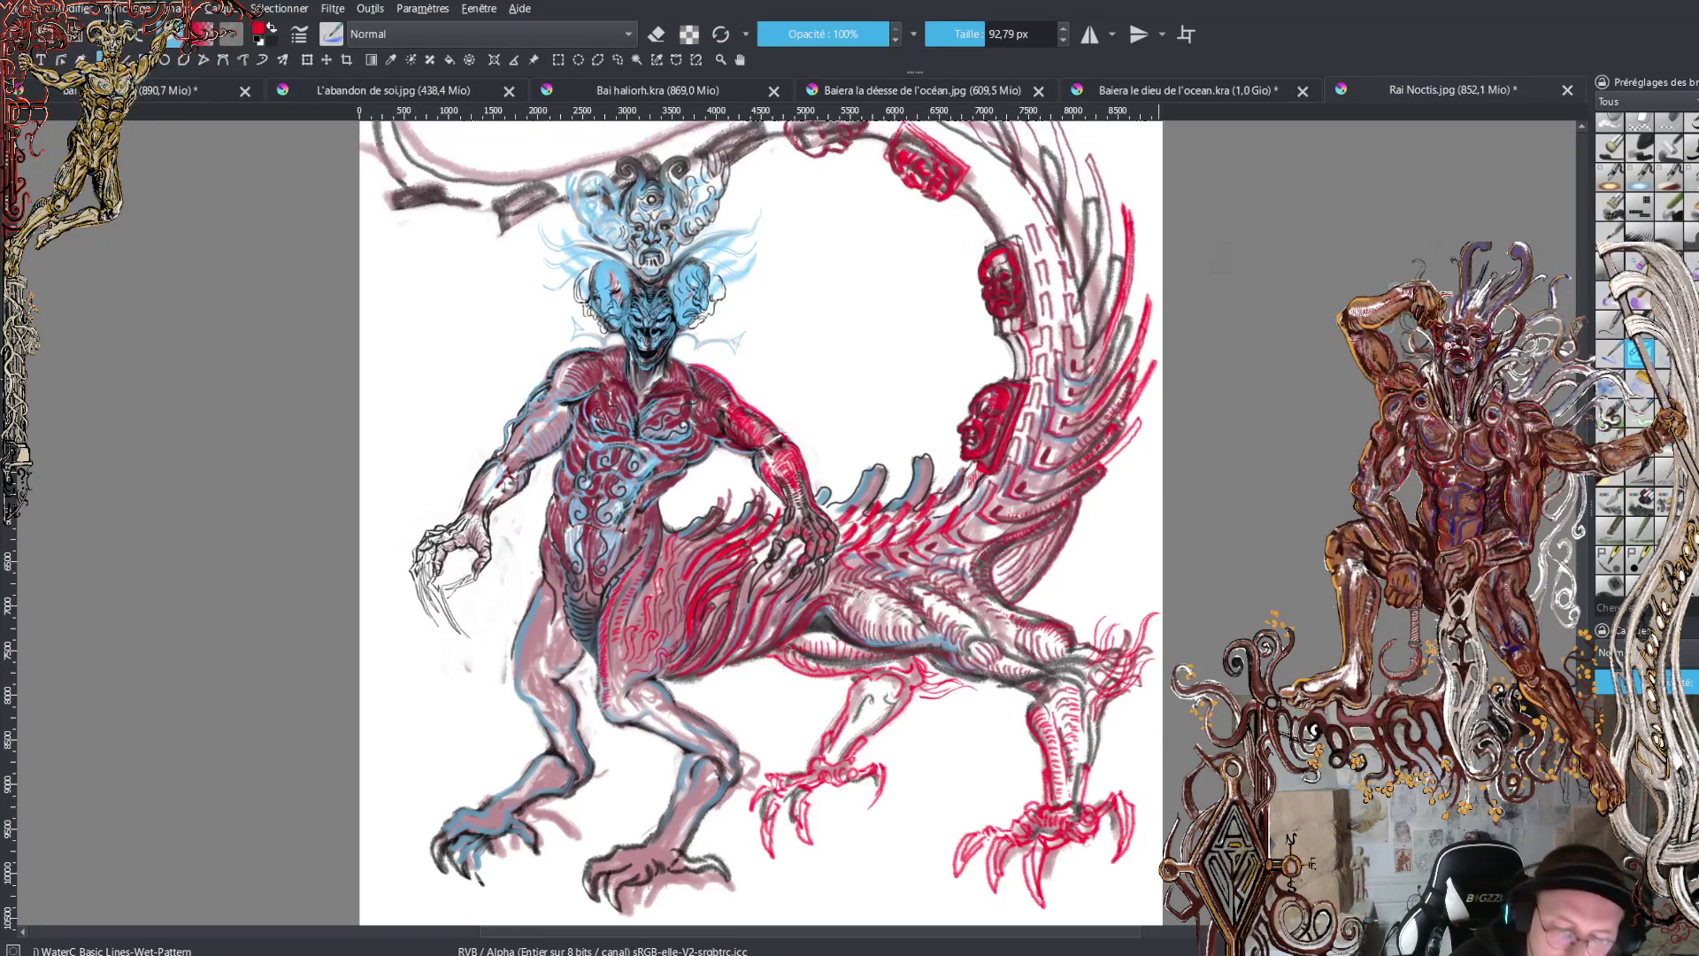
- Add short red strokes and hatching along the upper tail band, tracing its top edge
{"action": "scroll", "coordinate": [761, 522], "scroll_direction": "up", "scroll_amount": 4}
{"action": "left_click_drag", "start_coordinate": [779, 325], "coordinate": [885, 261]}
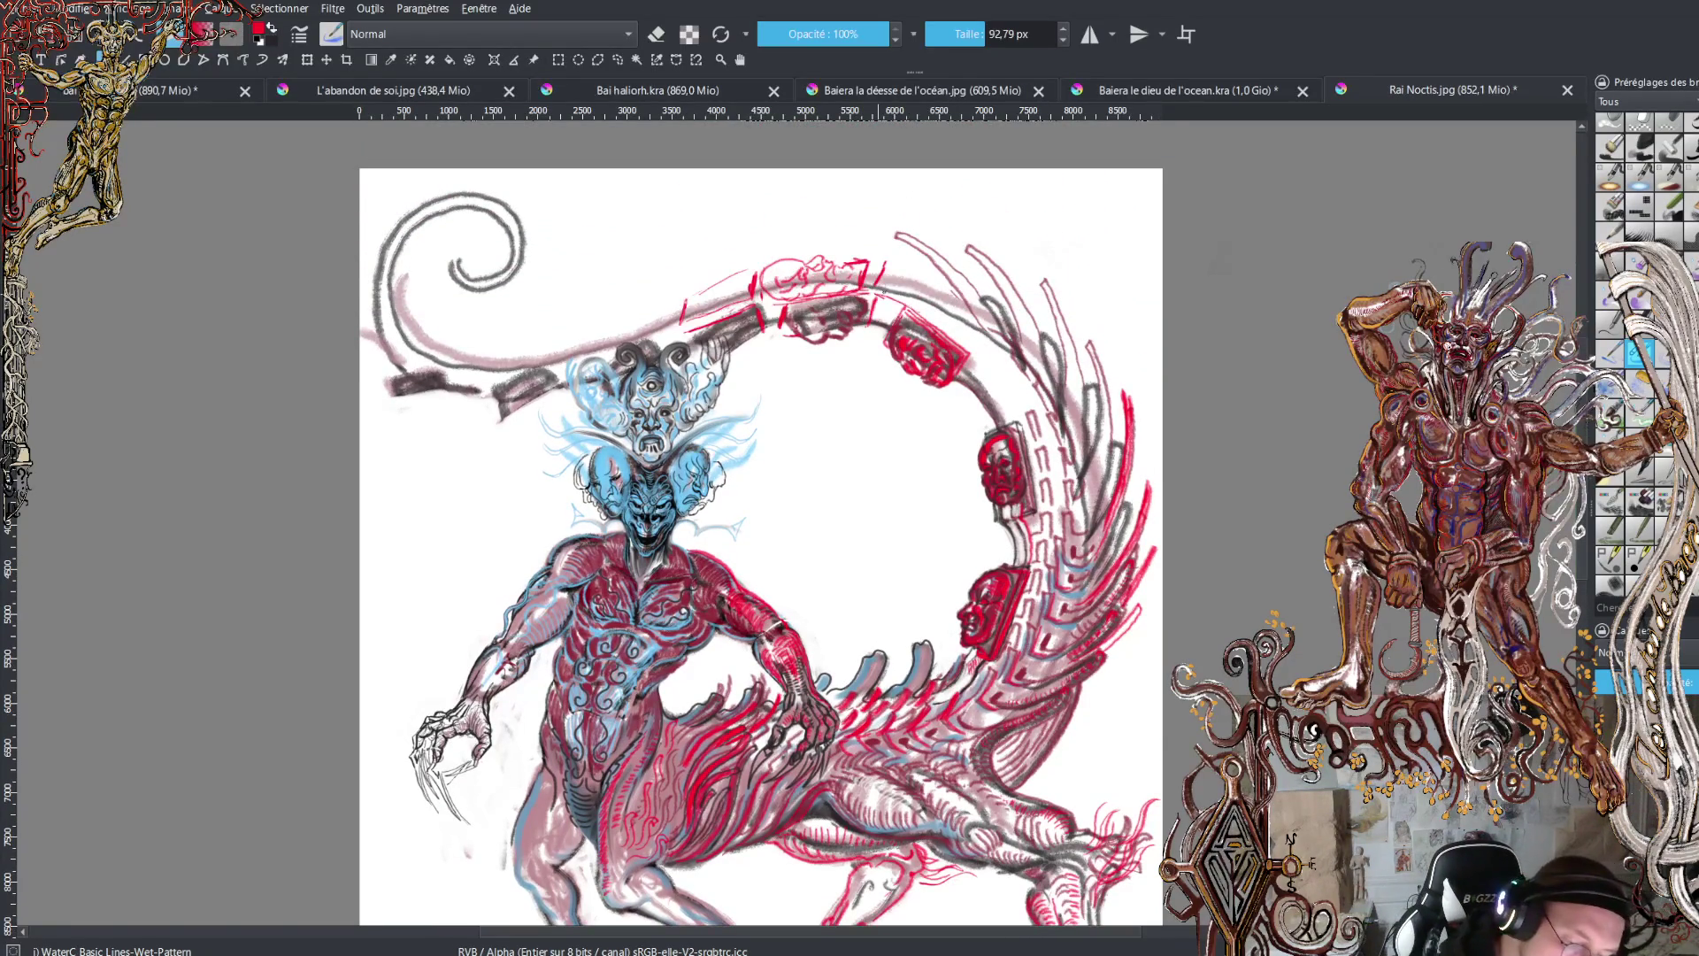
{"action": "mouse_move", "coordinate": [880, 318]}
{"action": "left_mouse_down"}
{"action": "mouse_move", "coordinate": [930, 314]}
{"action": "mouse_move", "coordinate": [882, 264]}
{"action": "mouse_move", "coordinate": [940, 285]}
{"action": "mouse_move", "coordinate": [984, 350]}
{"action": "mouse_move", "coordinate": [978, 302]}
{"action": "mouse_move", "coordinate": [1004, 299]}
{"action": "mouse_move", "coordinate": [990, 348]}
{"action": "mouse_move", "coordinate": [1032, 354]}
{"action": "mouse_move", "coordinate": [989, 425]}
{"action": "mouse_move", "coordinate": [983, 368]}
{"action": "mouse_move", "coordinate": [1016, 410]}
{"action": "left_mouse_up"}
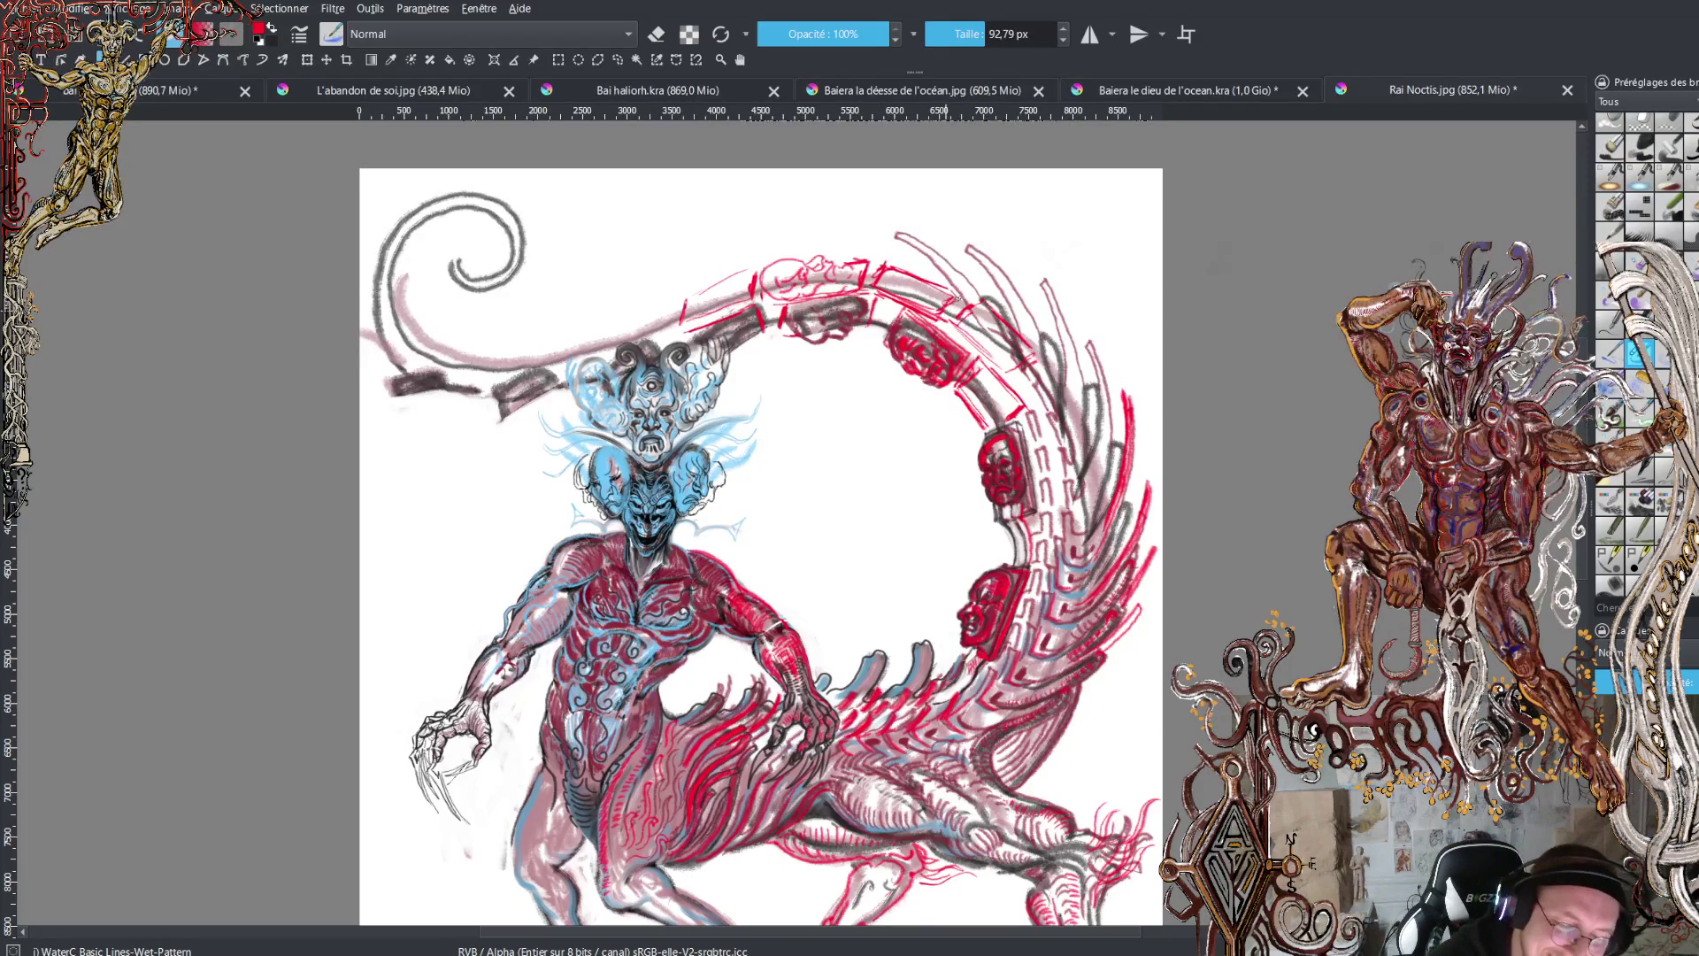
{"action": "left_click_drag", "start_coordinate": [877, 271], "coordinate": [903, 260]}
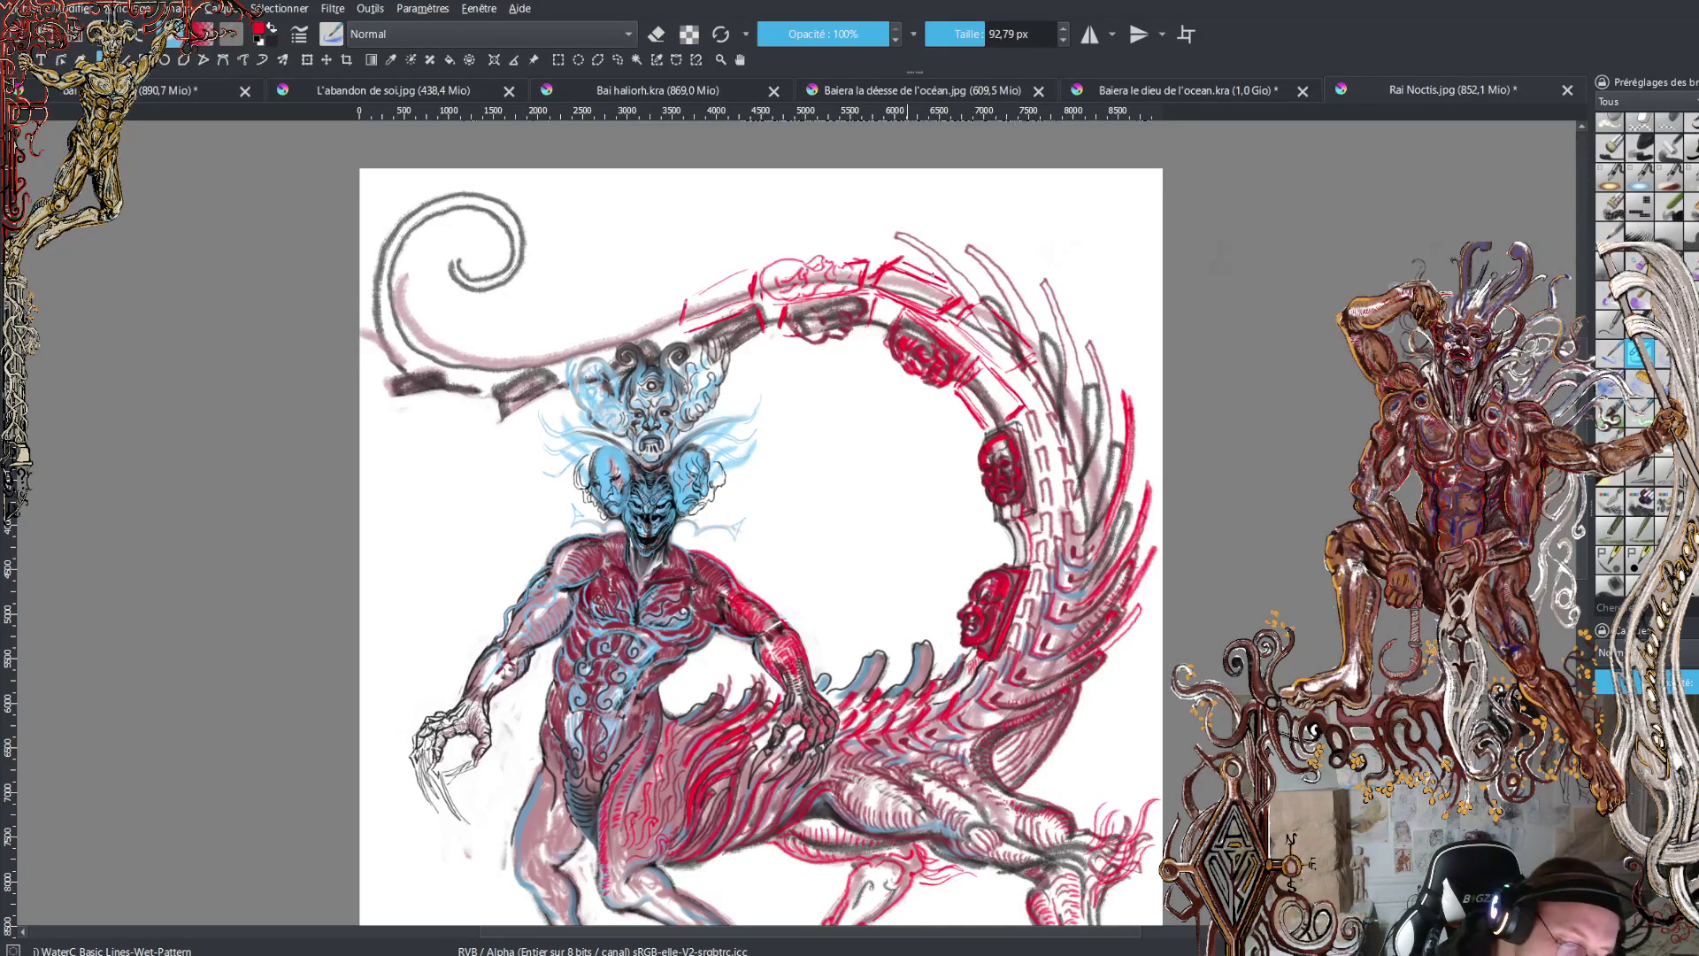
{"action": "mouse_move", "coordinate": [874, 271]}
{"action": "left_mouse_down"}
{"action": "mouse_move", "coordinate": [865, 285]}
{"action": "mouse_move", "coordinate": [868, 257]}
{"action": "mouse_move", "coordinate": [845, 263]}
{"action": "left_mouse_up"}
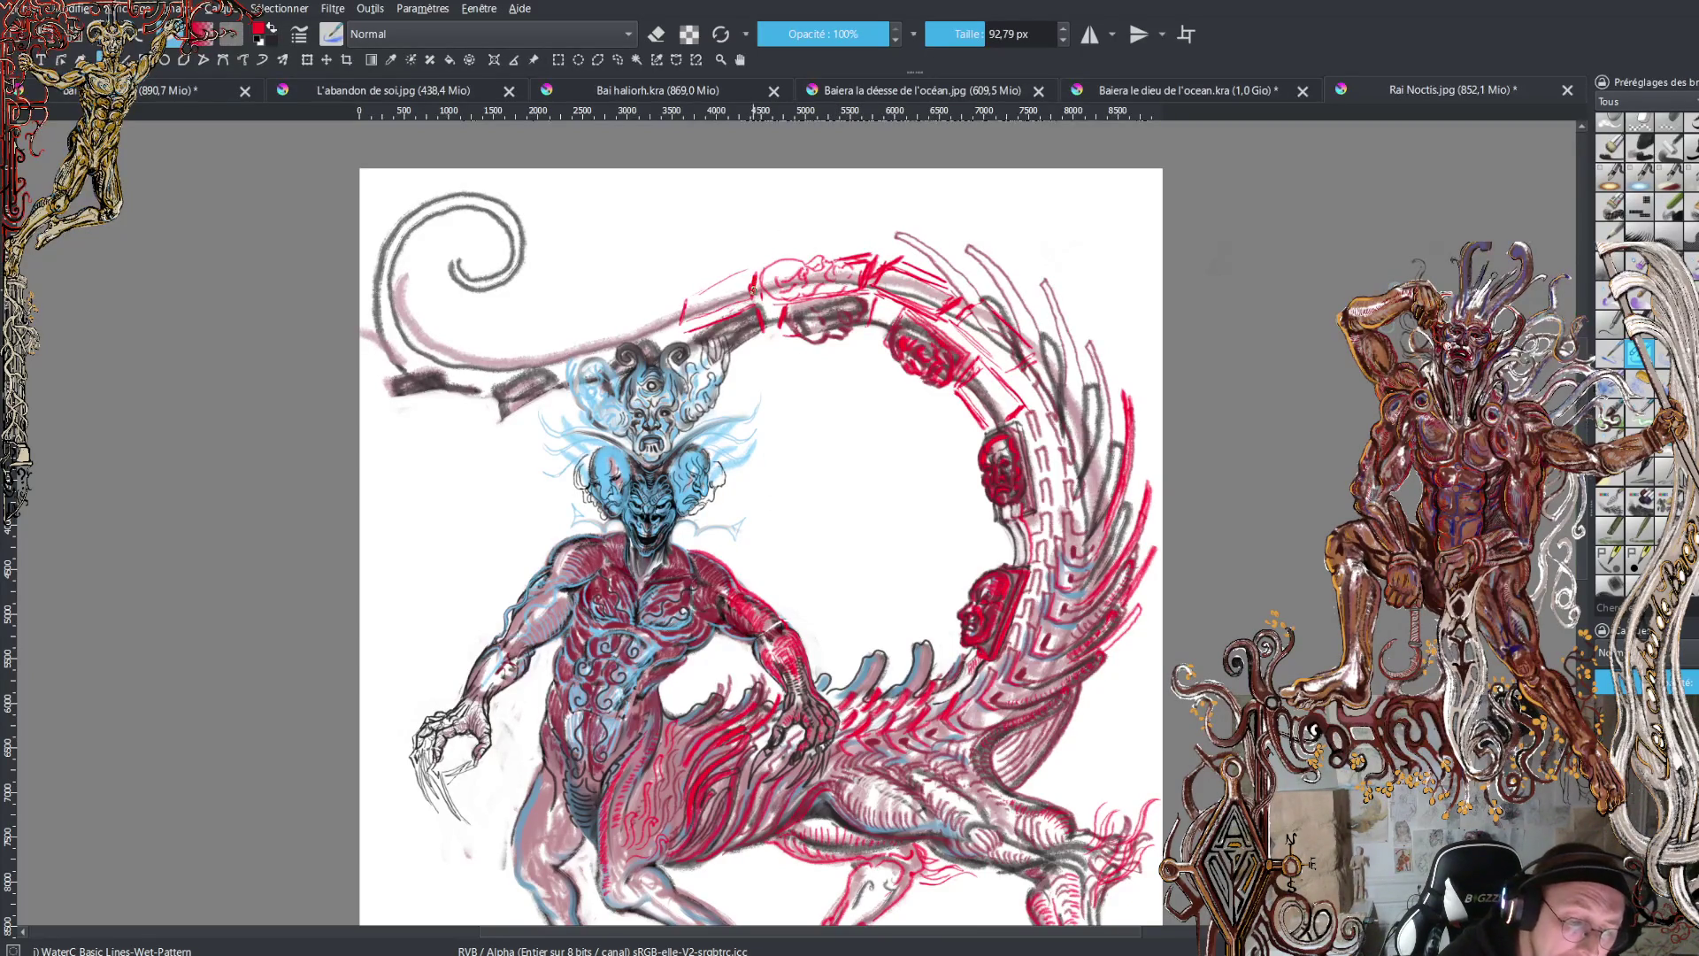
{"action": "left_click_drag", "start_coordinate": [685, 310], "coordinate": [737, 272]}
{"action": "left_click_drag", "start_coordinate": [727, 275], "coordinate": [754, 265]}
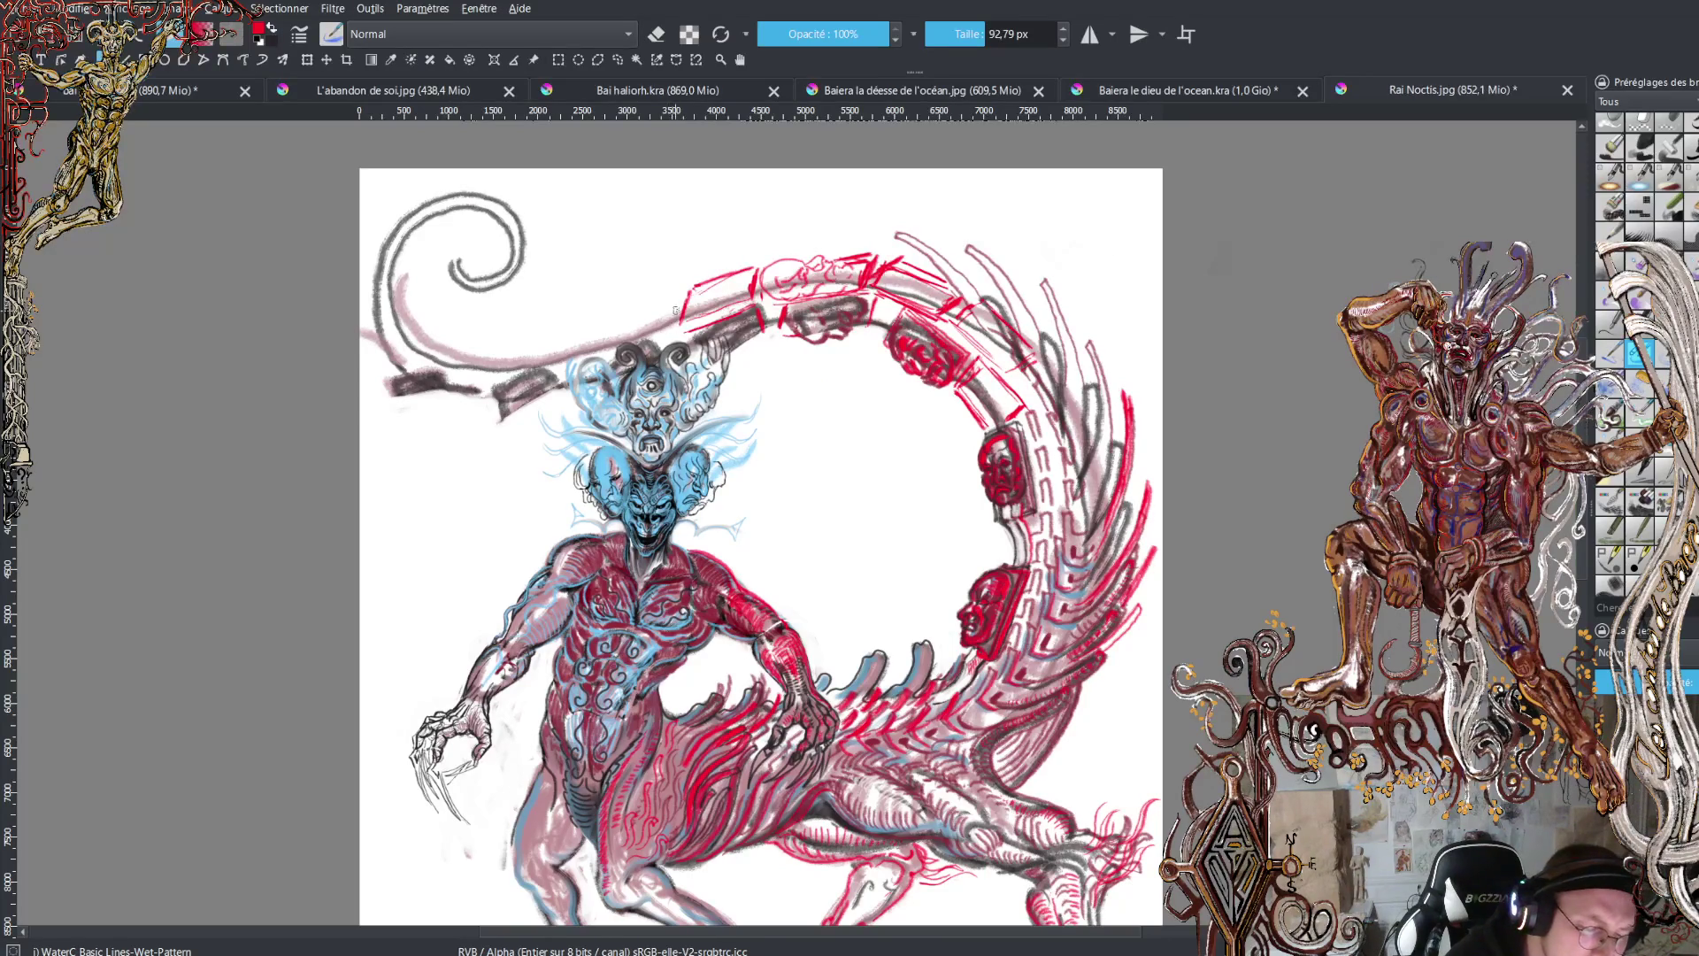
- Draw red segment outlines and hatching from above the heads to the tail's left end
{"action": "mouse_move", "coordinate": [675, 310]}
{"action": "left_mouse_down"}
{"action": "mouse_move", "coordinate": [672, 329]}
{"action": "mouse_move", "coordinate": [677, 302]}
{"action": "mouse_move", "coordinate": [608, 326]}
{"action": "left_mouse_up"}
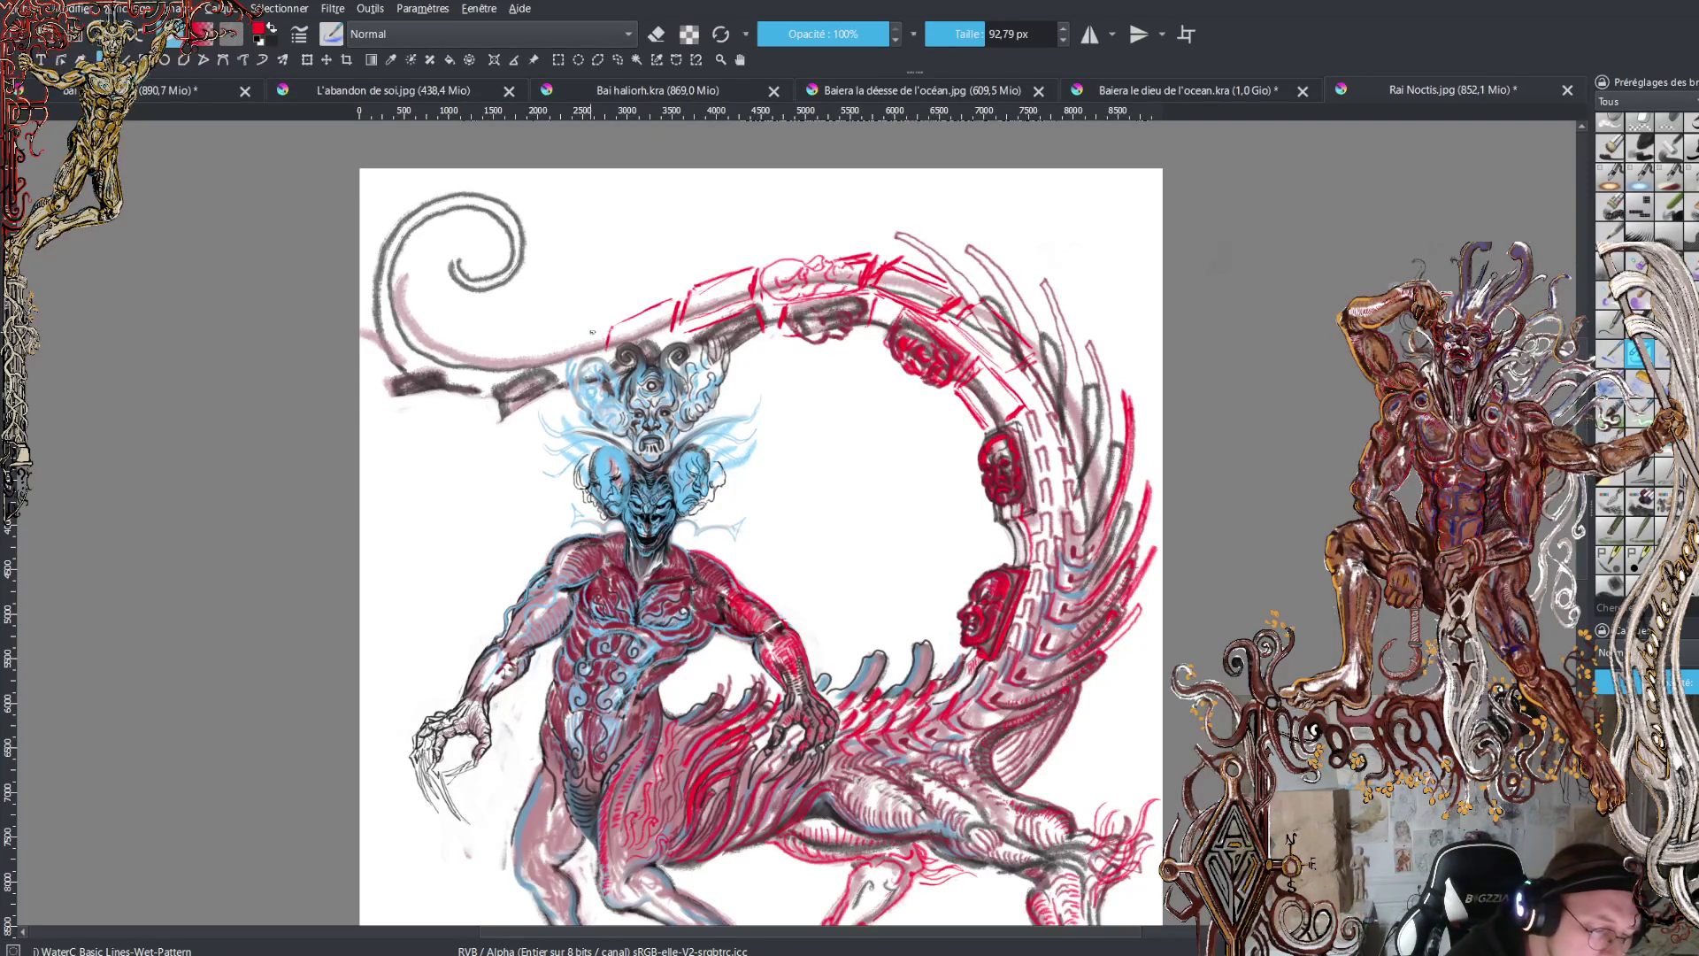
{"action": "mouse_move", "coordinate": [598, 329]}
{"action": "left_mouse_down"}
{"action": "mouse_move", "coordinate": [540, 333]}
{"action": "mouse_move", "coordinate": [531, 358]}
{"action": "left_mouse_up"}
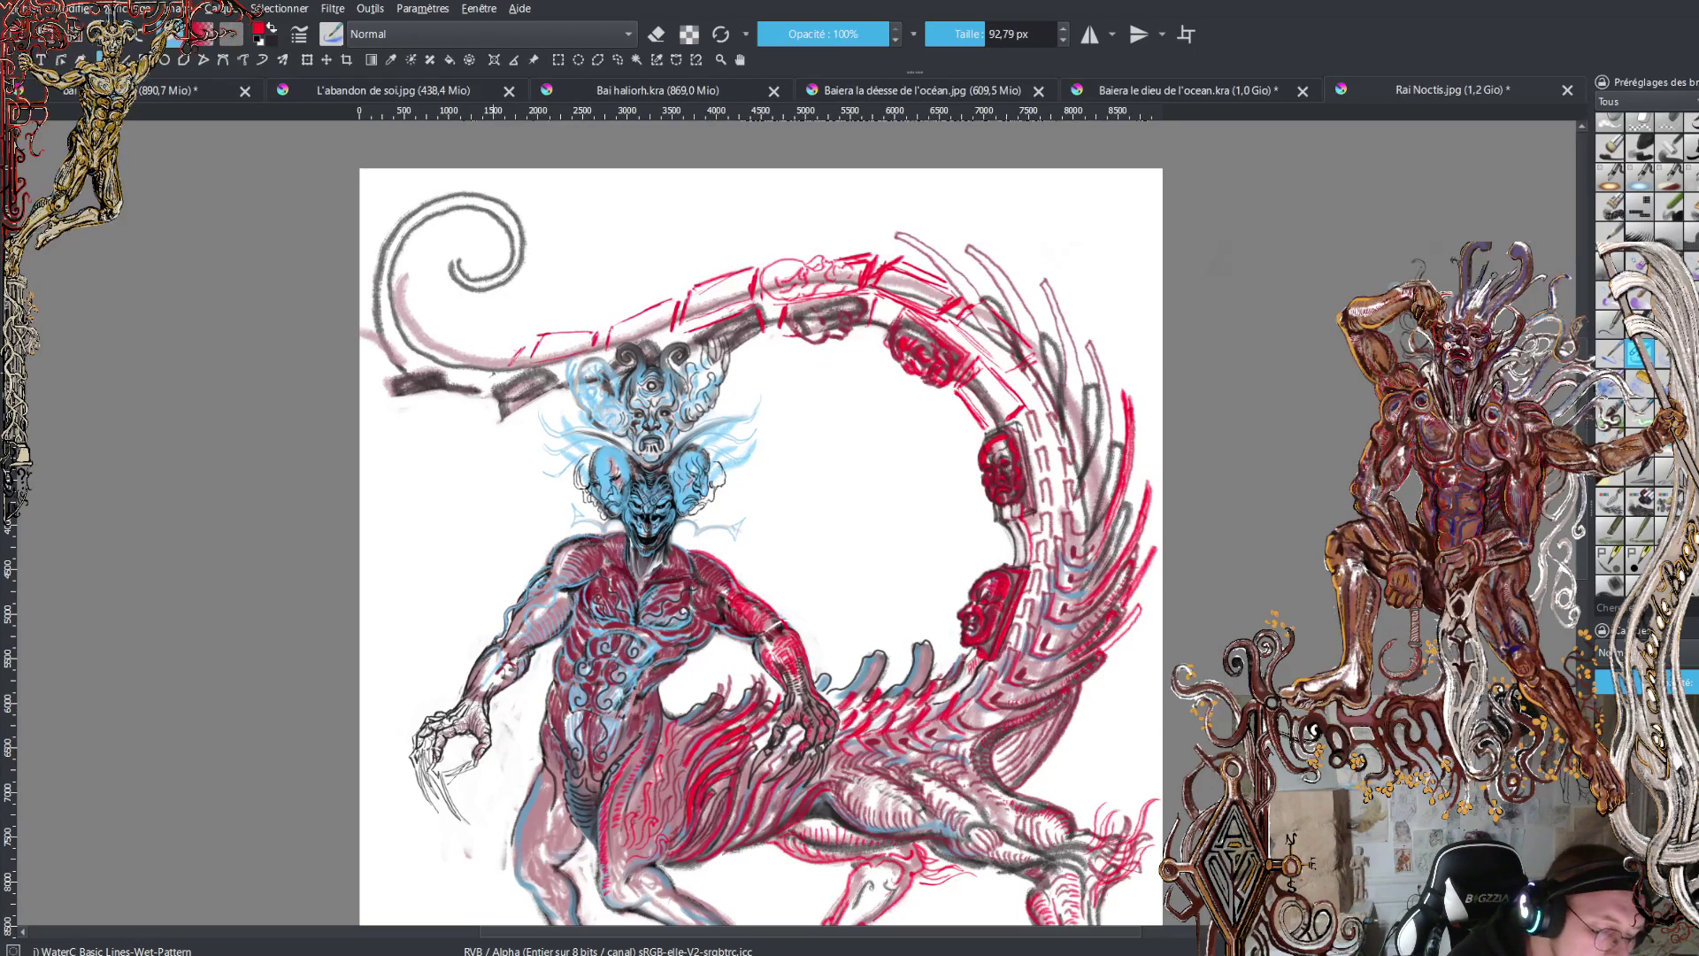
{"action": "mouse_move", "coordinate": [496, 371]}
{"action": "left_mouse_down"}
{"action": "mouse_move", "coordinate": [445, 379]}
{"action": "mouse_move", "coordinate": [478, 347]}
{"action": "mouse_move", "coordinate": [522, 346]}
{"action": "mouse_move", "coordinate": [403, 325]}
{"action": "left_mouse_up"}
{"action": "mouse_move", "coordinate": [414, 348]}
{"action": "left_mouse_down"}
{"action": "mouse_move", "coordinate": [396, 330]}
{"action": "mouse_move", "coordinate": [400, 353]}
{"action": "left_mouse_up"}
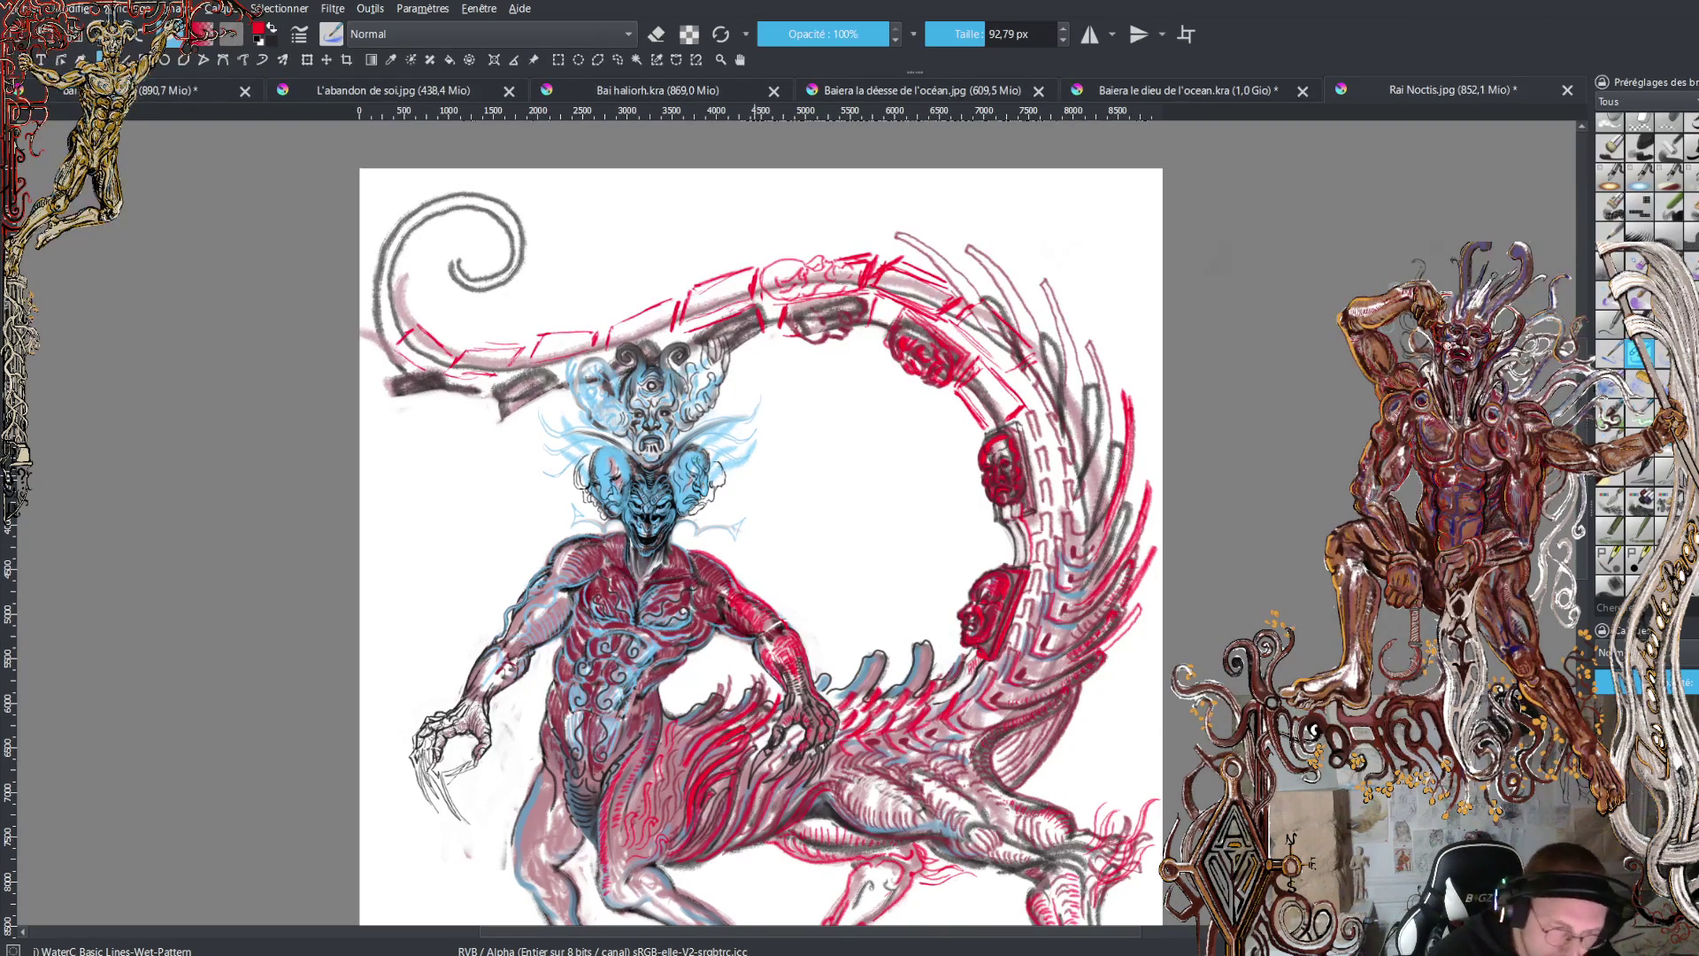
{"action": "mouse_move", "coordinate": [440, 389]}
{"action": "left_mouse_down"}
{"action": "mouse_move", "coordinate": [438, 415]}
{"action": "mouse_move", "coordinate": [449, 389]}
{"action": "mouse_move", "coordinate": [443, 412]}
{"action": "mouse_move", "coordinate": [480, 412]}
{"action": "left_mouse_up"}
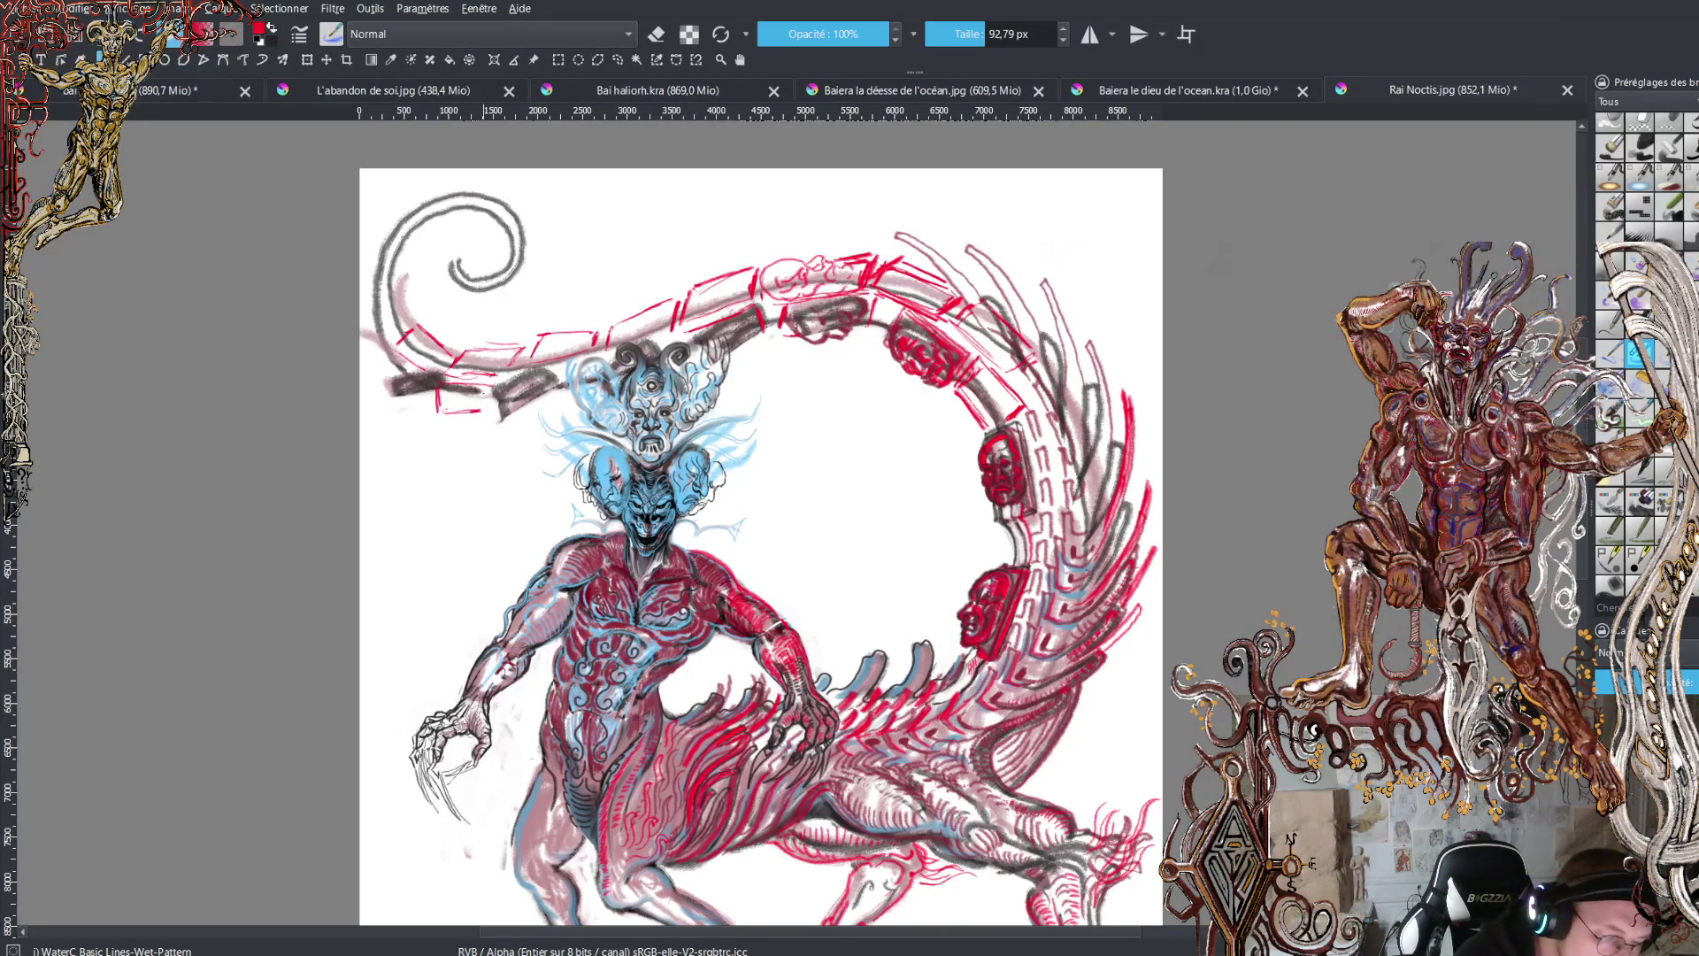
{"action": "left_click_drag", "start_coordinate": [554, 371], "coordinate": [564, 394]}
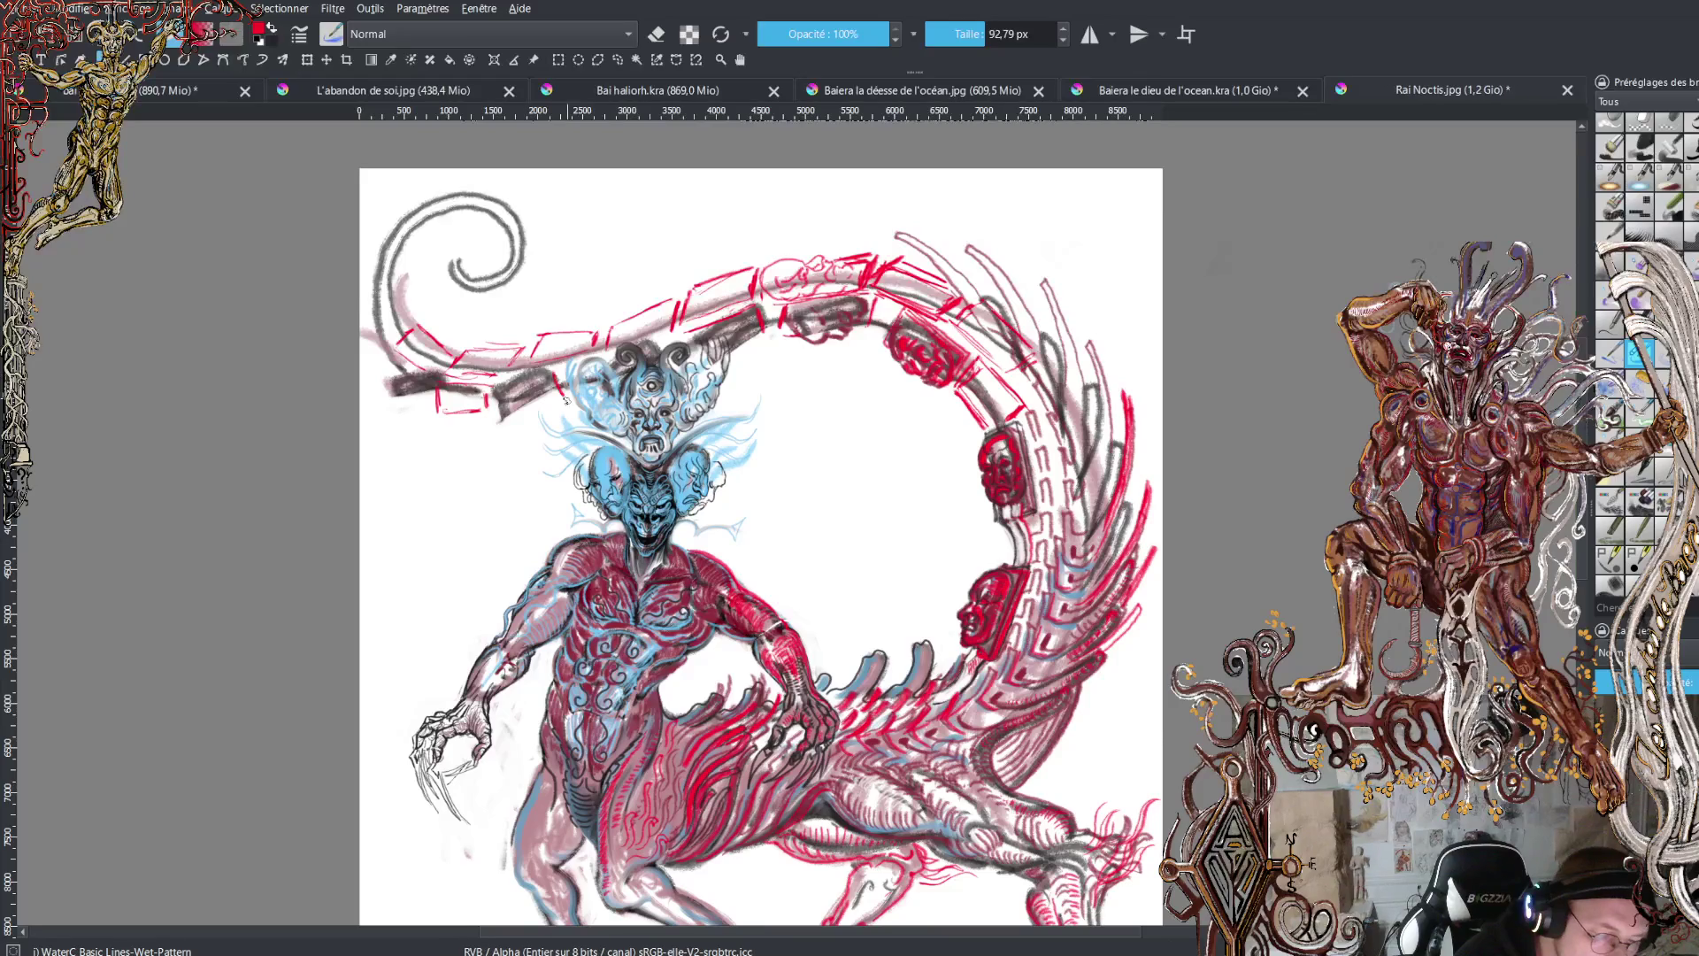
{"action": "mouse_move", "coordinate": [396, 368]}
{"action": "left_mouse_down"}
{"action": "mouse_move", "coordinate": [393, 396]}
{"action": "mouse_move", "coordinate": [440, 368]}
{"action": "mouse_move", "coordinate": [430, 395]}
{"action": "mouse_move", "coordinate": [363, 353]}
{"action": "mouse_move", "coordinate": [370, 327]}
{"action": "mouse_move", "coordinate": [395, 337]}
{"action": "mouse_move", "coordinate": [376, 319]}
{"action": "mouse_move", "coordinate": [382, 289]}
{"action": "mouse_move", "coordinate": [414, 320]}
{"action": "mouse_move", "coordinate": [407, 299]}
{"action": "mouse_move", "coordinate": [362, 312]}
{"action": "mouse_move", "coordinate": [378, 233]}
{"action": "left_mouse_up"}
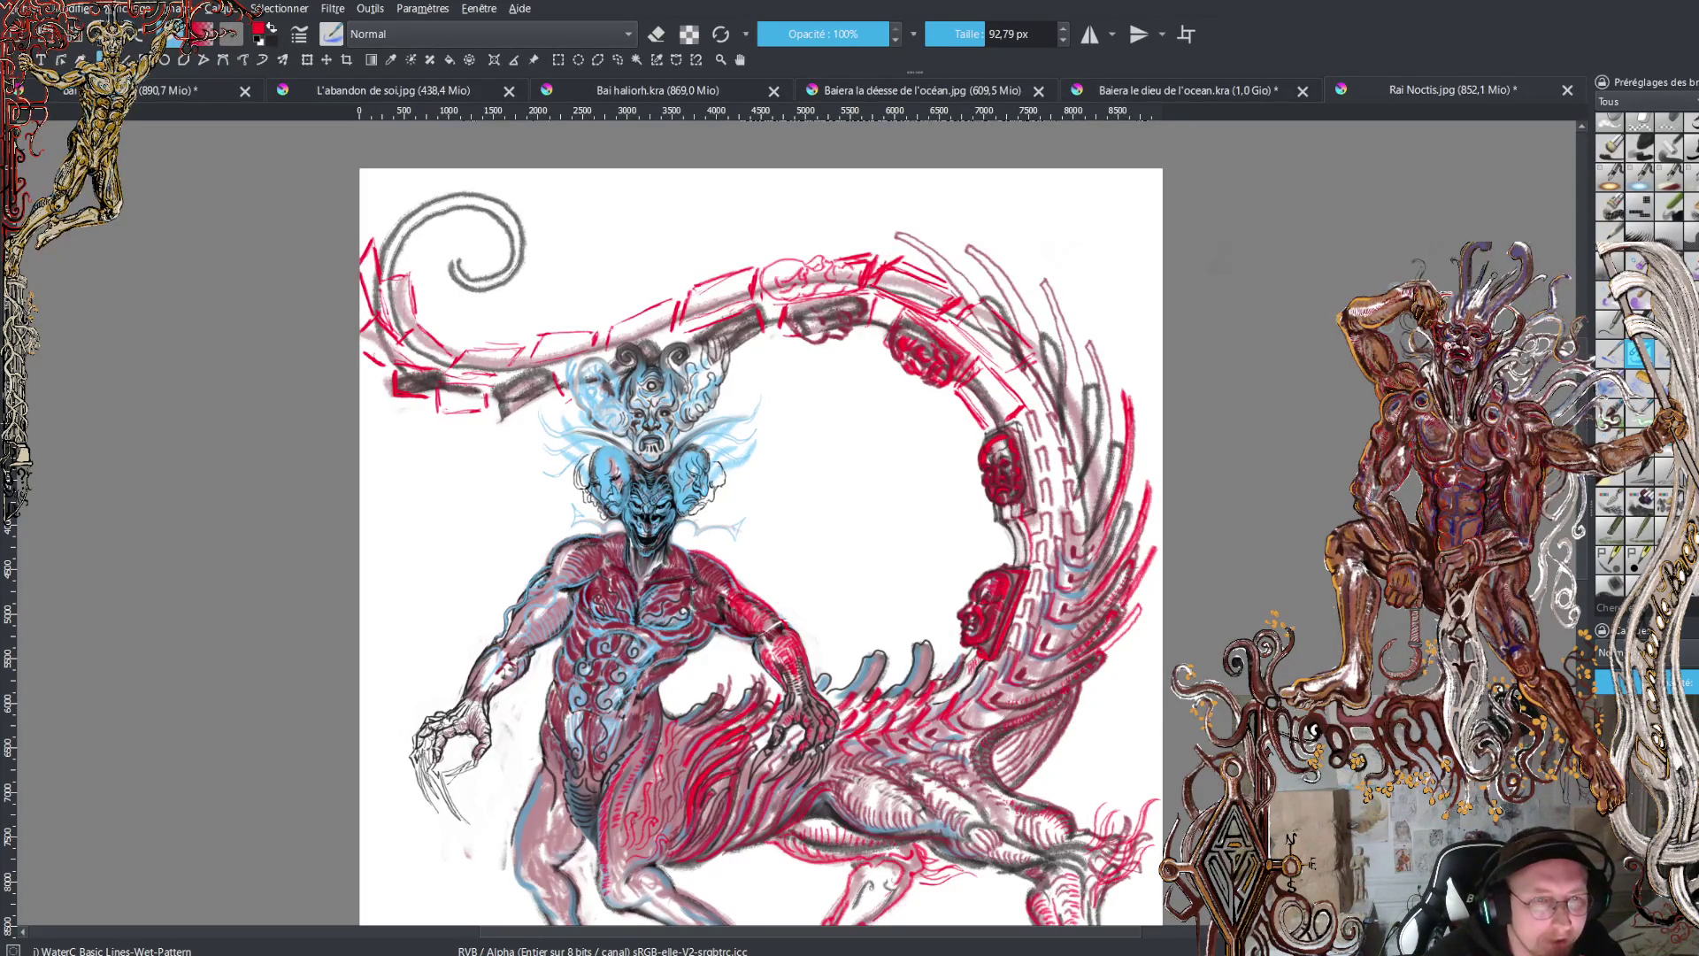
- Scroll over the drawing to review the wider canvas with blank margins around the demon
{"action": "scroll", "coordinate": [761, 523], "scroll_direction": "down", "scroll_amount": 5}
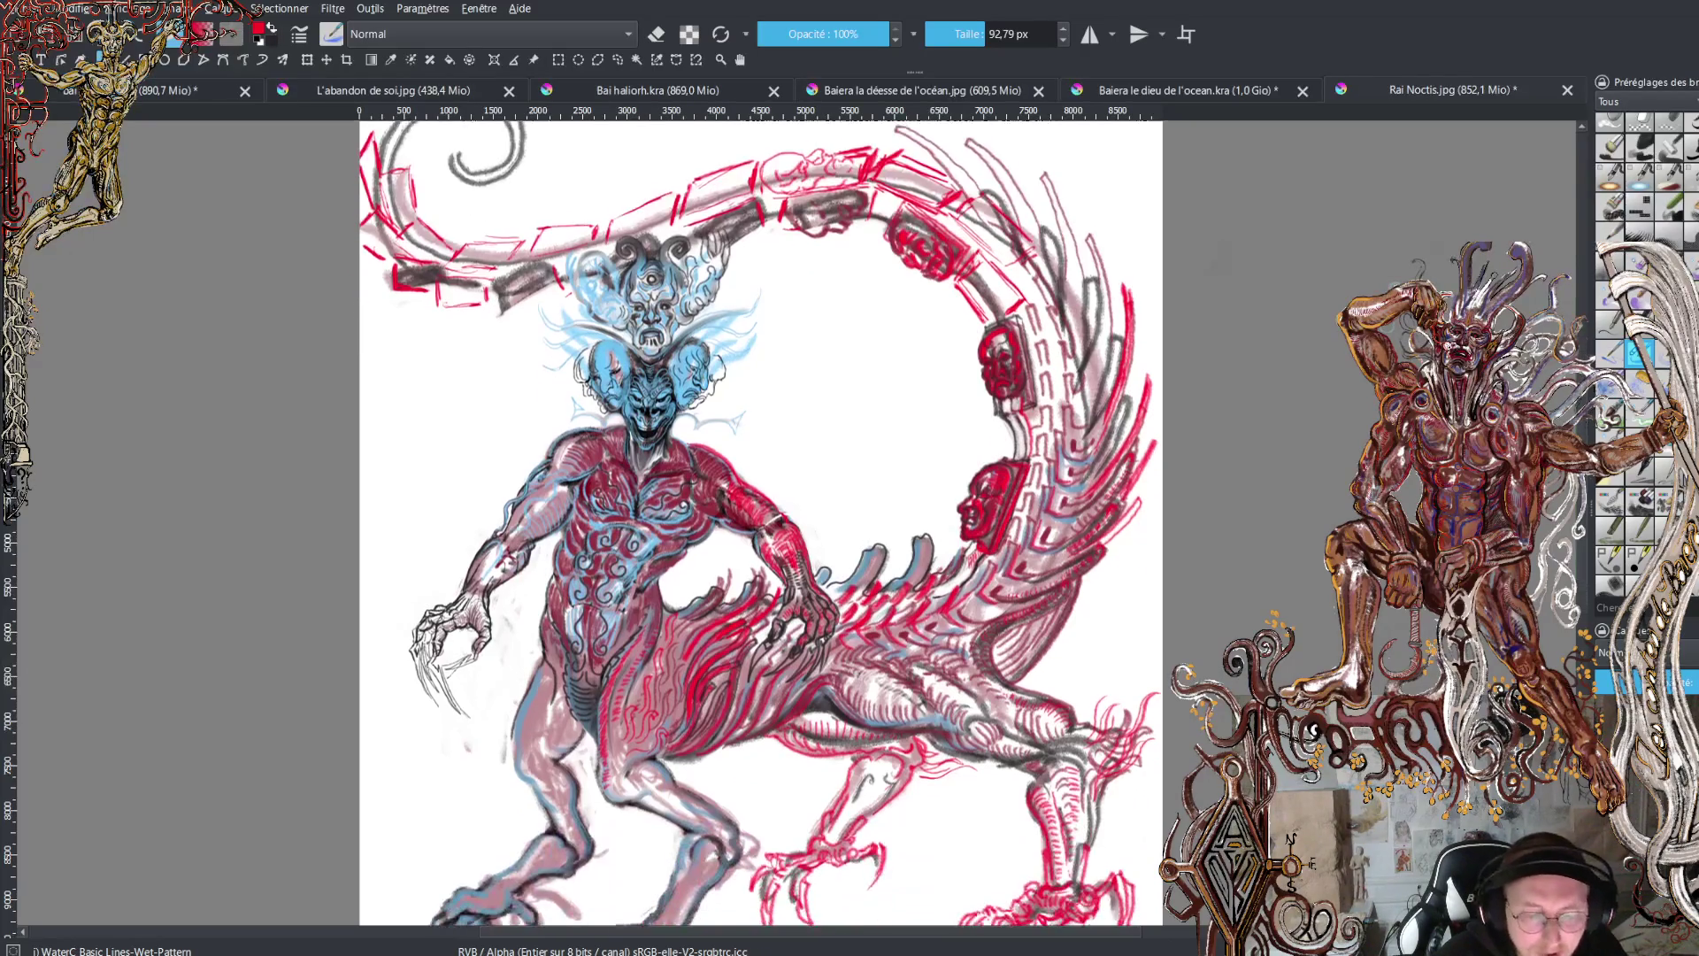
{"action": "scroll", "coordinate": [761, 522], "scroll_direction": "up", "scroll_amount": 5}
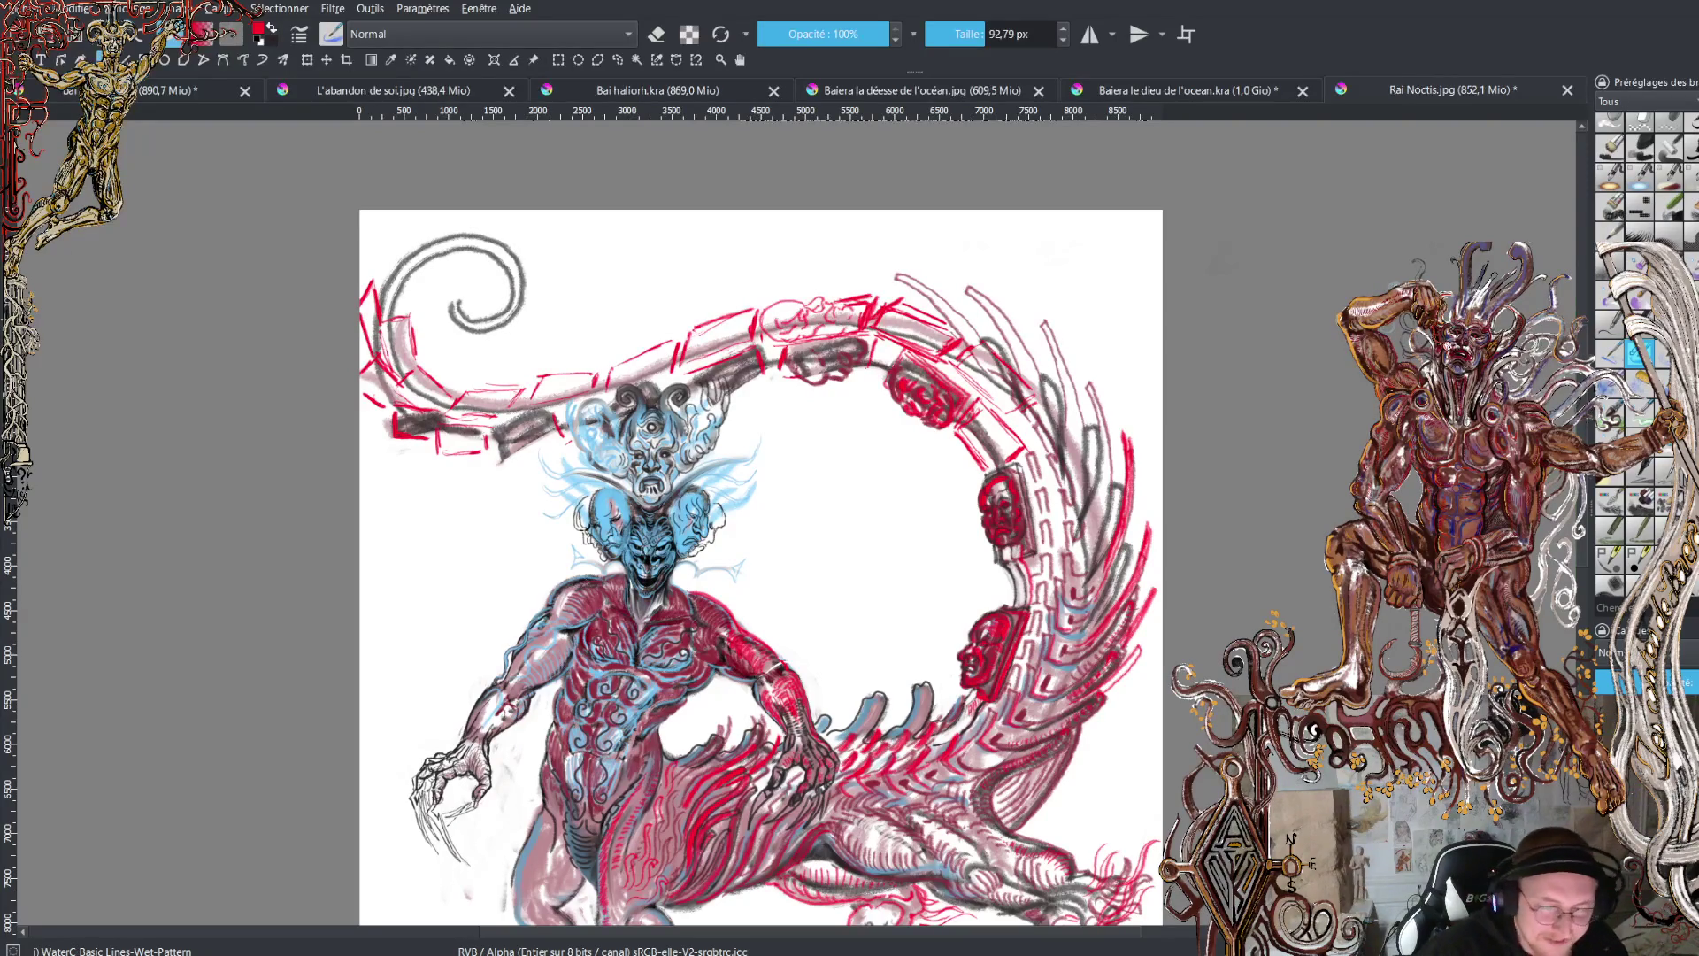
{"action": "scroll", "coordinate": [752, 522], "scroll_direction": "down", "scroll_amount": 3}
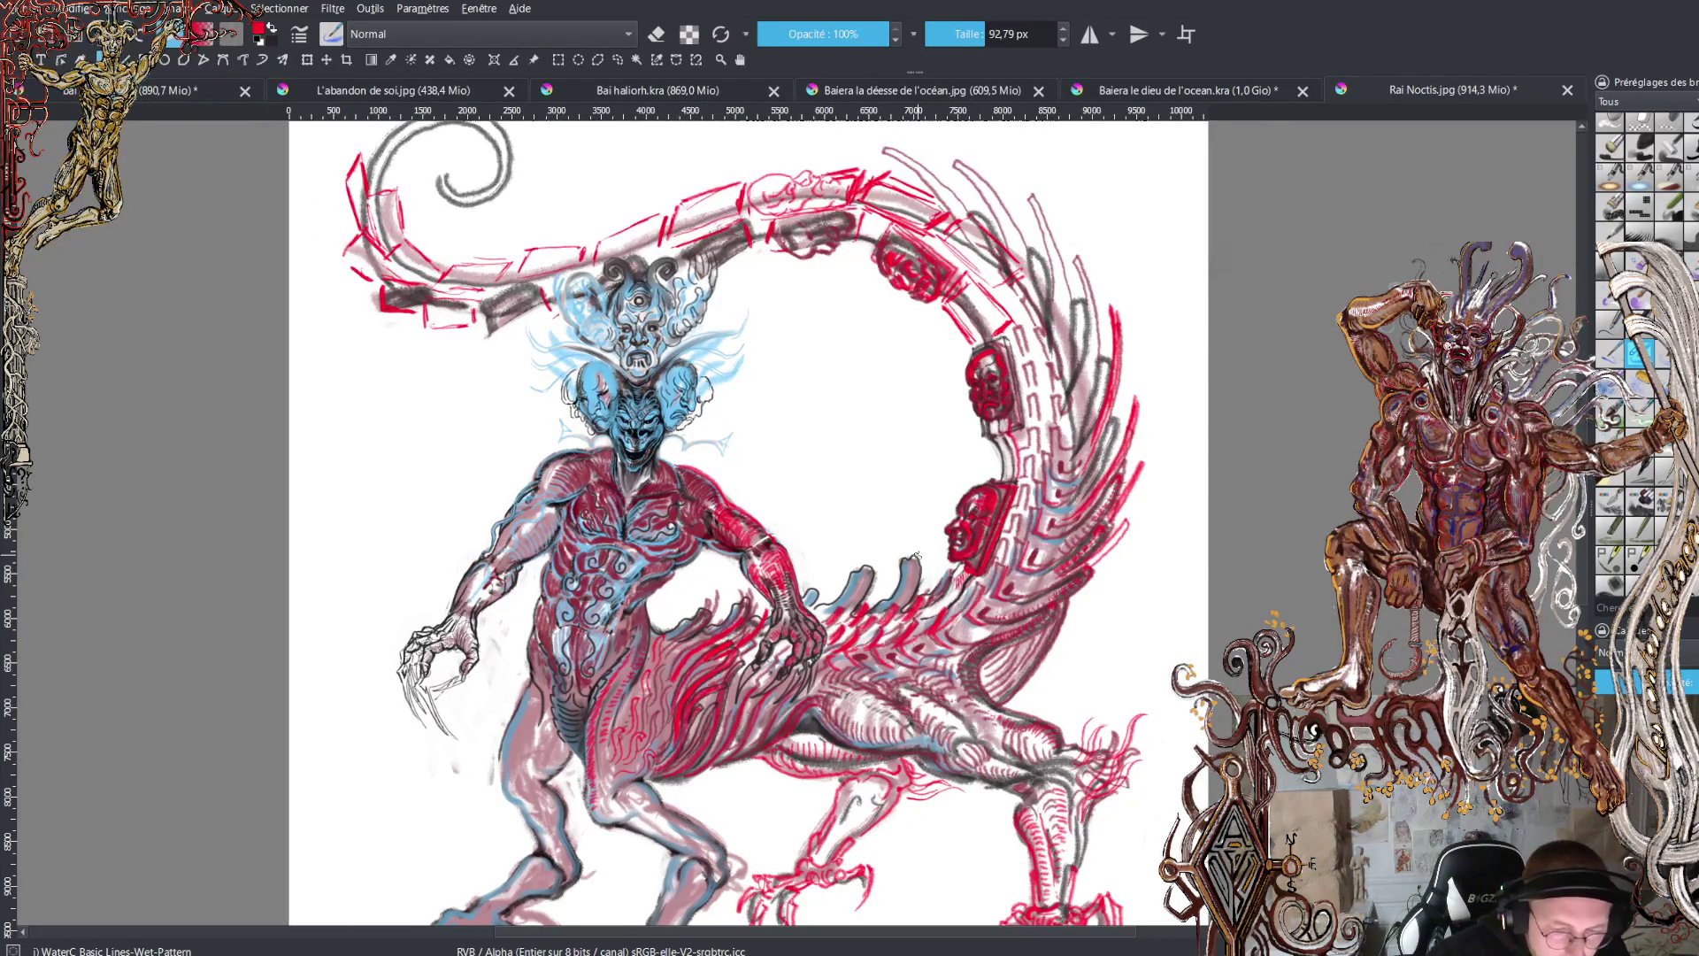
- Shift the whole demon drawing down and slightly right with the Transform tool, then return to the brush
{"action": "key", "text": "minus"}
{"action": "scroll", "coordinate": [917, 556], "scroll_direction": "down", "scroll_amount": 2}
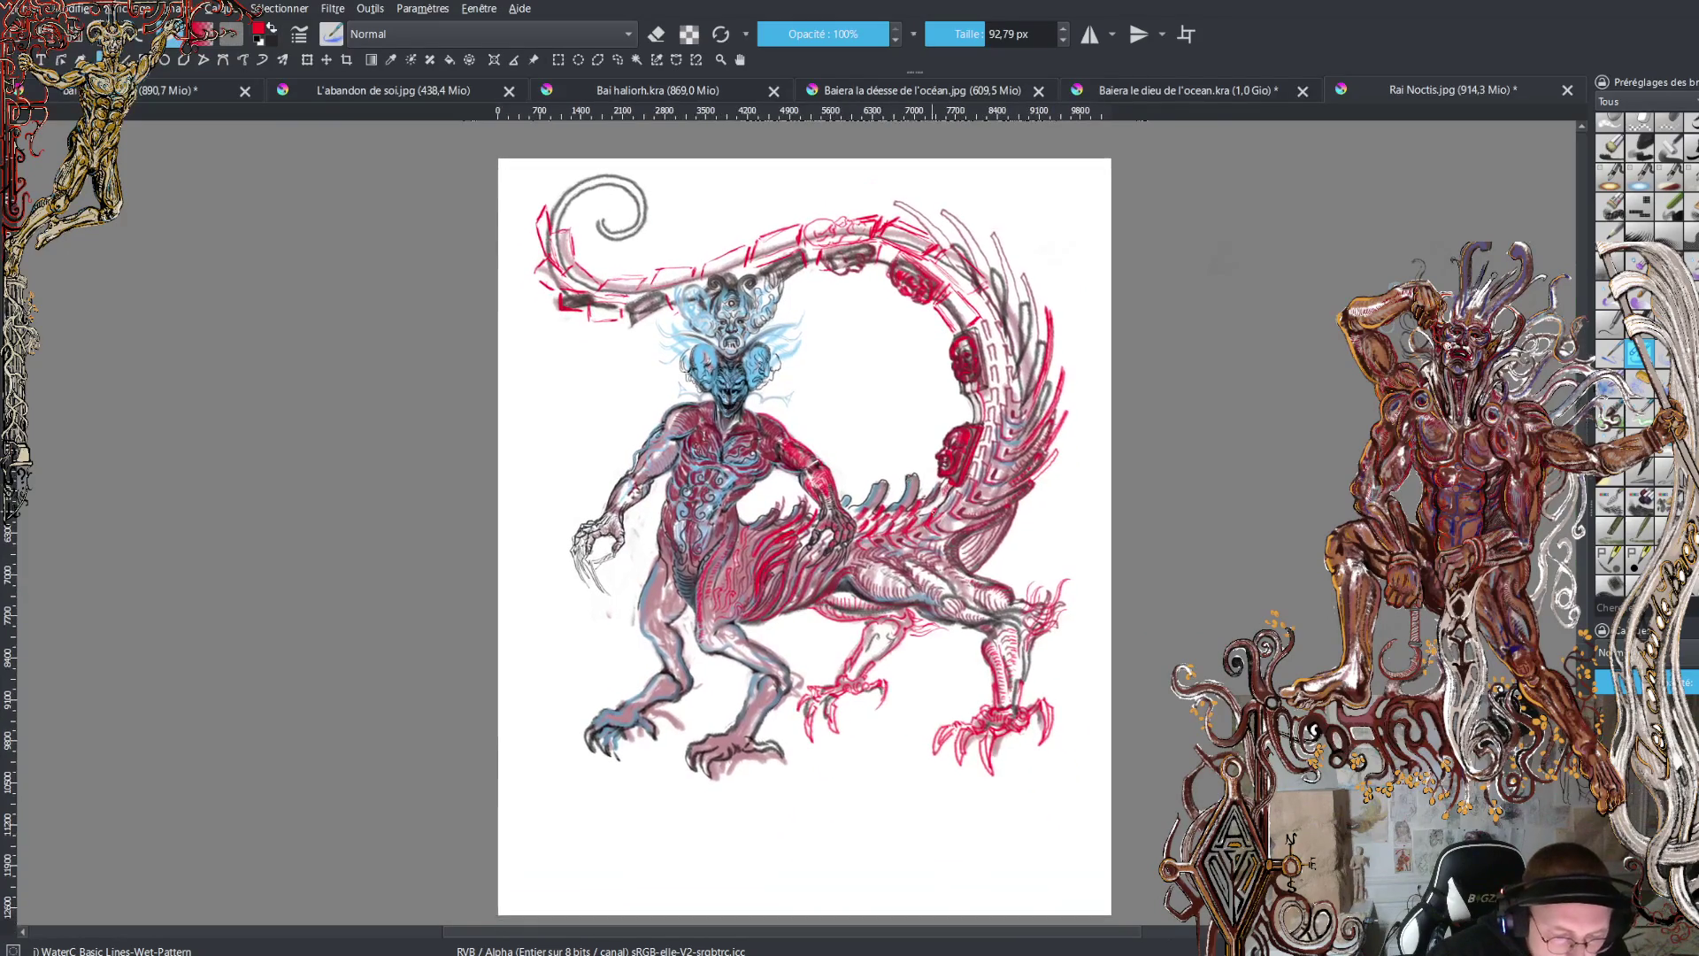
{"action": "left_click", "coordinate": [306, 59]}
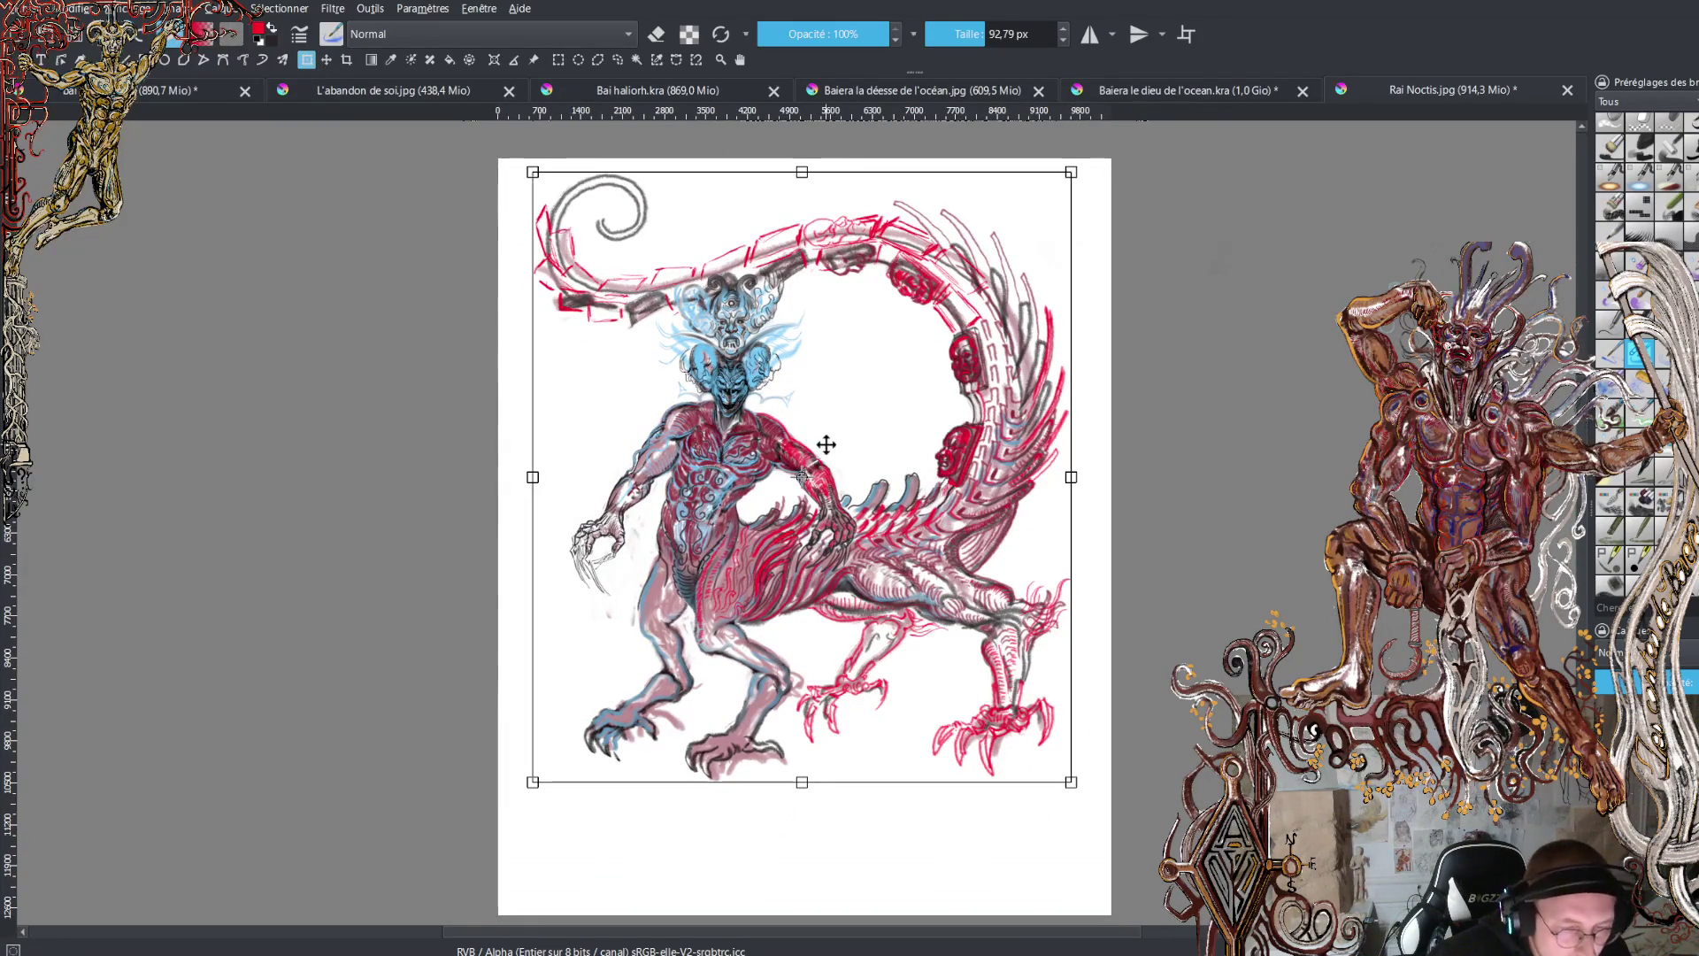
{"action": "left_click_drag", "start_coordinate": [841, 470], "coordinate": [852, 523]}
{"action": "key", "text": "Return"}
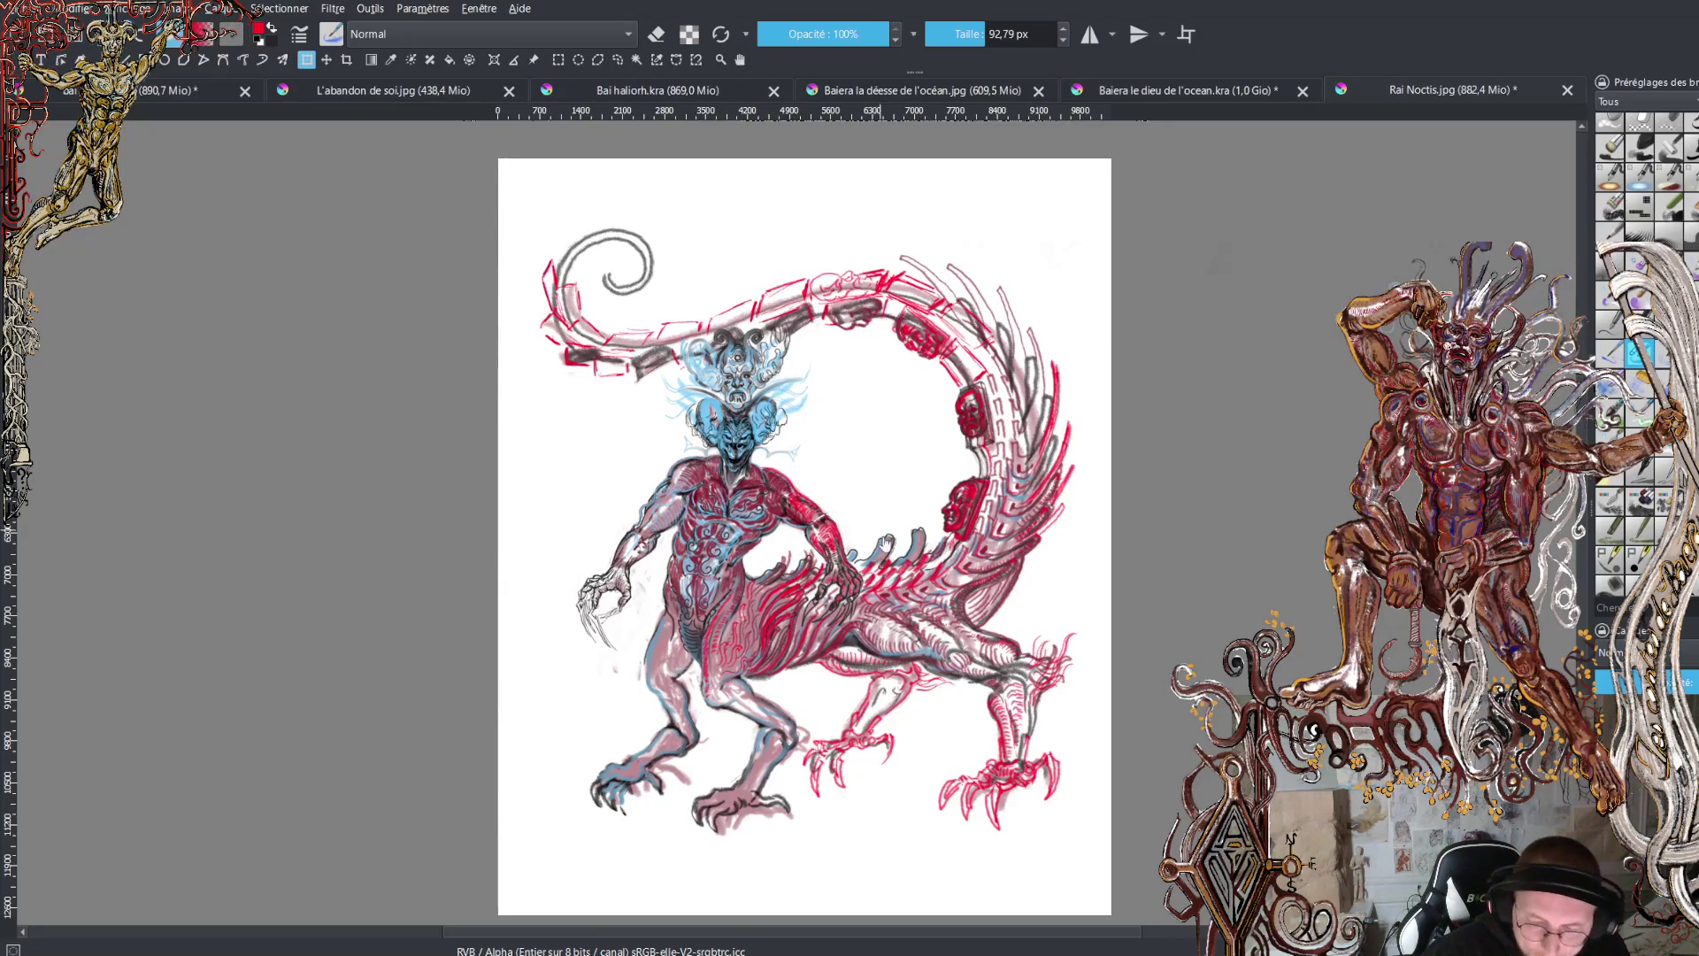
{"action": "key", "text": "b"}
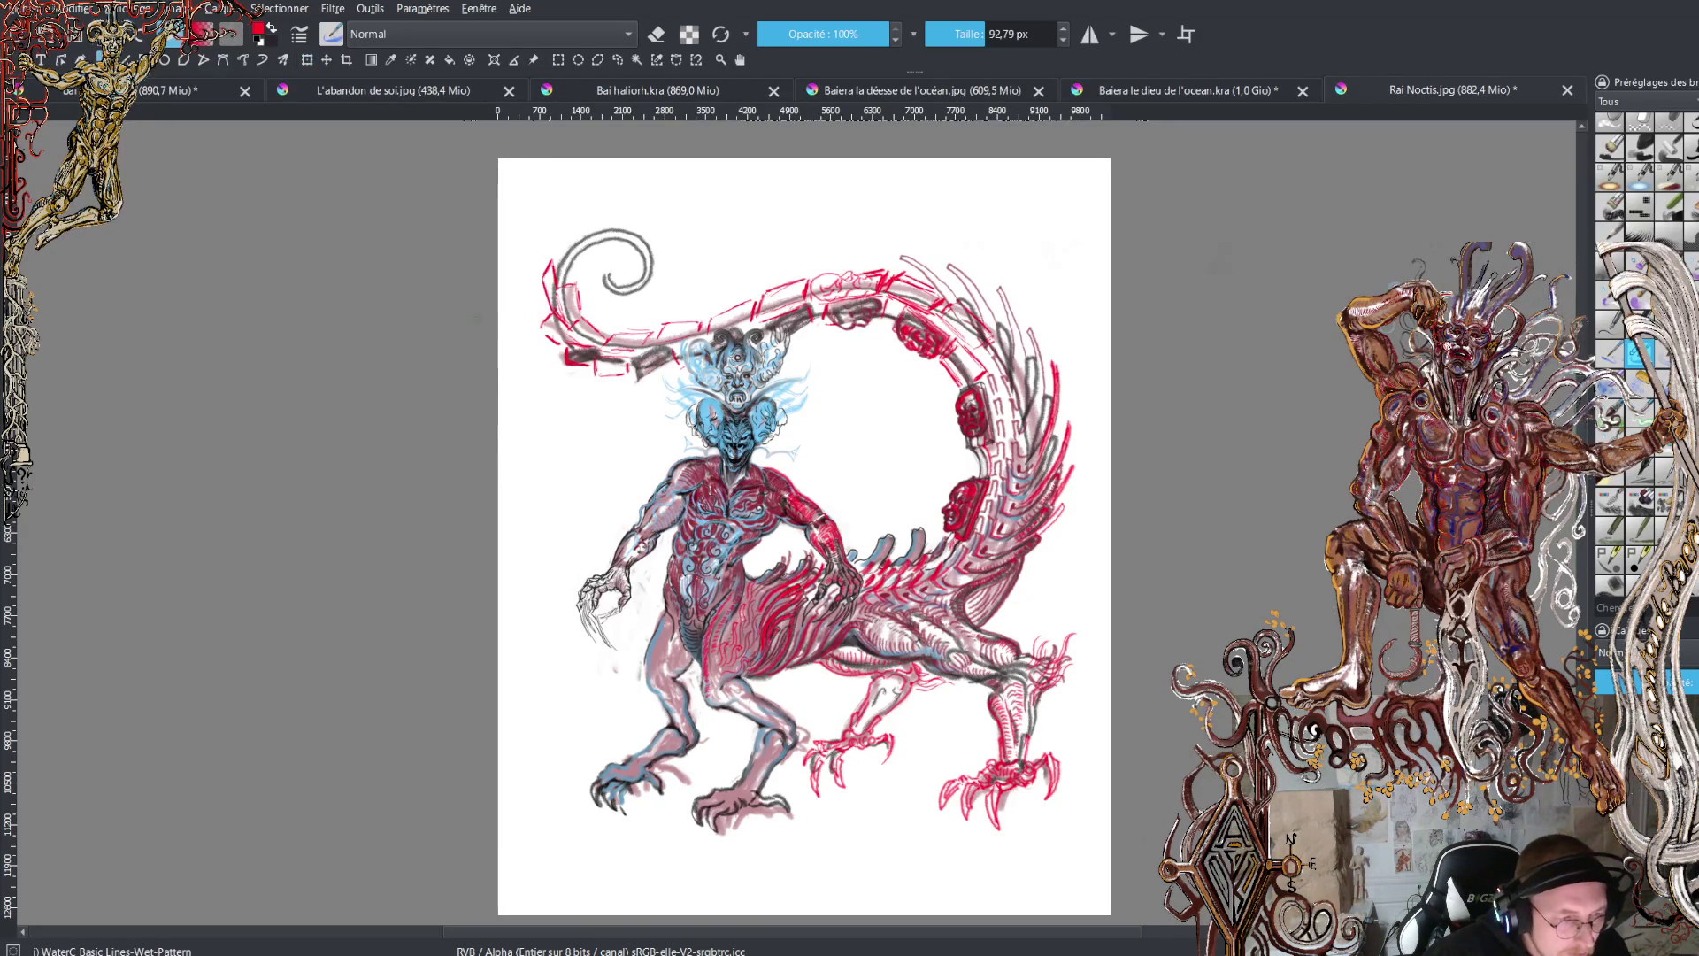
{"action": "scroll", "coordinate": [759, 463], "scroll_direction": "down", "scroll_amount": 2}
{"action": "scroll", "coordinate": [760, 463], "scroll_direction": "up", "scroll_amount": 4}
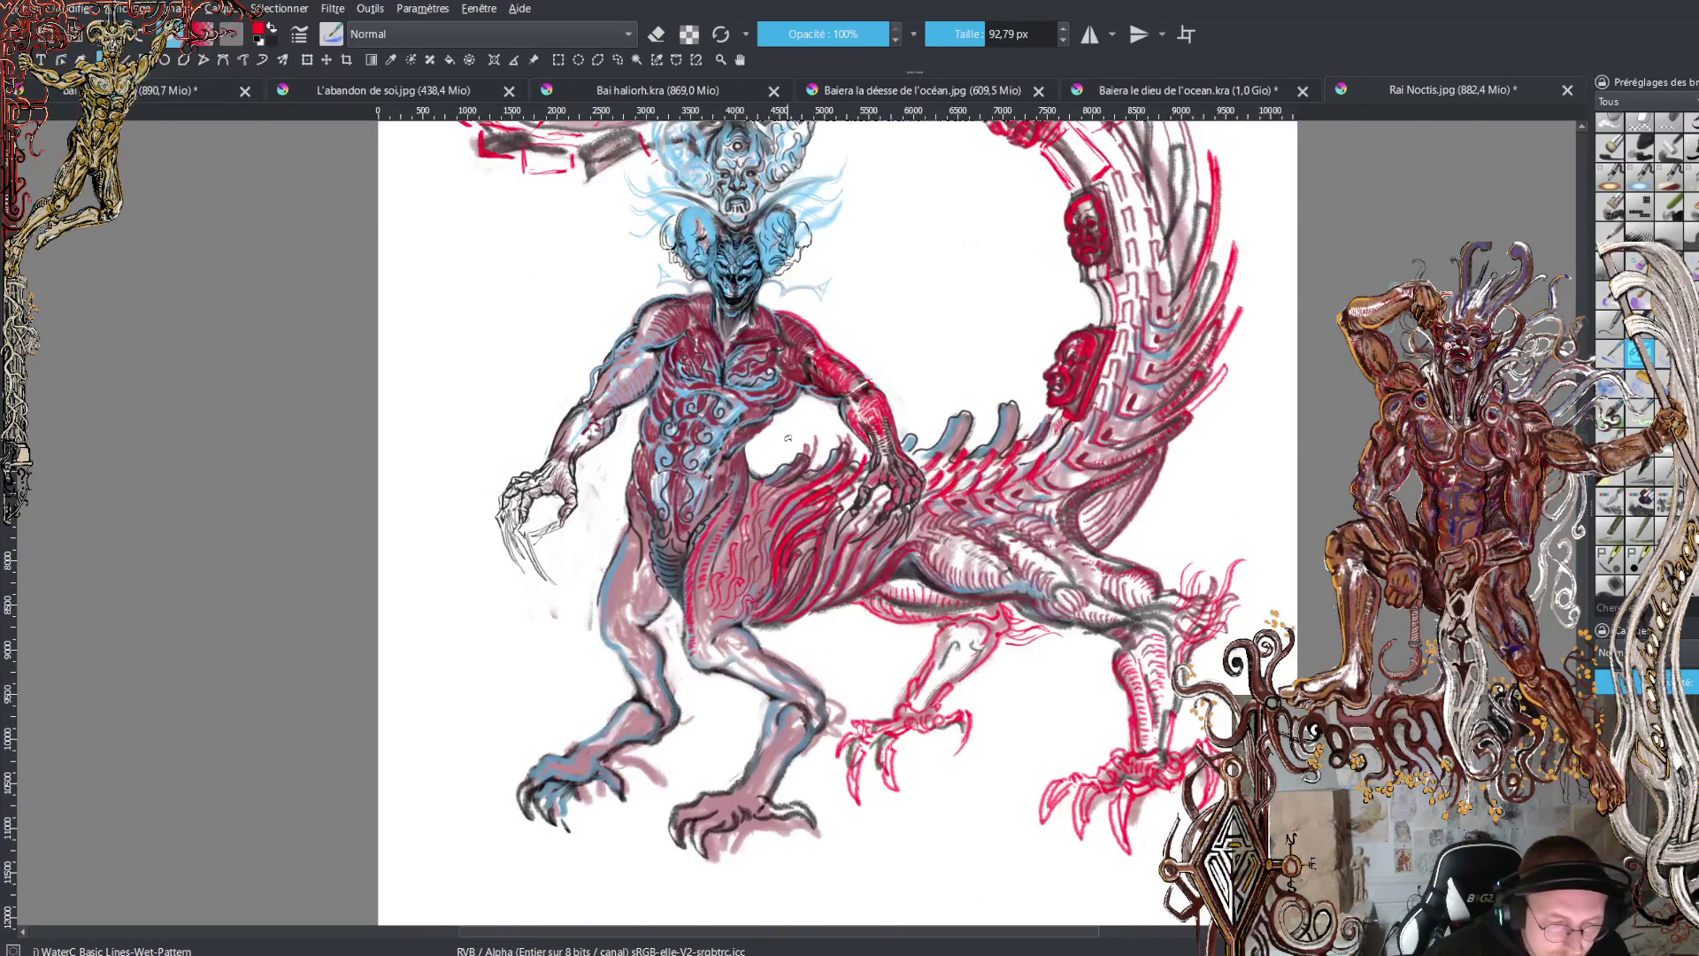
- Paint dark strokes along the red tail arc beside the masks on the right
{"action": "scroll", "coordinate": [788, 437], "scroll_direction": "up", "scroll_amount": 1}
{"action": "scroll", "coordinate": [805, 487], "scroll_direction": "up", "scroll_amount": 4}
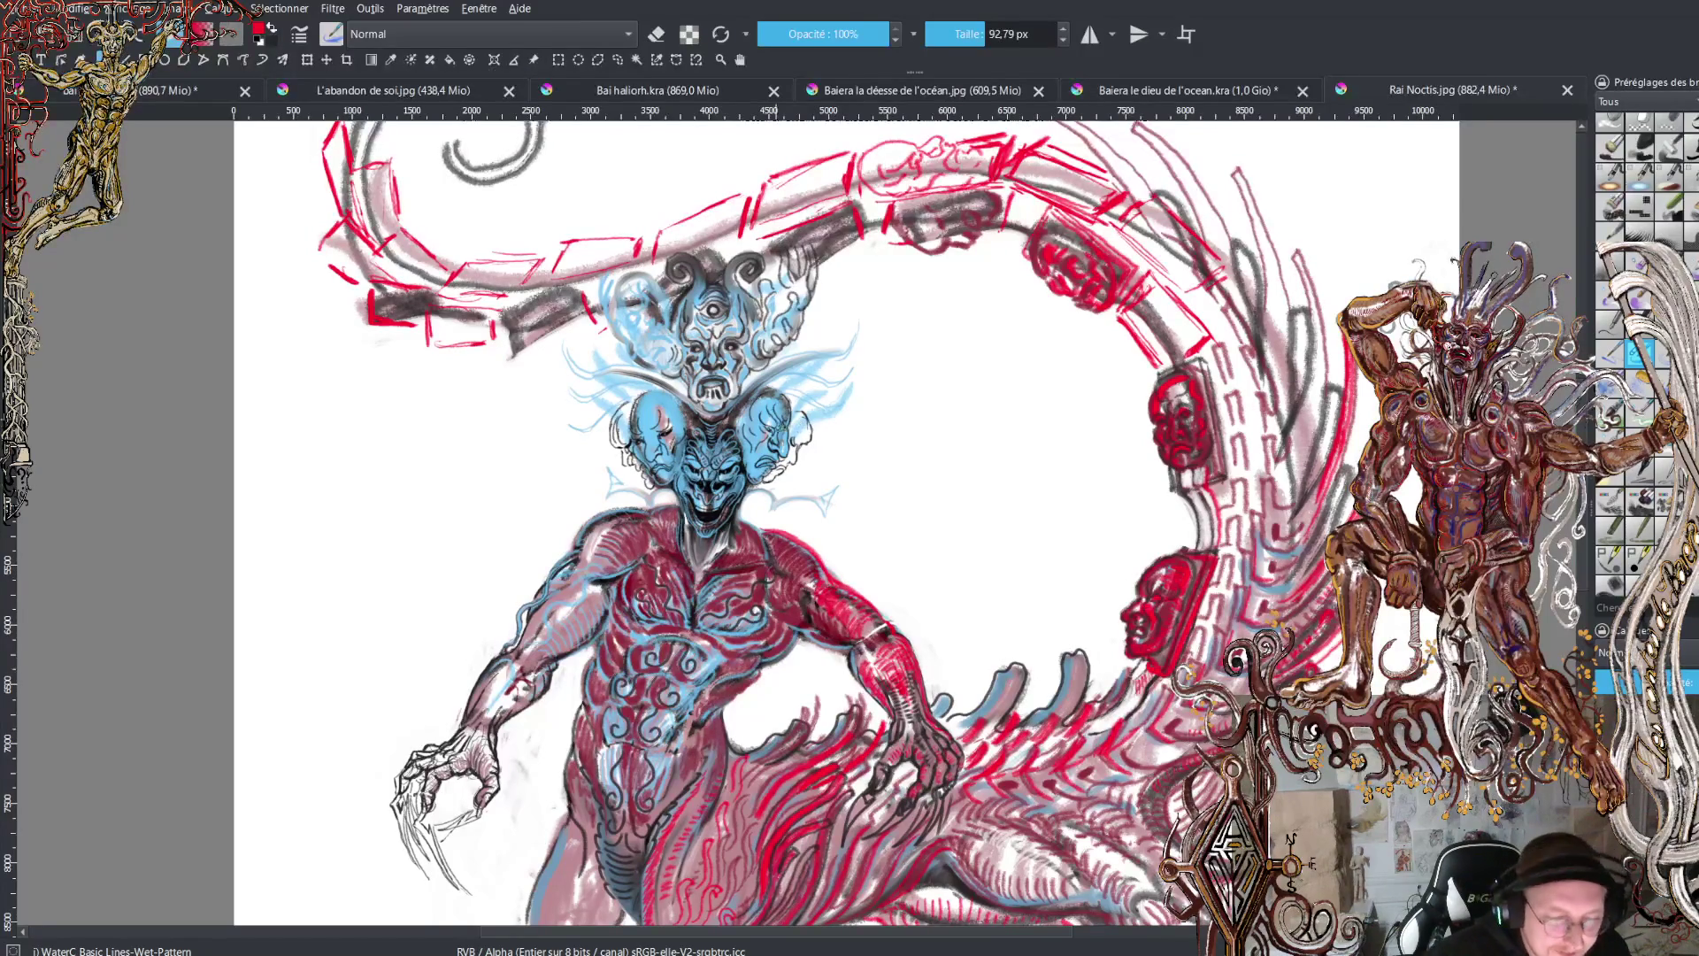
{"action": "mouse_move", "coordinate": [924, 500]}
{"action": "left_mouse_down"}
{"action": "mouse_move", "coordinate": [913, 326]}
{"action": "mouse_move", "coordinate": [894, 363]}
{"action": "mouse_move", "coordinate": [893, 461]}
{"action": "mouse_move", "coordinate": [921, 318]}
{"action": "mouse_move", "coordinate": [871, 477]}
{"action": "left_mouse_up"}
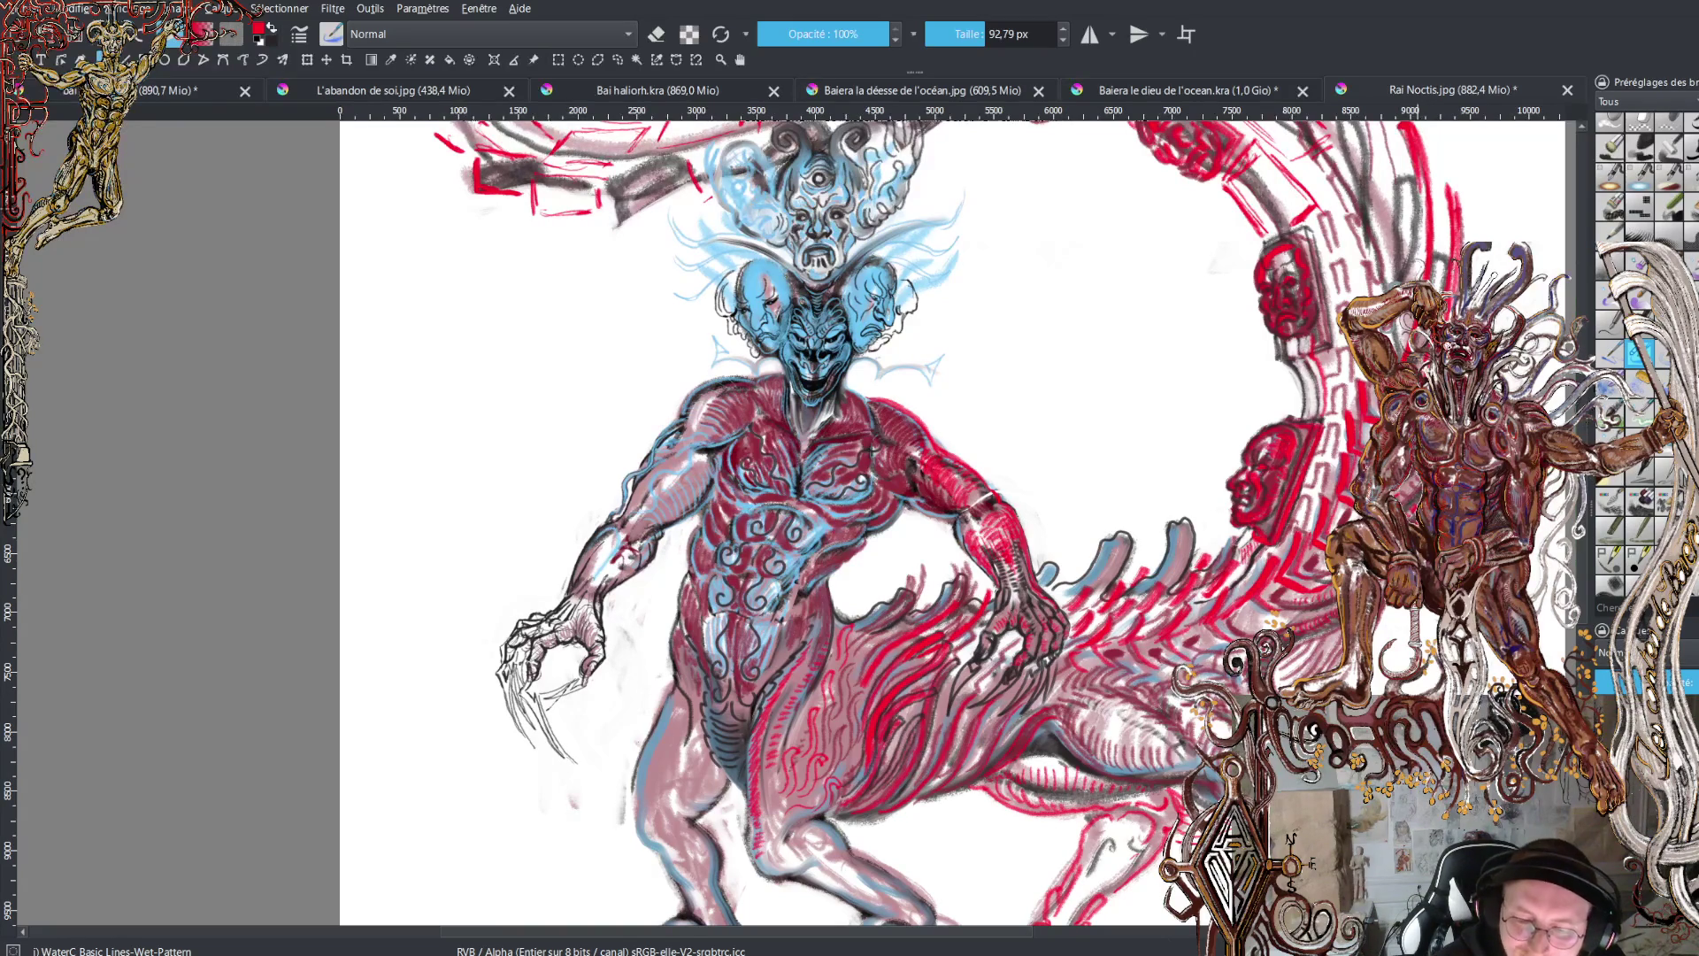
{"action": "left_click_drag", "start_coordinate": [1420, 168], "coordinate": [1423, 256]}
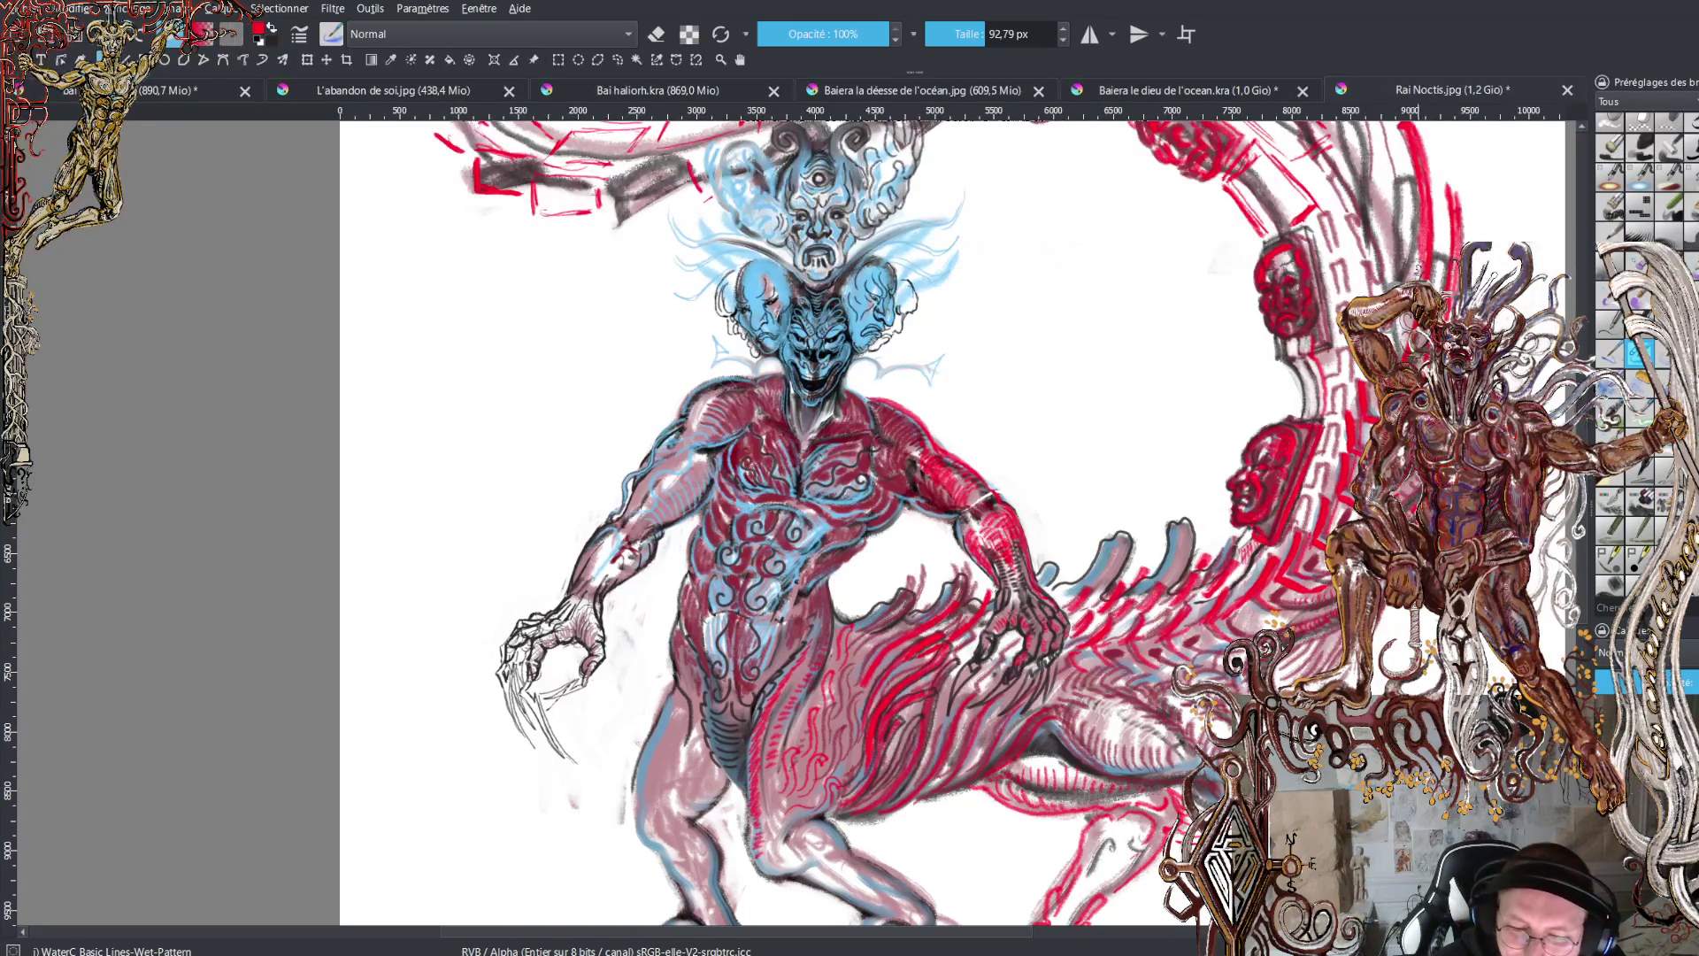
{"action": "mouse_move", "coordinate": [1421, 168]}
{"action": "left_mouse_down"}
{"action": "mouse_move", "coordinate": [1426, 278]}
{"action": "mouse_move", "coordinate": [1405, 354]}
{"action": "left_mouse_up"}
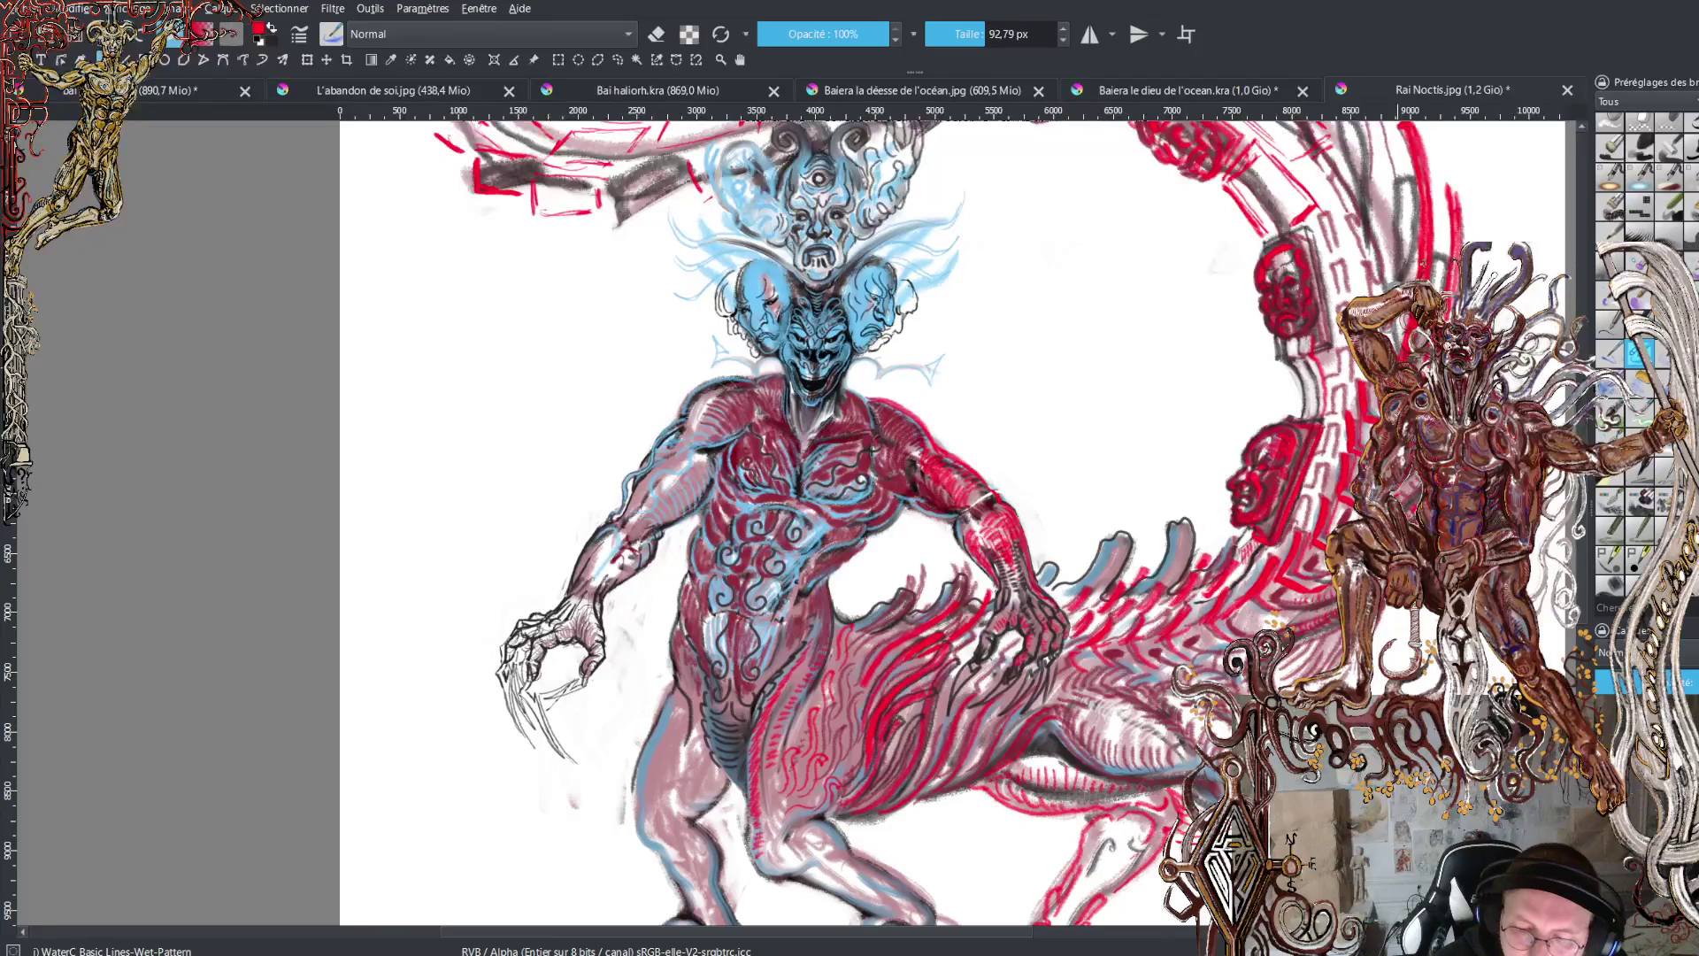
{"action": "mouse_move", "coordinate": [1425, 233]}
{"action": "left_mouse_down"}
{"action": "mouse_move", "coordinate": [1425, 279]}
{"action": "mouse_move", "coordinate": [1426, 234]}
{"action": "left_mouse_up"}
{"action": "left_click_drag", "start_coordinate": [1423, 175], "coordinate": [1424, 188]}
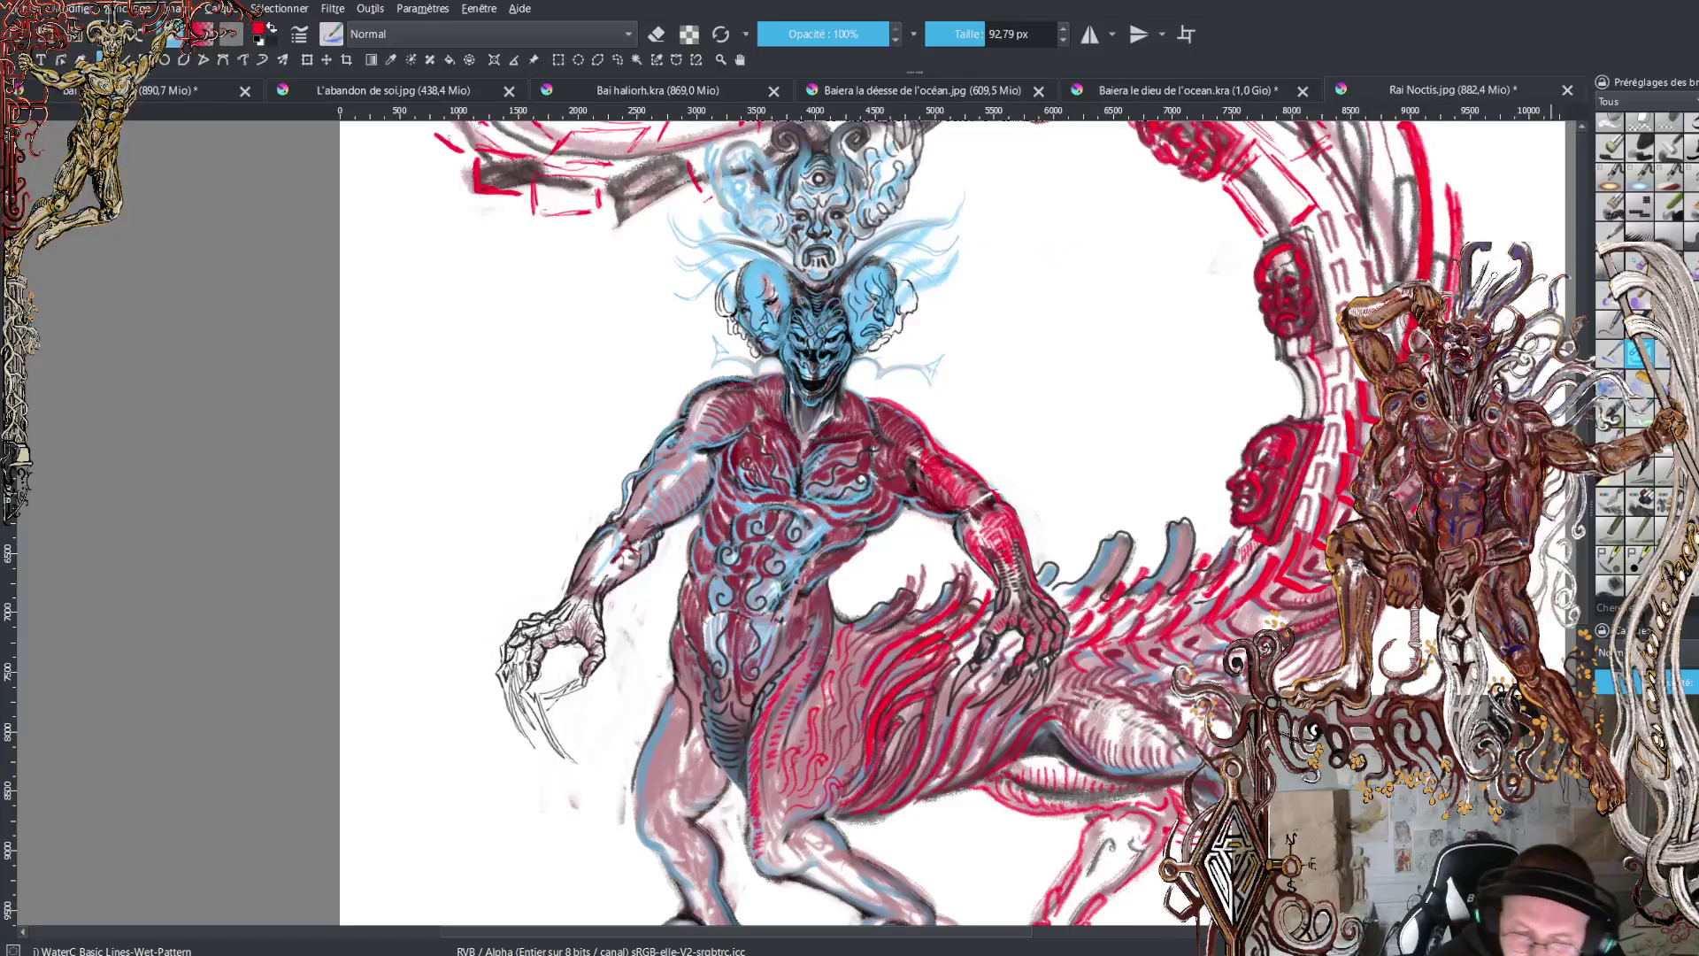
- Hatch red strokes and small dark marks along the tail above the heads, then save the drawing
{"action": "scroll", "coordinate": [1291, 376], "scroll_direction": "up", "scroll_amount": 5}
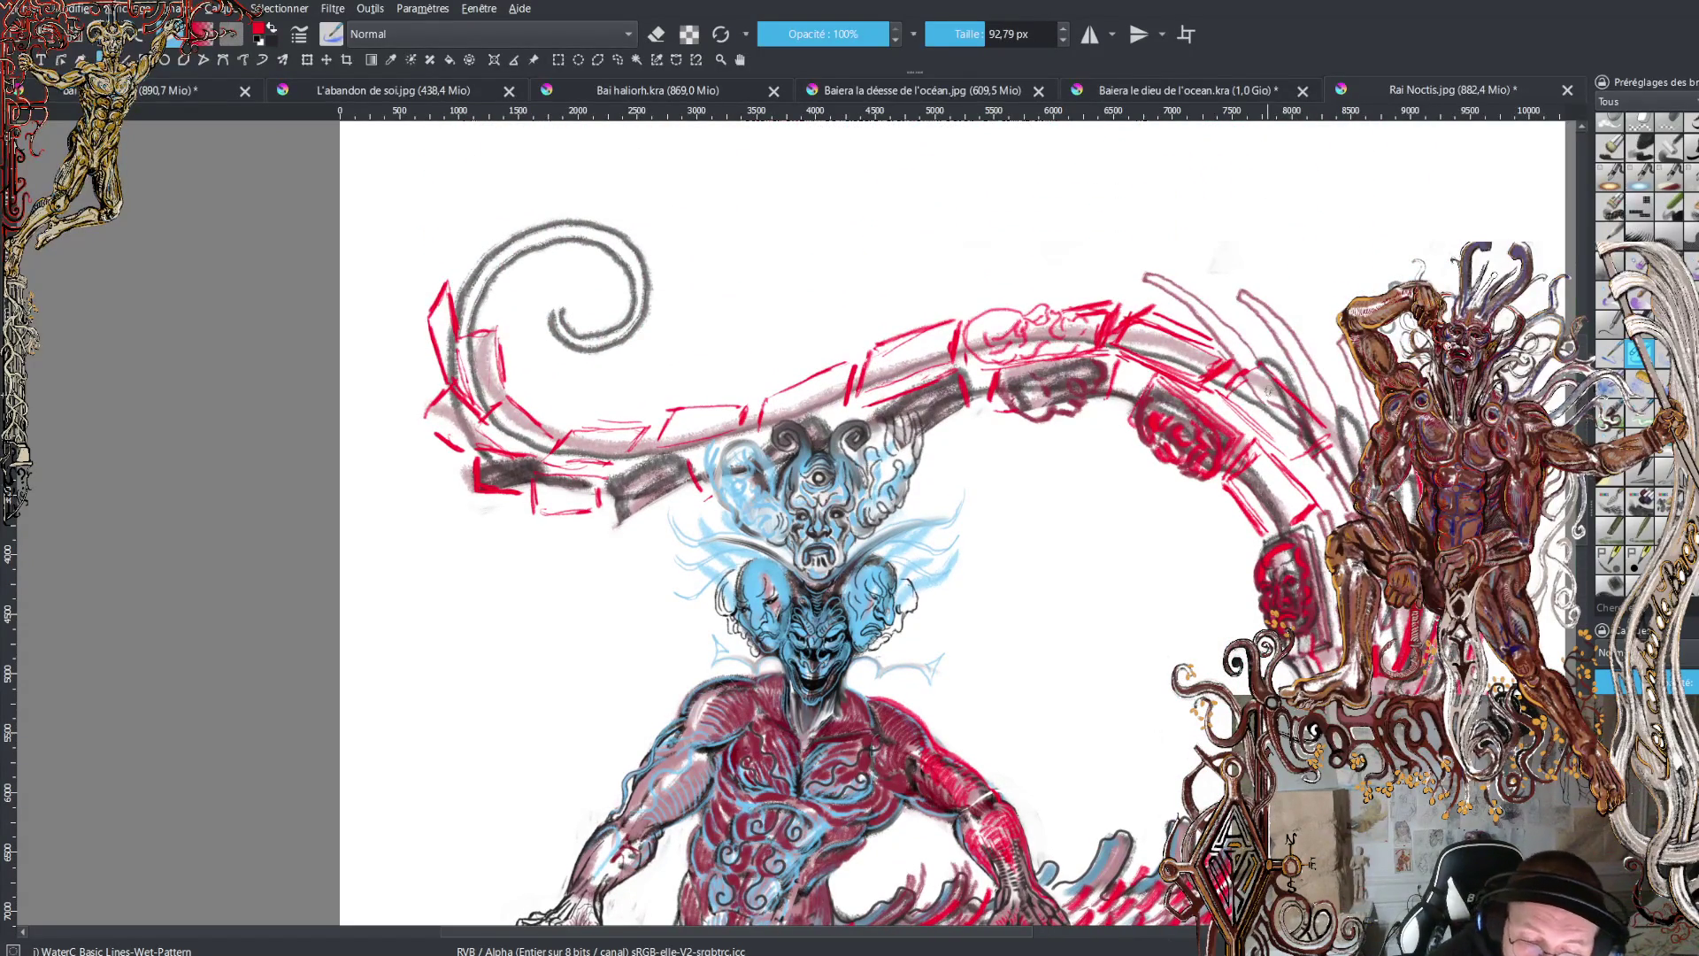
{"action": "mouse_move", "coordinate": [1224, 387]}
{"action": "left_mouse_down"}
{"action": "mouse_move", "coordinate": [1264, 394]}
{"action": "mouse_move", "coordinate": [1275, 427]}
{"action": "mouse_move", "coordinate": [1309, 425]}
{"action": "mouse_move", "coordinate": [1299, 449]}
{"action": "mouse_move", "coordinate": [1318, 456]}
{"action": "left_mouse_up"}
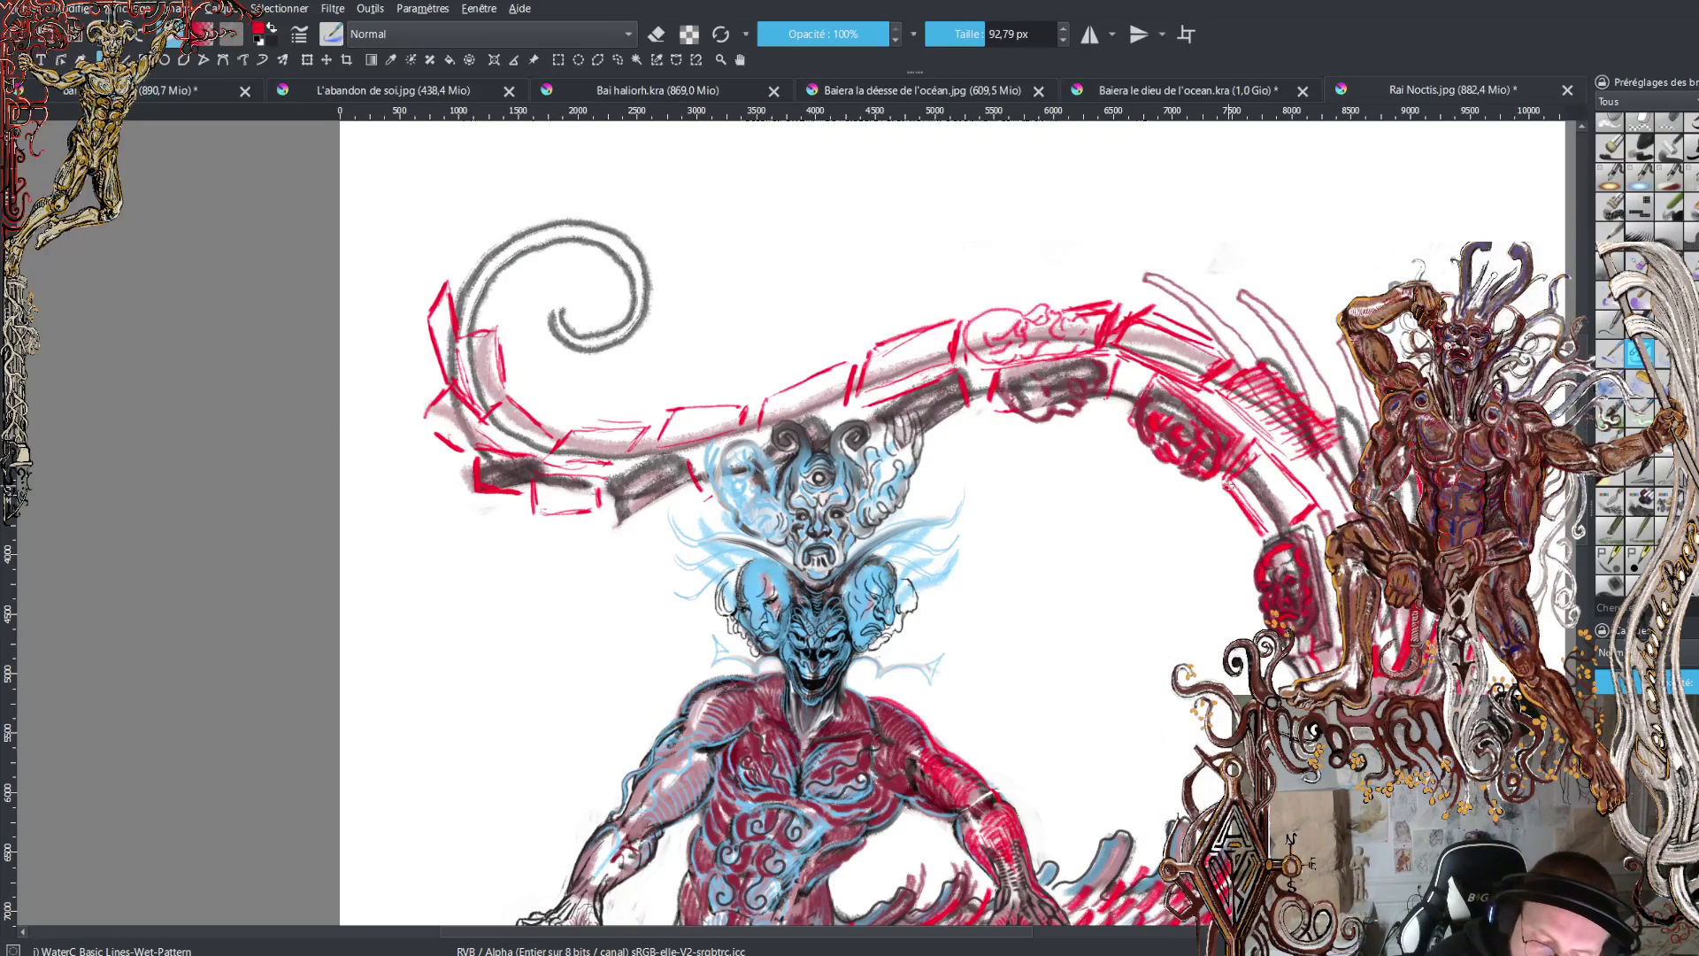
{"action": "left_click_drag", "start_coordinate": [1228, 485], "coordinate": [1256, 517]}
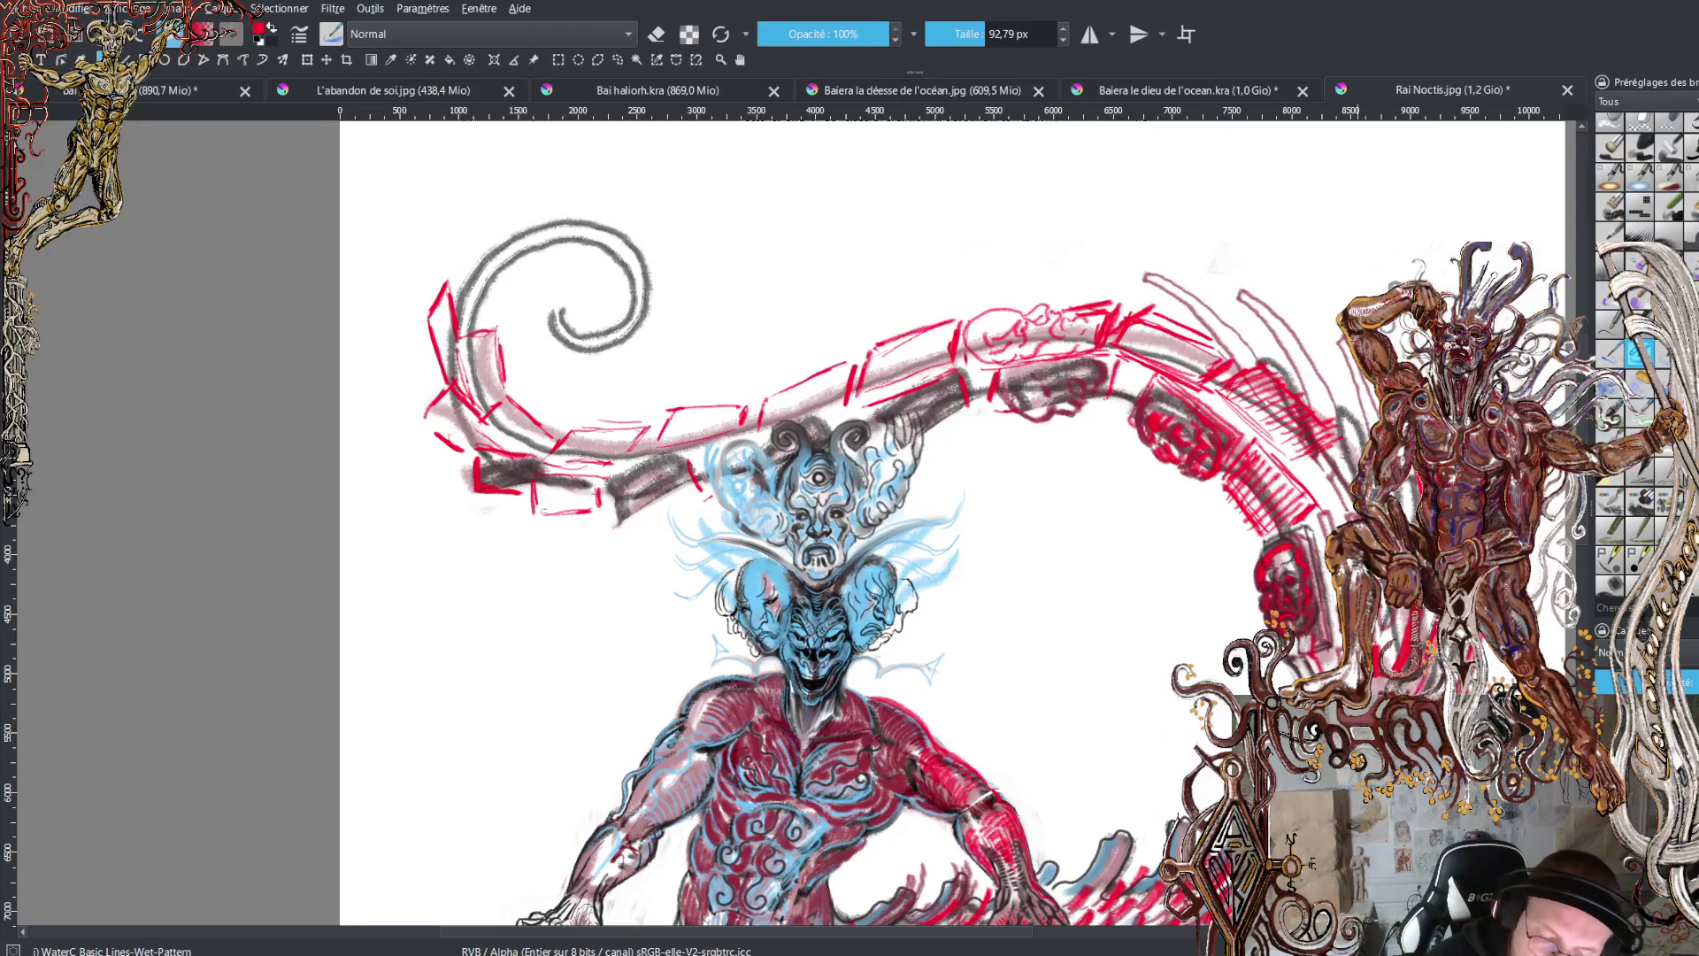
{"action": "mouse_move", "coordinate": [1309, 462]}
{"action": "left_mouse_down"}
{"action": "mouse_move", "coordinate": [1336, 469]}
{"action": "mouse_move", "coordinate": [1329, 534]}
{"action": "mouse_move", "coordinate": [1360, 455]}
{"action": "left_mouse_up"}
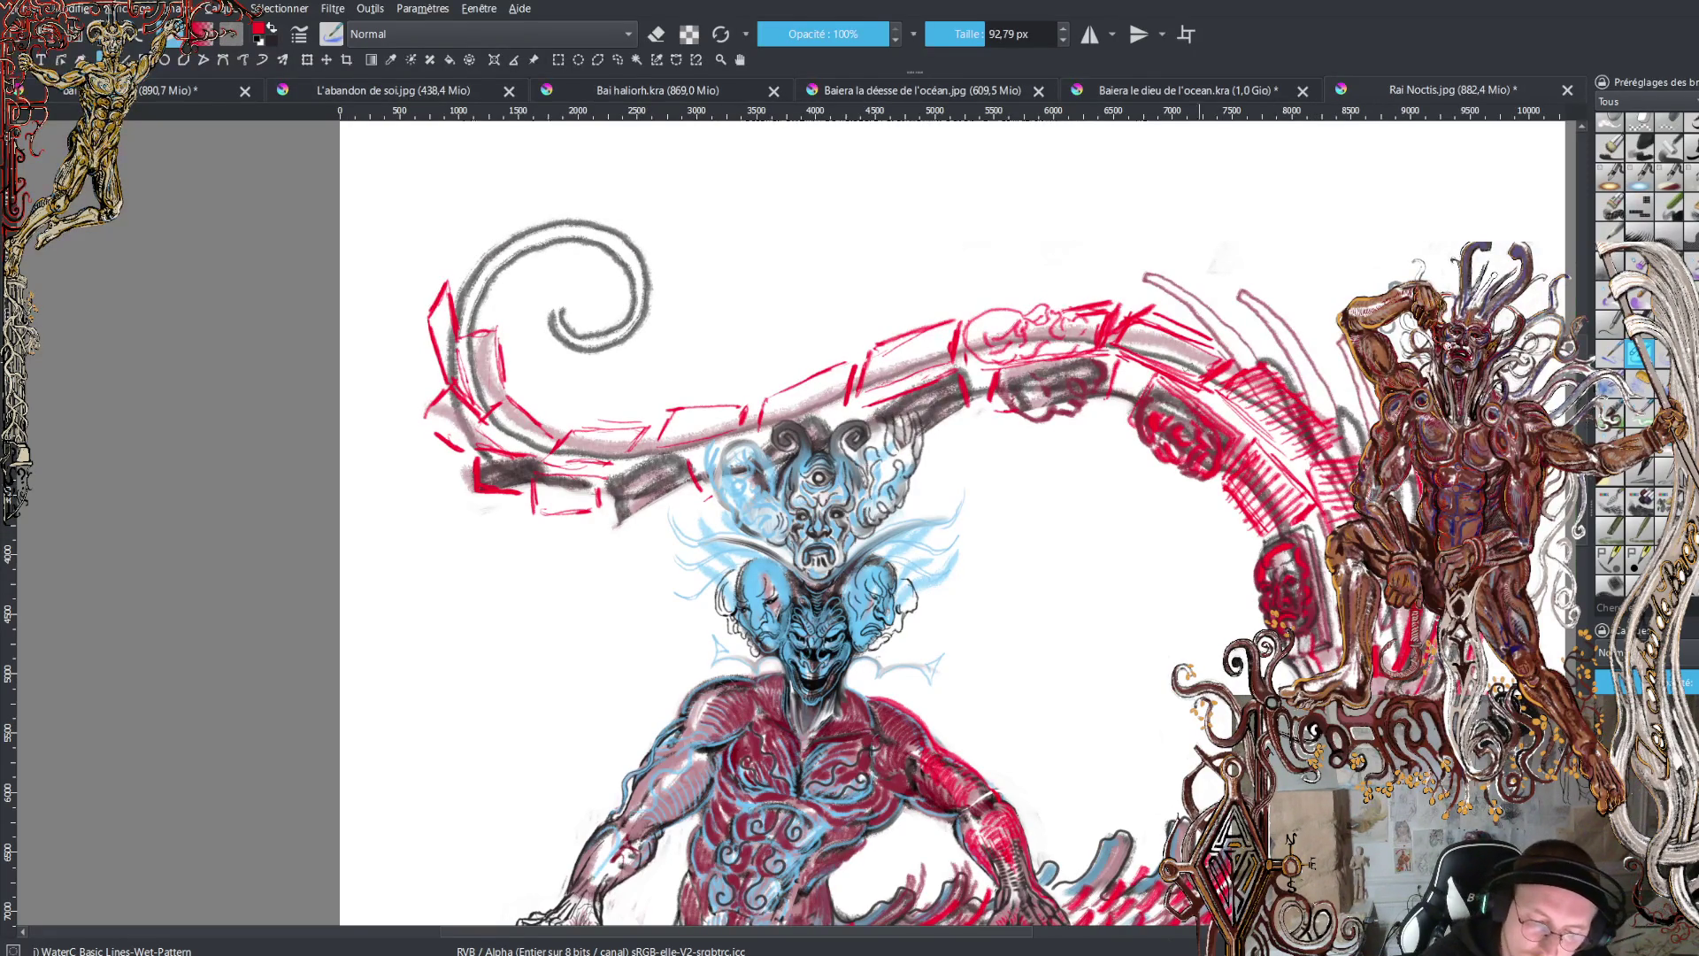
{"action": "left_click_drag", "start_coordinate": [1151, 326], "coordinate": [1217, 363]}
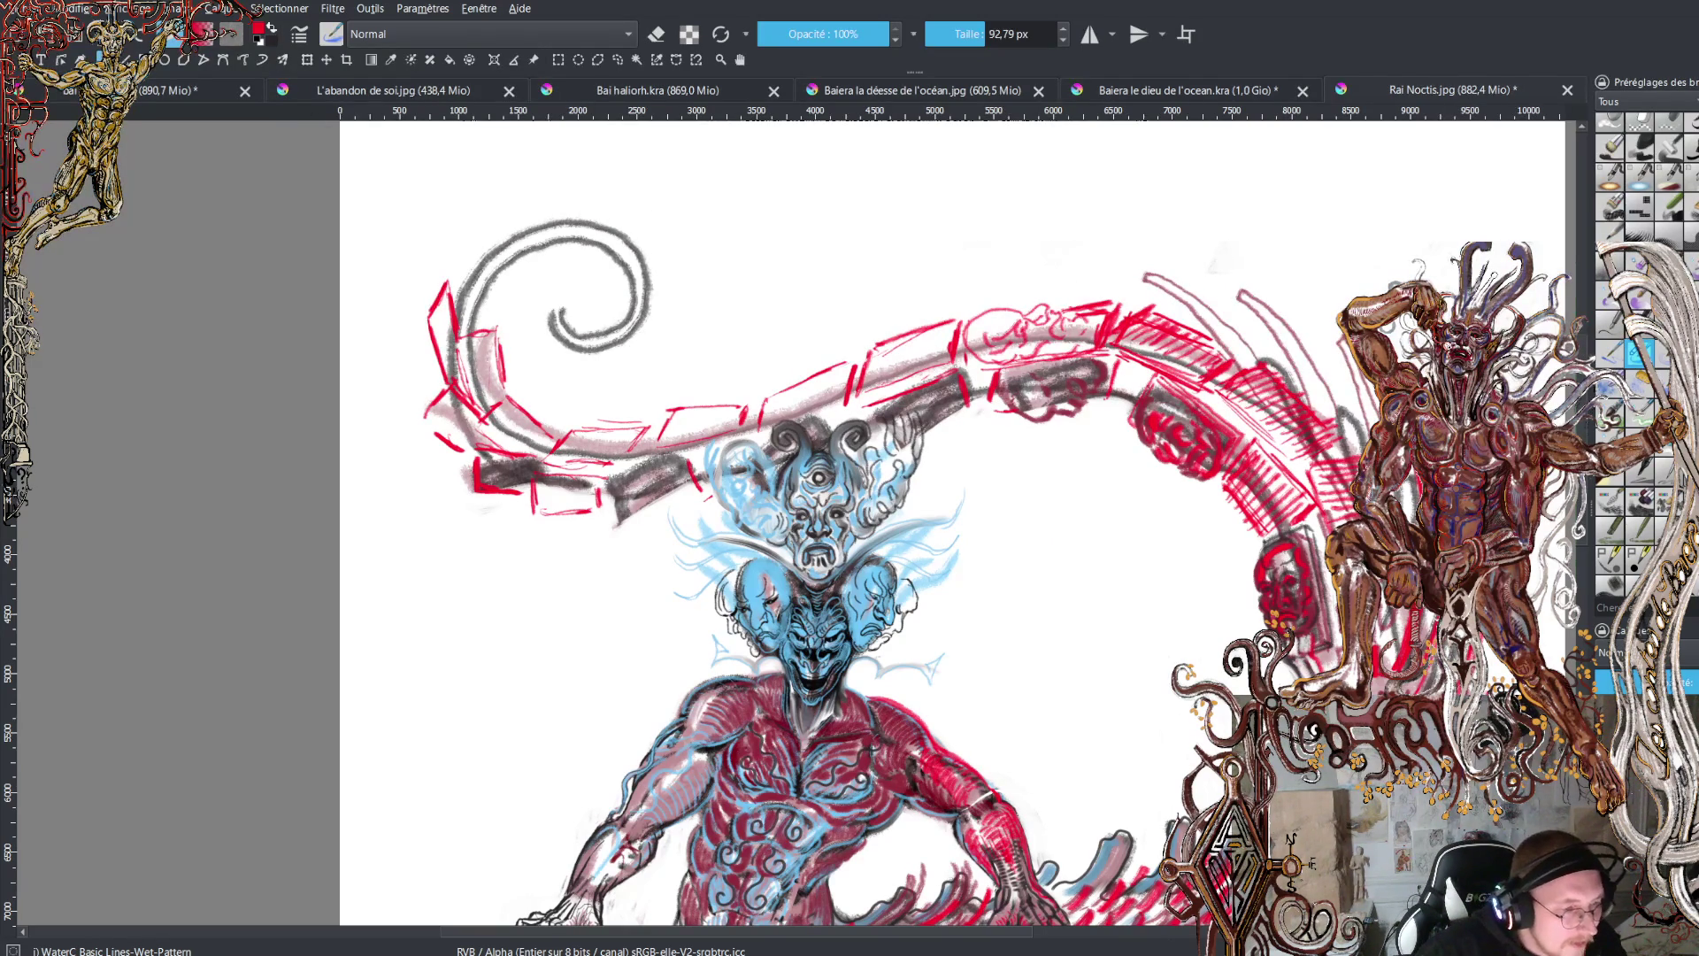
{"action": "key", "text": "ctrl+s"}
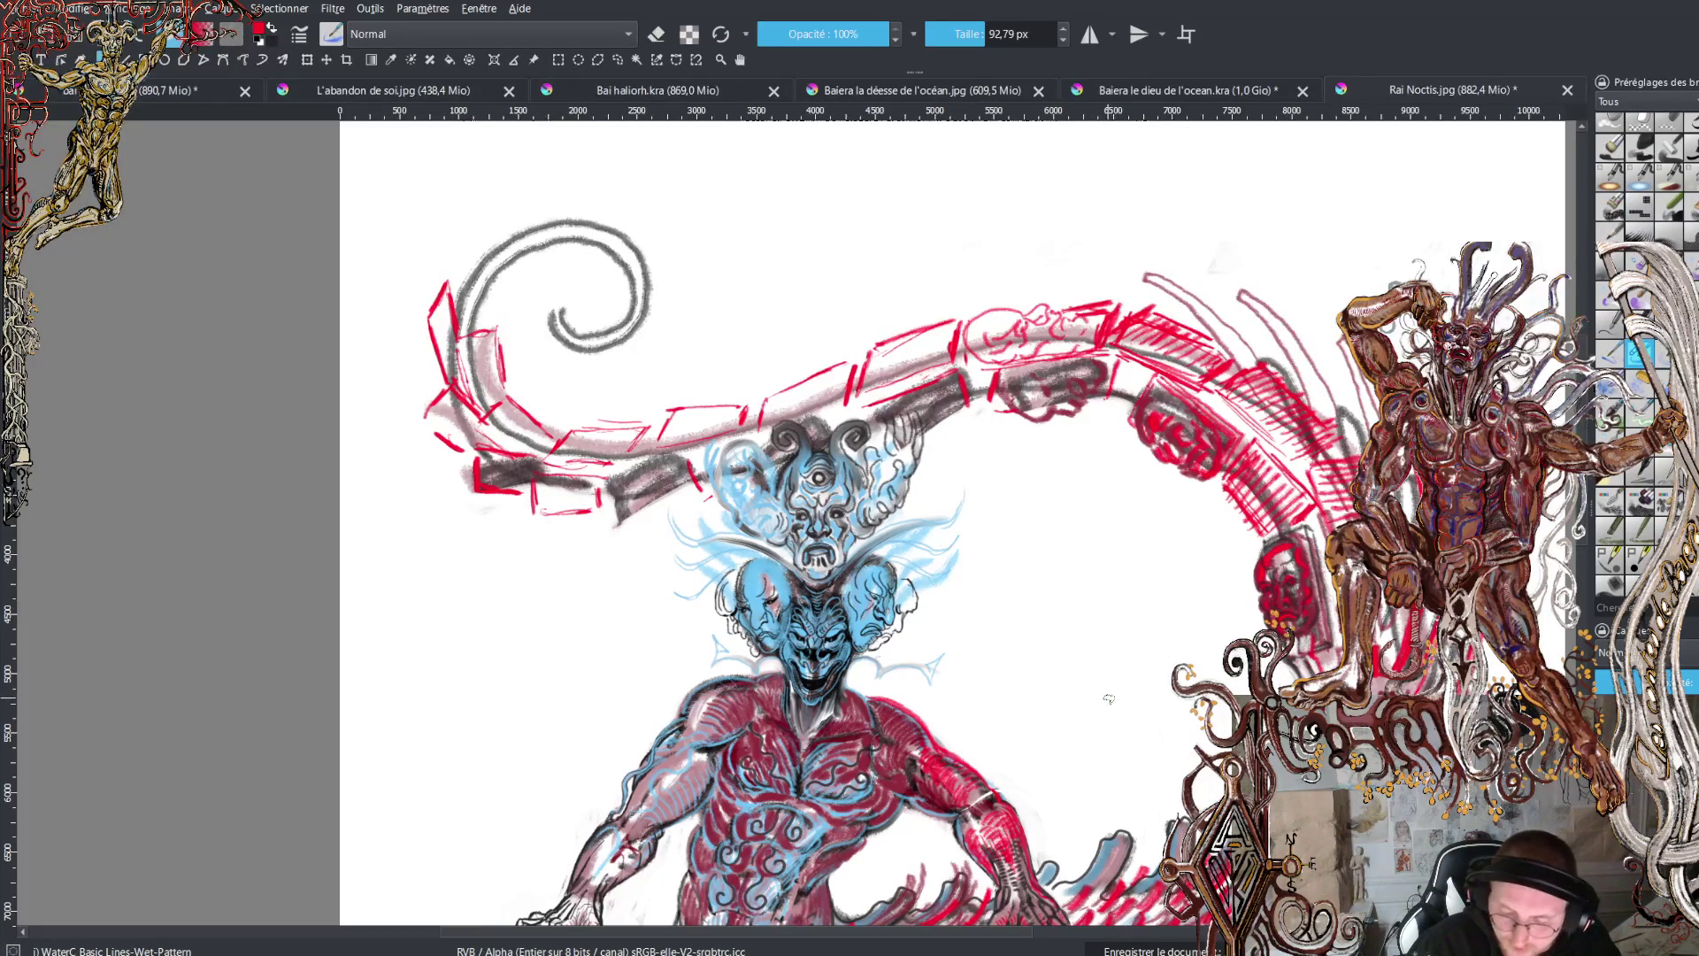
{"action": "scroll", "coordinate": [1097, 690], "scroll_direction": "down", "scroll_amount": 2}
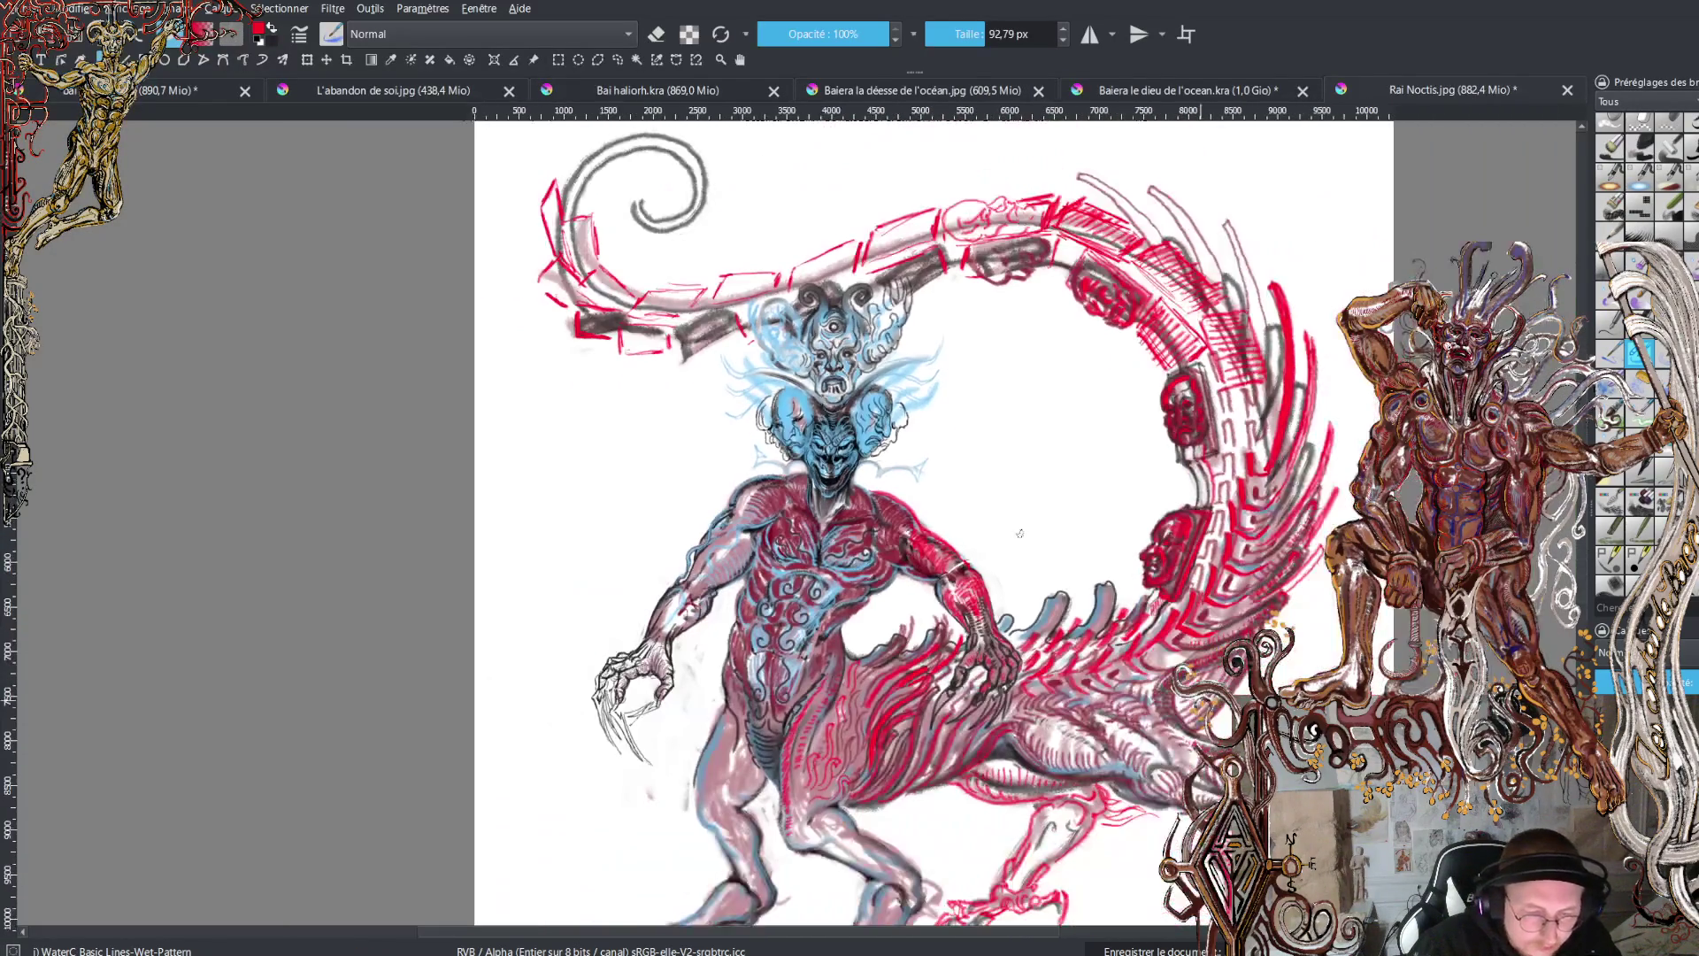
{"action": "left_click_drag", "start_coordinate": [1019, 532], "coordinate": [900, 451]}
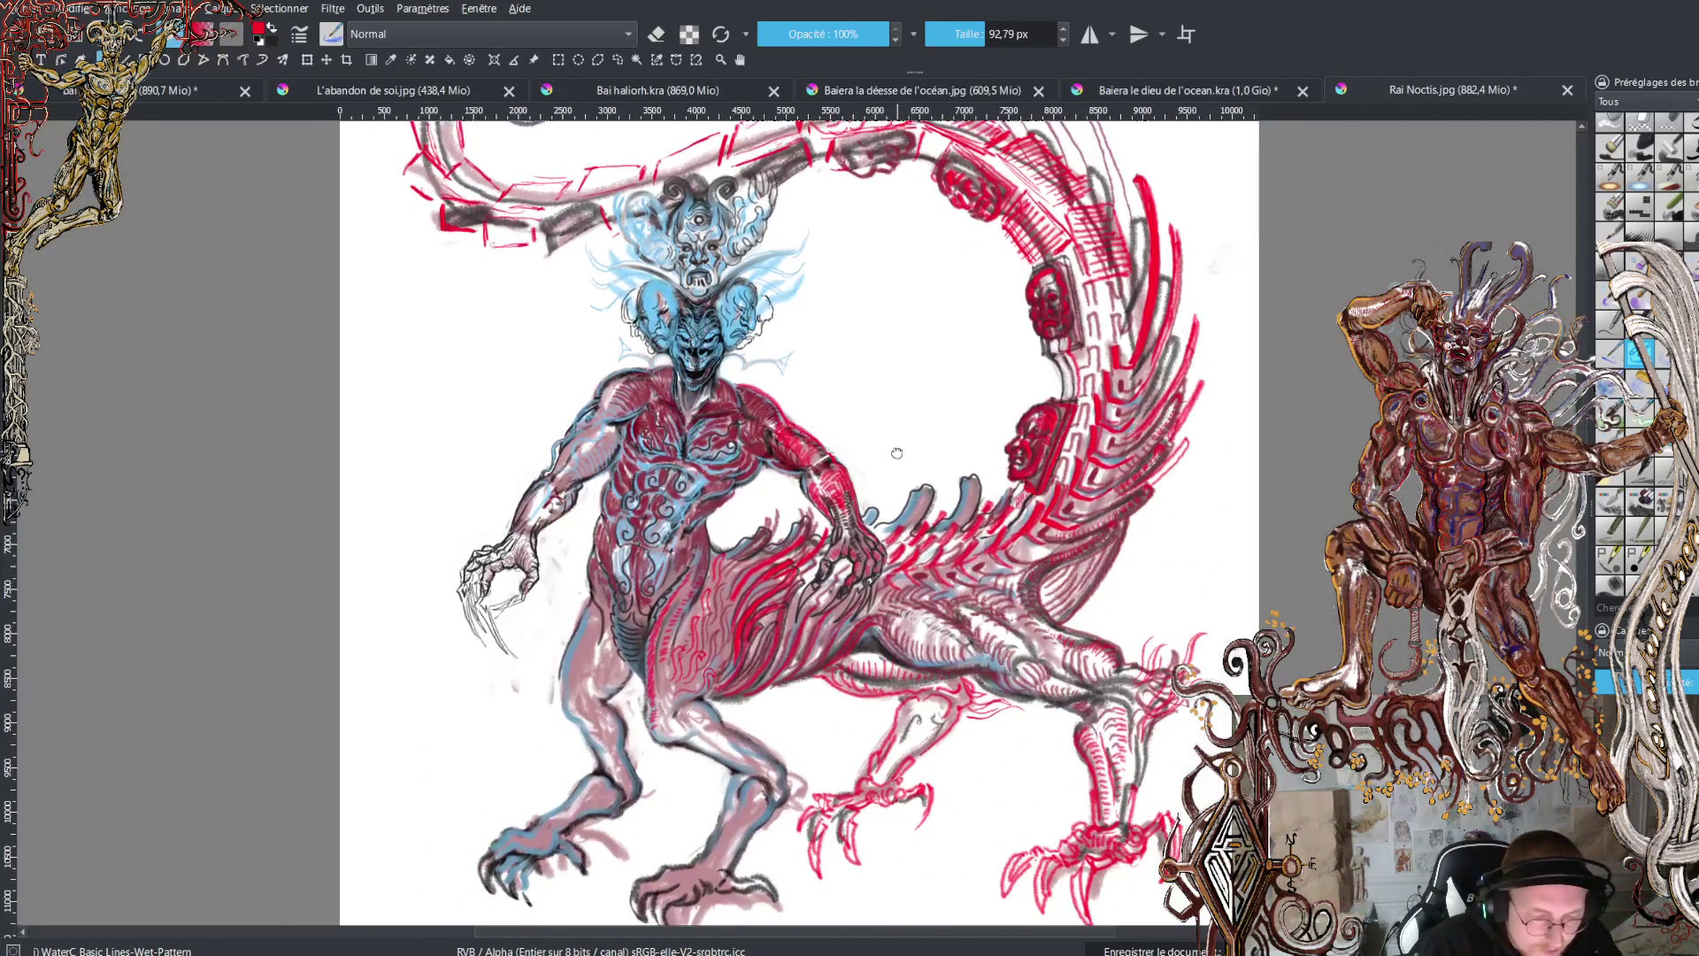
{"action": "scroll", "coordinate": [925, 573], "scroll_direction": "down", "scroll_amount": 3}
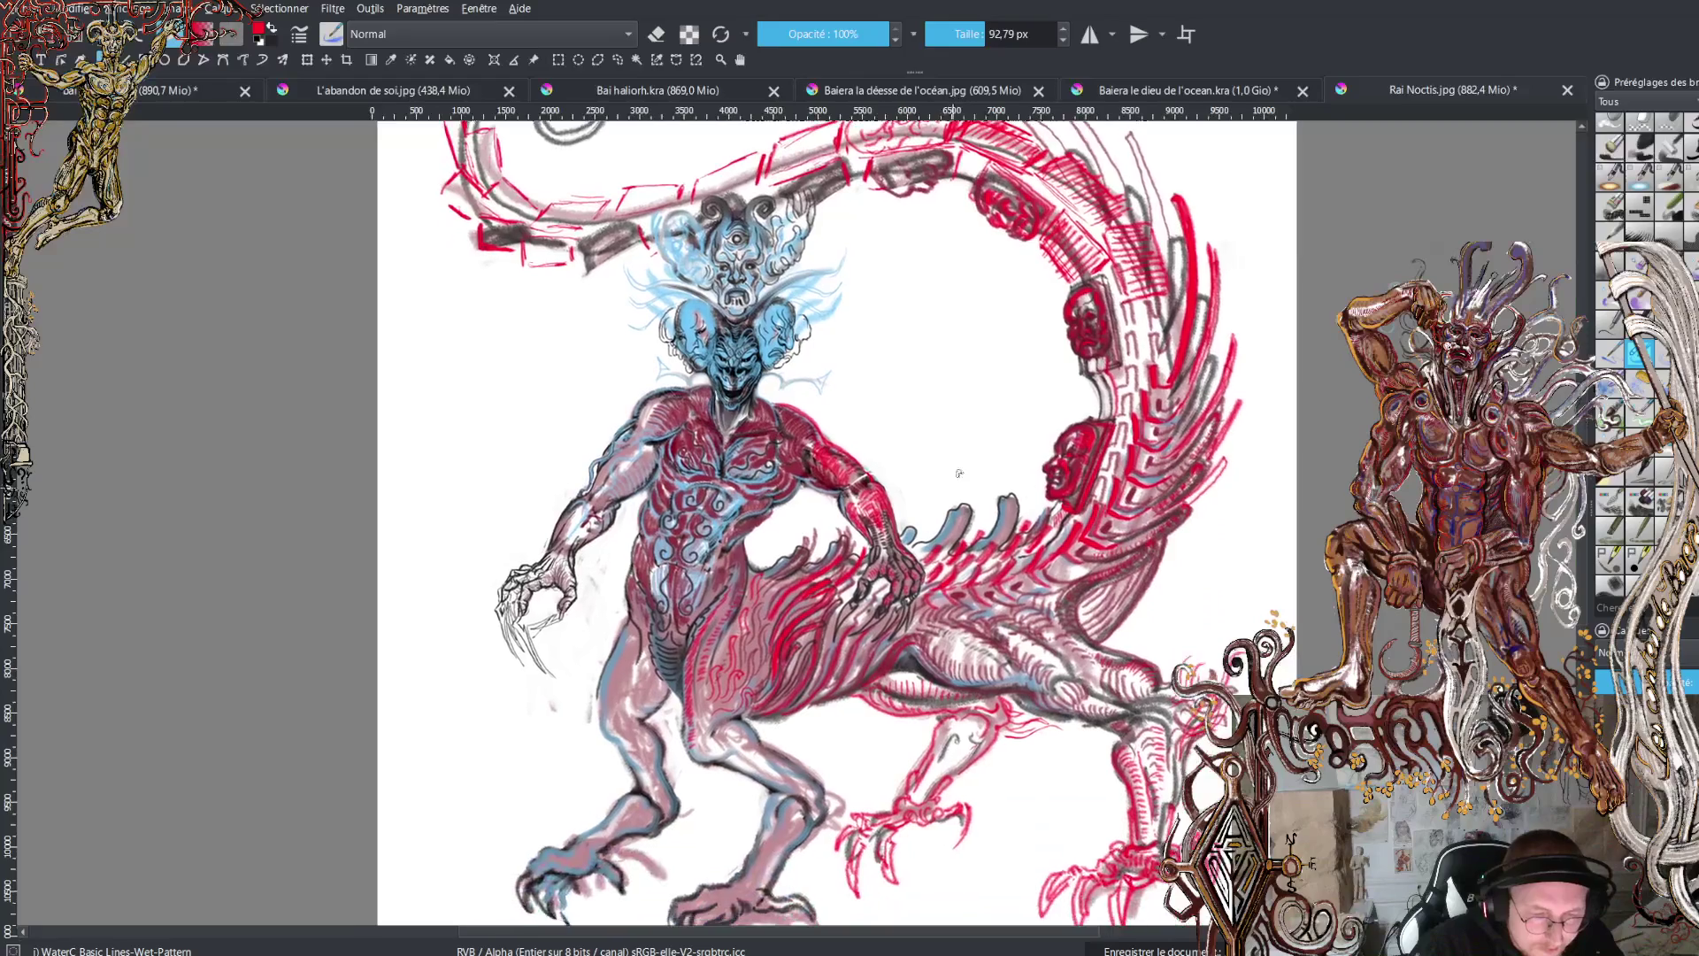
{"action": "scroll", "coordinate": [950, 490], "scroll_direction": "up", "scroll_amount": 3}
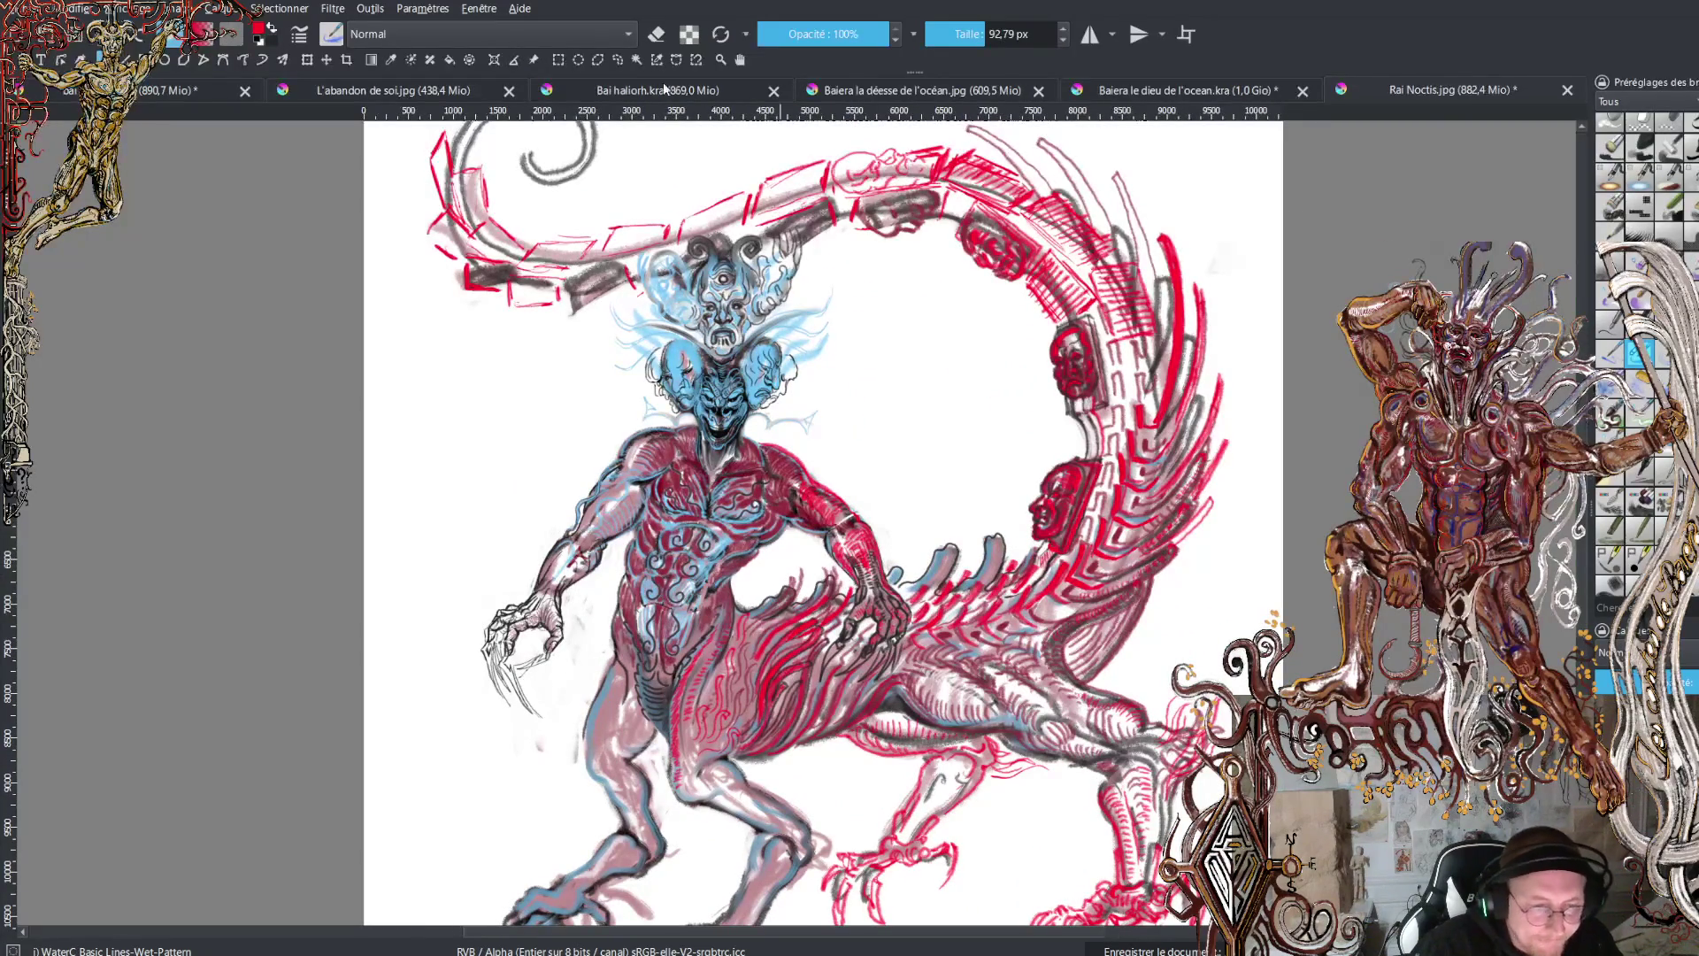
{"action": "left_click", "coordinate": [137, 95]}
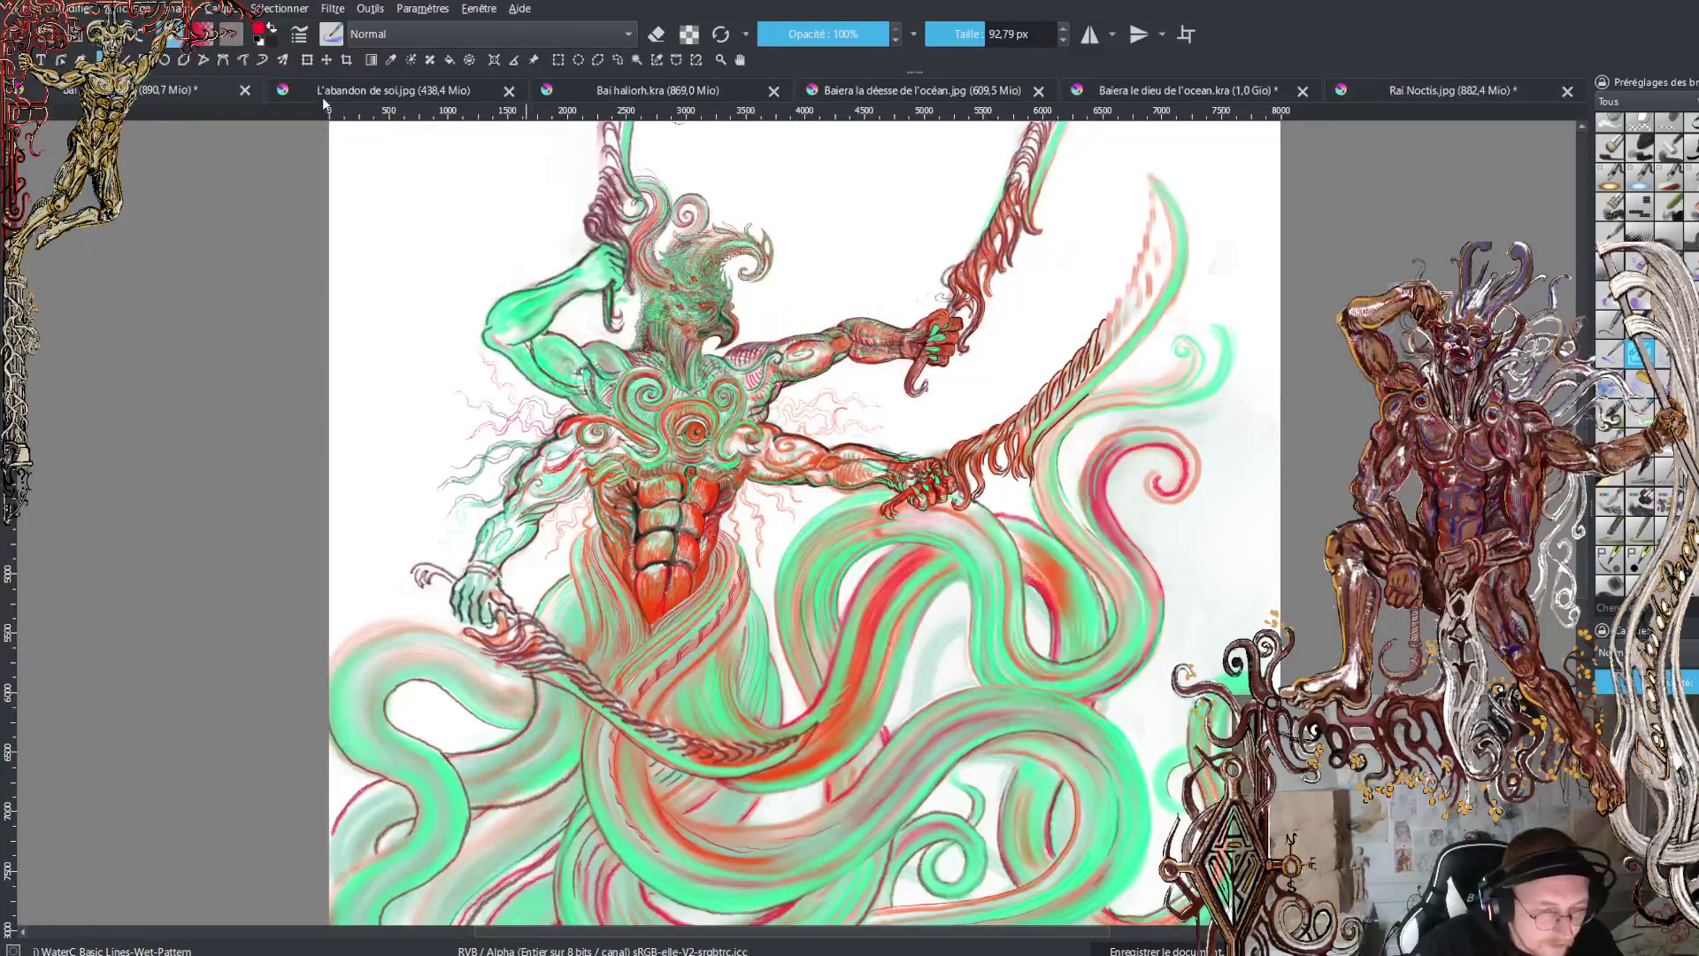
{"action": "scroll", "coordinate": [701, 272], "scroll_direction": "up", "scroll_amount": 4}
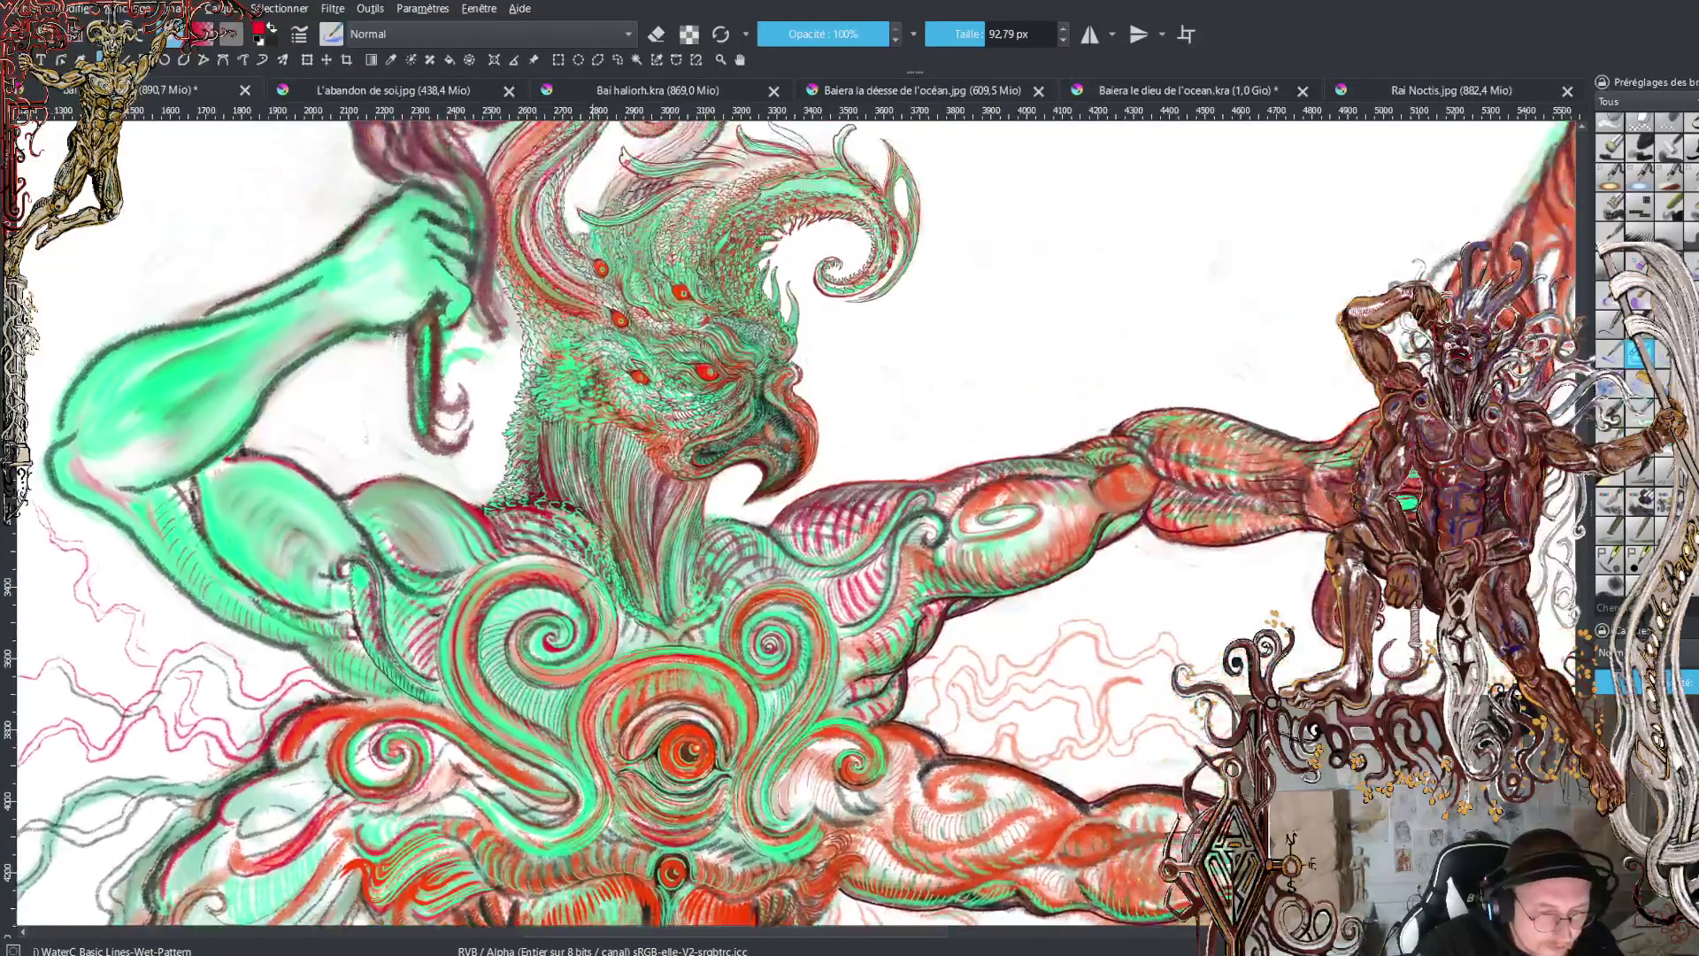
{"action": "scroll", "coordinate": [673, 309], "scroll_direction": "up", "scroll_amount": 1}
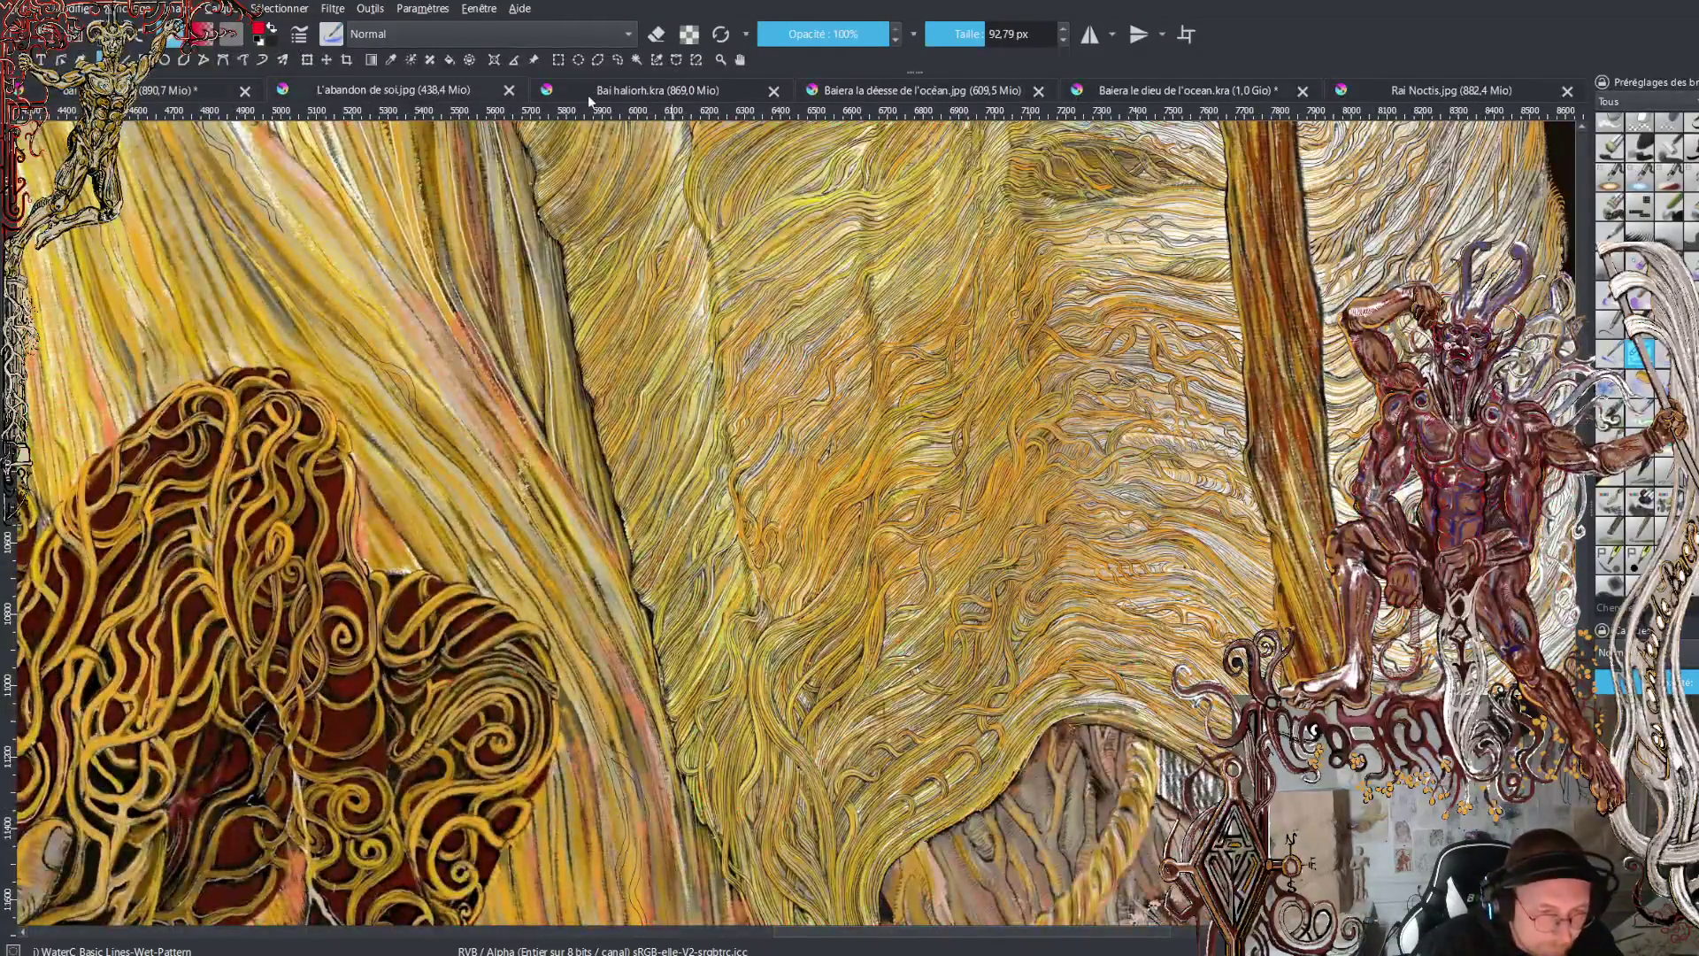
{"action": "left_click", "coordinate": [589, 92]}
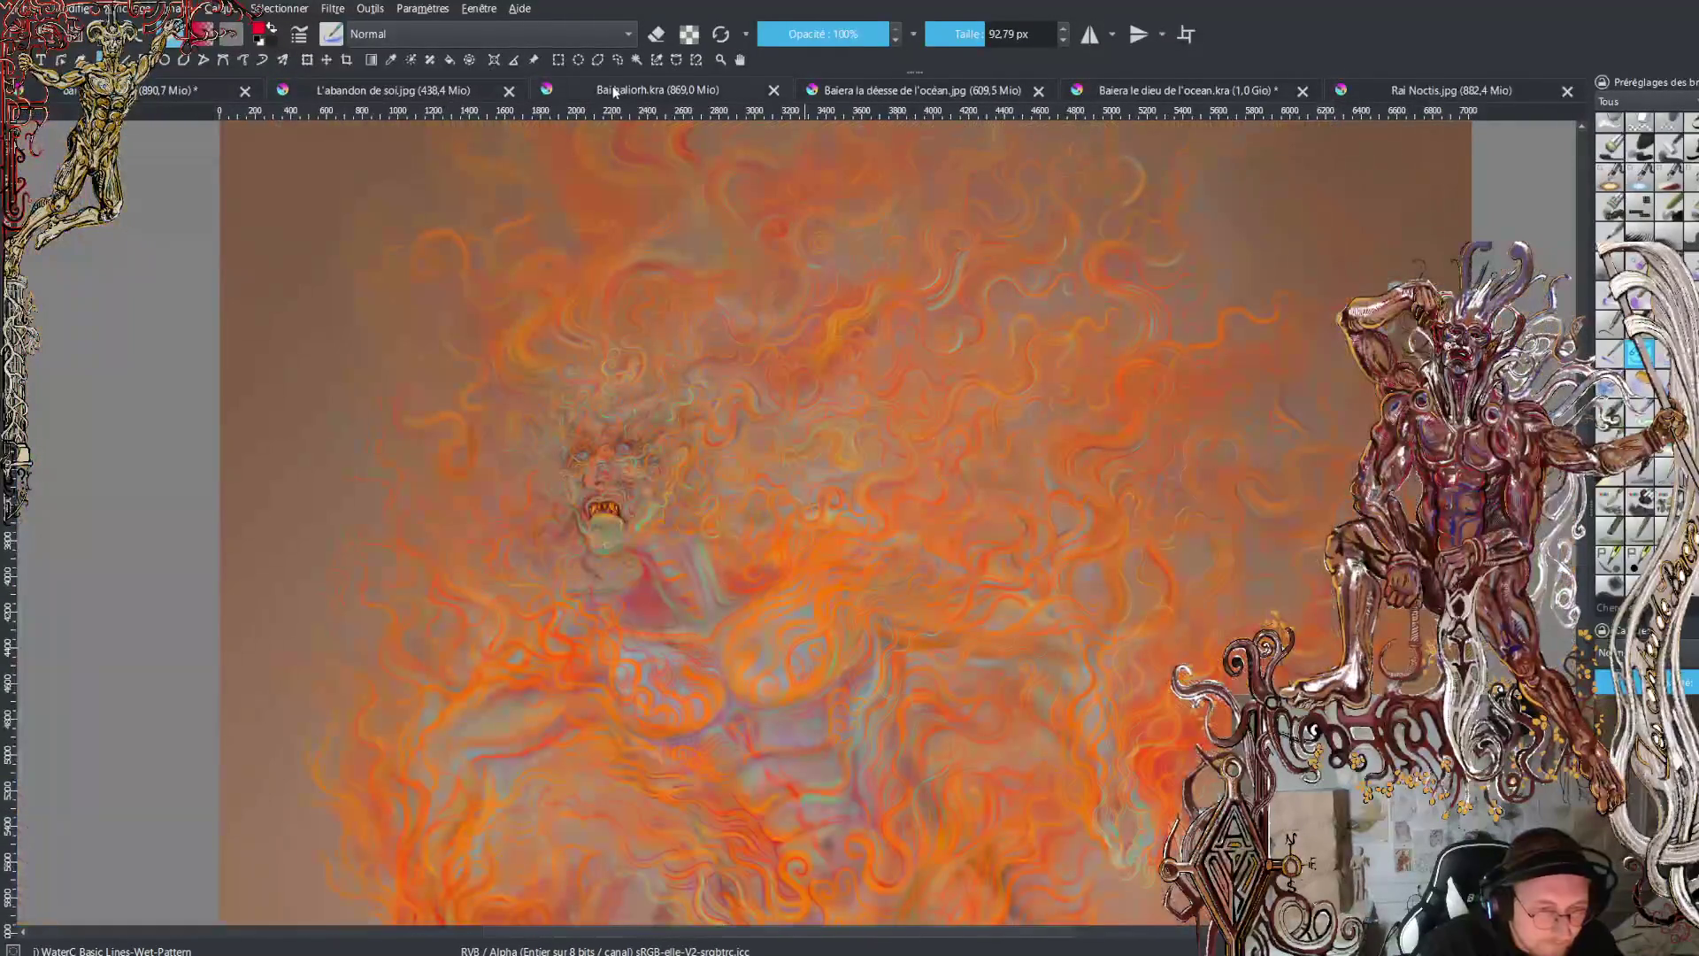
{"action": "left_click", "coordinate": [888, 89]}
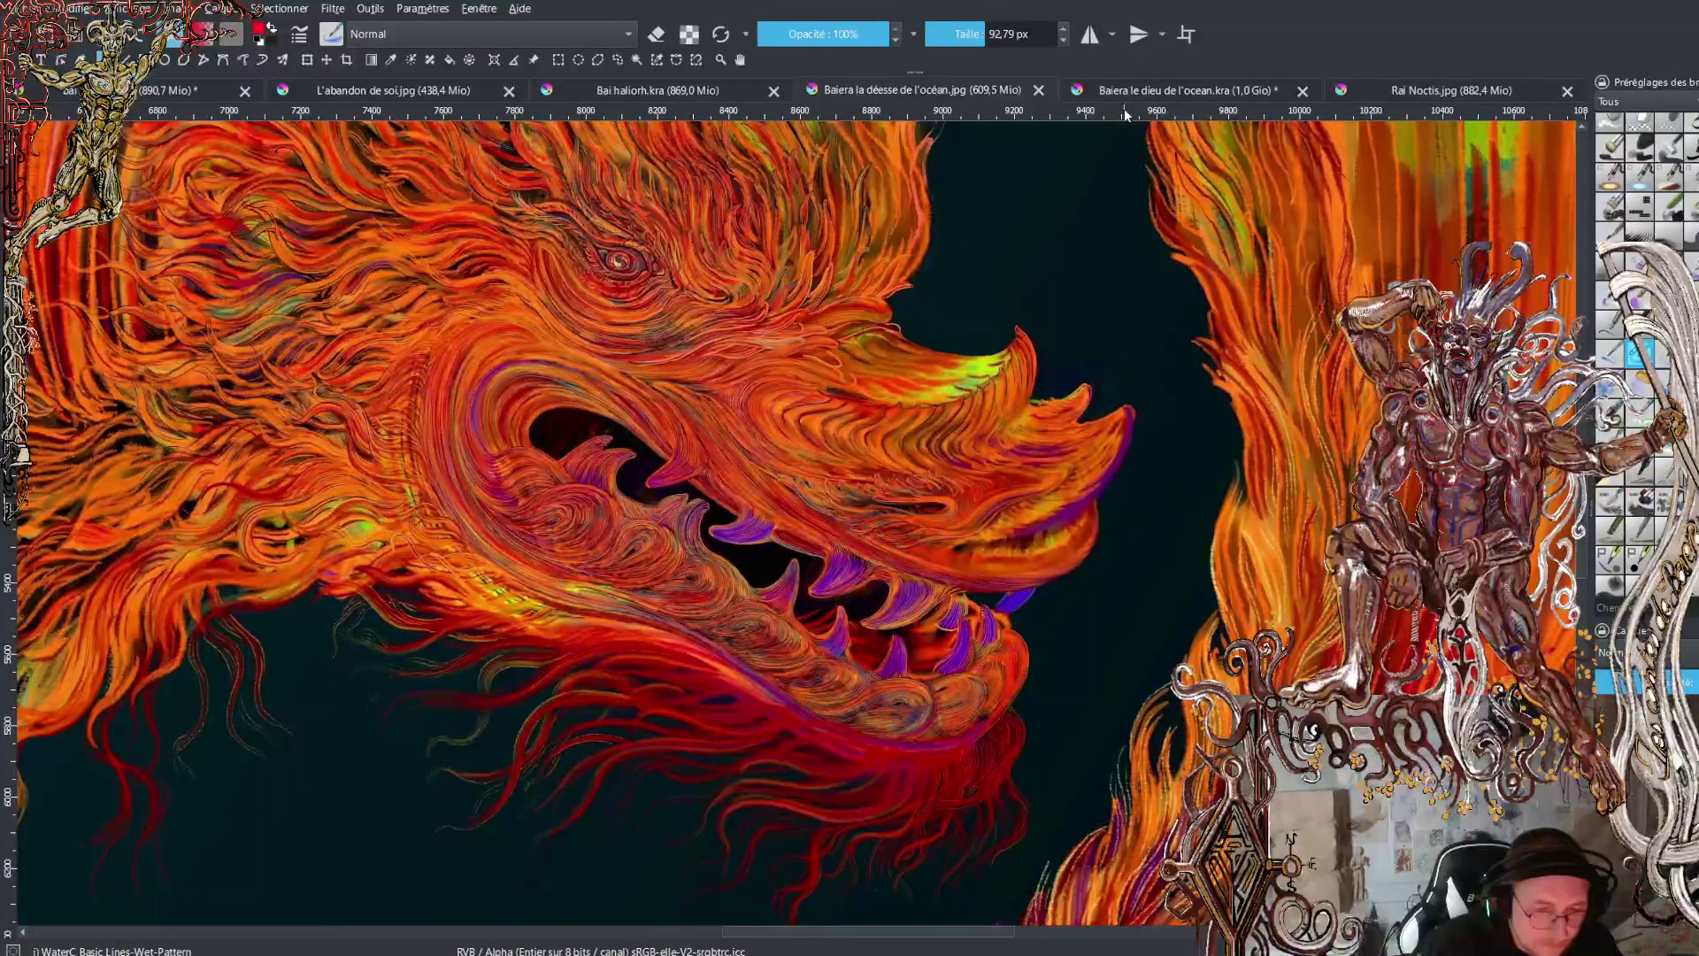
{"action": "left_click", "coordinate": [1155, 91]}
{"action": "left_click", "coordinate": [1417, 89]}
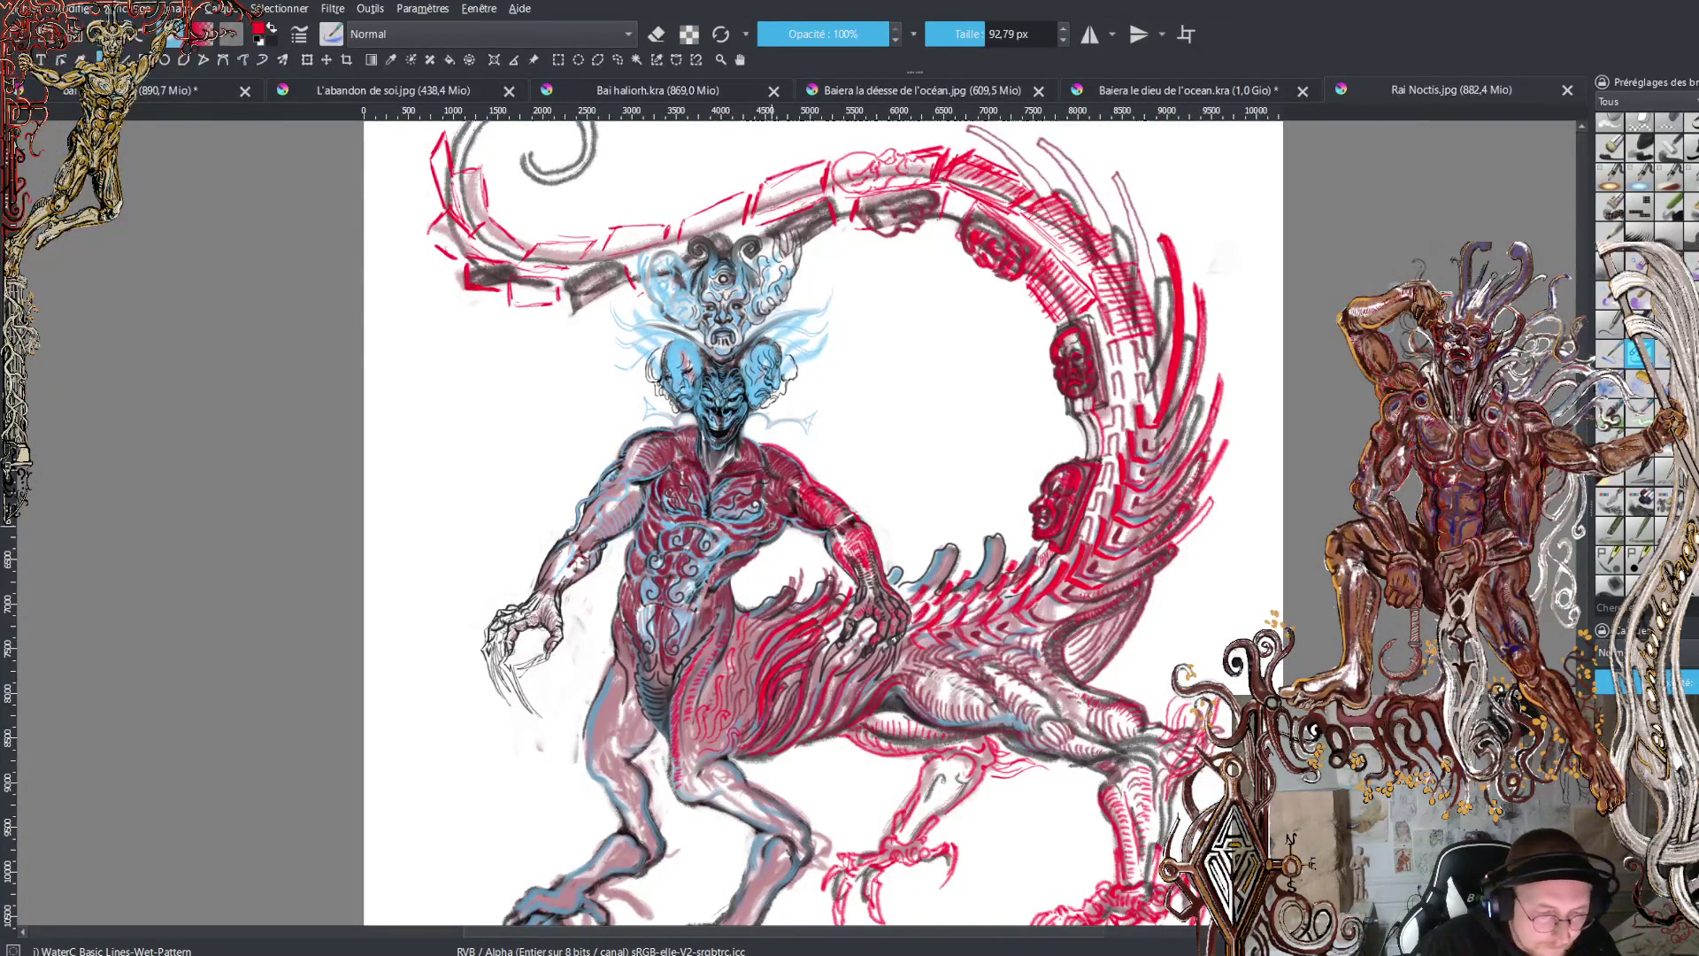
{"action": "scroll", "coordinate": [721, 354], "scroll_direction": "up", "scroll_amount": 6}
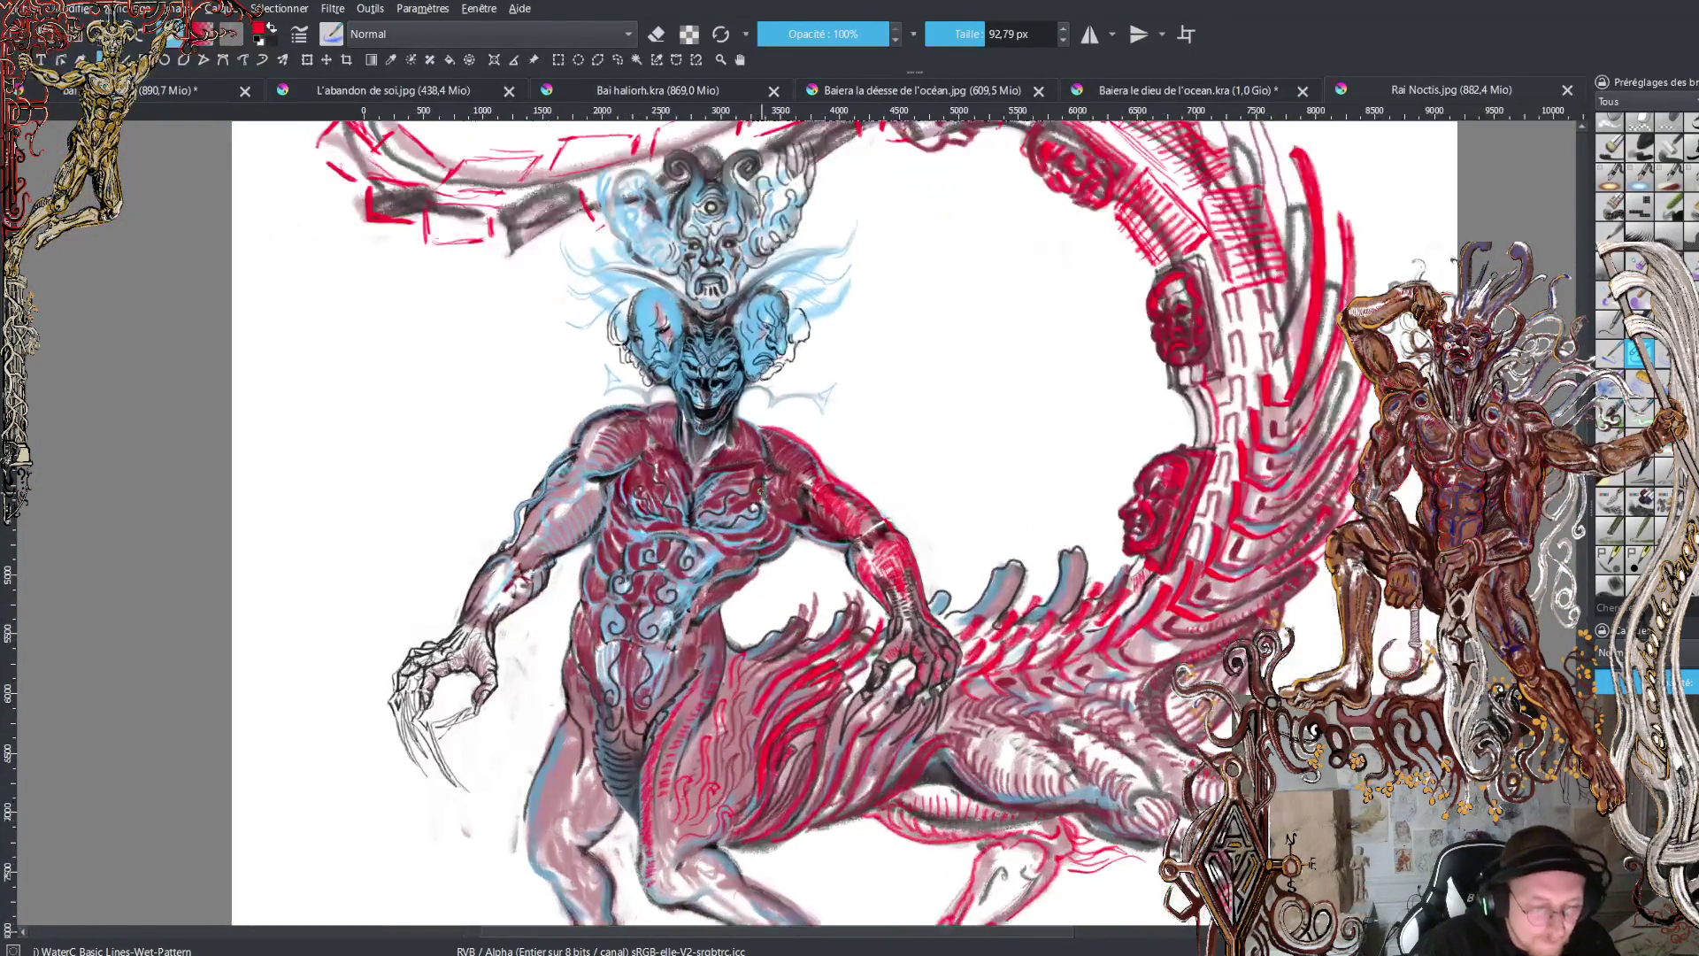
{"action": "scroll", "coordinate": [721, 350], "scroll_direction": "down", "scroll_amount": 2}
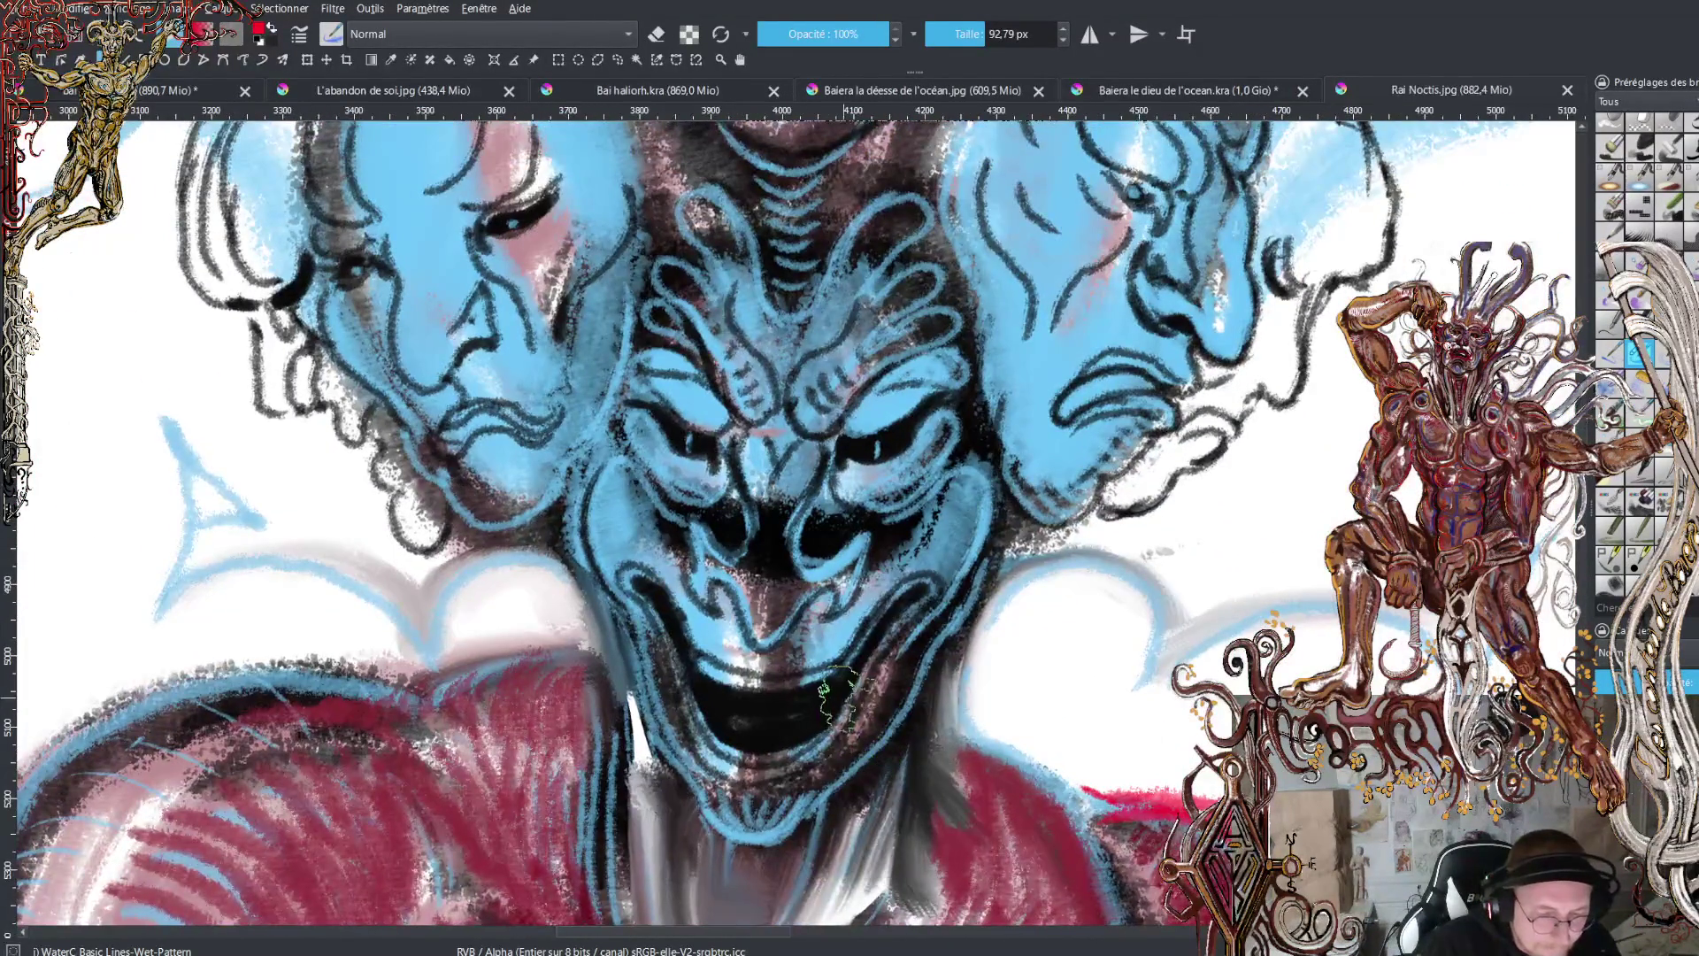
{"action": "scroll", "coordinate": [845, 707], "scroll_direction": "down", "scroll_amount": 1}
{"action": "scroll", "coordinate": [885, 673], "scroll_direction": "down", "scroll_amount": 2}
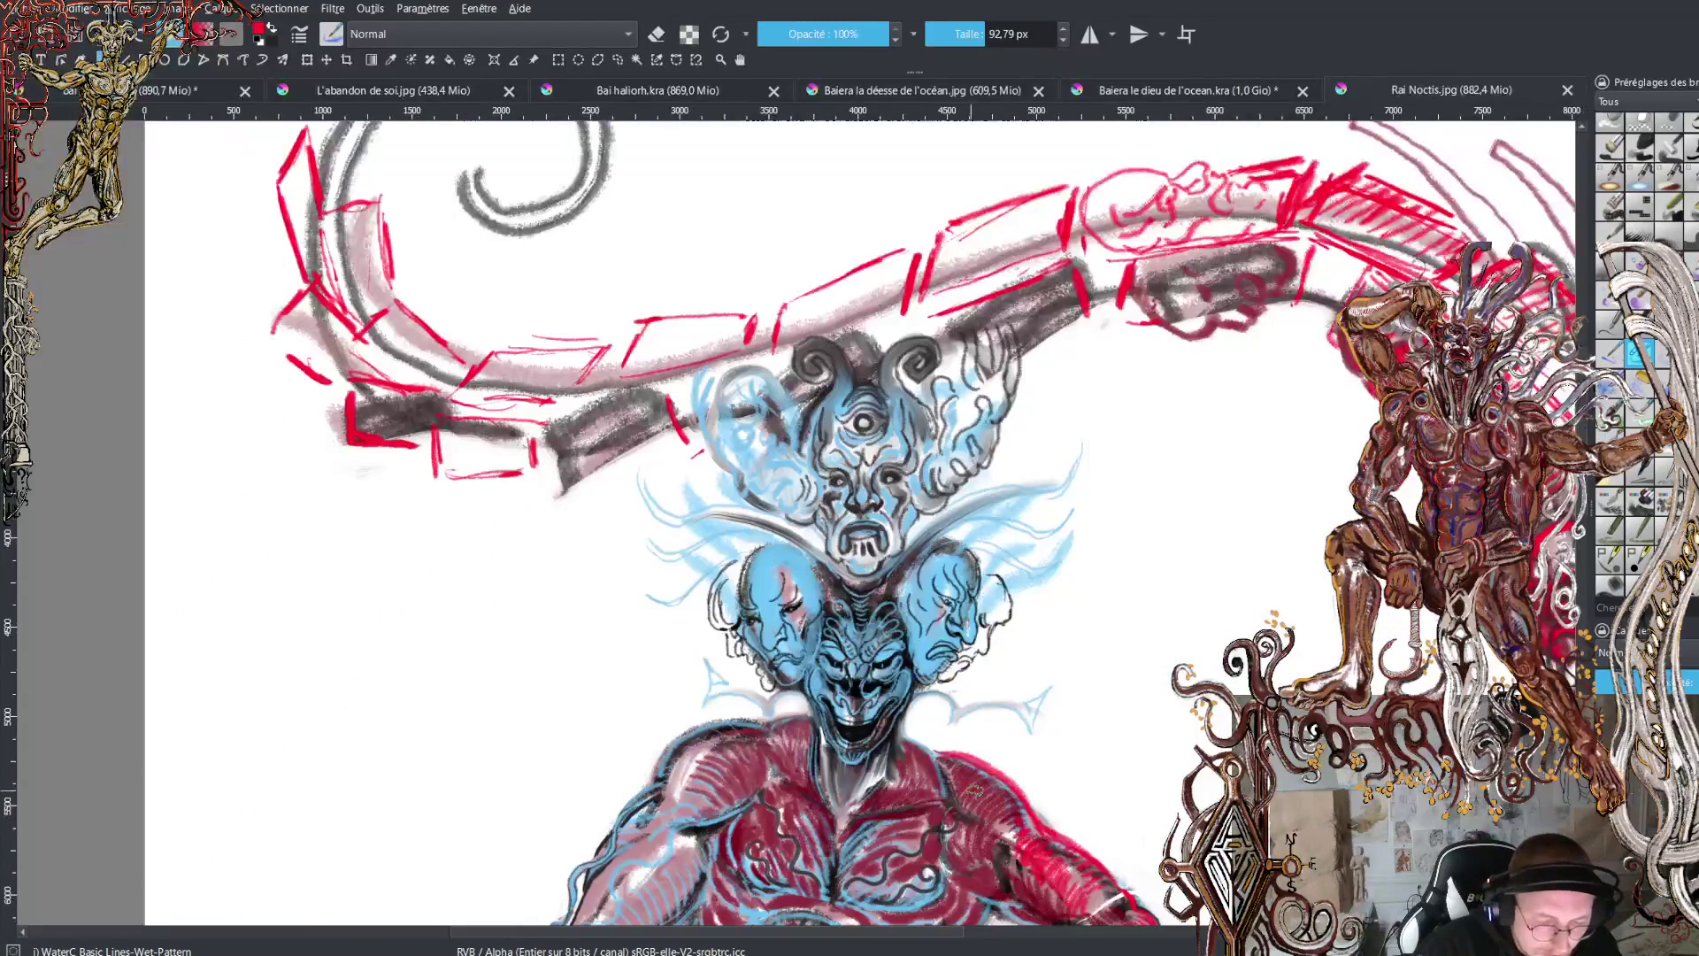
{"action": "scroll", "coordinate": [857, 566], "scroll_direction": "up", "scroll_amount": 1}
{"action": "scroll", "coordinate": [858, 567], "scroll_direction": "down", "scroll_amount": 1}
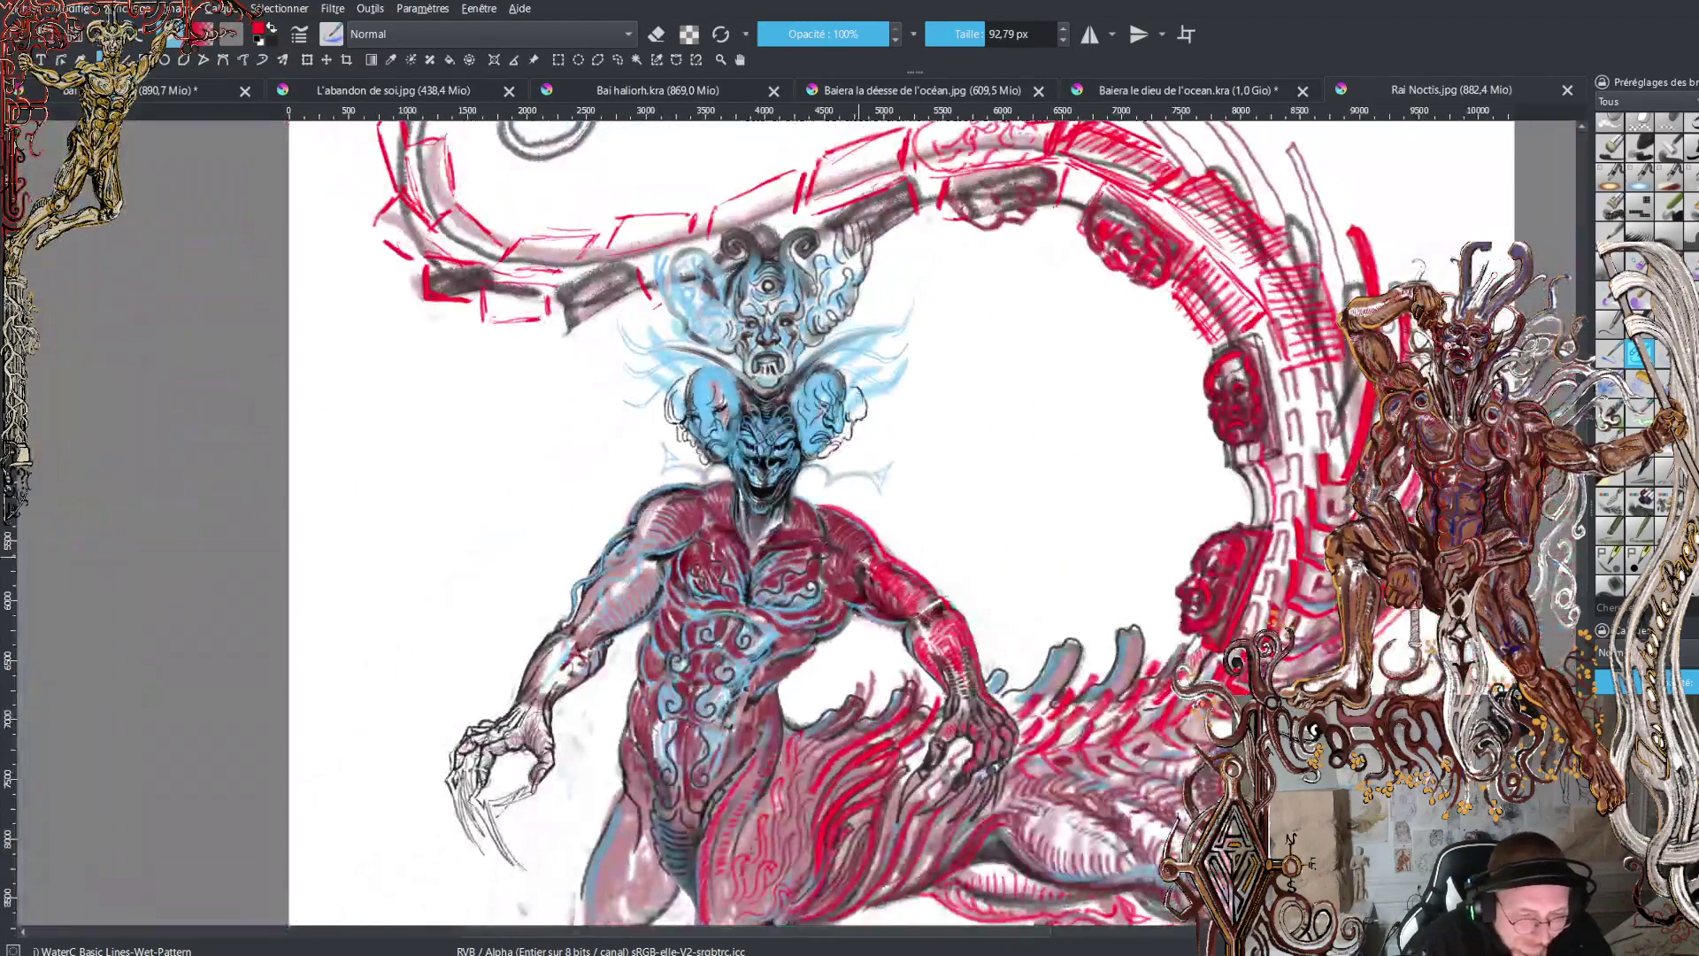
{"action": "left_click_drag", "start_coordinate": [850, 530], "coordinate": [766, 496]}
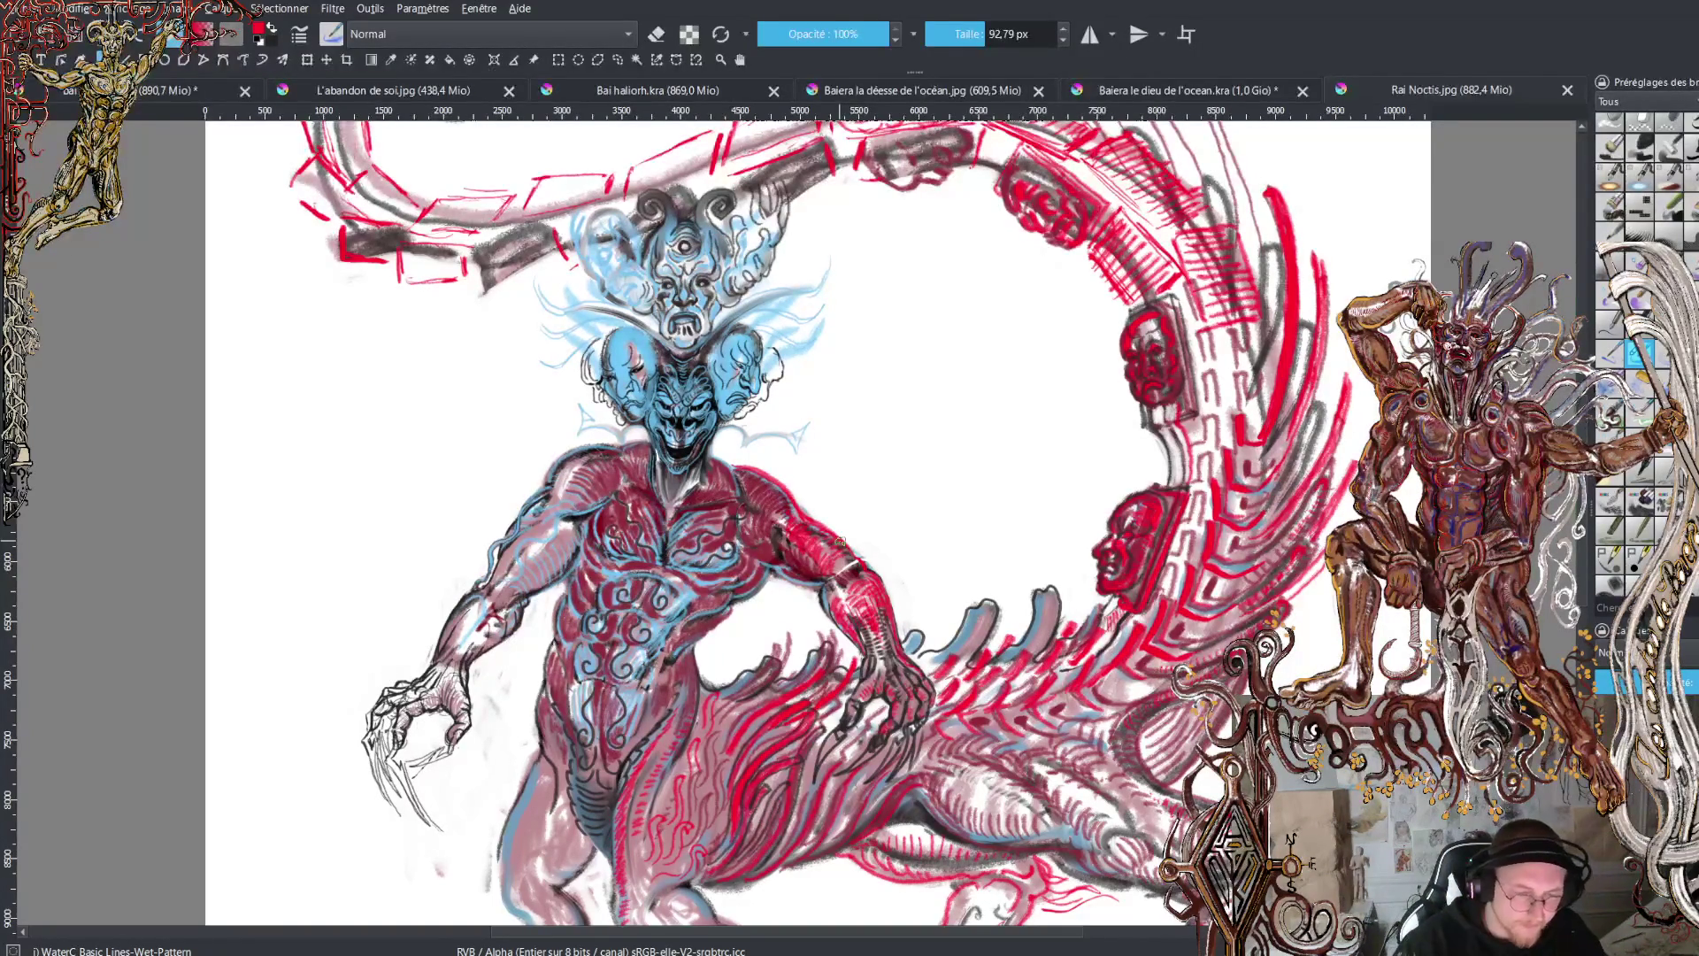
{"action": "scroll", "coordinate": [743, 496], "scroll_direction": "up", "scroll_amount": 3}
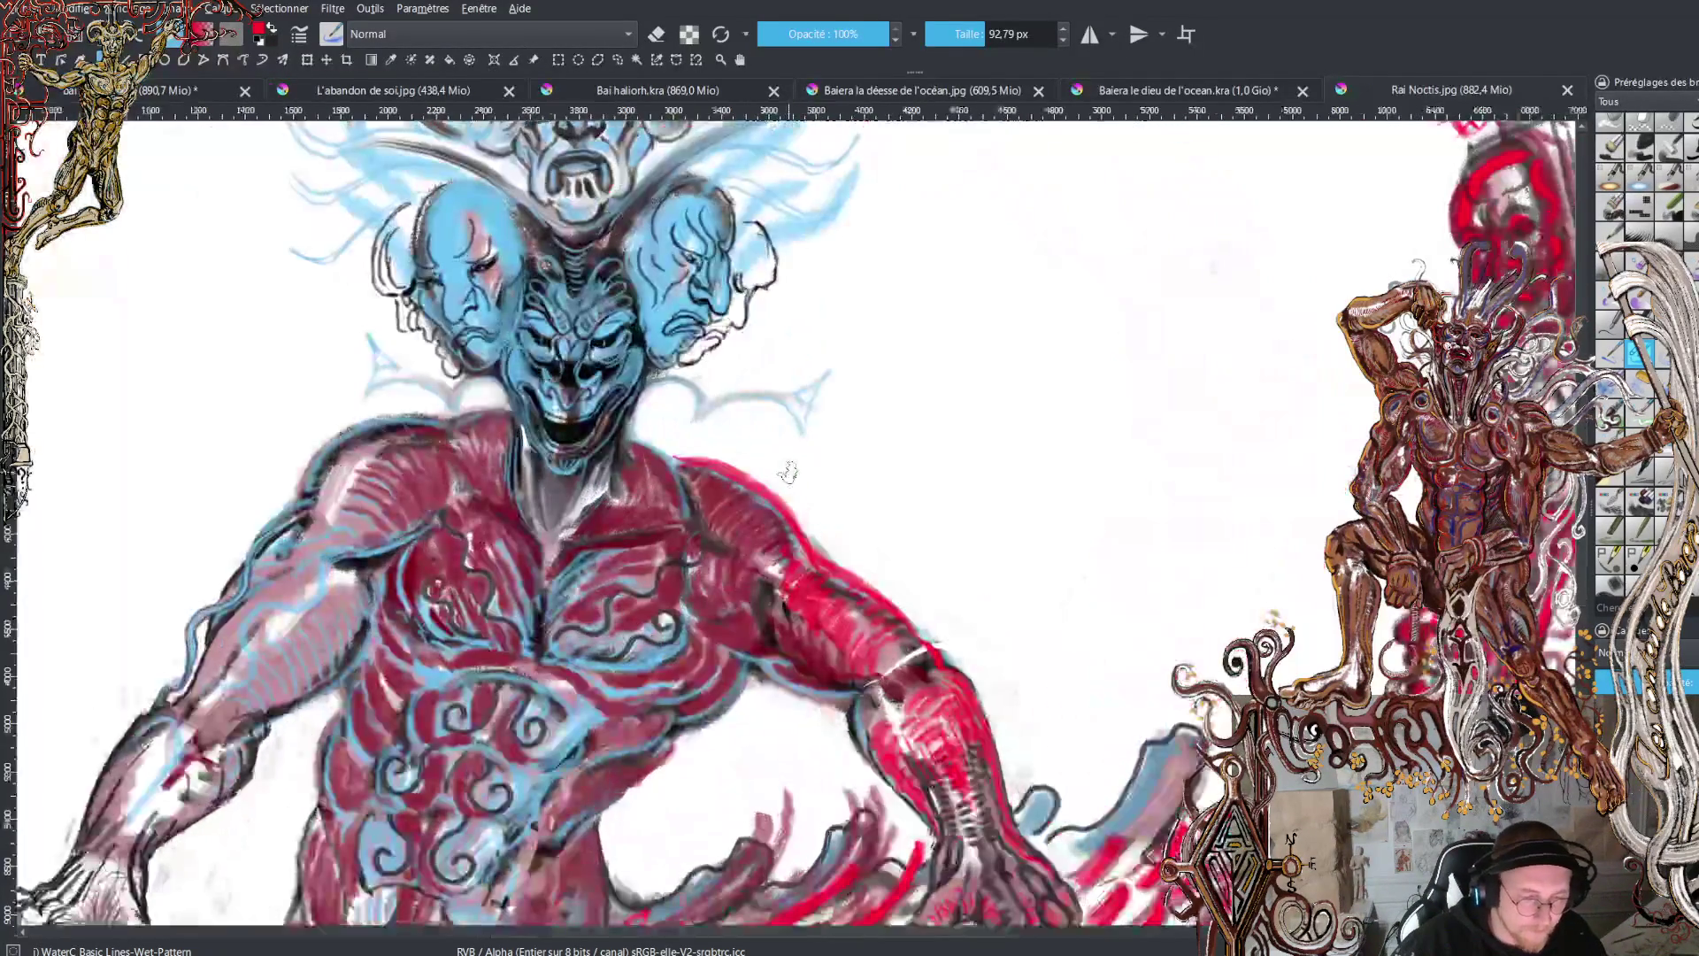